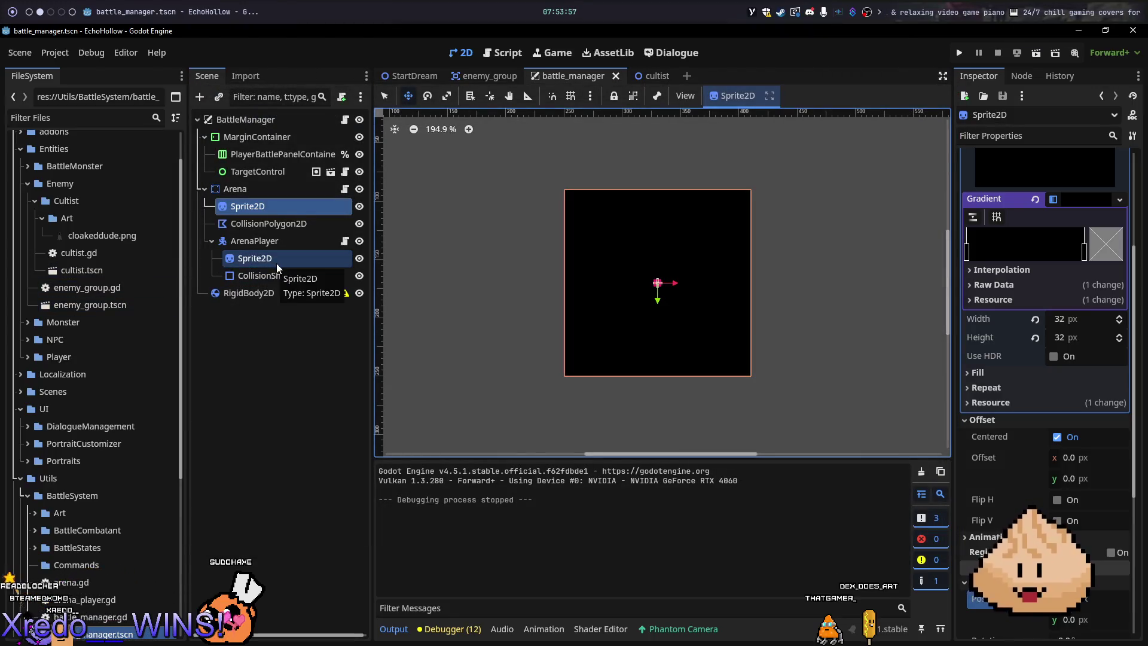
Select the ArenaPlayer's CollisionShape2D node in the scene tree
left_click(277, 263)
left_click(280, 275)
scroll(630, 245, "up", 10)
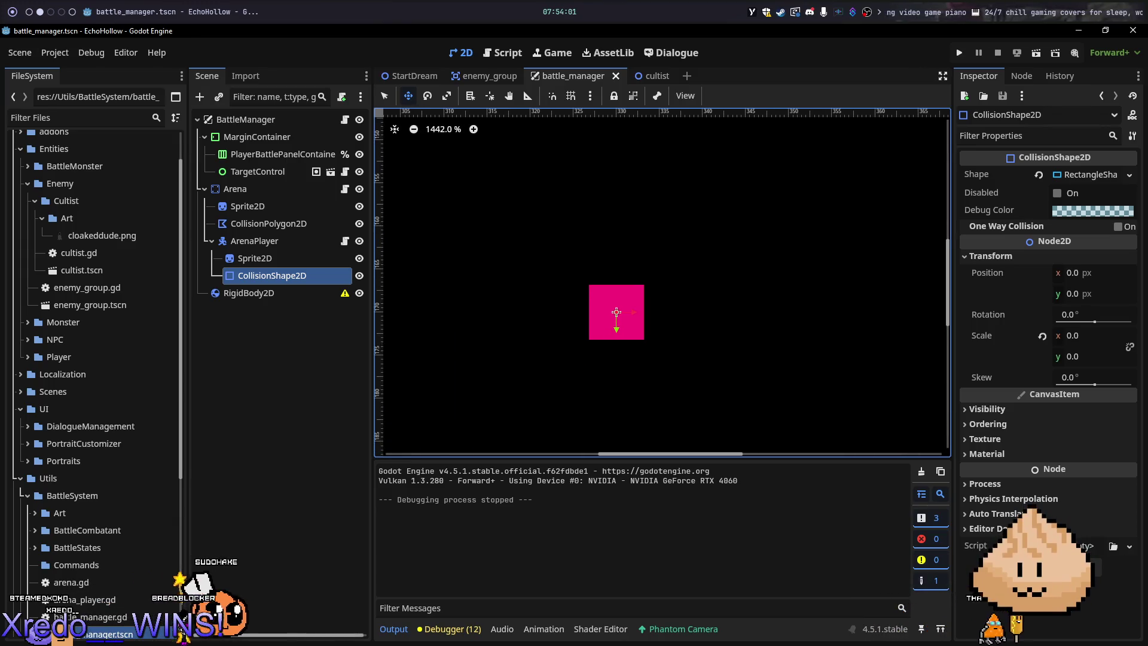
left_click(322, 262, "ctrl")
left_click(322, 272)
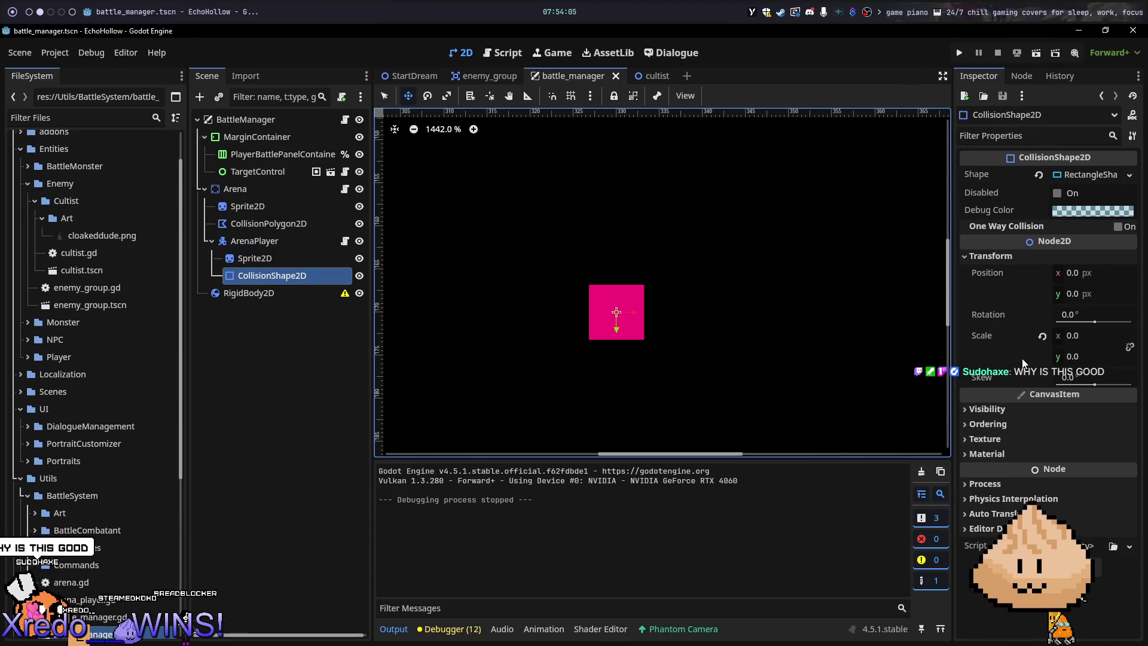
Try collision shape scale values of 0.2, 0.1, 0.13 and 0.02 in the Inspector
left_click(1042, 336)
left_click(1075, 339)
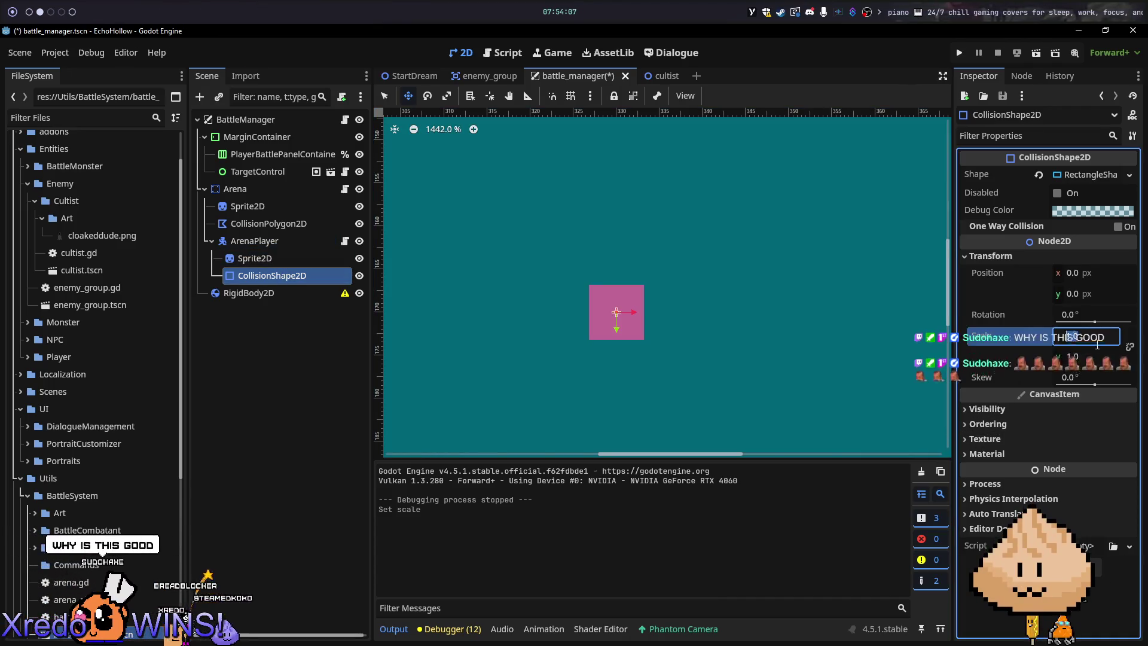
key("Return")
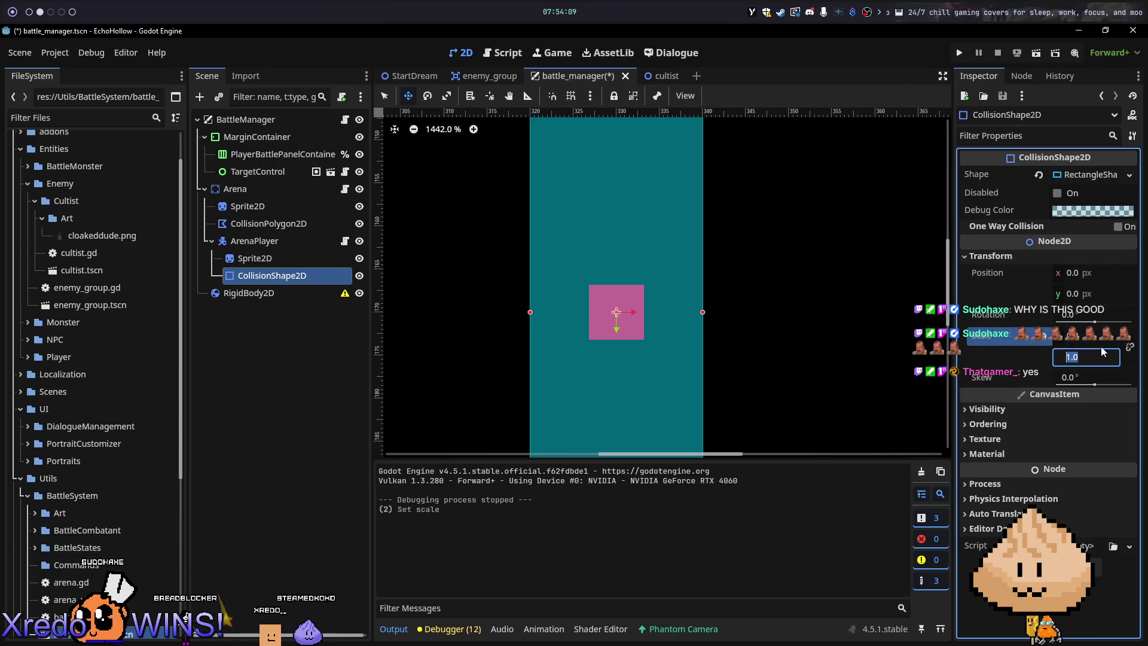
type("0.2")
key("Return")
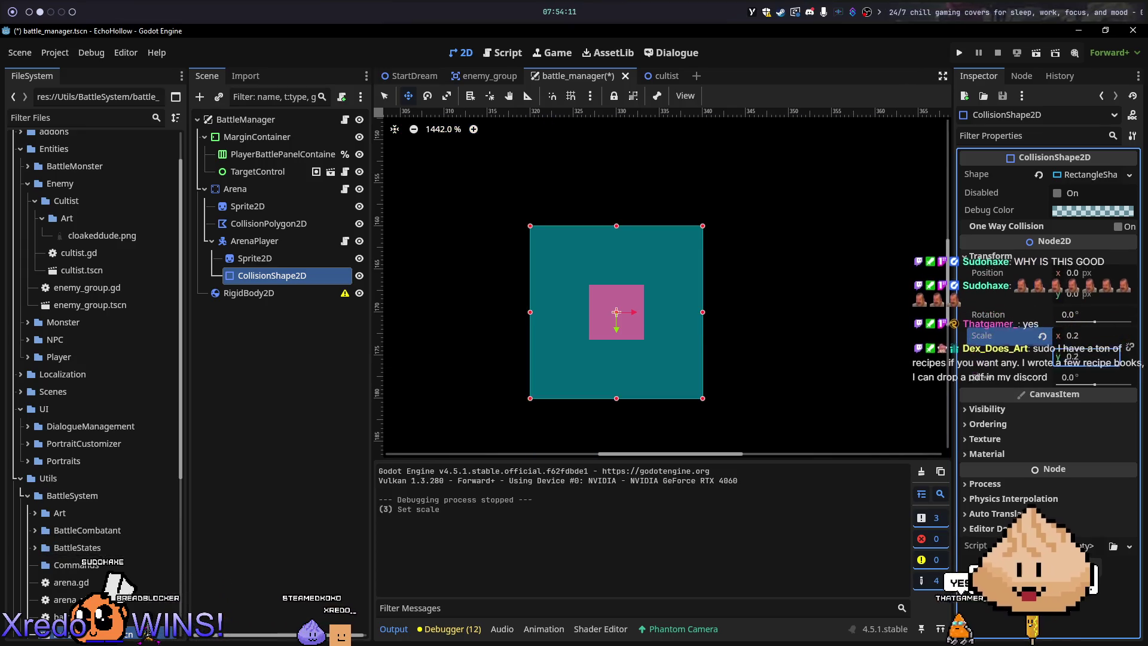
left_click(1076, 335)
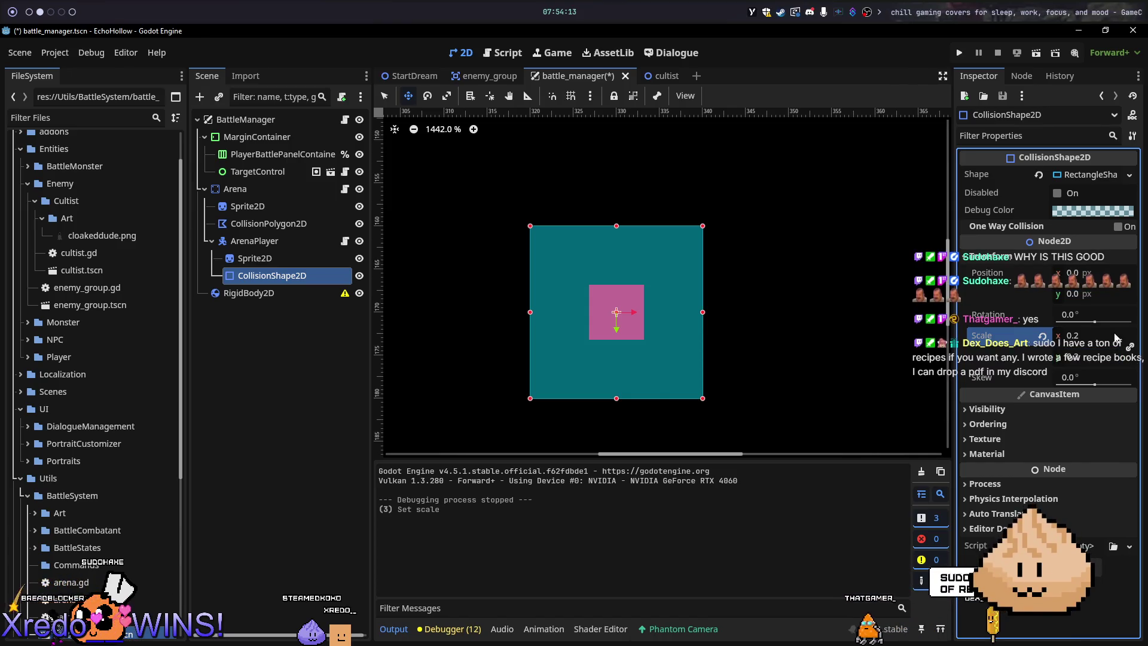
type("0.1")
key("Return")
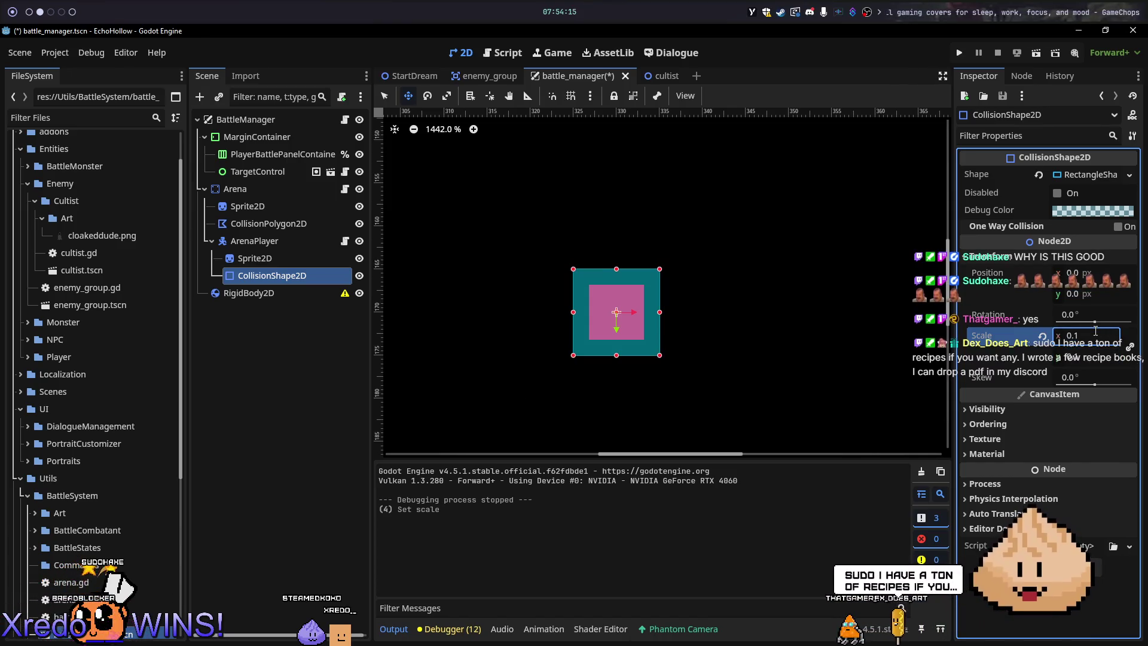
type("3")
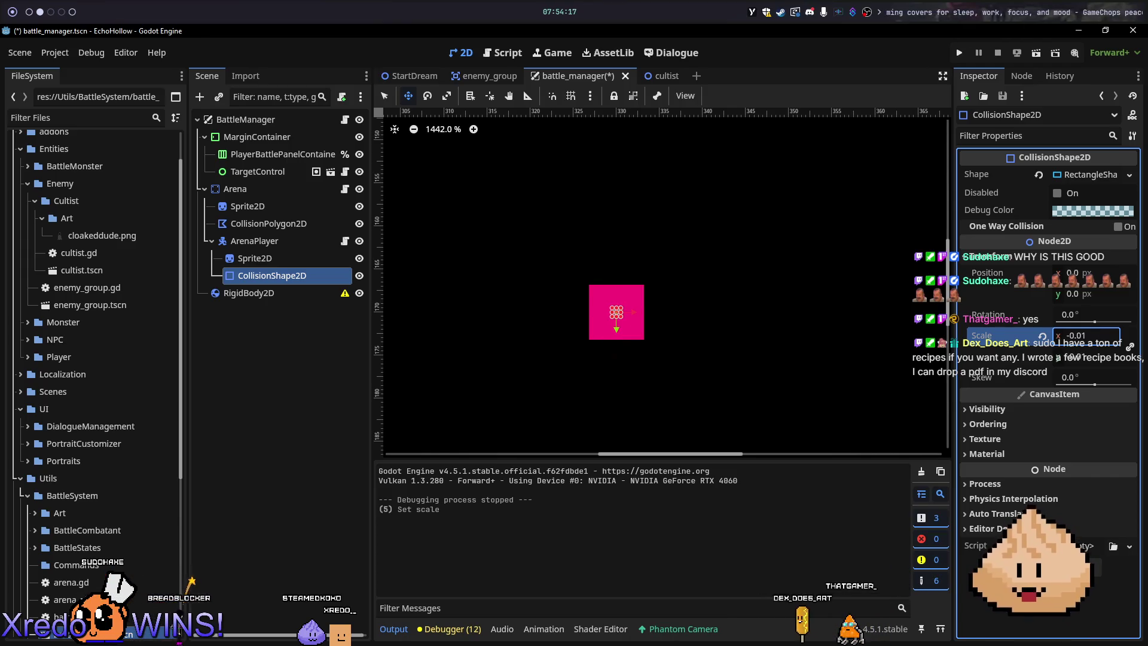
key("Return")
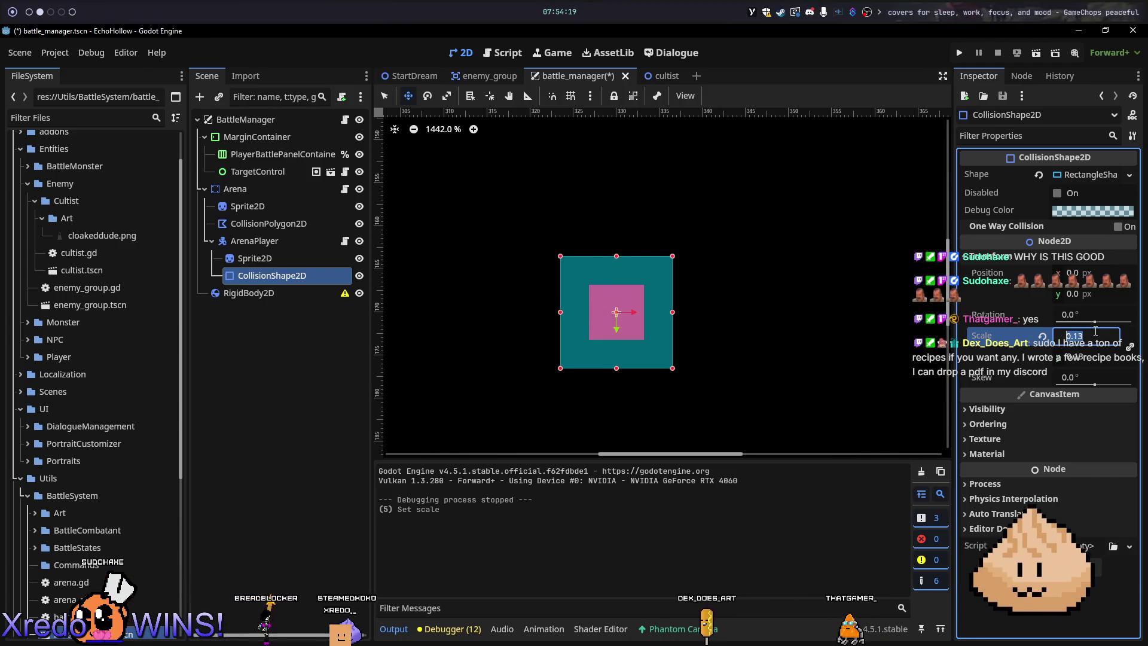
type("0.02")
key("Return")
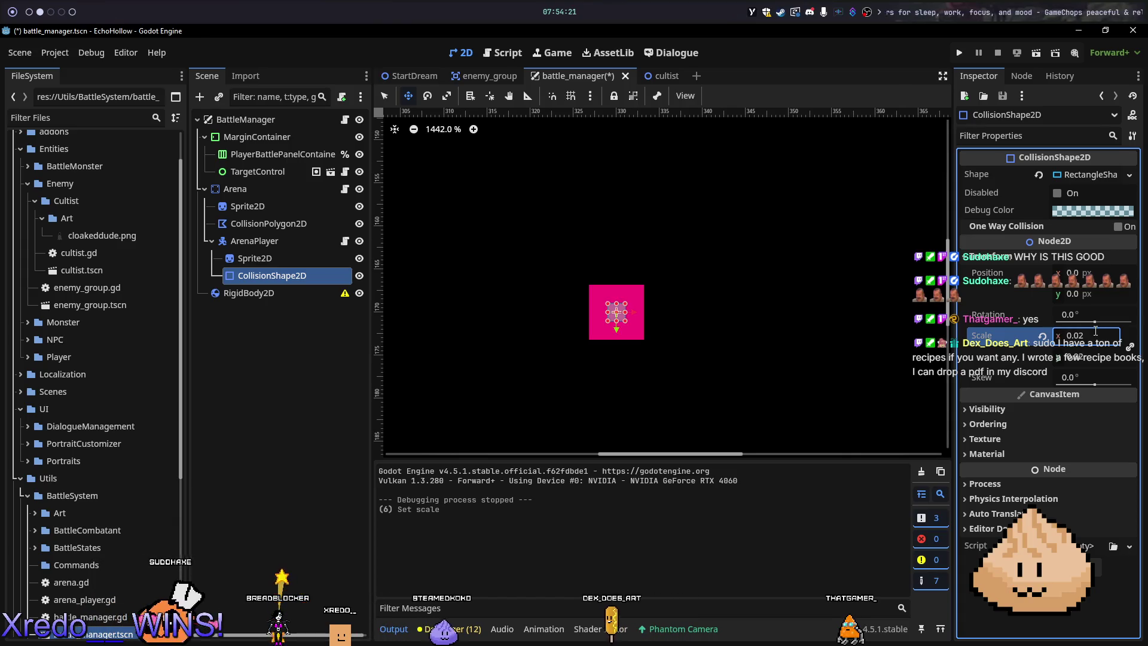
Settle the collision shape scale at 0.06, then save and run the battle_manager scene
key("BackSpace")
type("4")
key("Return")
left_click(1096, 331)
key("BackSpace")
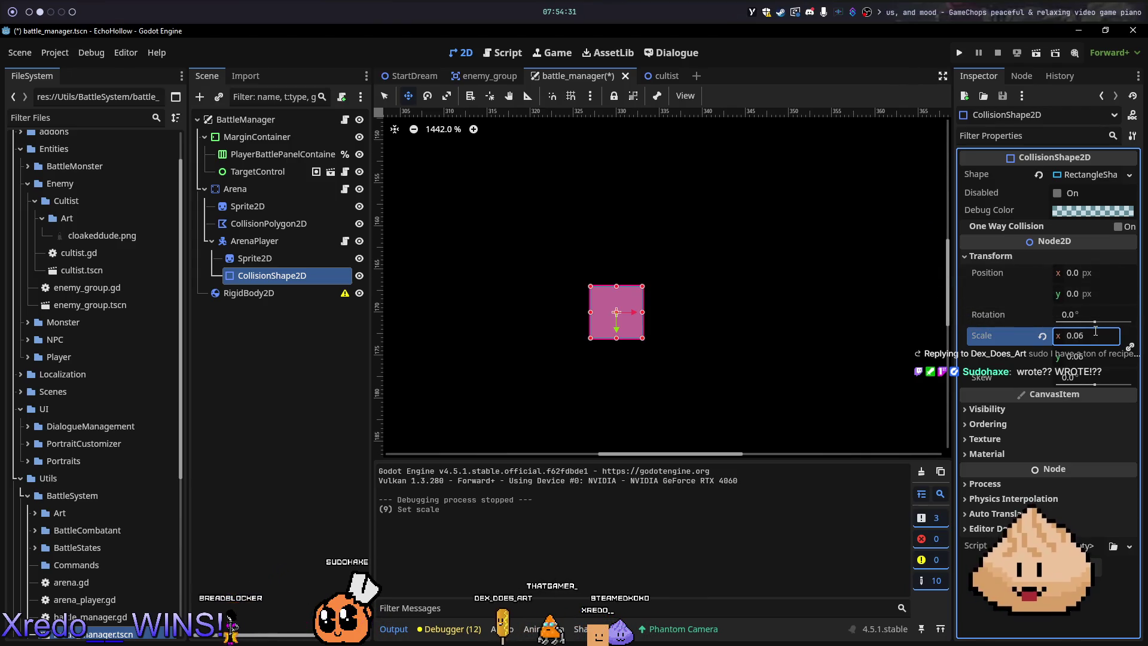
key("F6")
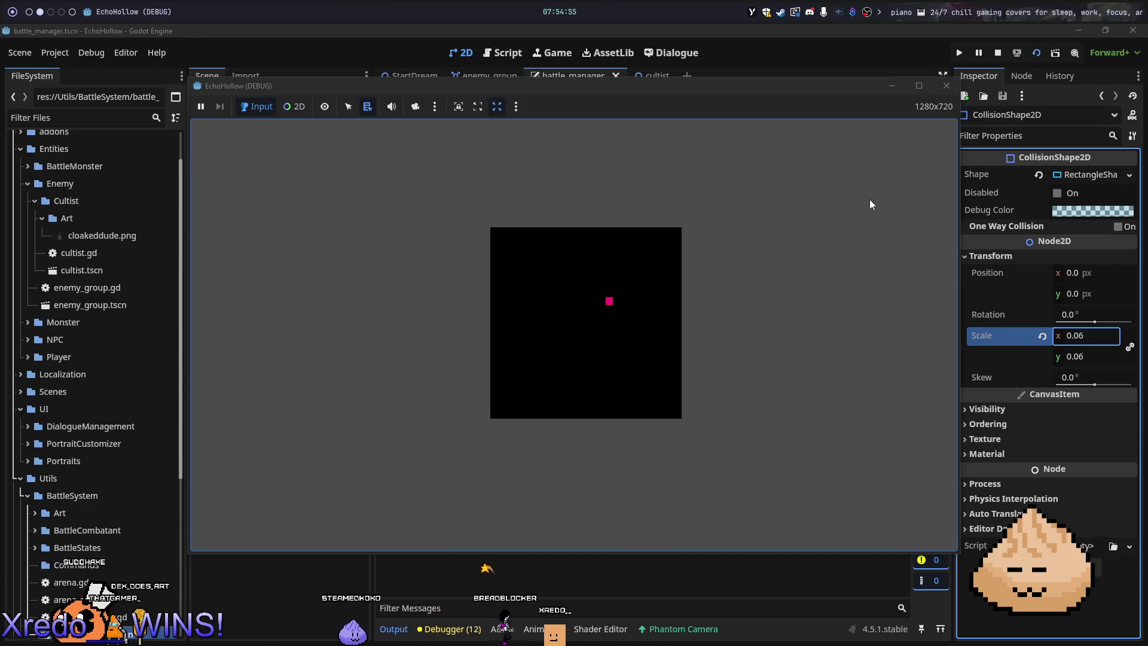
Open arena_player.gd in Neovim through the Telescope file finder
key("alt+1")
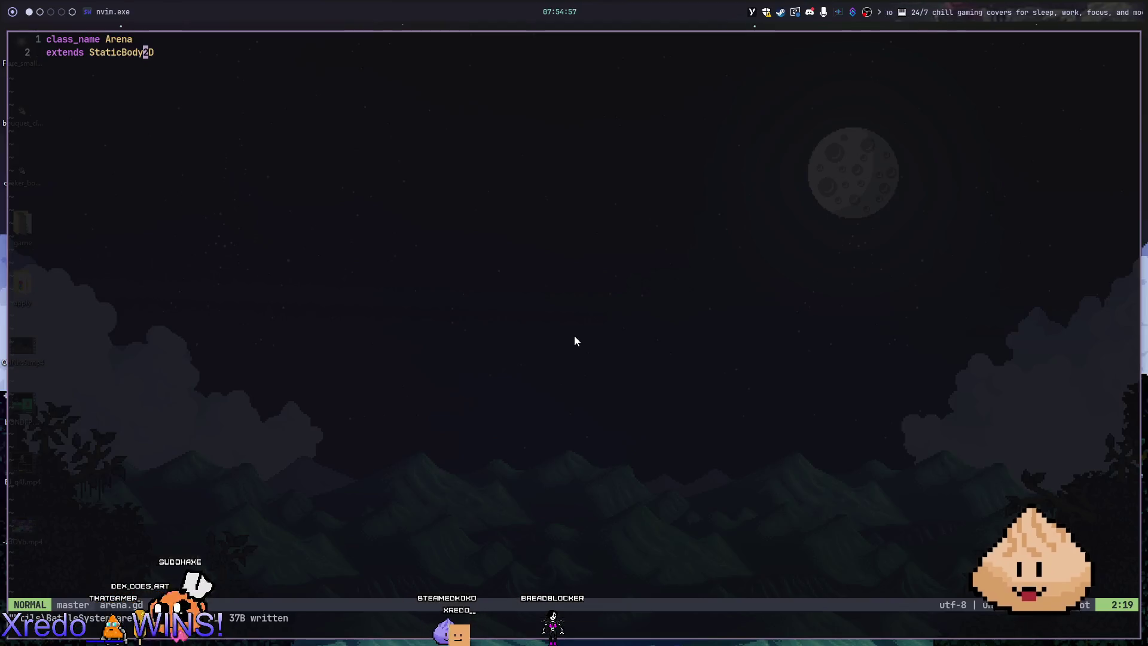
key("space")
key("f")
key("f")
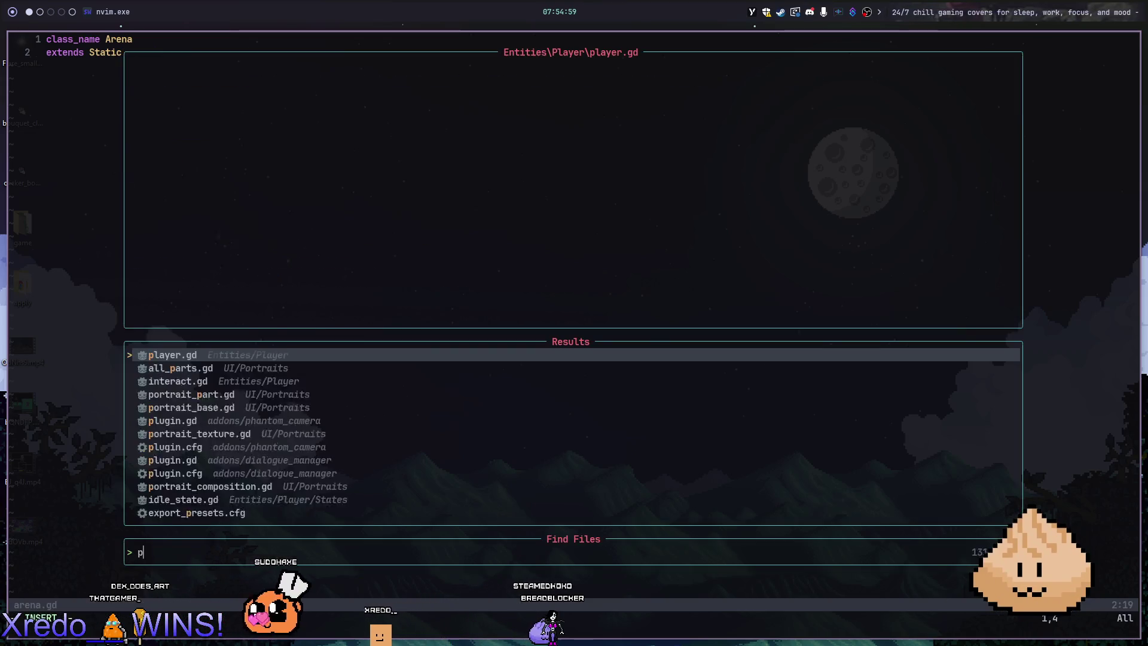
type("play")
key("BackSpace")
key("BackSpace")
key("BackSpace")
type("arenapla")
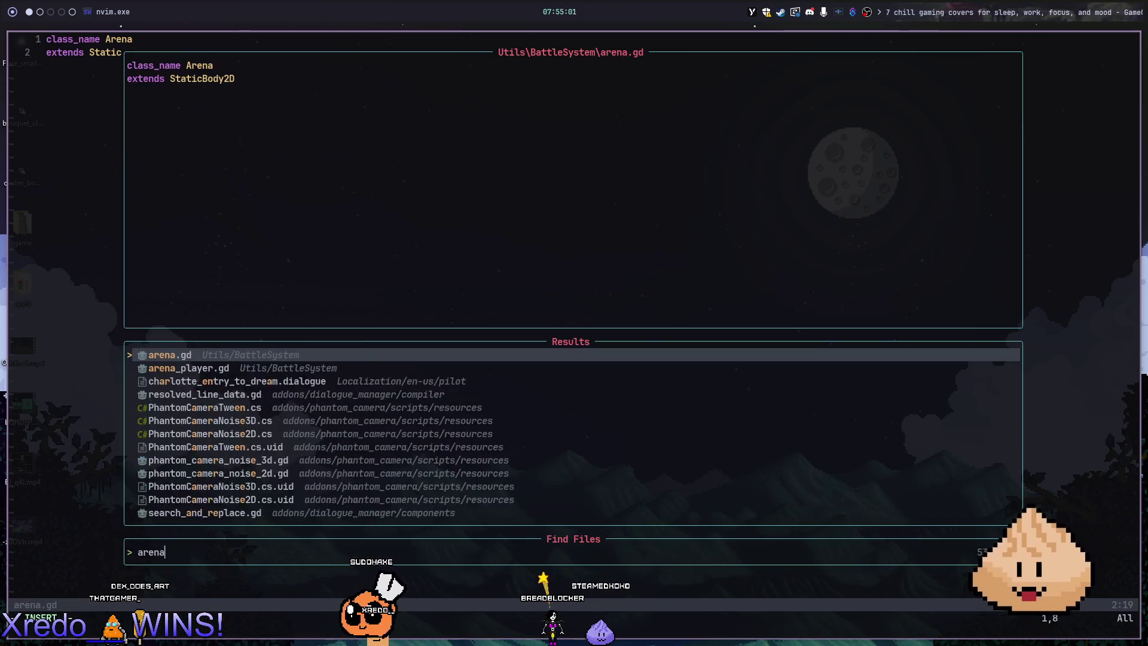
key("Return")
Delete .normalized() from the input vector on line 8, save, and rerun the game in Godot
left_click(145, 118)
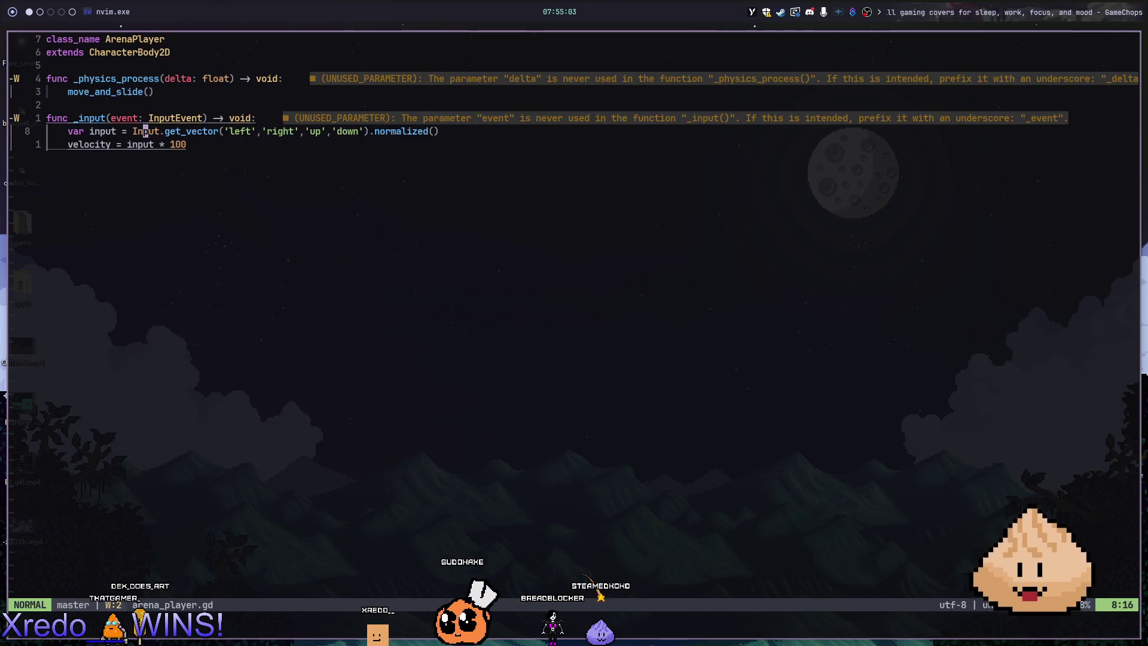
left_click(172, 144)
key("colon")
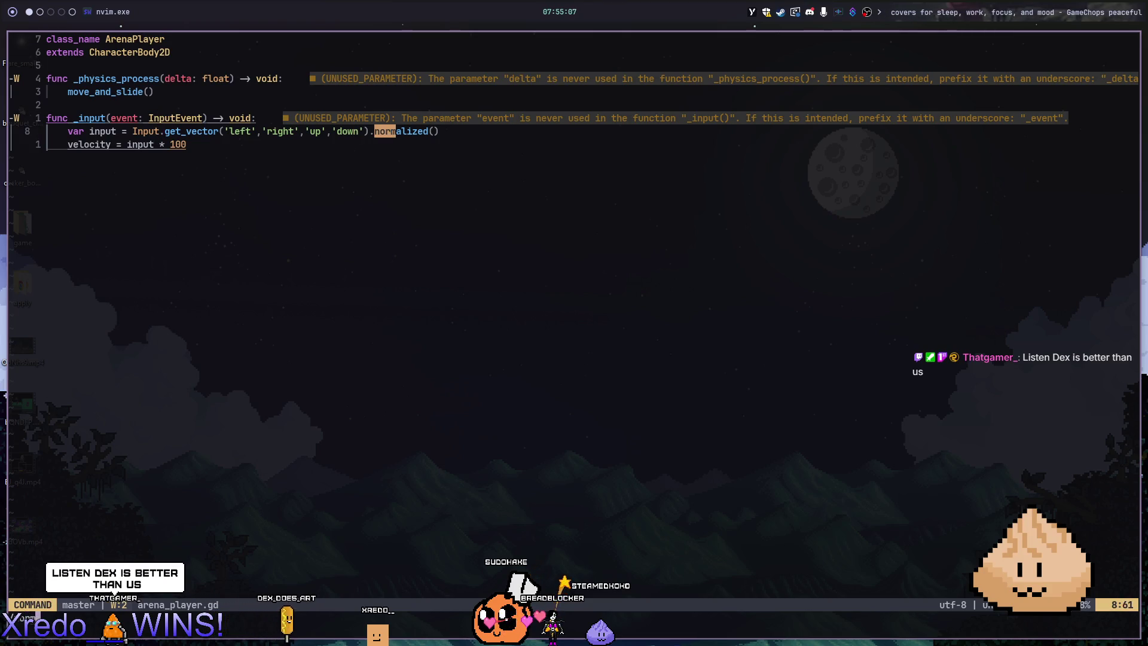
key("h")
key("x")
key("D")
key("colon")
key("alt+Tab")
key("F6")
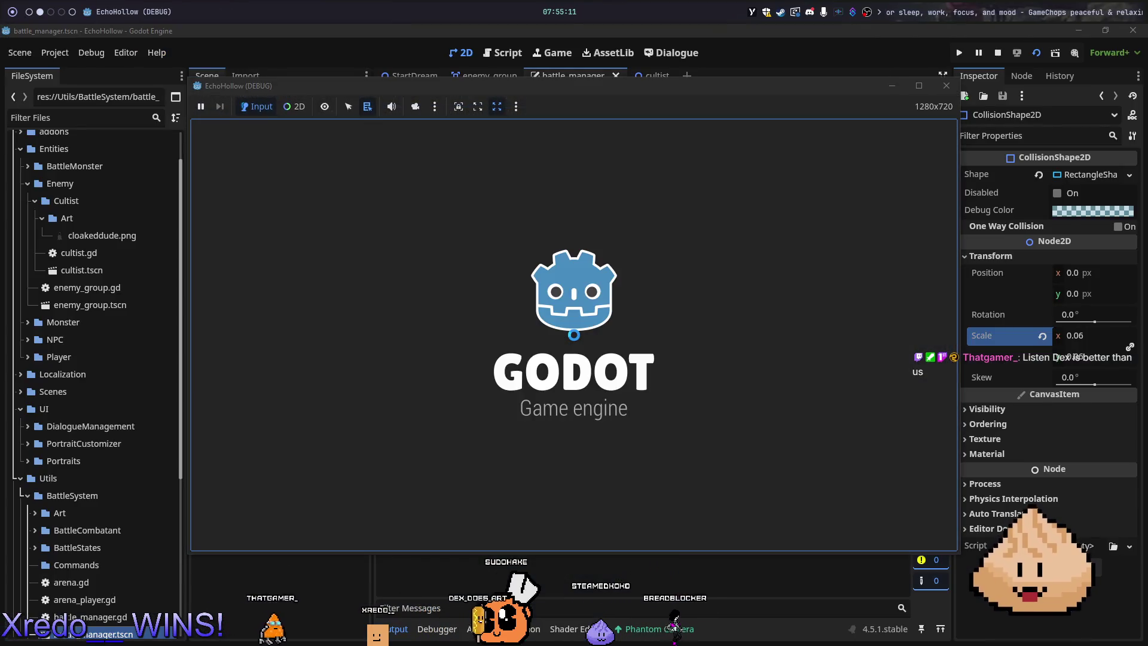
Steer the pink player square around the black arena with the arrow keys, reaching its edges
key("Down")
key("Right")
key("Up")
key("Left")
key("Left")
key("Down")
key("Right")
key("Up")
key("Left")
key("Down")
key("Right")
key("Up")
key("Right")
key("Up")
key("Left")
key("Down")
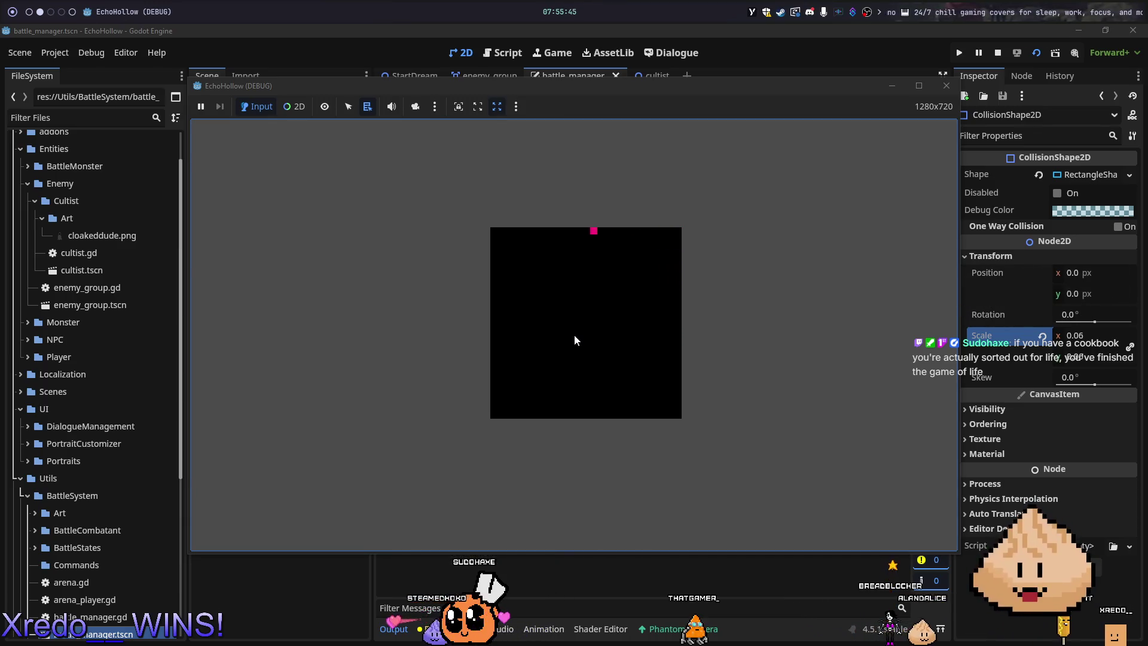
Find and open change_turn_state.gd by searching 'change', then move down to the battle-win lines
key("alt+1")
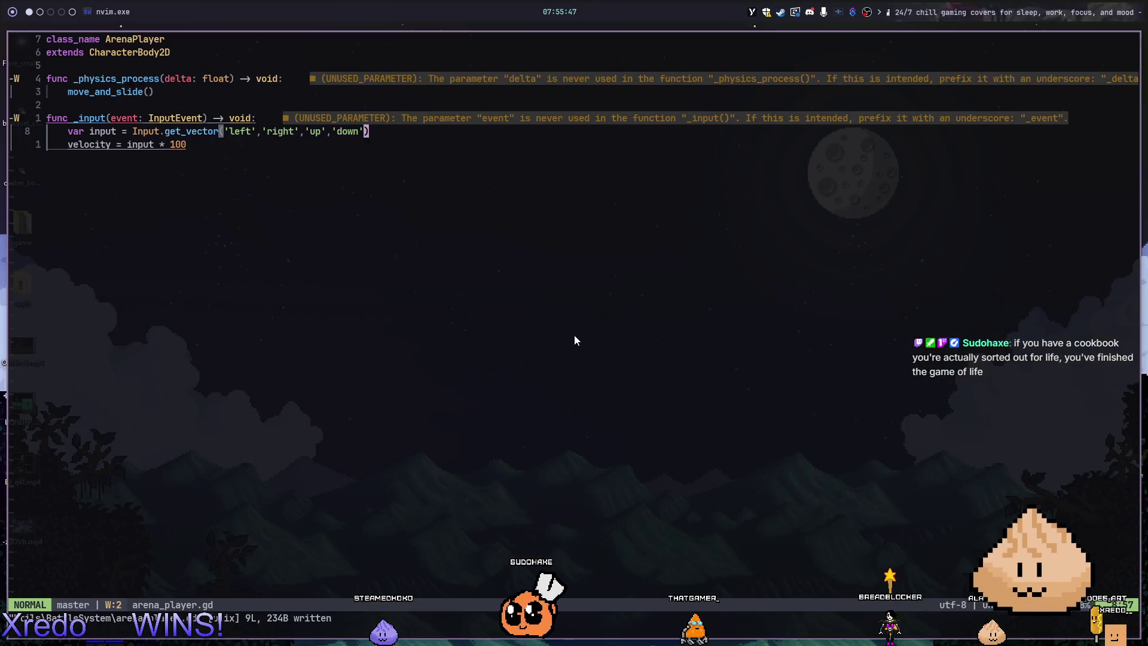
key("space")
key("f")
key("f")
type("change")
key("Return")
key("5")
key("j")
key("j")
key("j")
key("j")
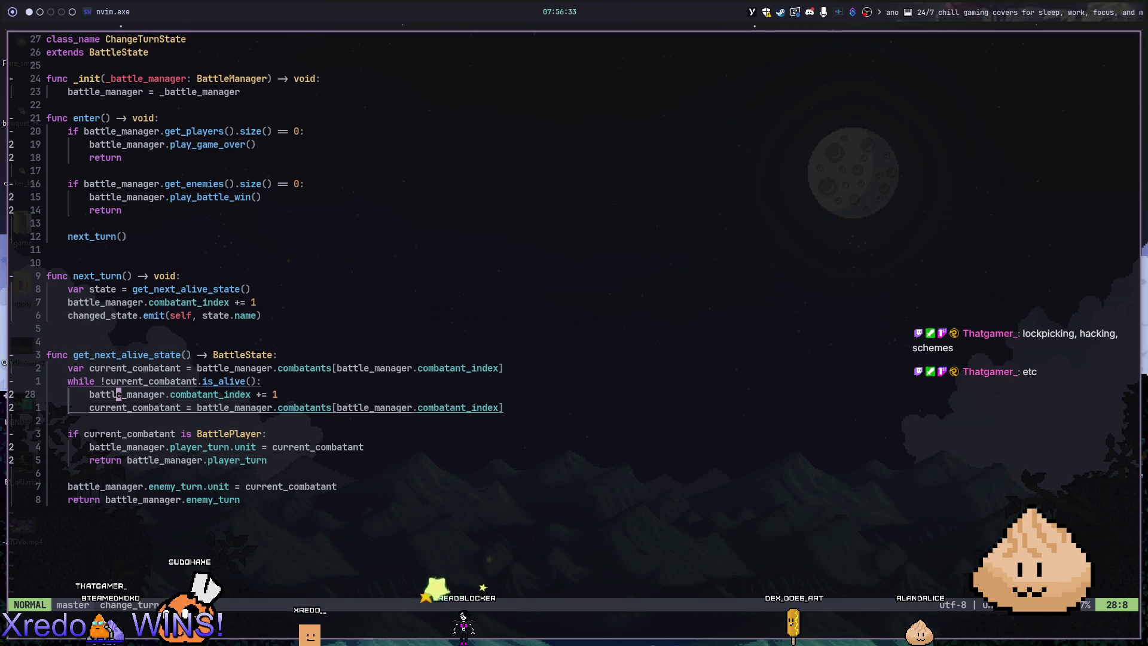
key("y")
key("y")
key("j")
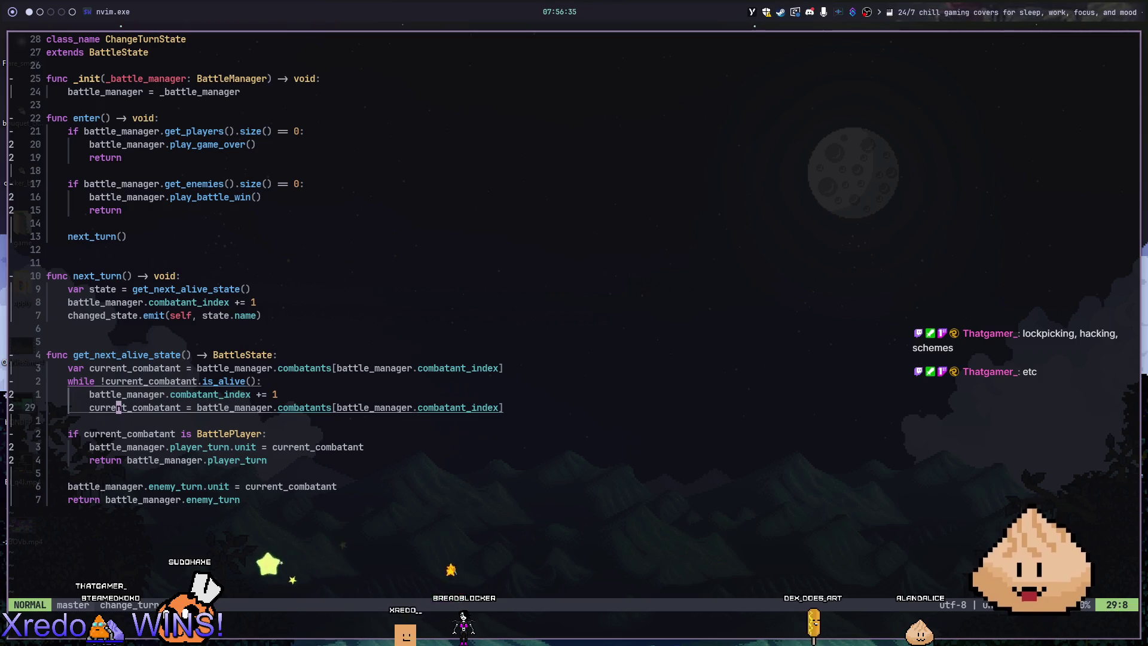
key("j")
key("j")
key("j")
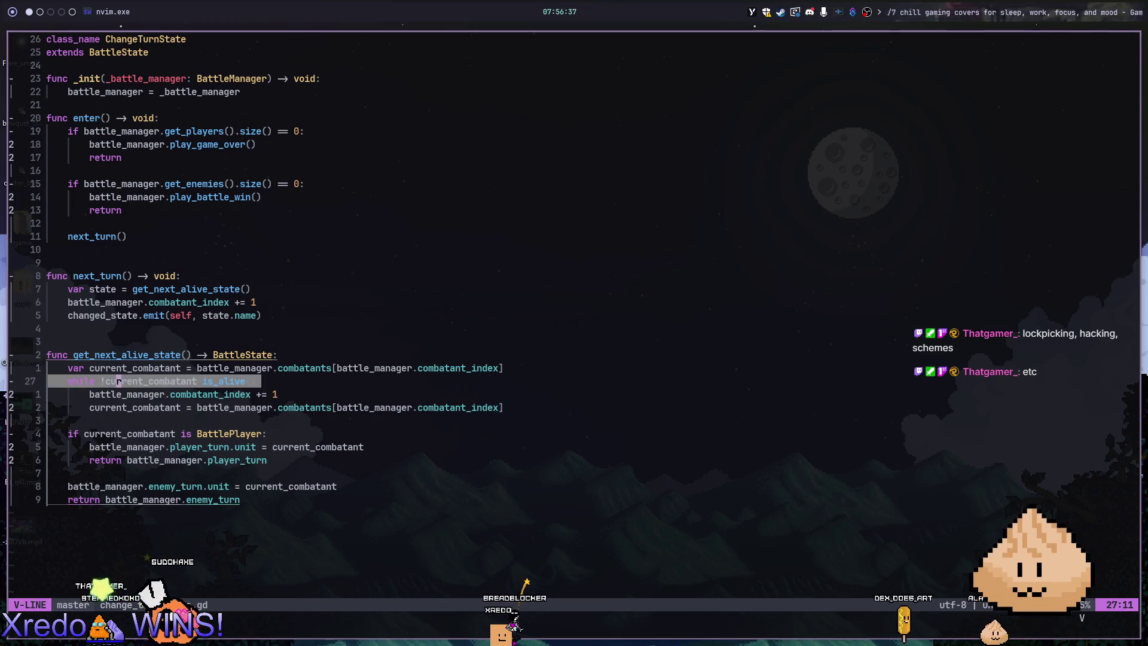
key("V")
key("j")
key("j")
key("y")
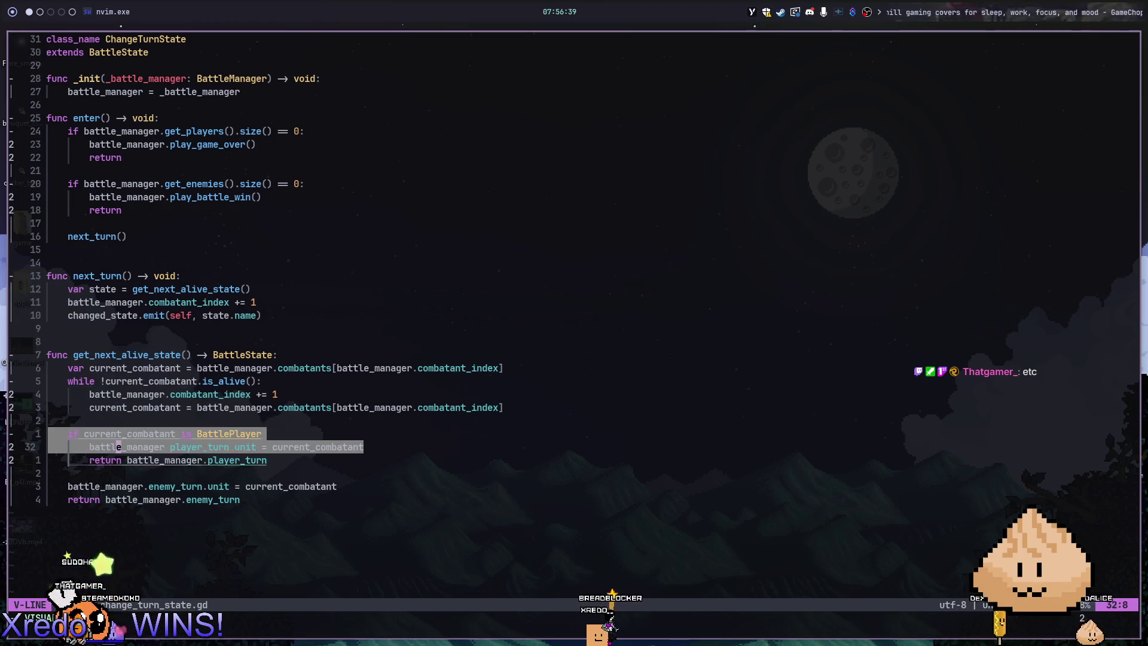
key("j")
key("j")
key("j")
key("j")
key("V")
key("j")
key("y")
key("k")
key("k")
key("k")
key("k")
key("k")
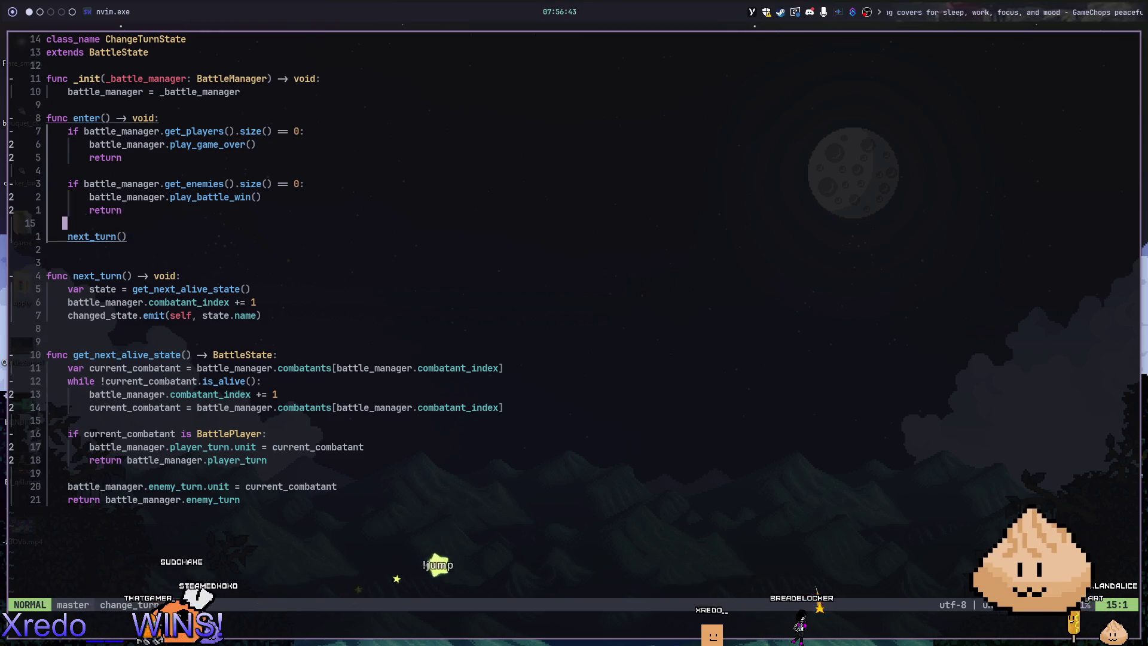
key("space")
key("s")
key("f")
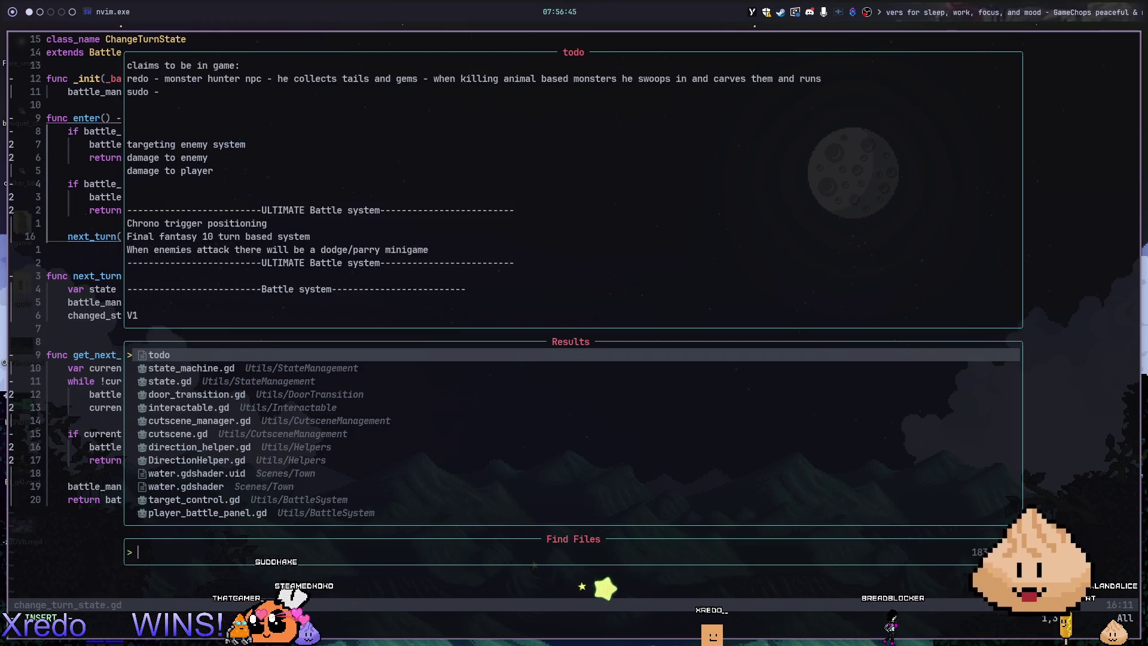
key("Escape")
key("space")
key("s")
key("f")
key("Escape")
key("space")
key("s")
key("f")
key("Escape")
key("space")
key("s")
key("f")
key("Escape")
key("space")
key("s")
key("f")
key("Escape")
key("space")
key("s")
key("f")
key("Escape")
key("space")
key("s")
key("f")
key("Escape")
key("space")
key("Escape")
key("i")
key("Escape")
key("u")
key("space")
key("s")
key("f")
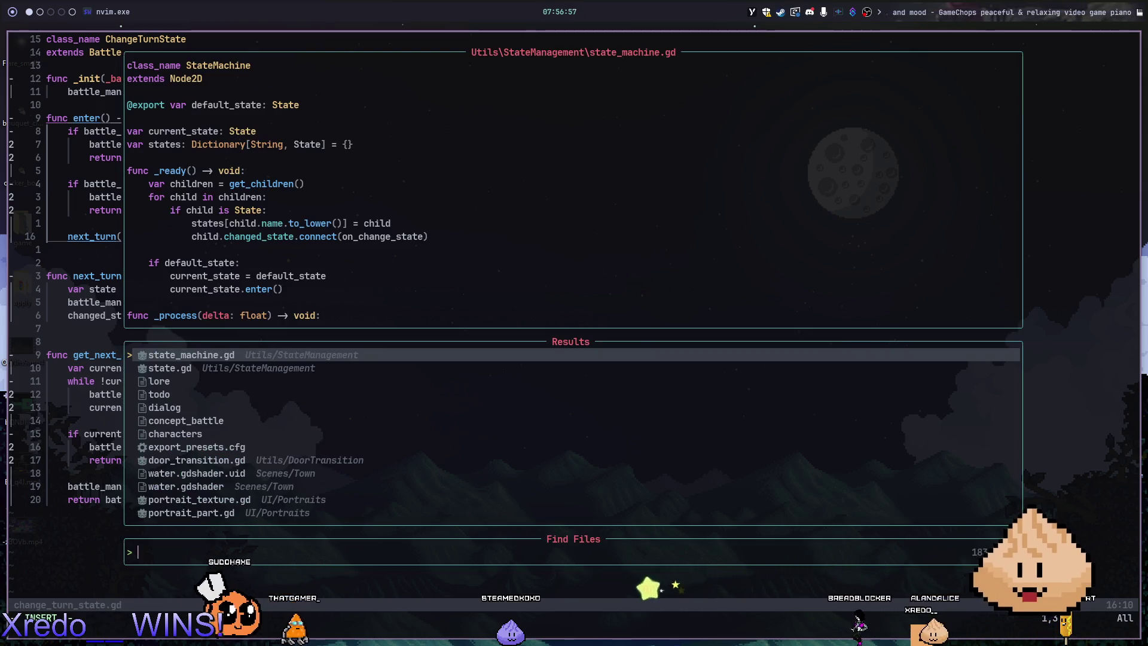
key("Escape")
key("space")
type("sf")
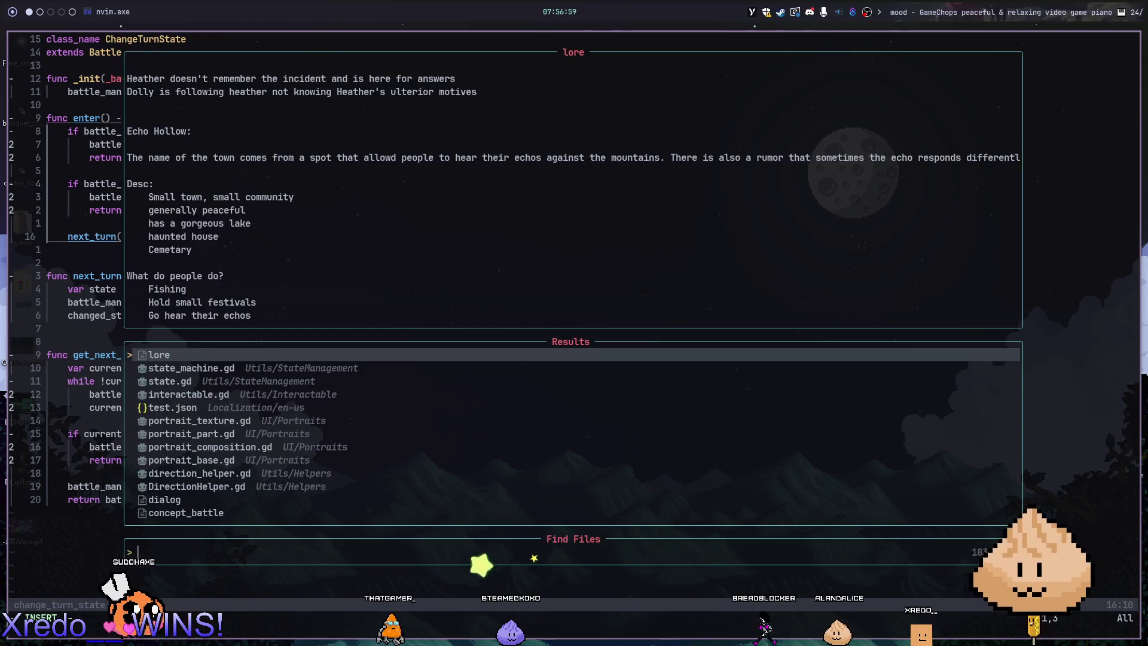
type("change")
key("Return")
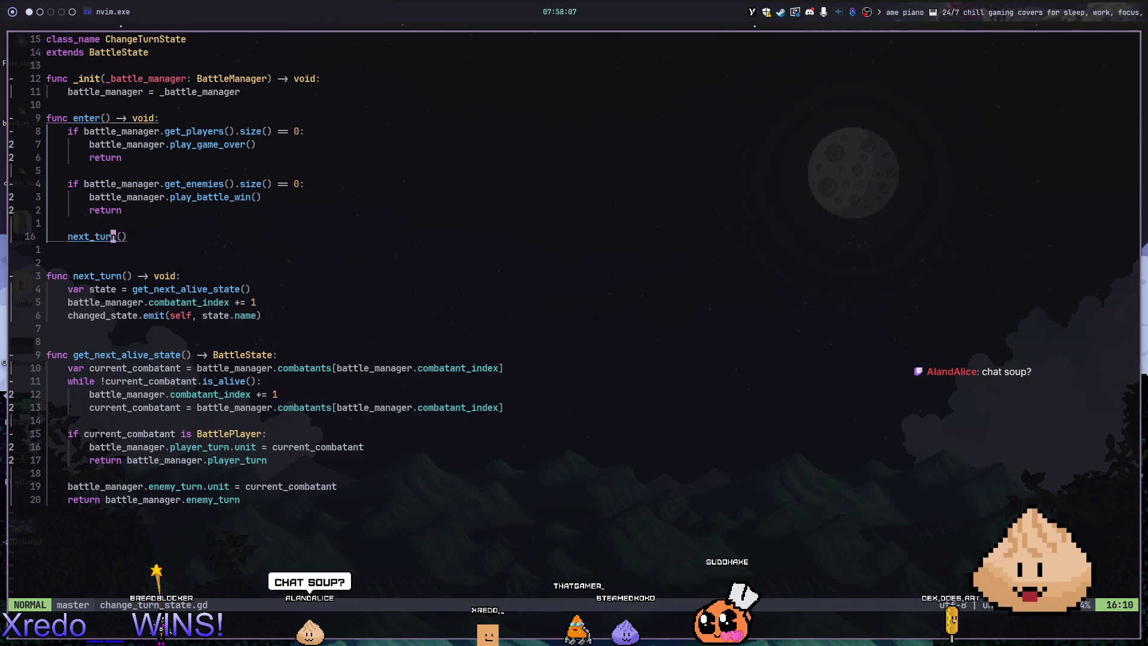
Insert a blank line below the next_turn() call at the end of enter()
key("V")
key("k")
key("k")
key("k")
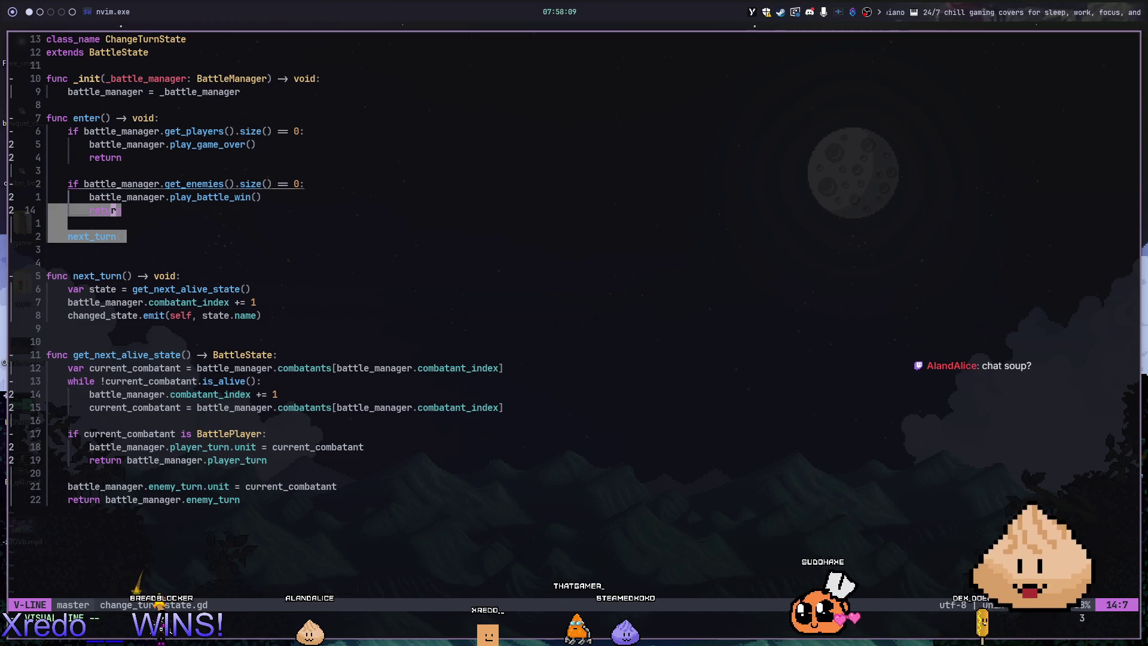
key("Escape")
key("V")
key("j")
key("j")
key("Escape")
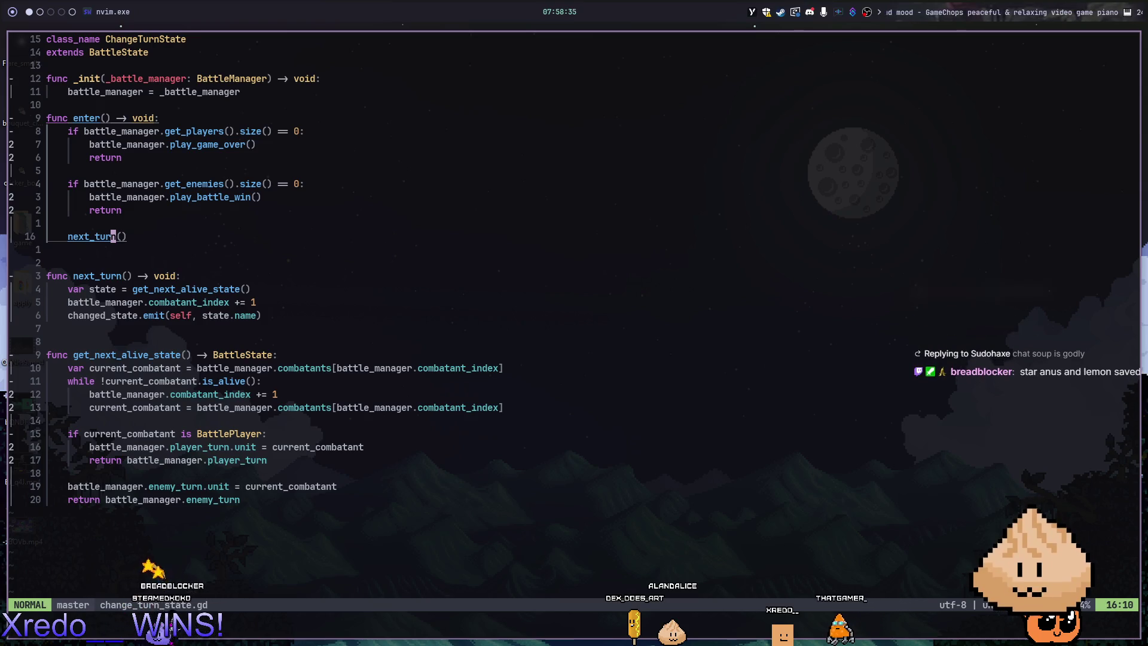
key("o")
key("Escape")
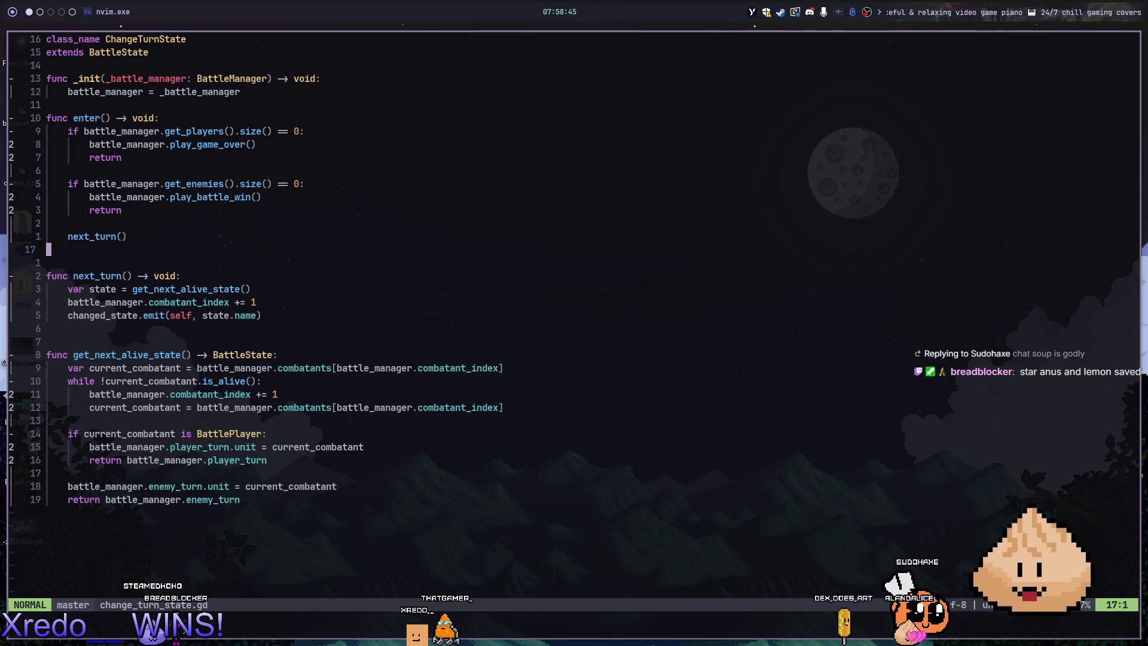
Write change_turn_state.gd to disk (36 lines, 993 bytes)
key("j")
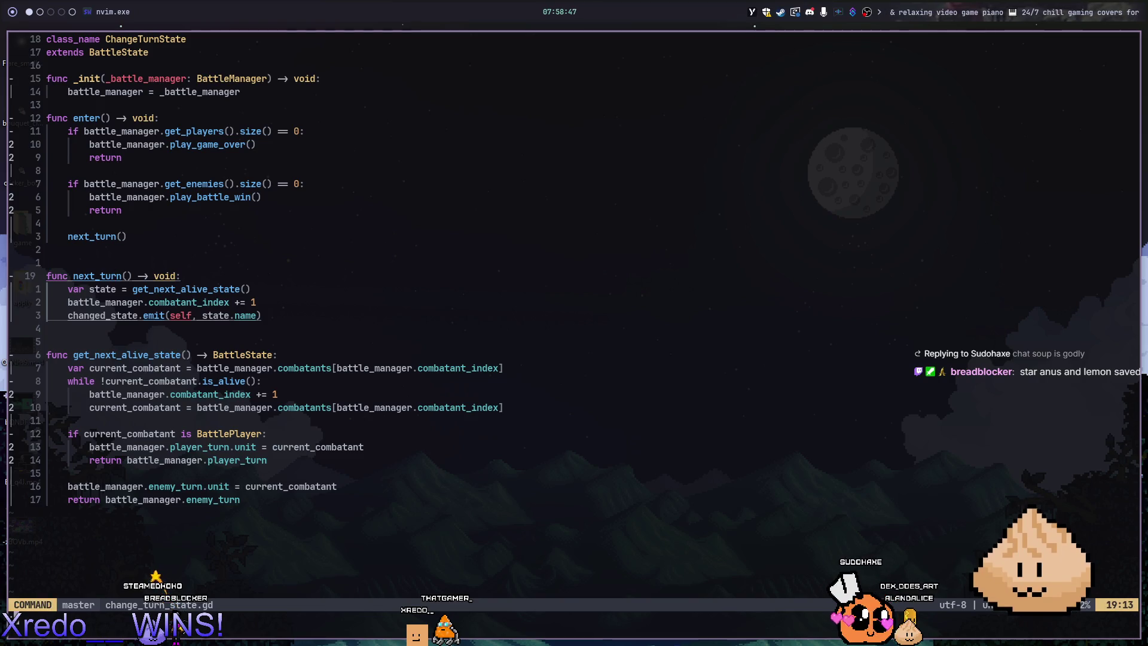
key("Return")
key("j")
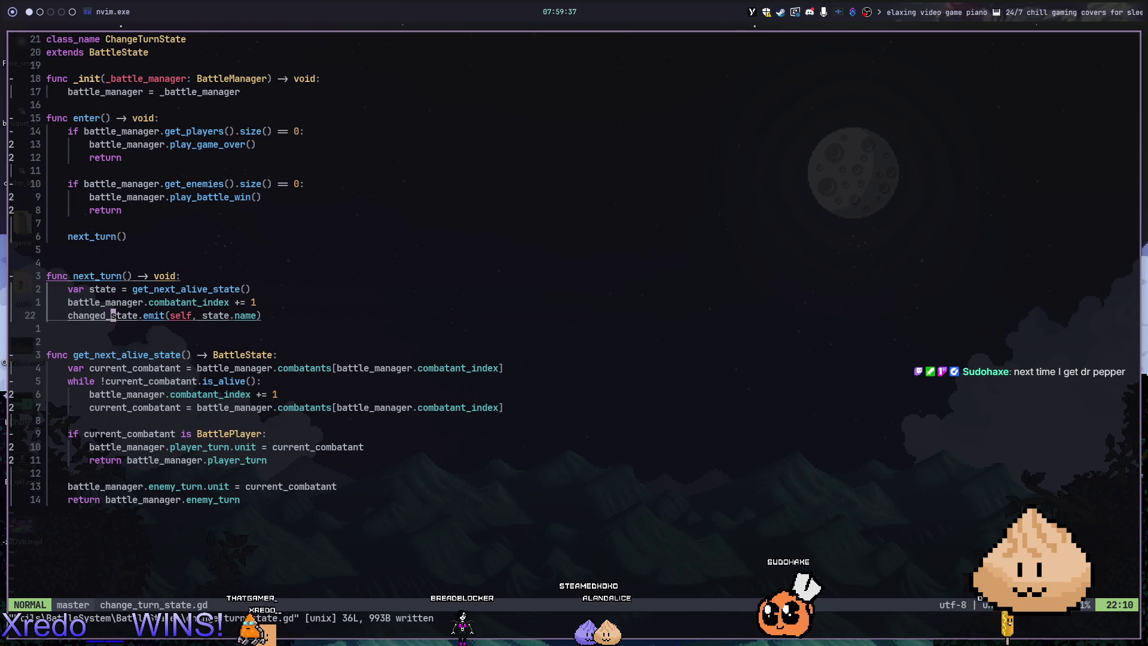
Review the var state, combatant_index increment and BattlePlayer branch lines in get_next_alive_state
key("k")
key("k")
key("j")
key("j")
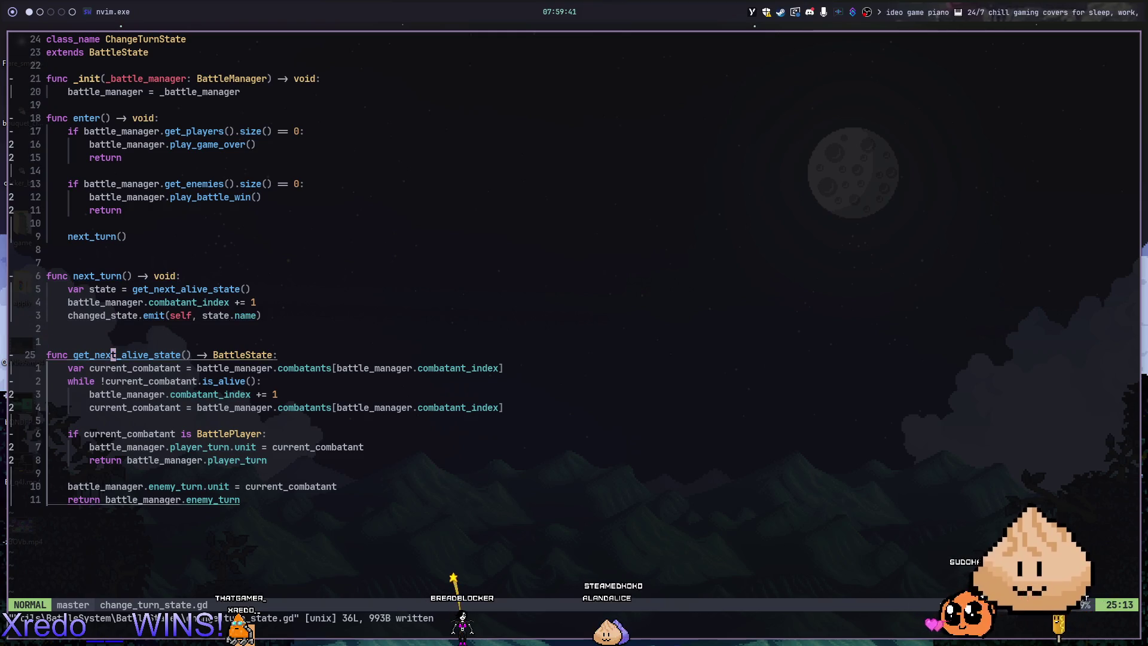
key("j")
key("j")
key("j")
key("k")
key("k")
key("k")
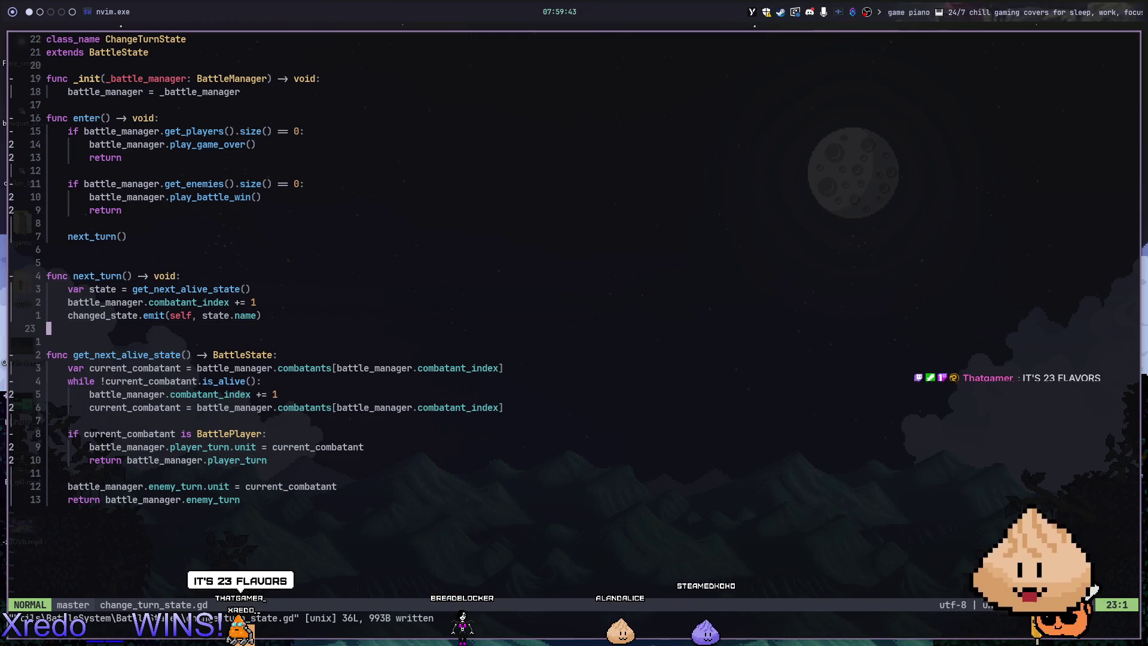
key("k")
key("shift+v")
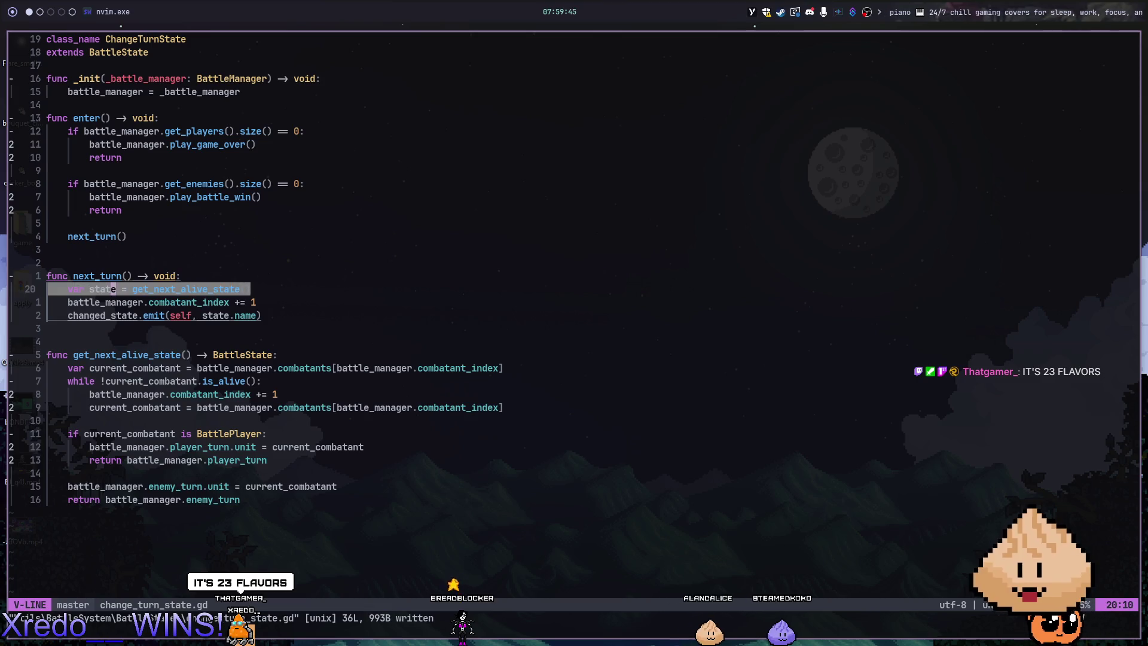
key("j")
key("j")
key("Escape")
key("k")
key("k")
key("shift+v")
key("j")
key("Escape")
key("k")
key("shift+v")
key("j")
key("Escape")
key("j")
key("k")
key("k")
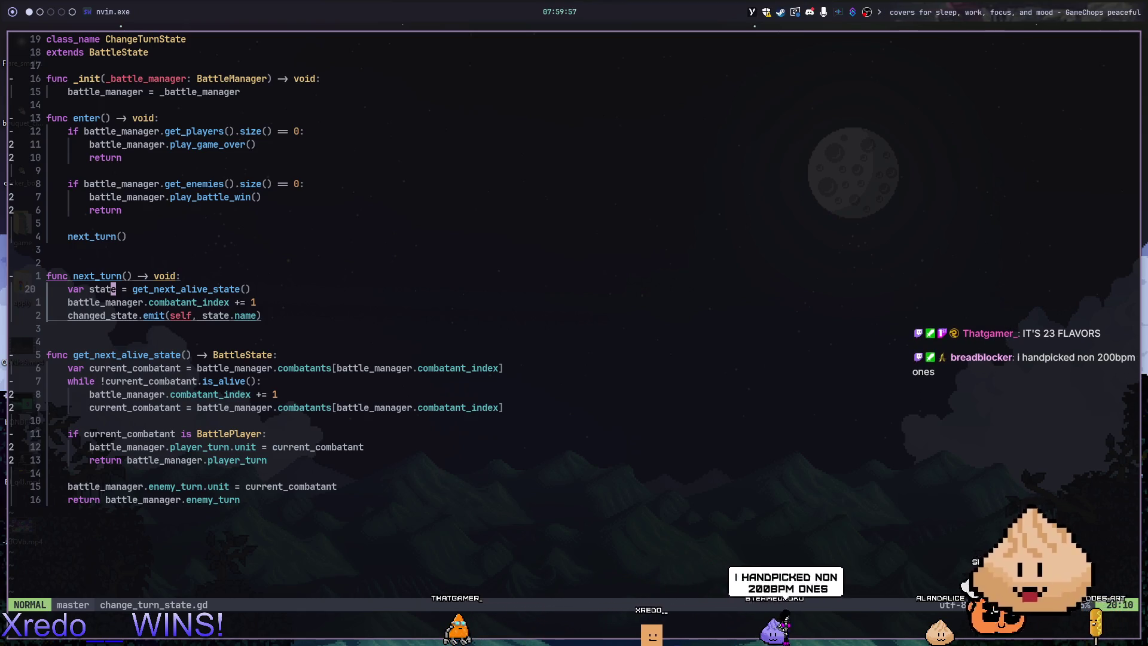
key("j")
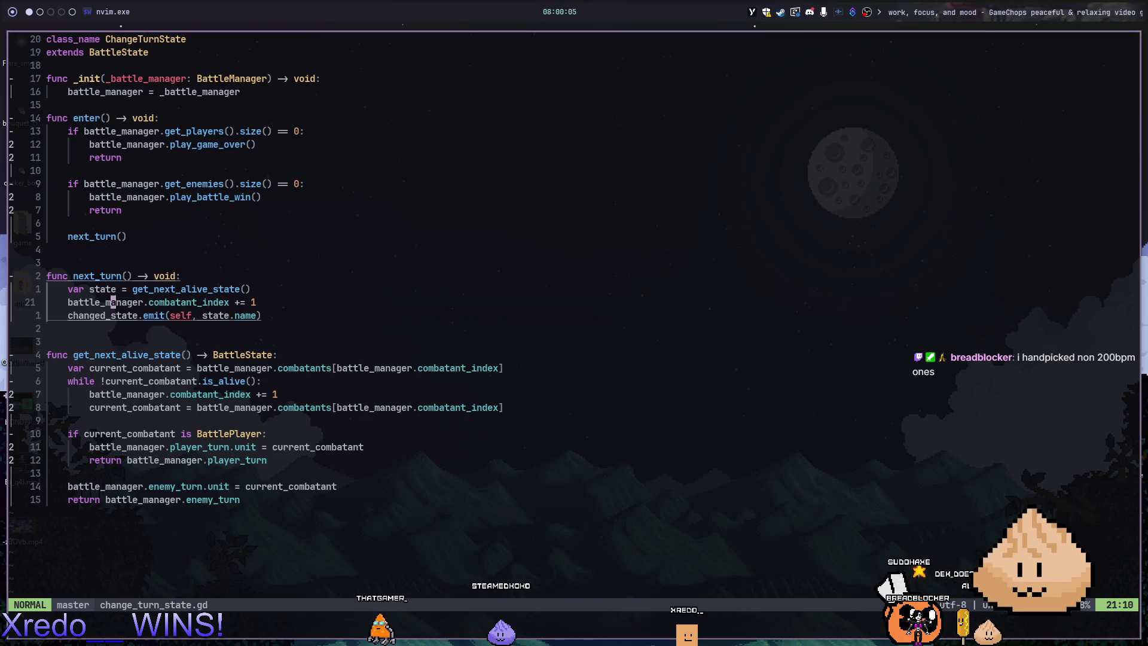
key("1")
key("0")
key("j")
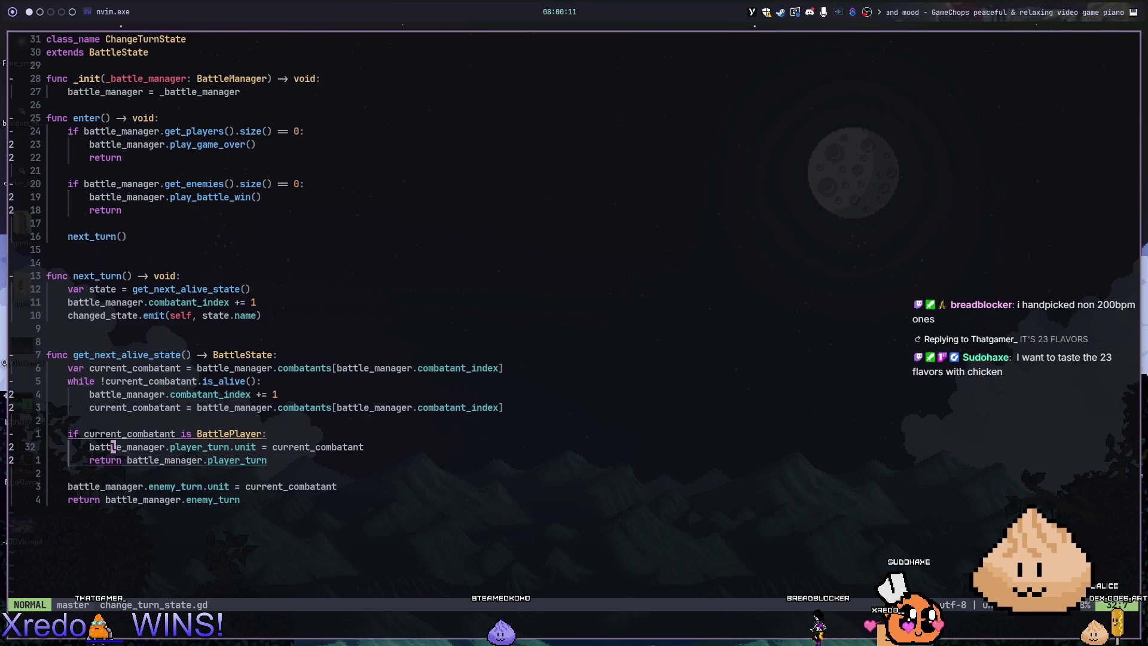
key("j")
key("j")
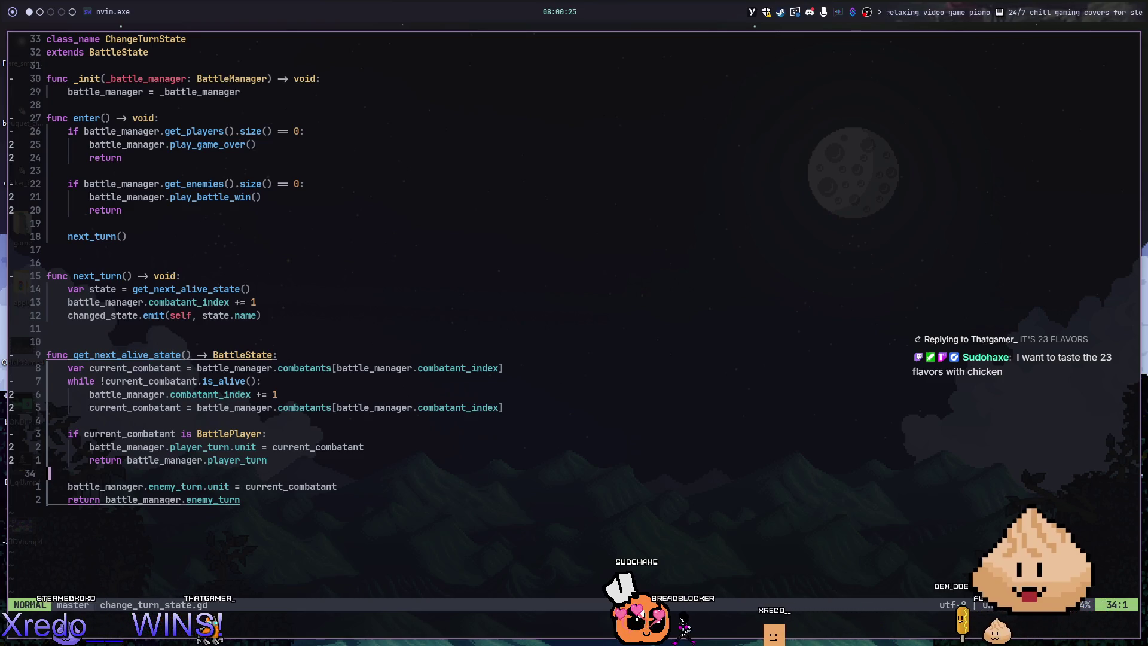
Add 'battle_manager.combatant_index = 0' below the enemy_turn.unit line and save with :w
left_click(113, 487)
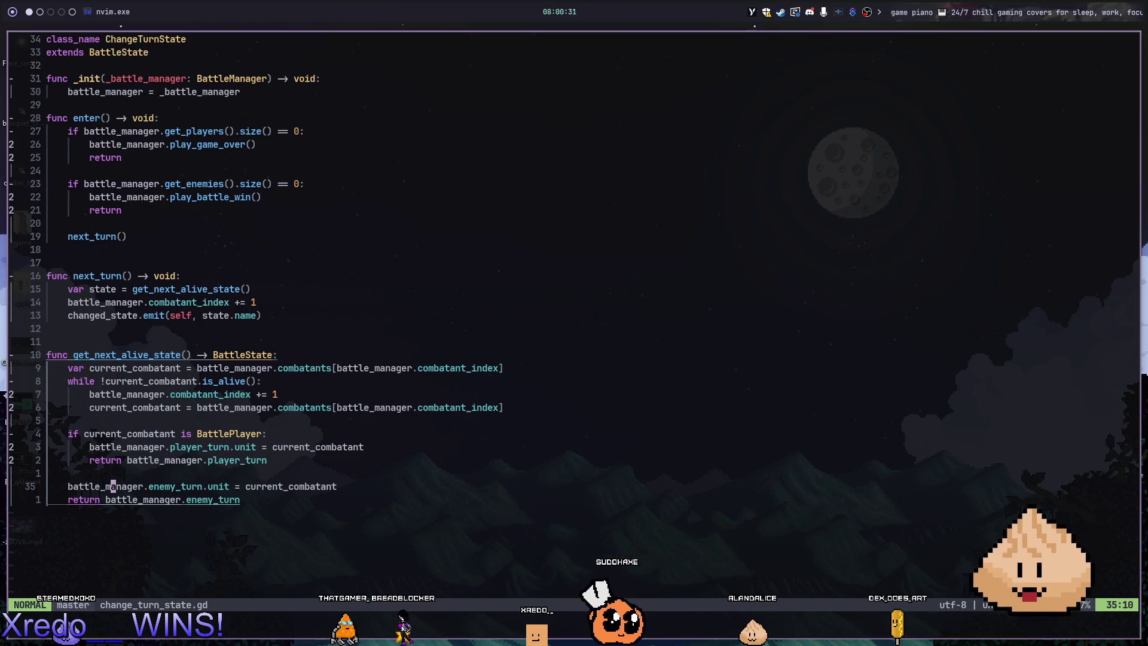
type("o")
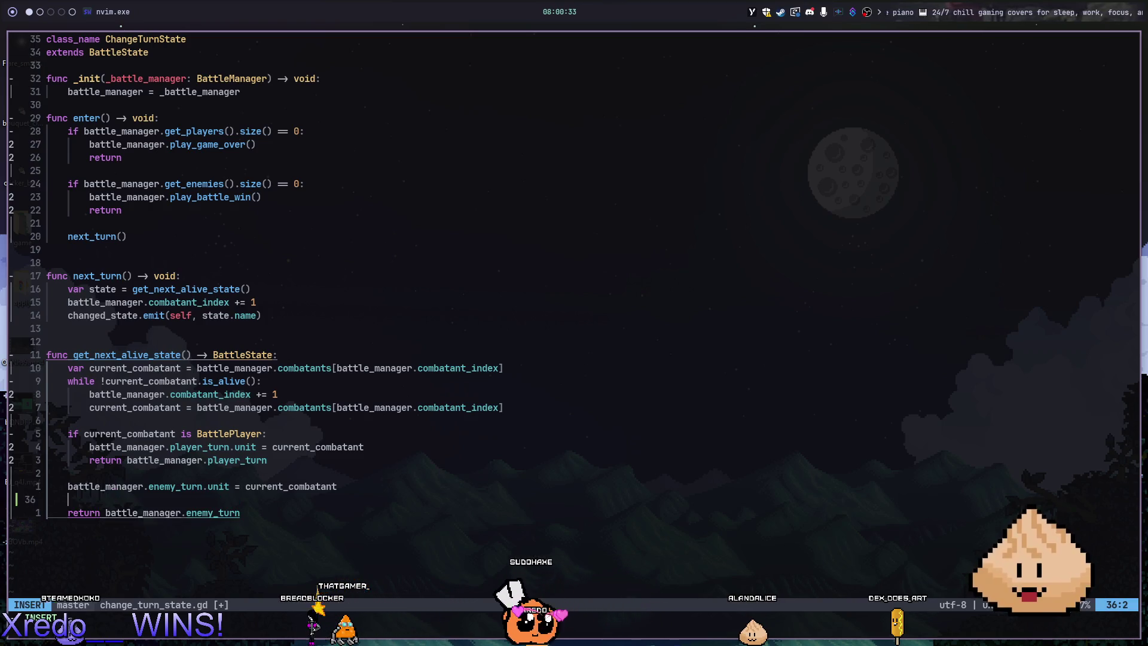
type("batt")
type("le_manager.")
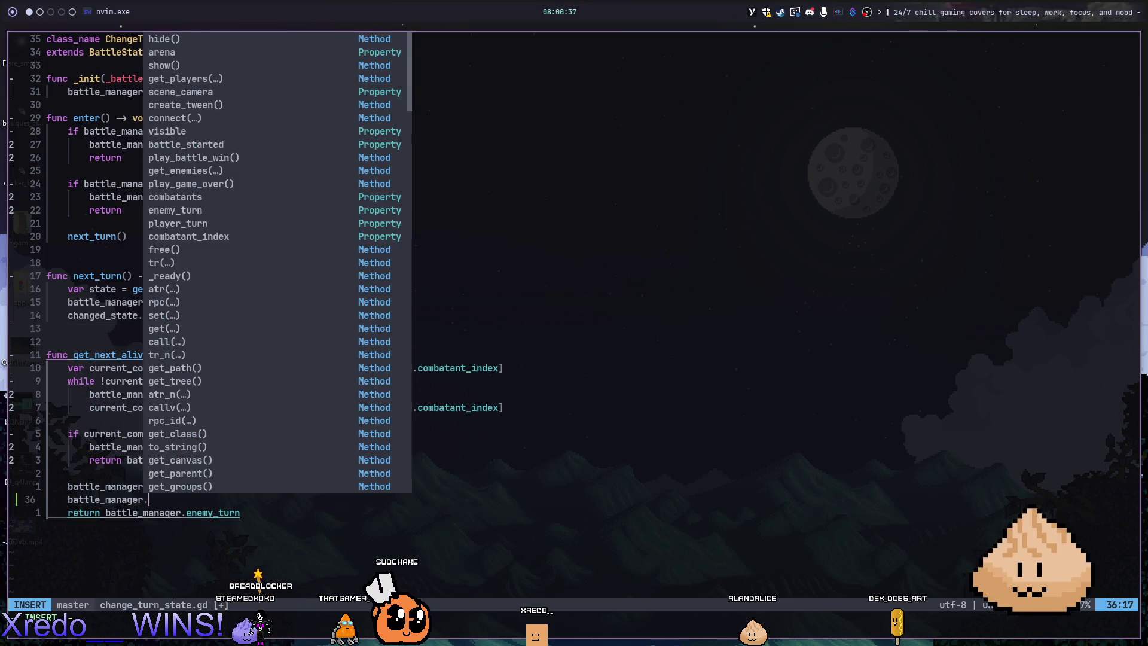
key("Escape")
type("combat")
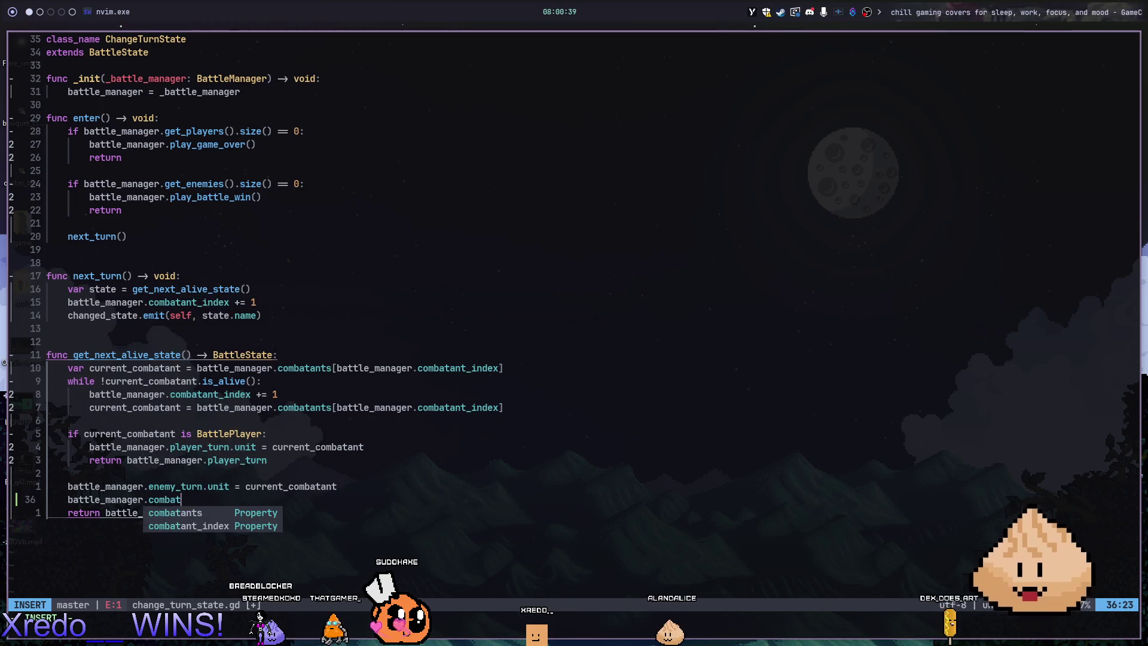
key("Return")
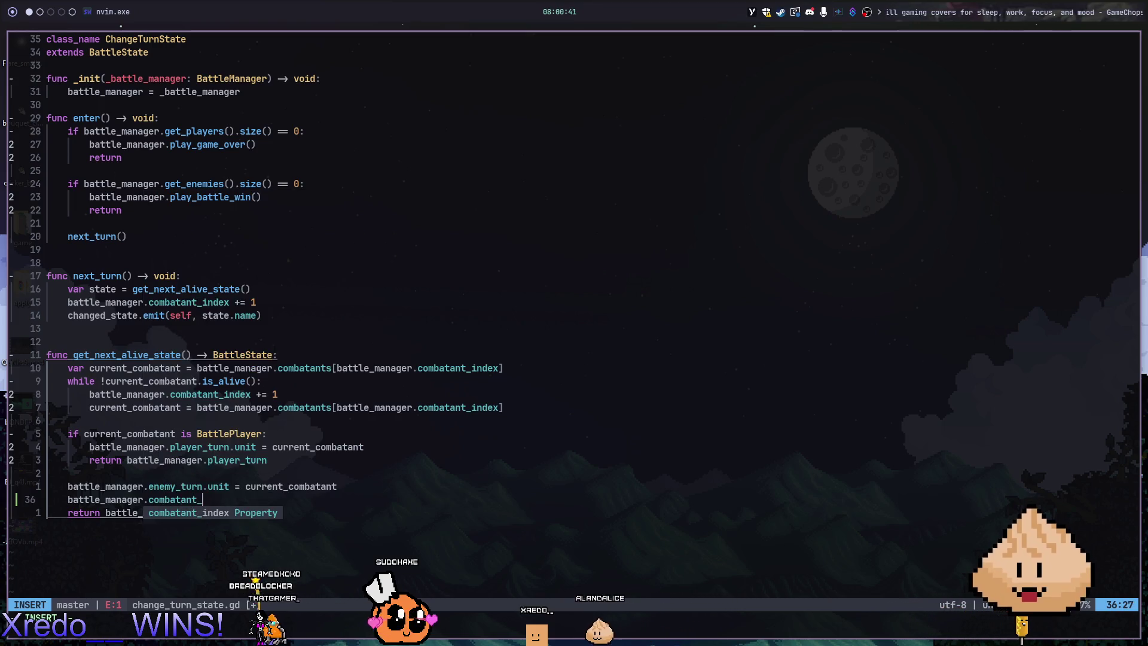
key("Escape")
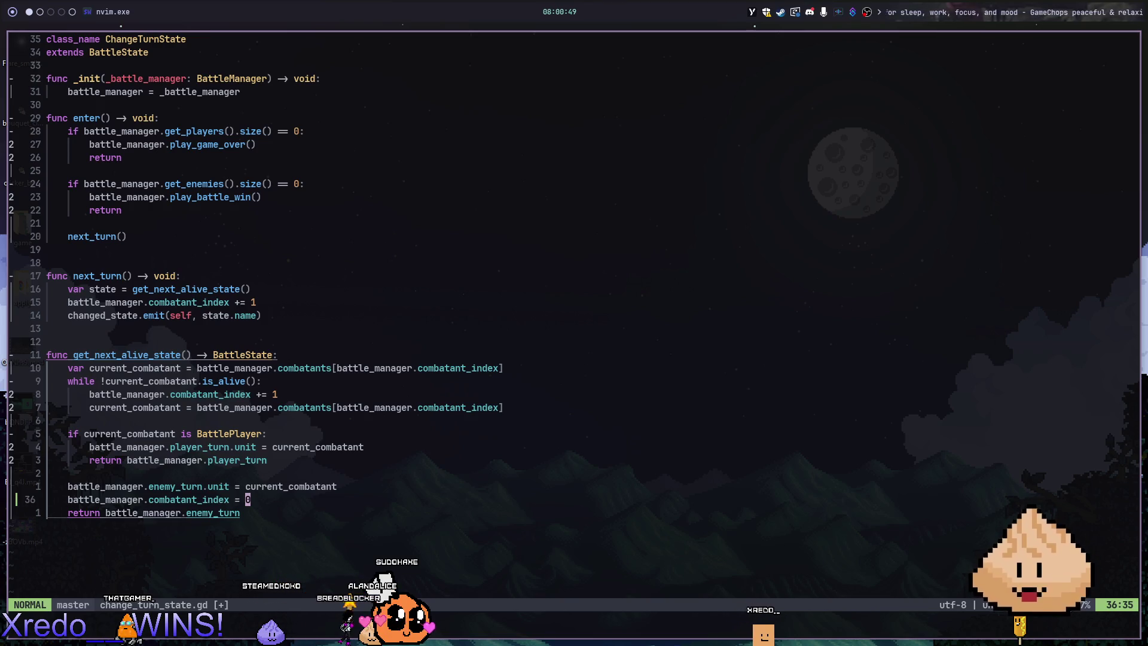
type(":w")
key("Return")
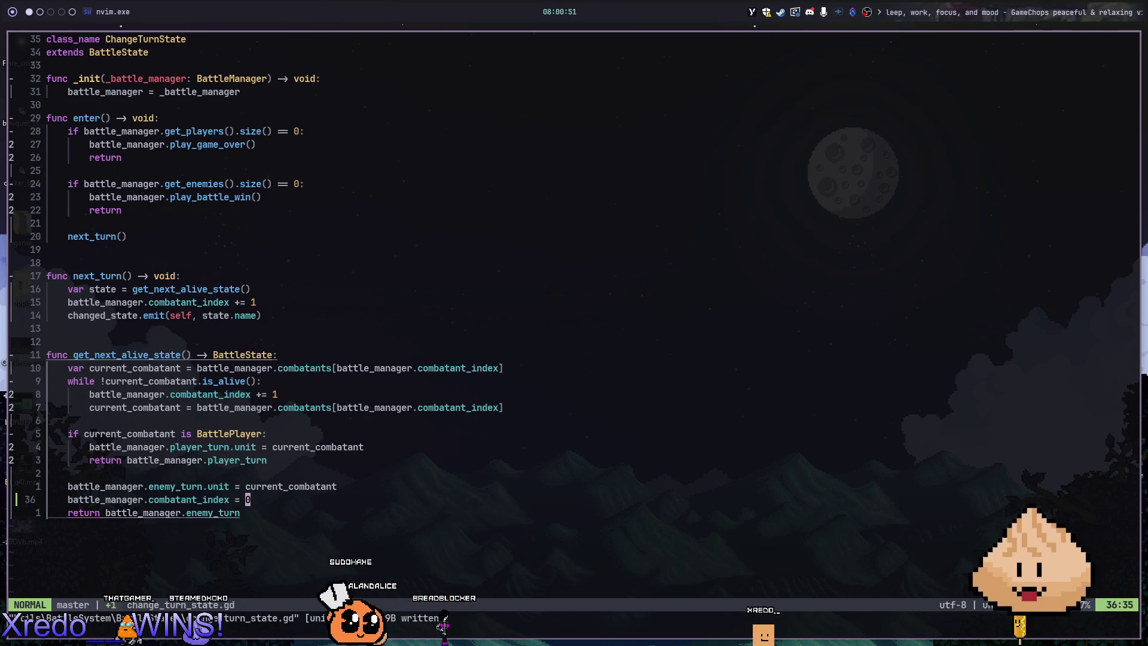
Start a test run with F5 from the Godot editor, then stop it
key("alt+3")
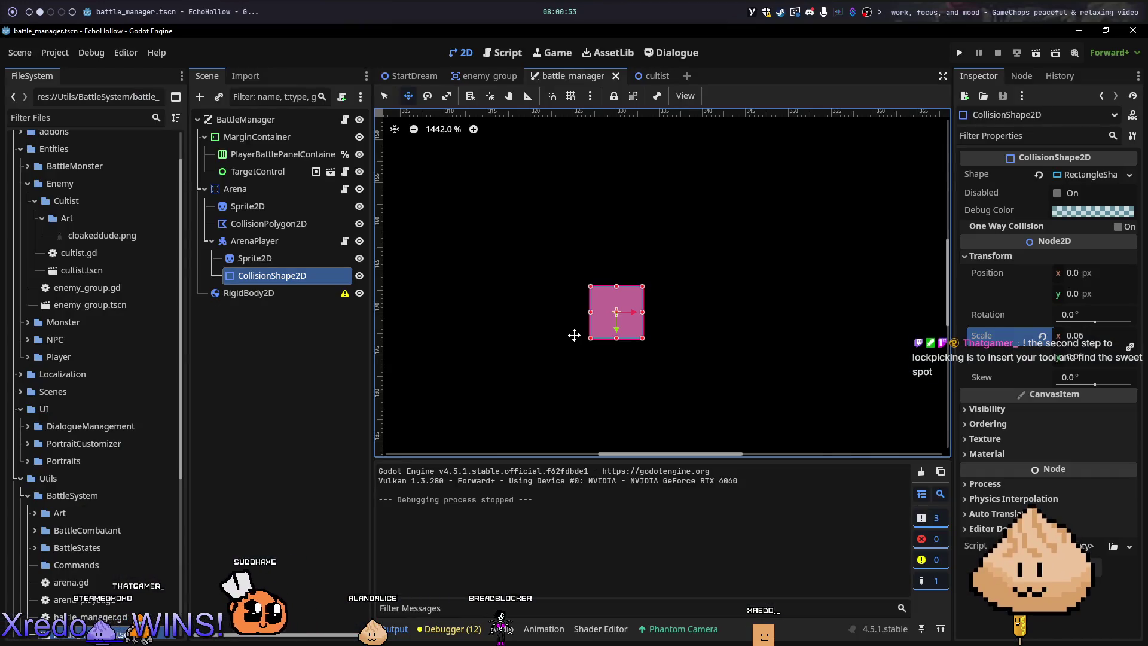
key("F5")
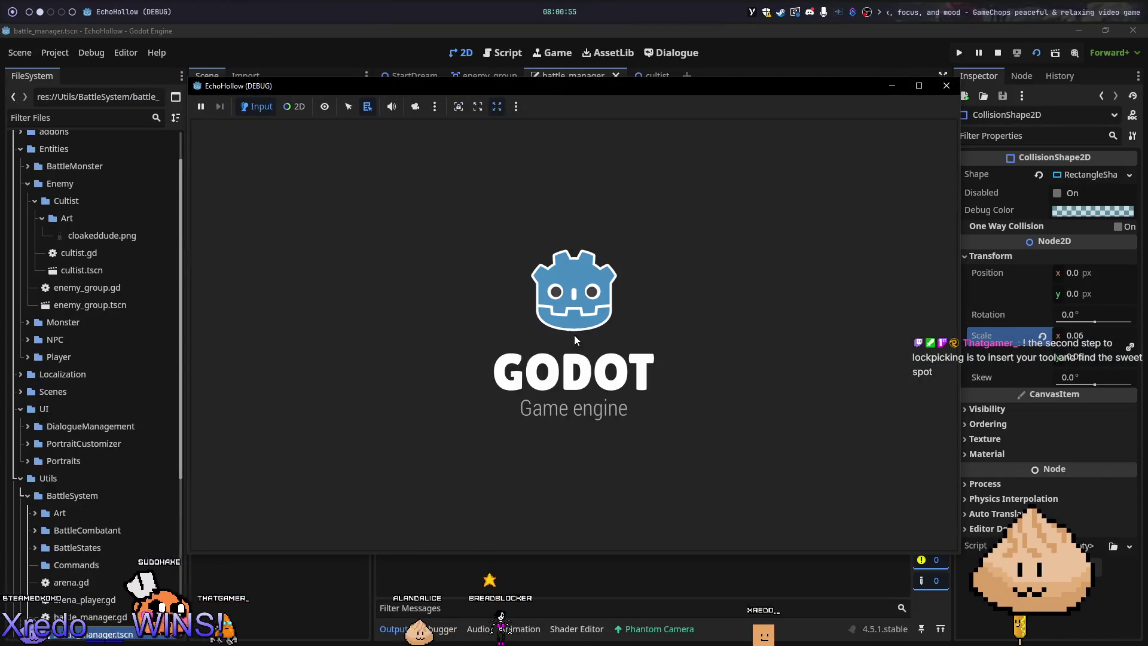
key("alt+2")
key("alt+3")
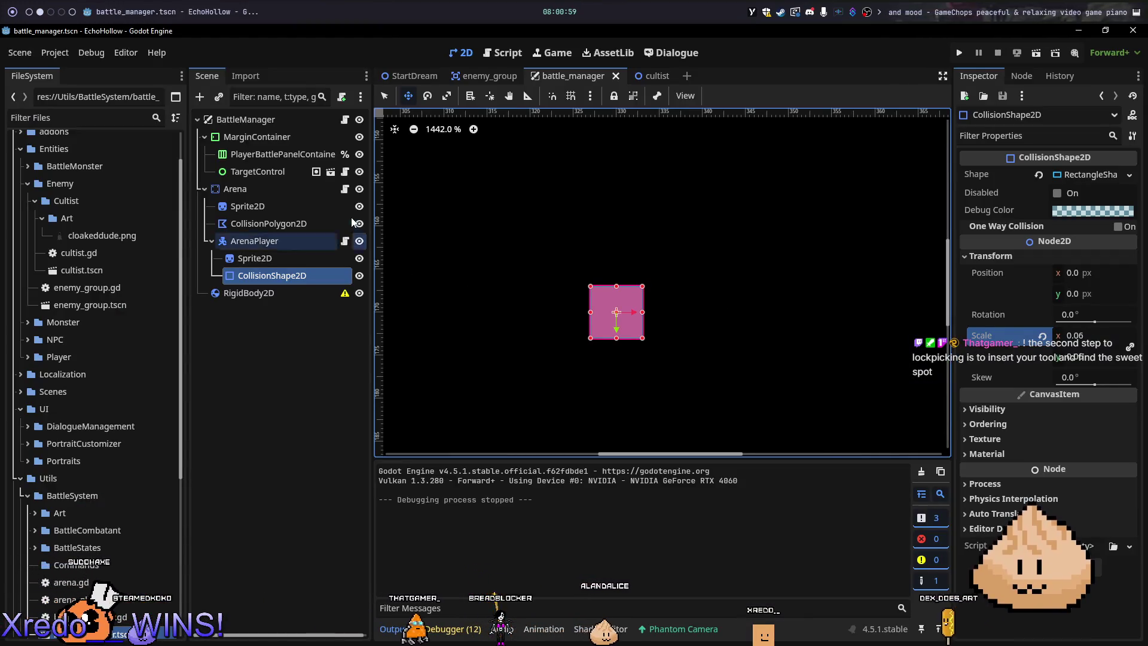
Hide the Arena node, save battle_manager, and delete the RigidBody2D node
left_click(360, 189)
key("ctrl+s")
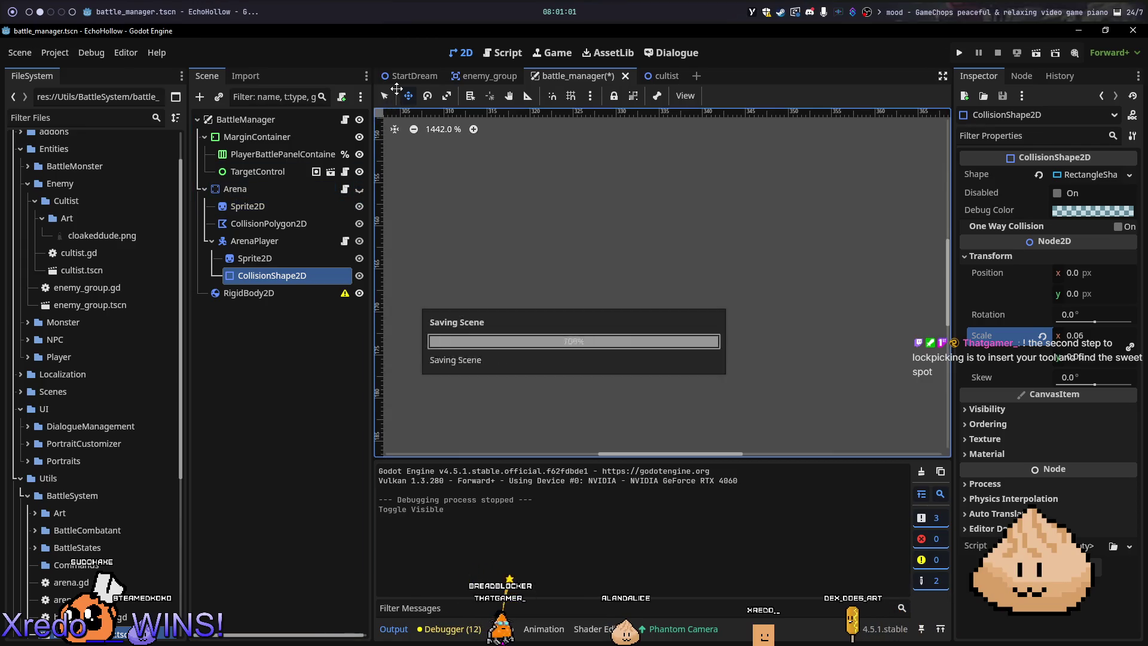
left_click(292, 293)
key("Delete")
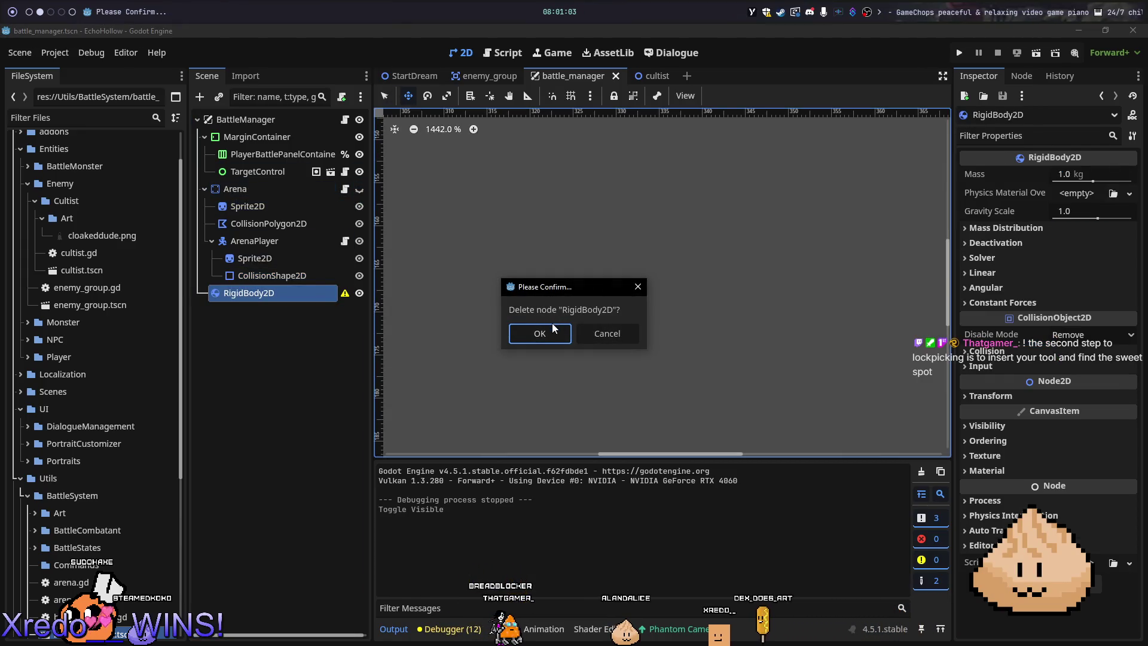
left_click(523, 335)
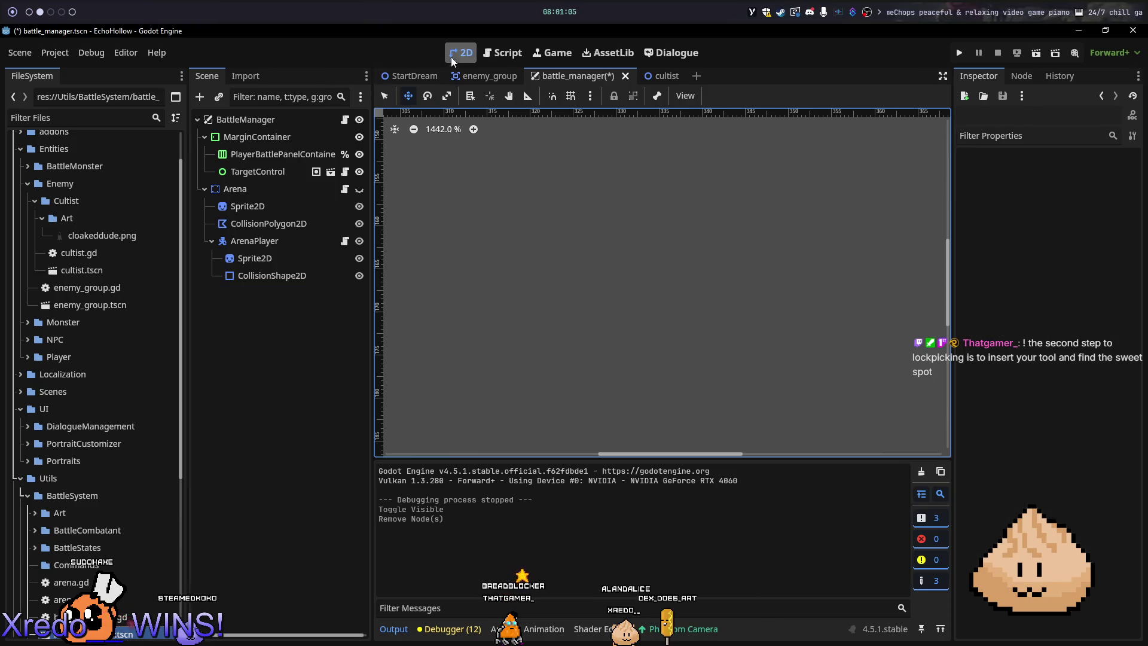
Run the StartDream scene, have each hero Attack a cultist, then close the game
left_click(416, 76)
key("F6")
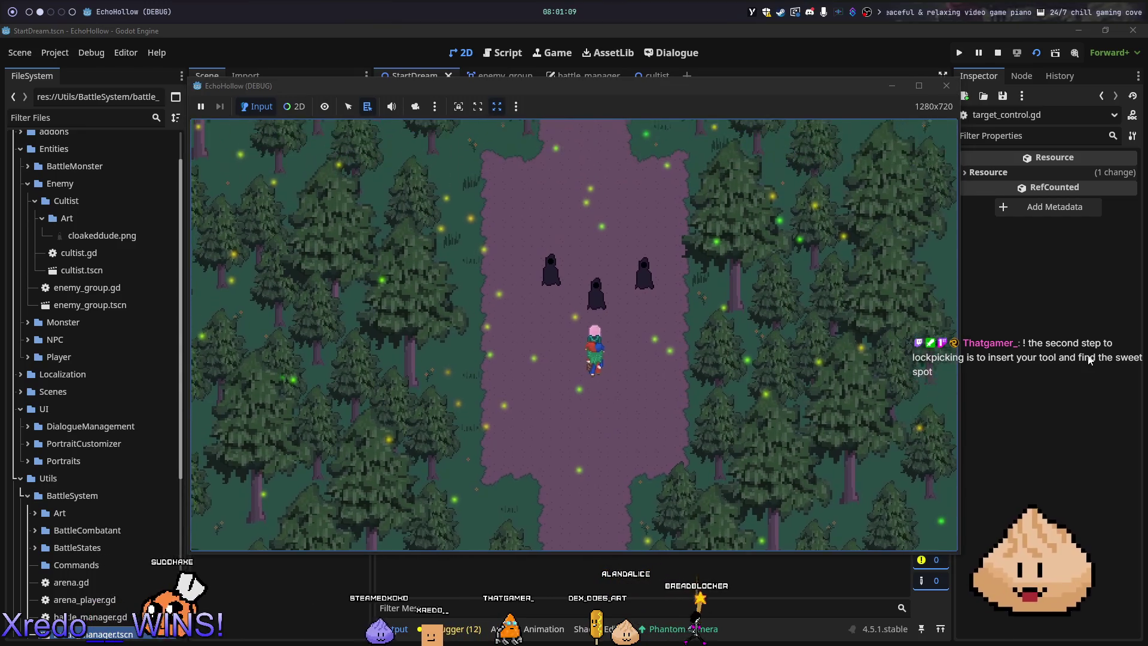
key("Return")
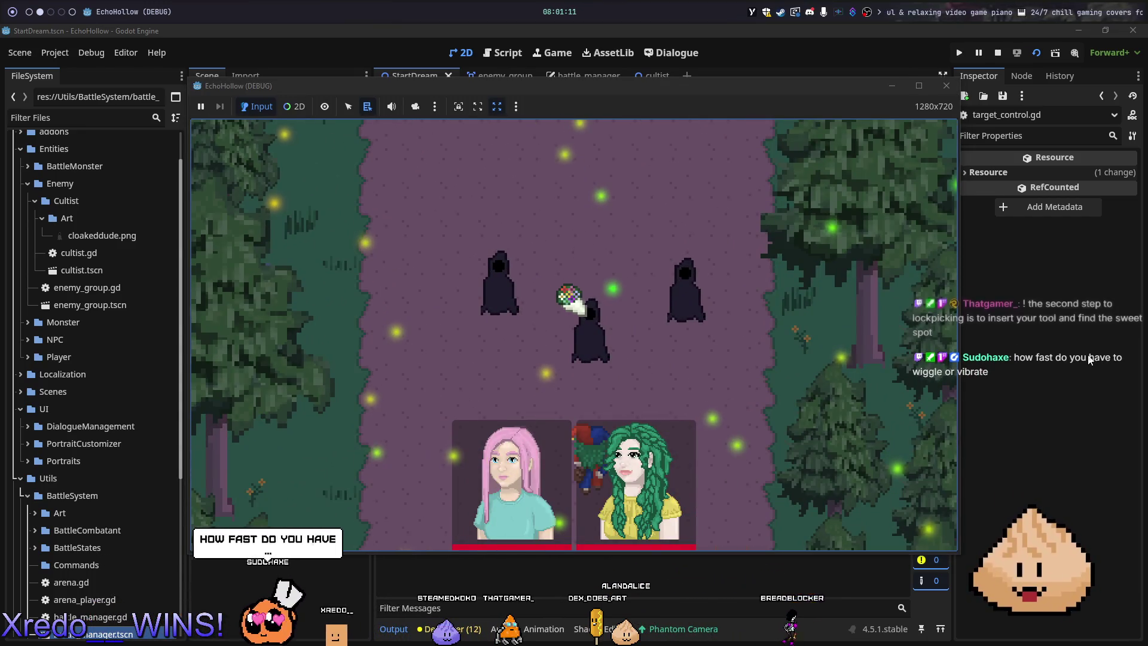
key("Return")
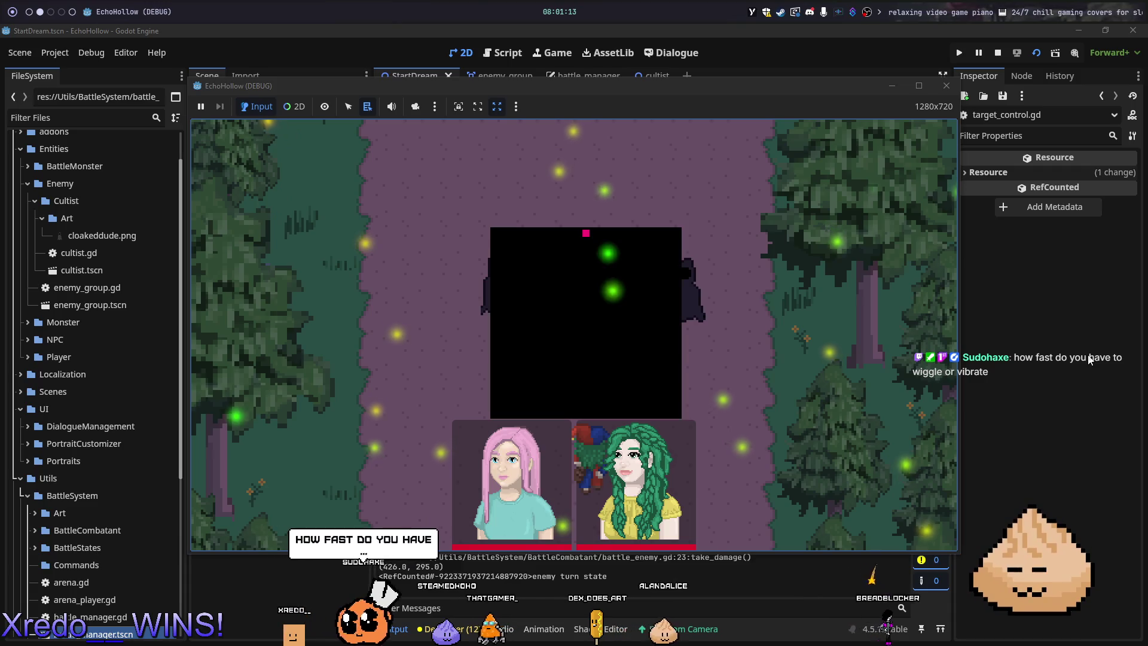
key("Return")
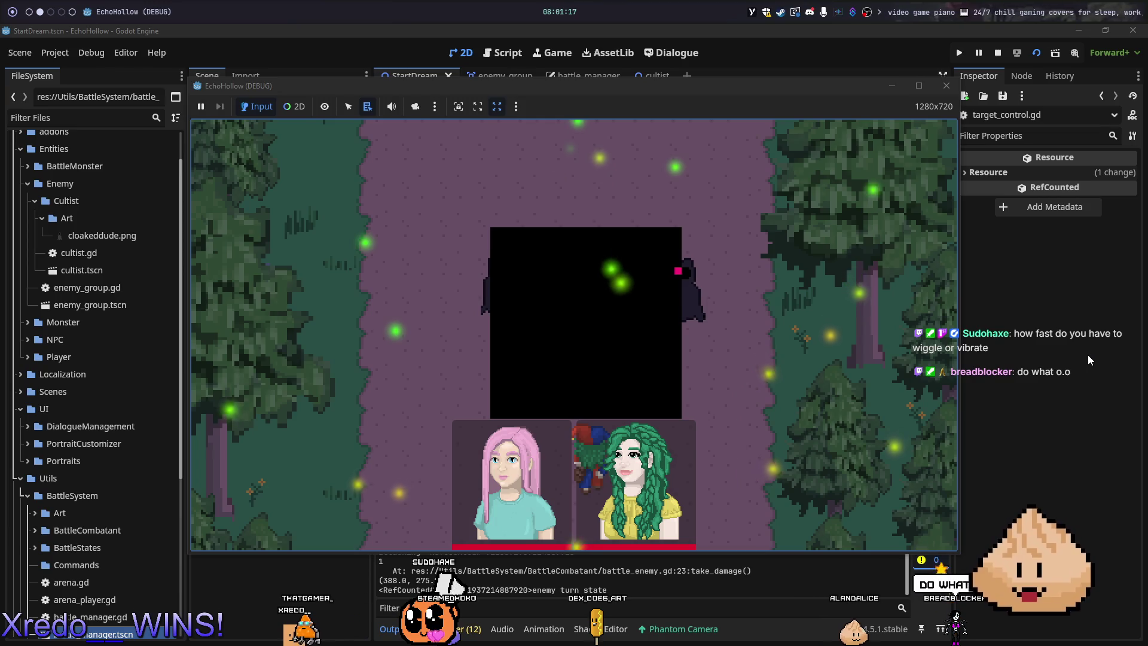
key("Return")
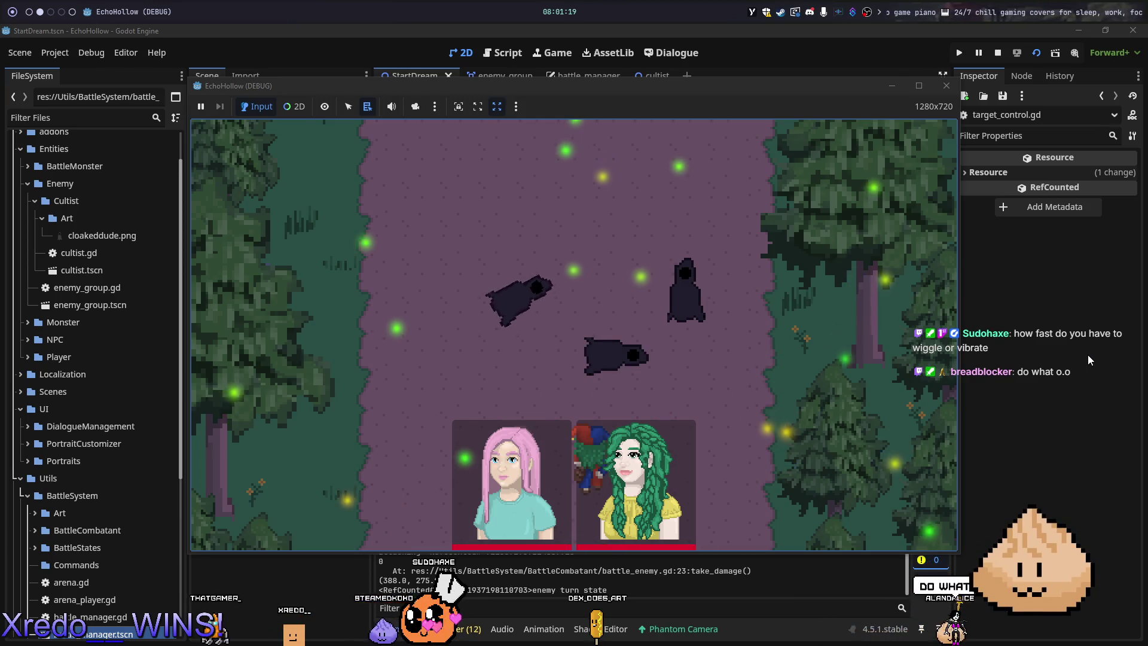
key("F8")
key("alt+1")
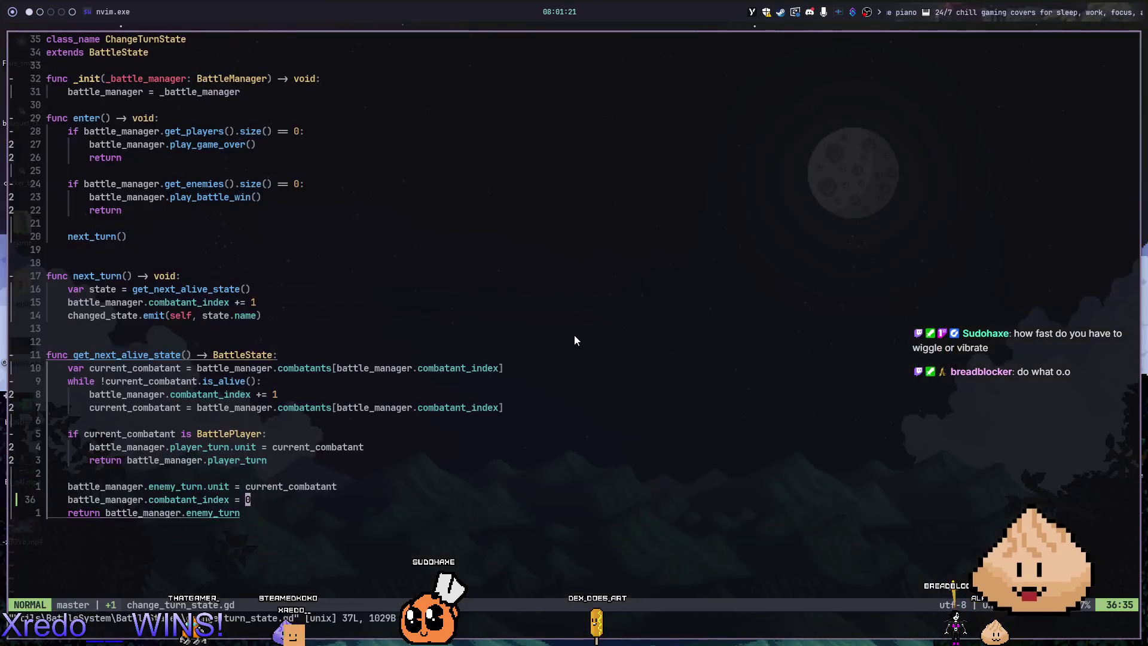
Jump to the combatant_index increment line in next_turn and save the script
key("1")
key("0")
key("k")
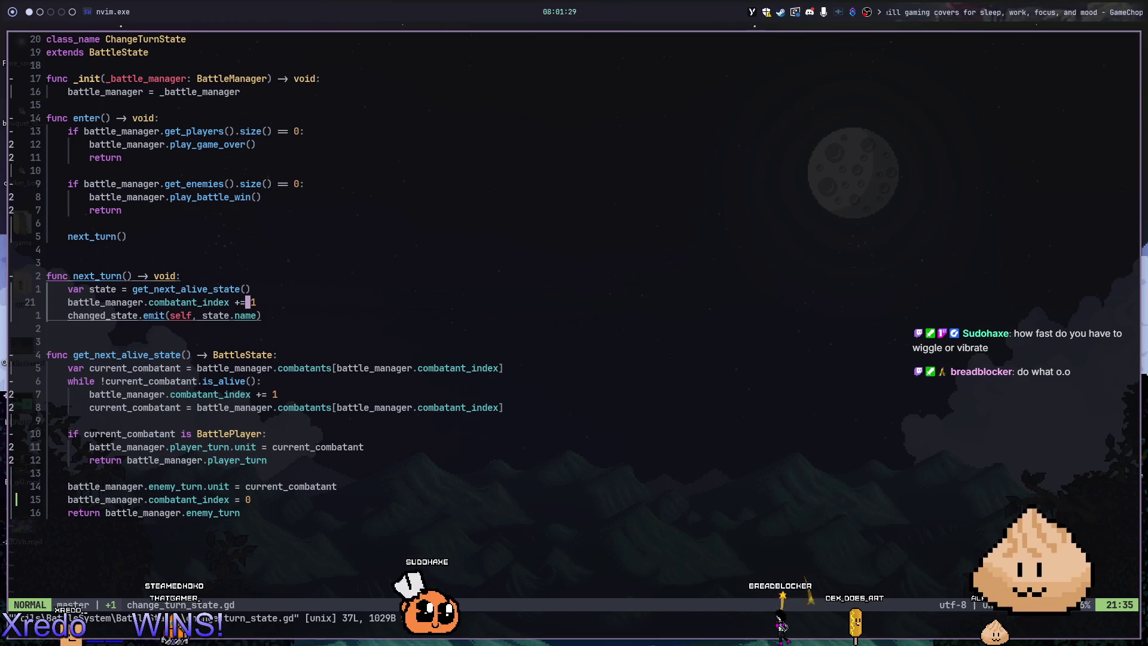
type(":w")
key("Return")
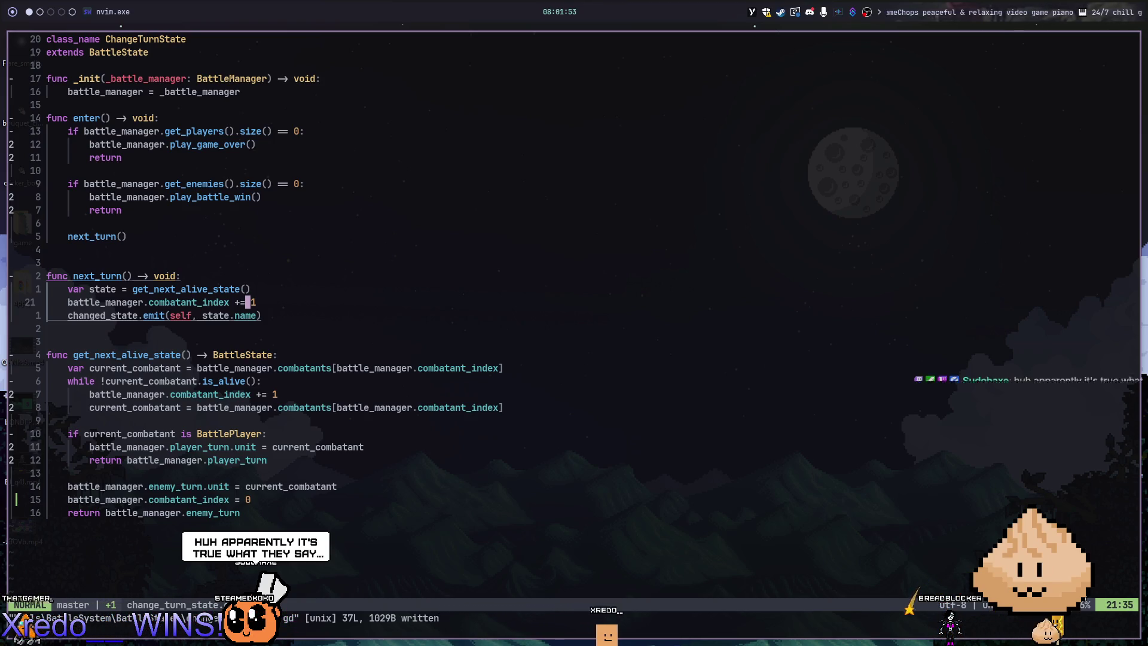
Move 'combatant_index += 1' into the BattlePlayer branch, fix its indent, save, and run the scene
key("d")
key("d")
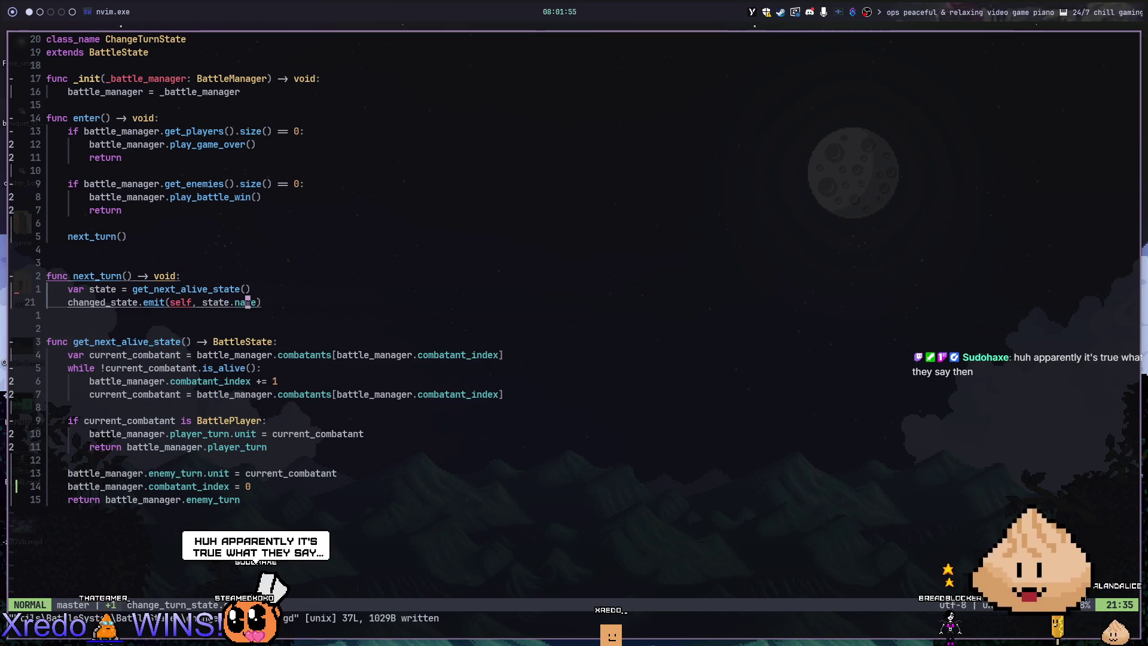
key("j")
key("j")
key("j")
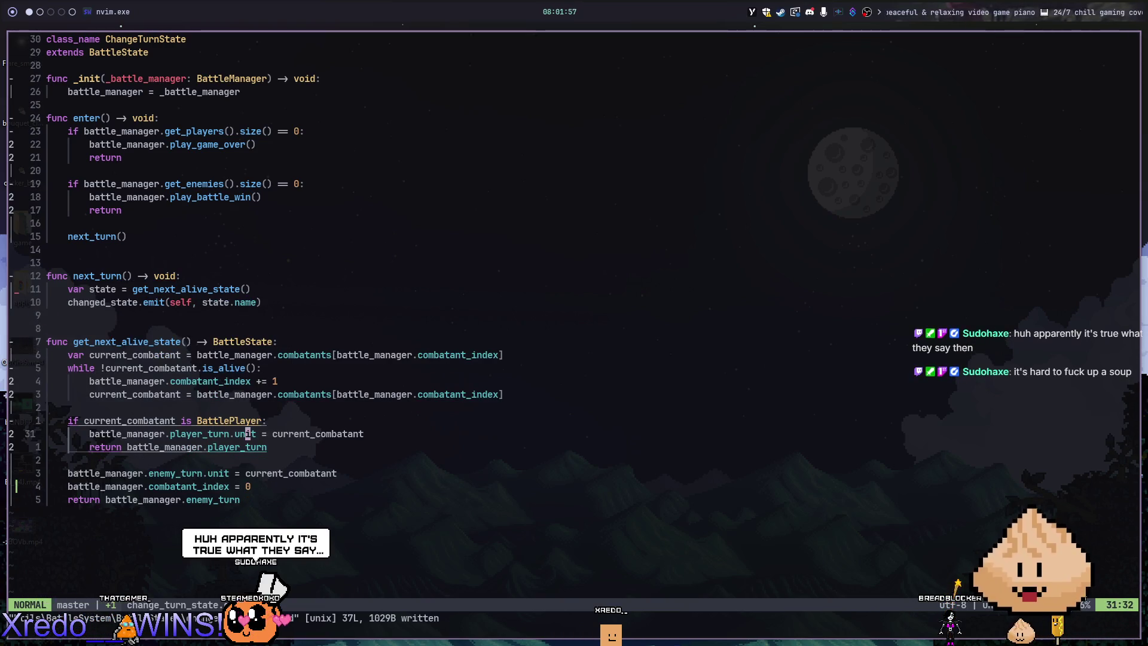
type("omb")
key("Tab")
key("Escape")
key("greater")
key("greater")
type(":w")
key("Return")
key("alt+2")
key("F6")
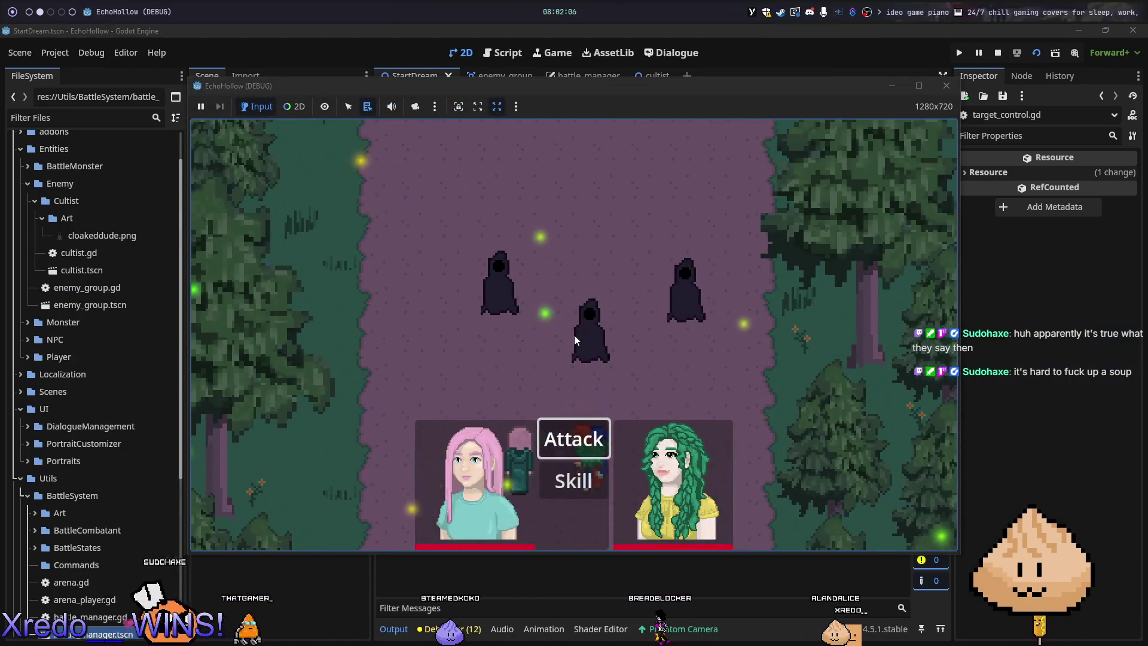
Attack the middle and left cultists to end the battle, stop the game with F8, and return to nvim
key("Return")
key("Return")
key("Return")
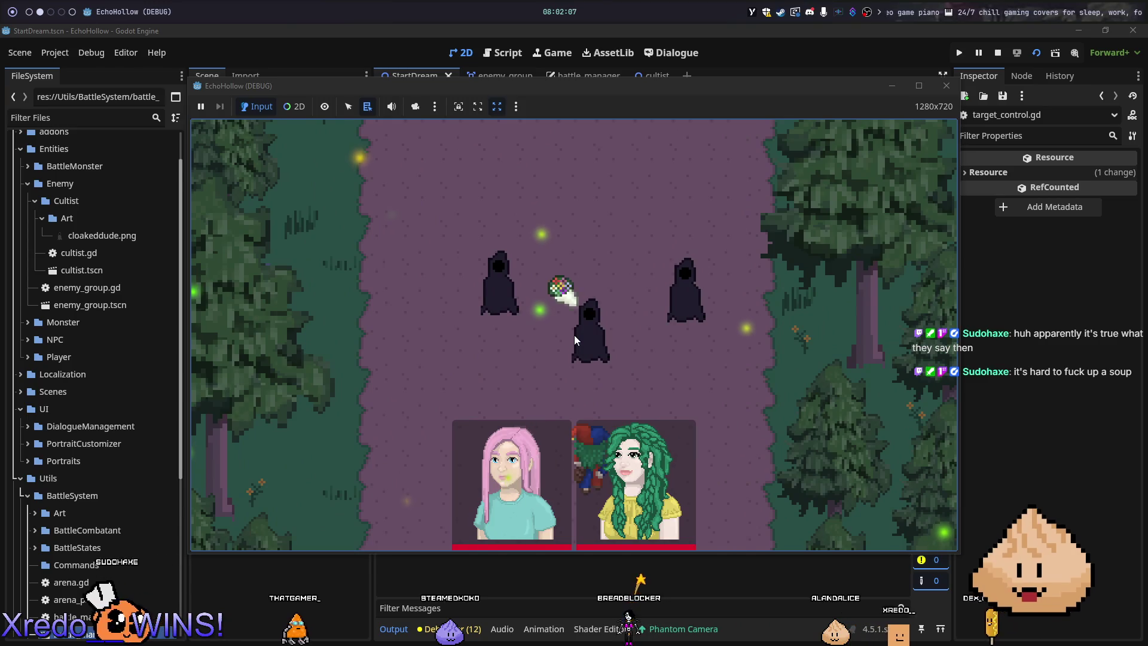
key("Return")
key("Return")
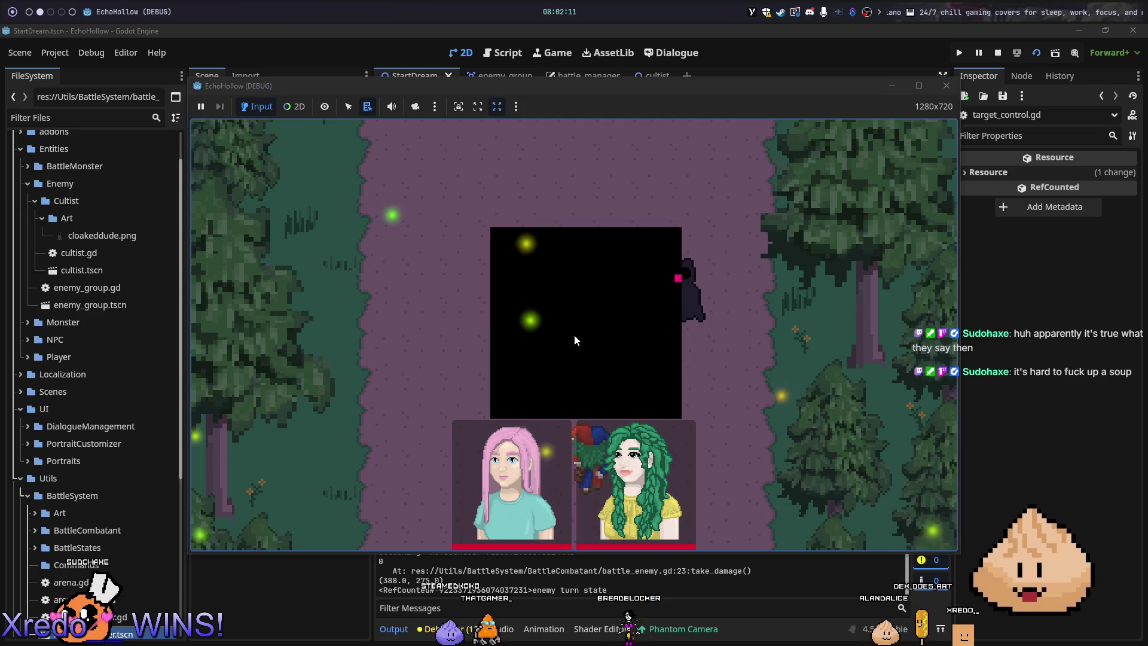
key("Return")
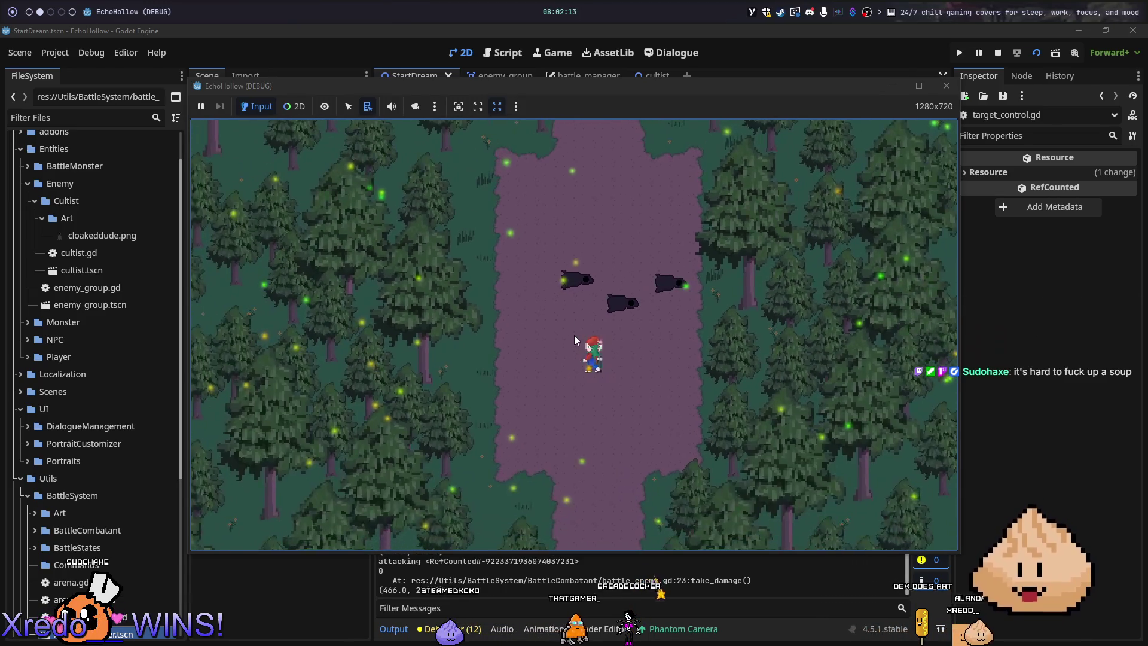
key("F8")
key("alt+1")
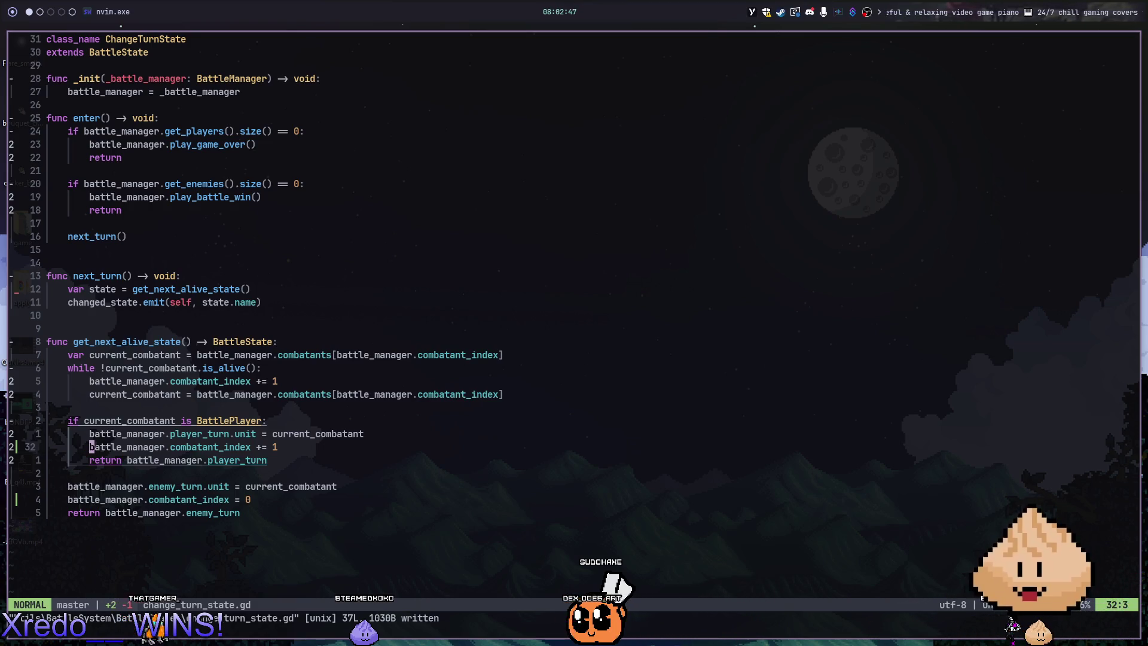
Review the new combatant_index increment line and save change_turn_state.gd with :w
key("shift+v")
key("j")
key("Escape")
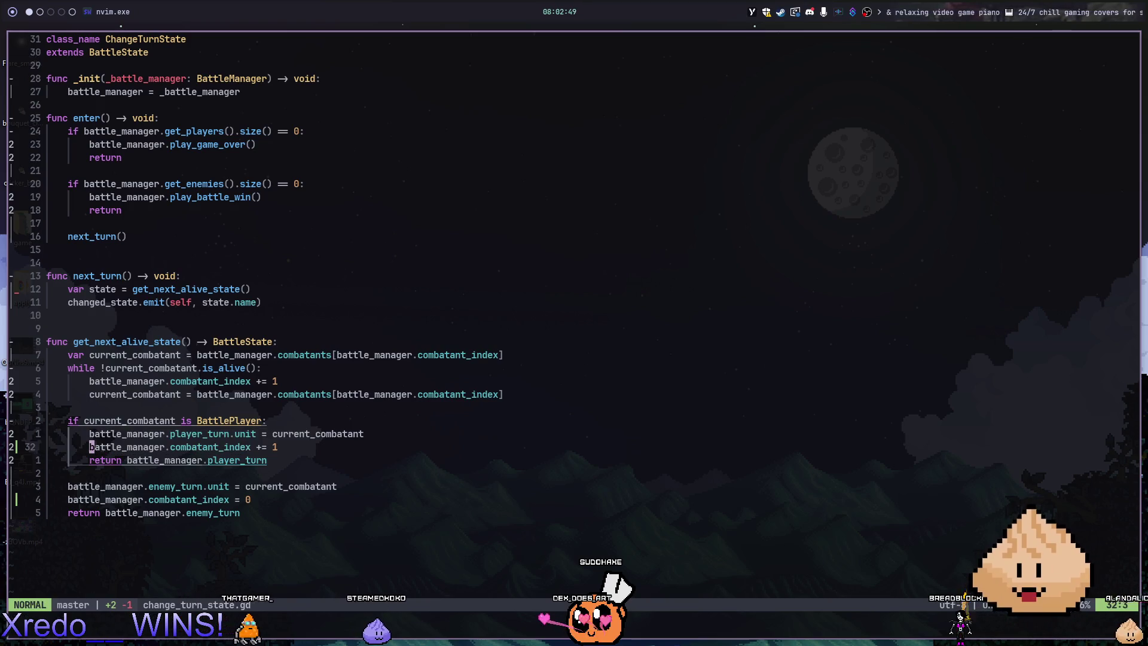
type(":w")
key("Return")
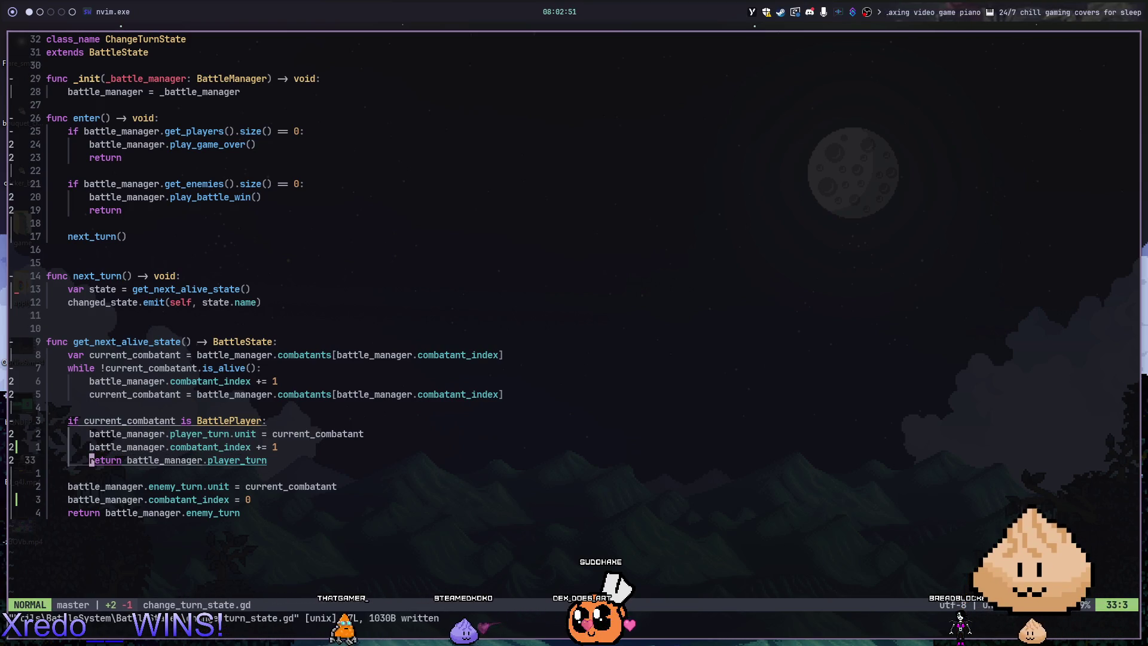
Inspect the combatant_index reset and enemy-turn lines, save, and bring up the Godot editor
key("j")
key("j")
key("j")
key("k")
key("shift+v")
key("y")
key("shift+v")
key("j")
key("j")
key("y")
key("j")
key("j")
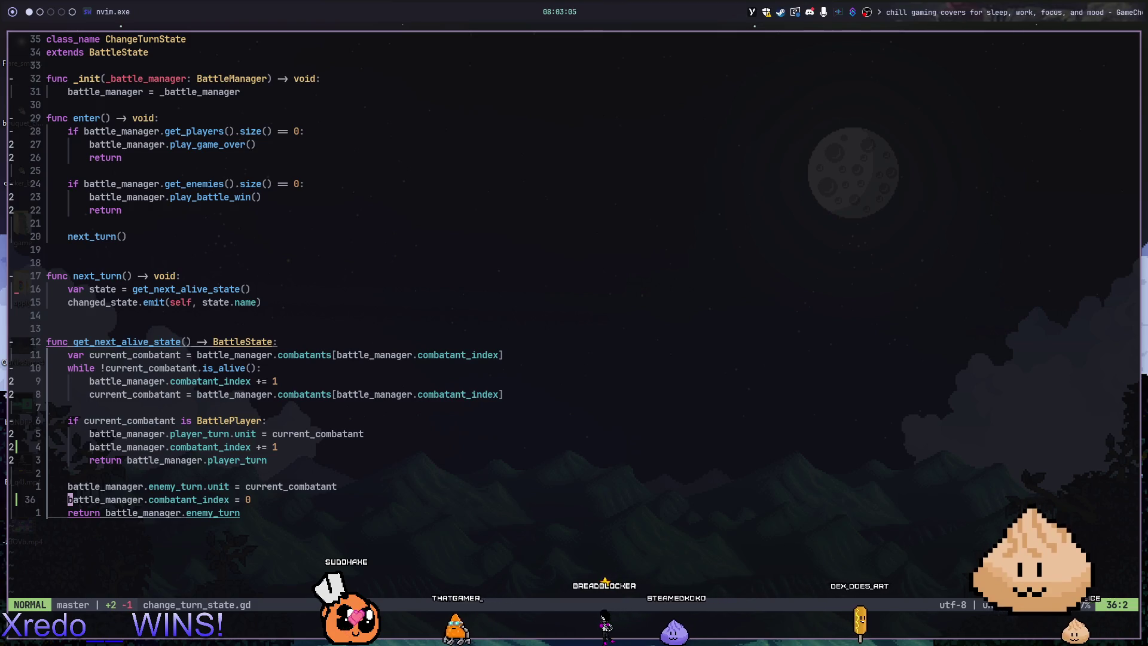
key("ctrl+s")
key("alt+Tab")
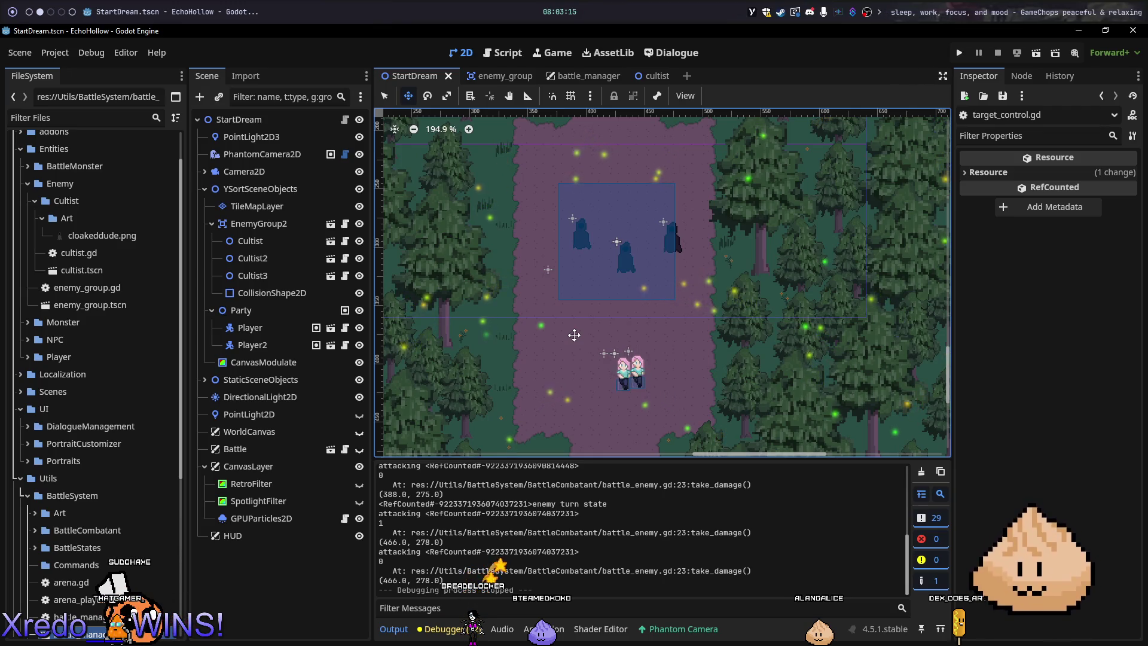
Run the StartDream scene with F6, stop it with F8, and return to change_turn_state.gd
key("F6")
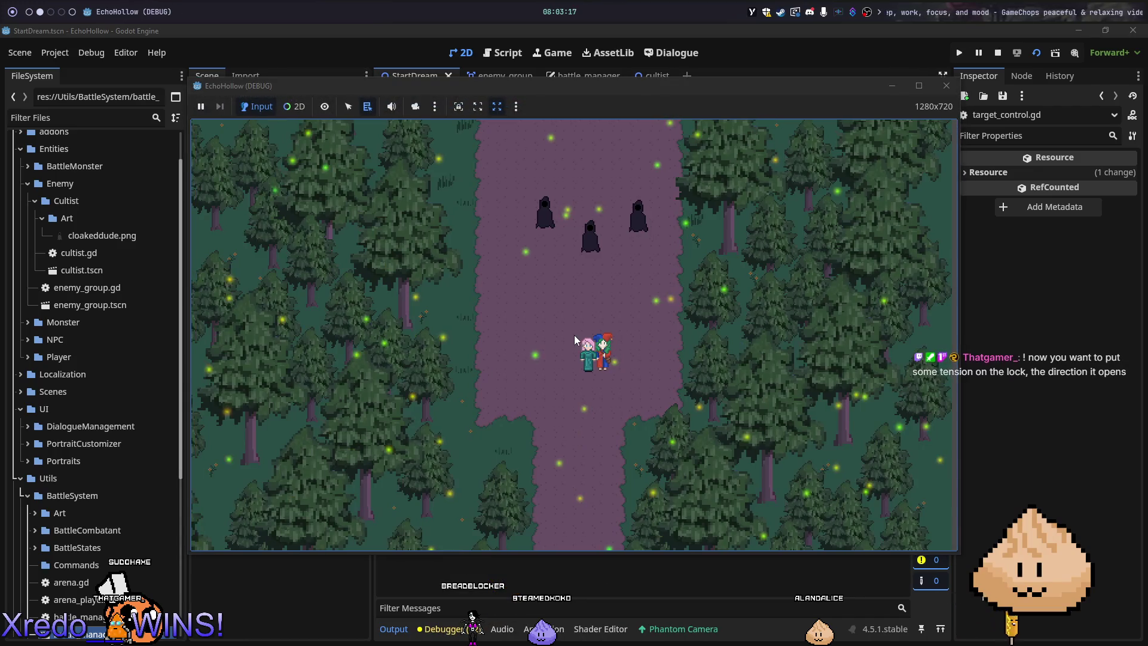
key("F8")
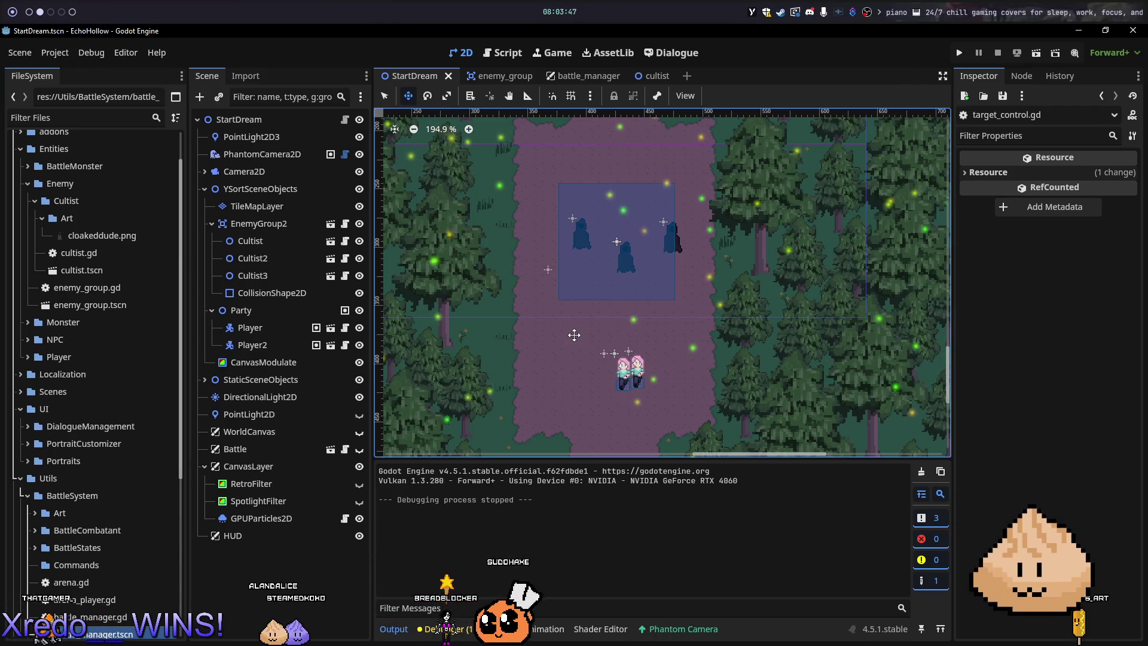
key("alt+1")
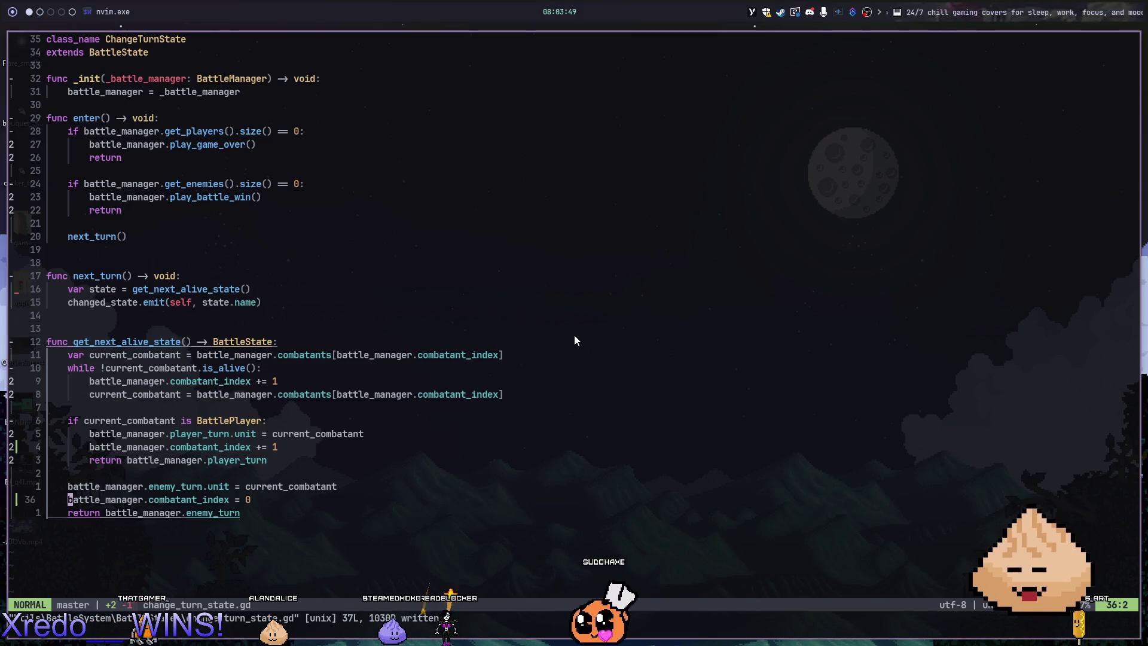
Check the enemy_turn.unit and return lines, then rerun the StartDream scene in Godot
key("k")
key("k")
key("k")
key("k")
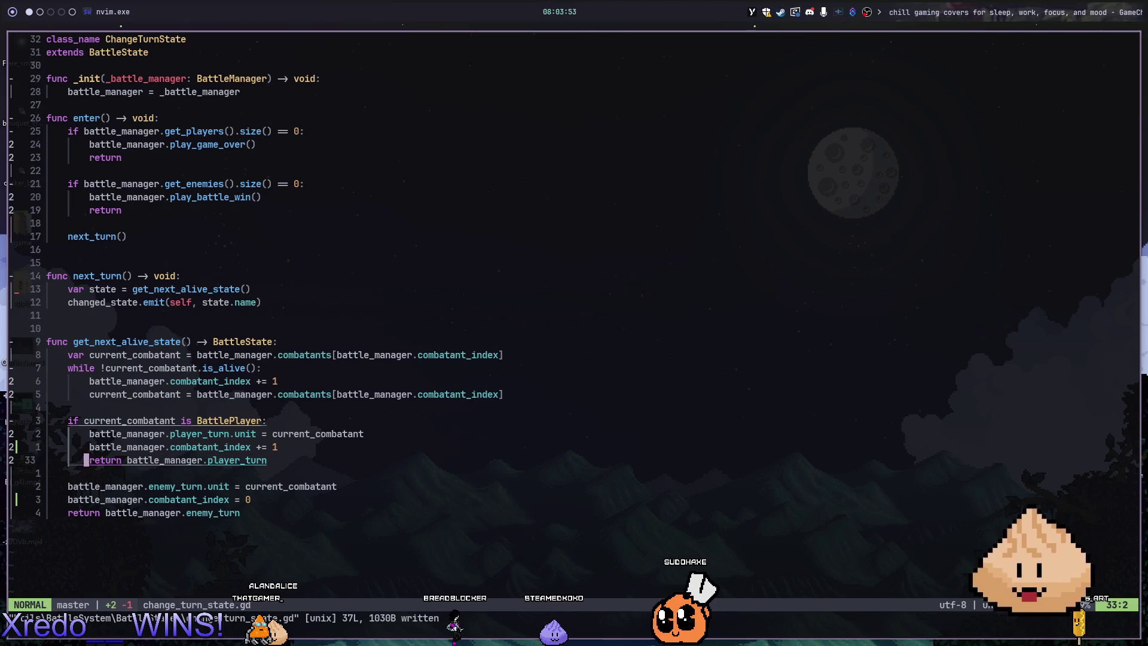
key("Escape")
key("j")
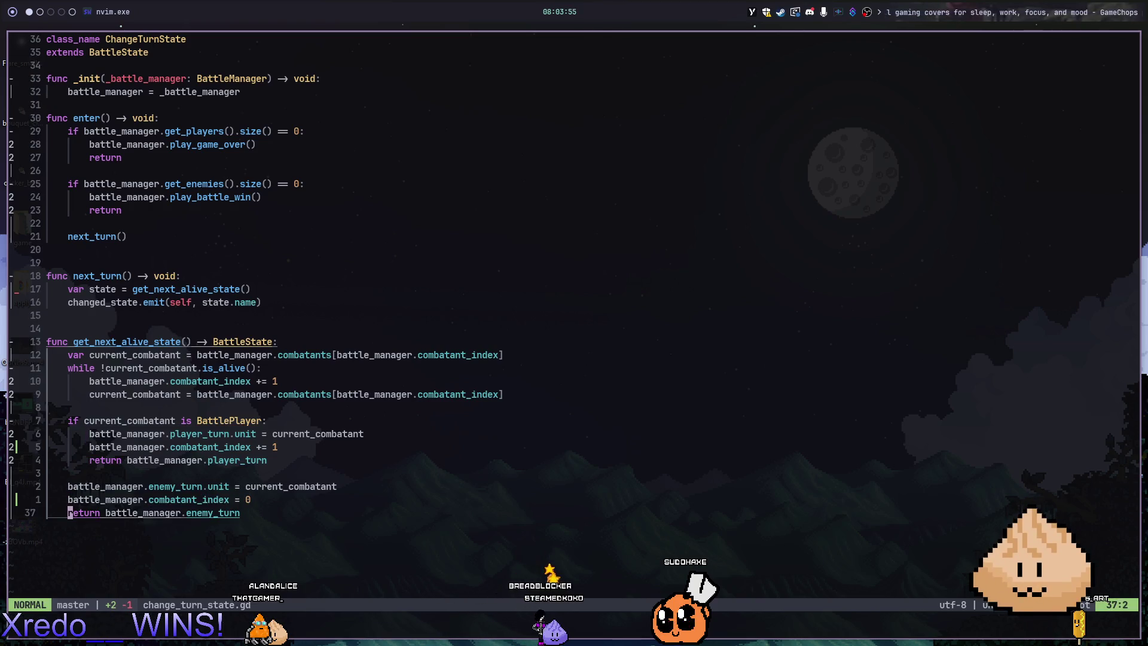
key("alt+2")
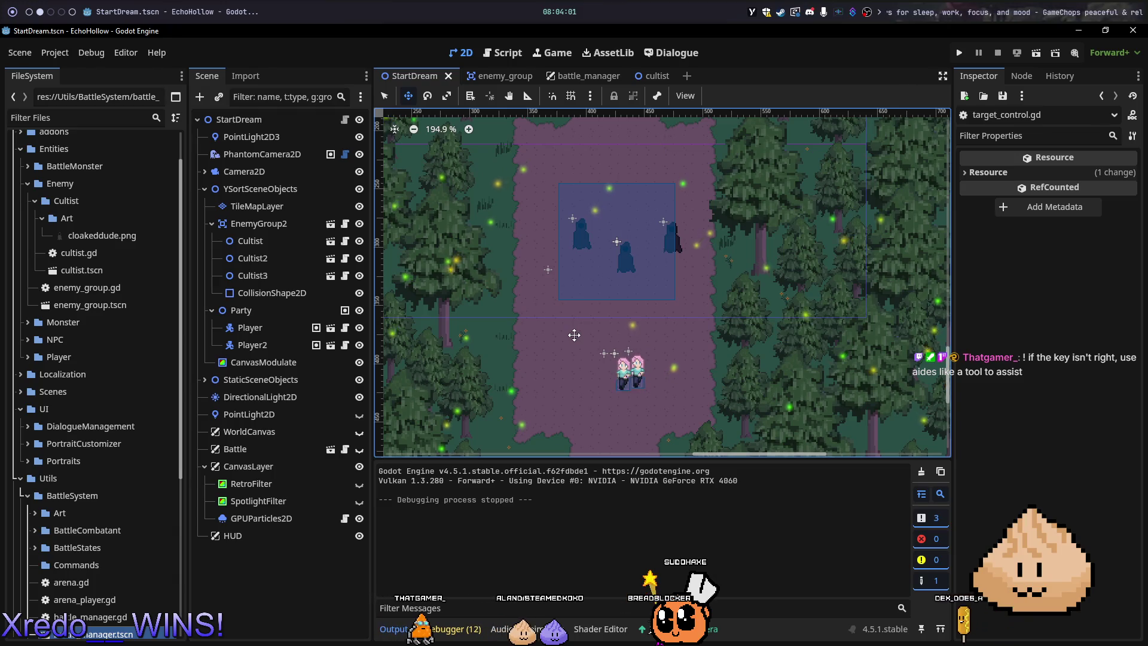
key("F6")
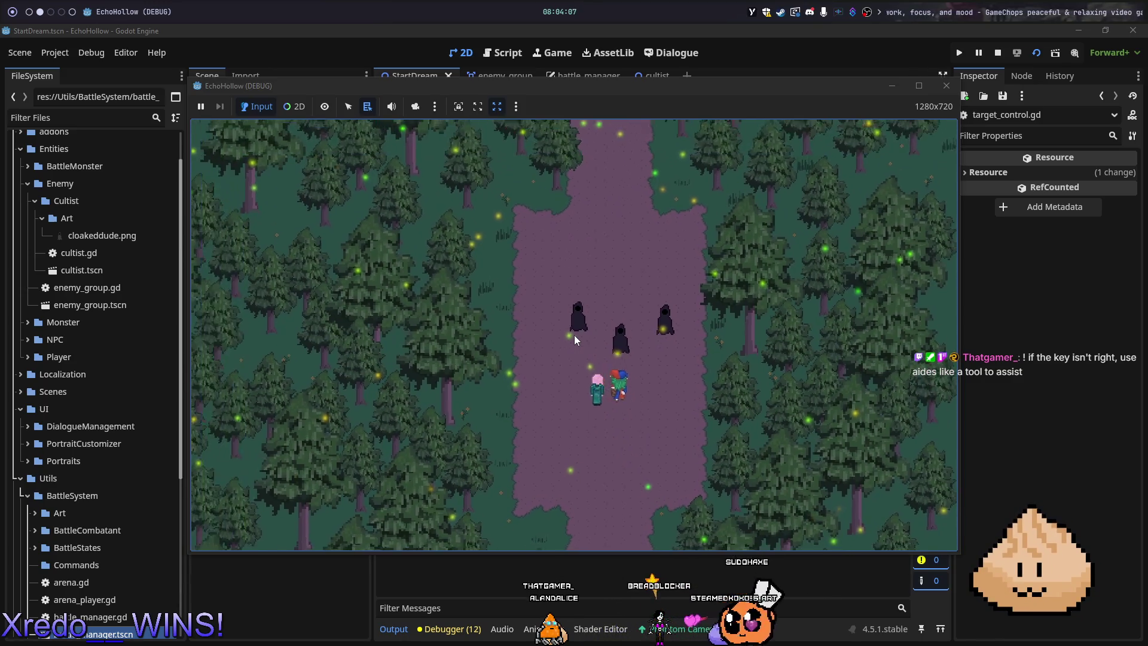
Attack the left and middle cultists with both party members, then return to nvim
key("Return")
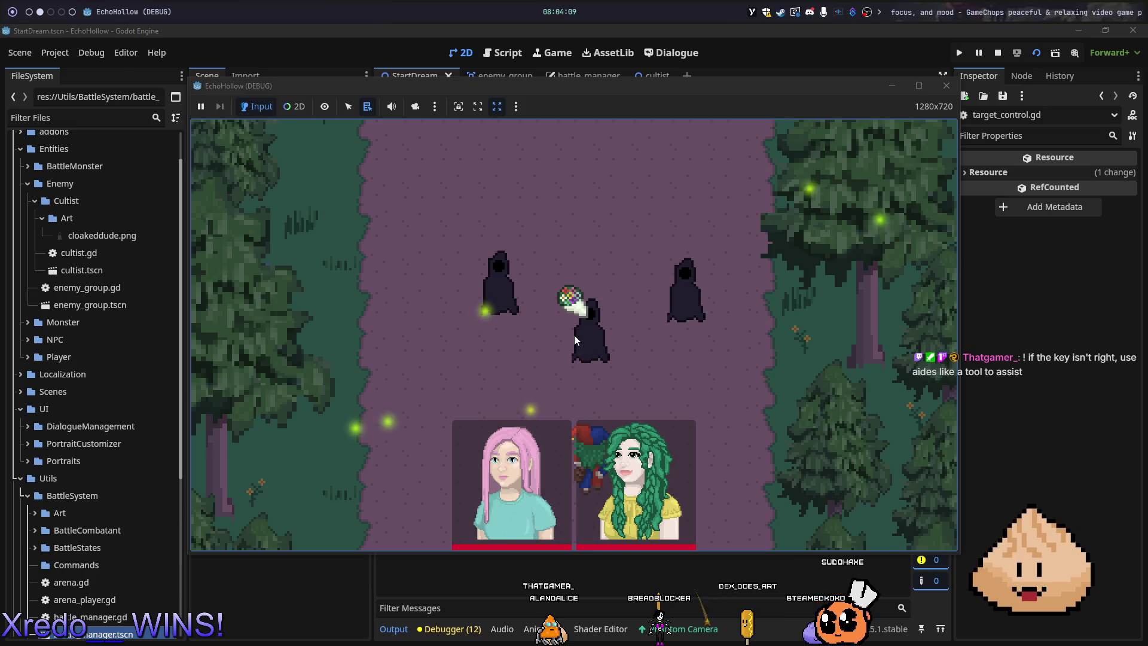
key("Escape")
key("Return")
key("Left")
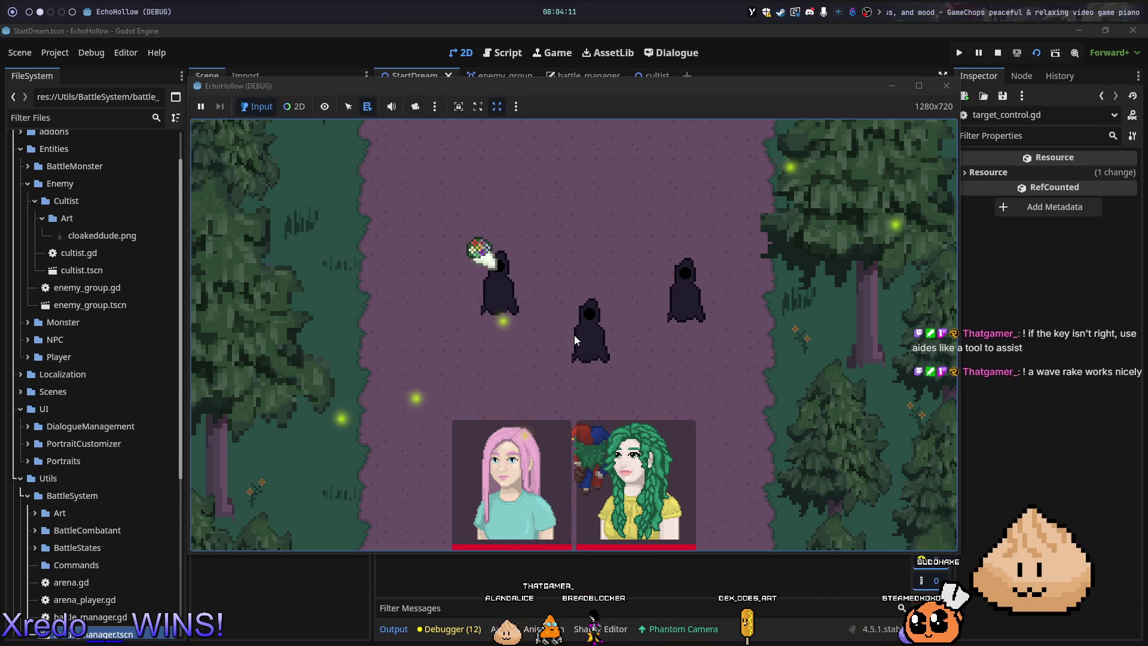
key("Return")
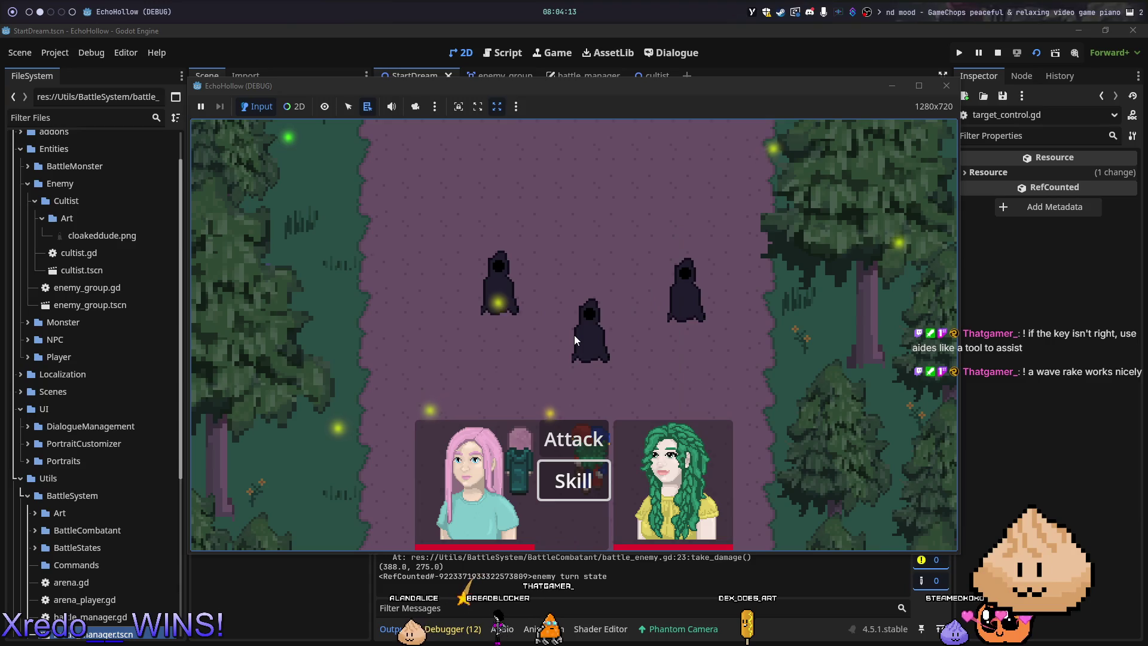
key("Return")
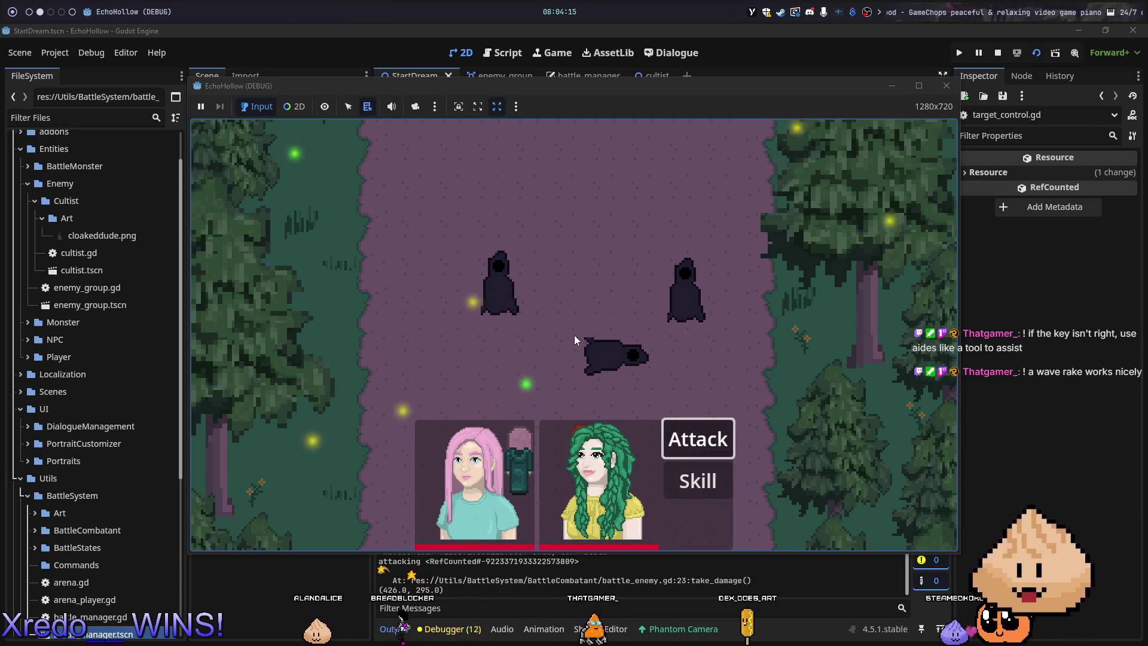
key("Return")
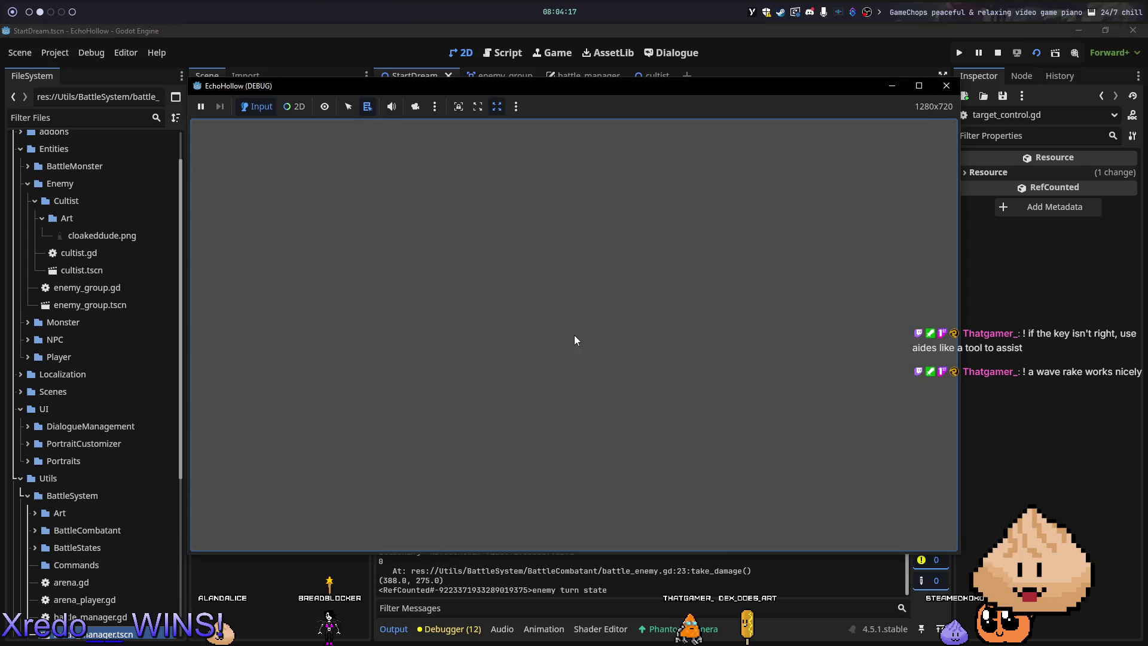
key("alt+1")
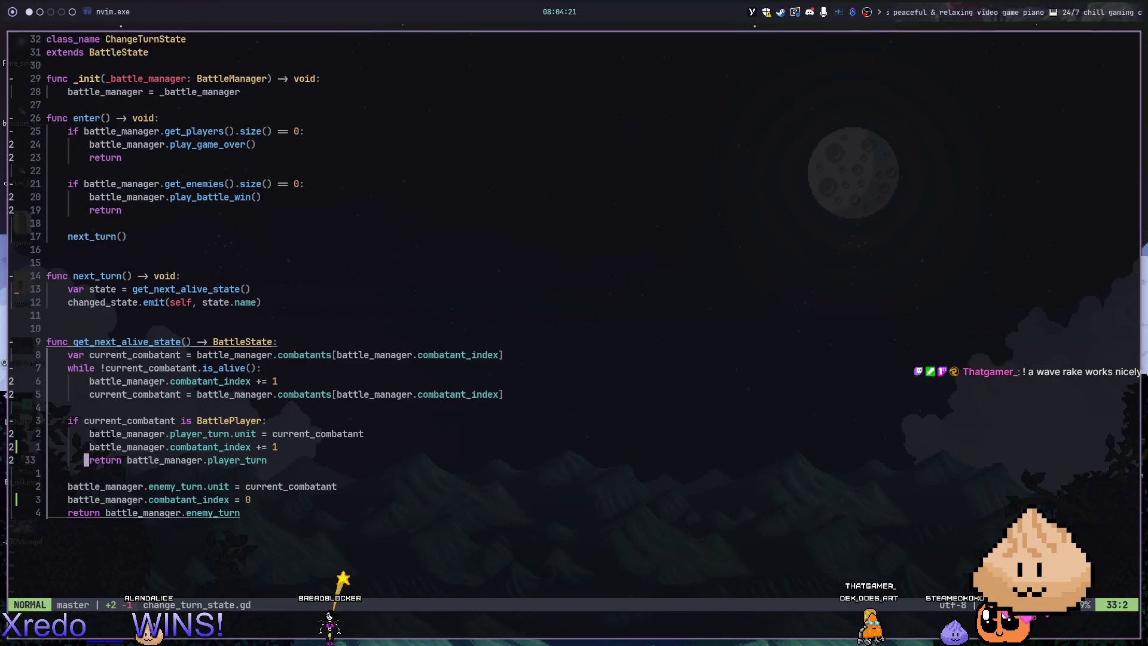
Search project files for 'arena', abandon it, then find 'enemy' and open enemy_group.gd
key("space")
key("f")
key("f")
type("arena")
key("Escape")
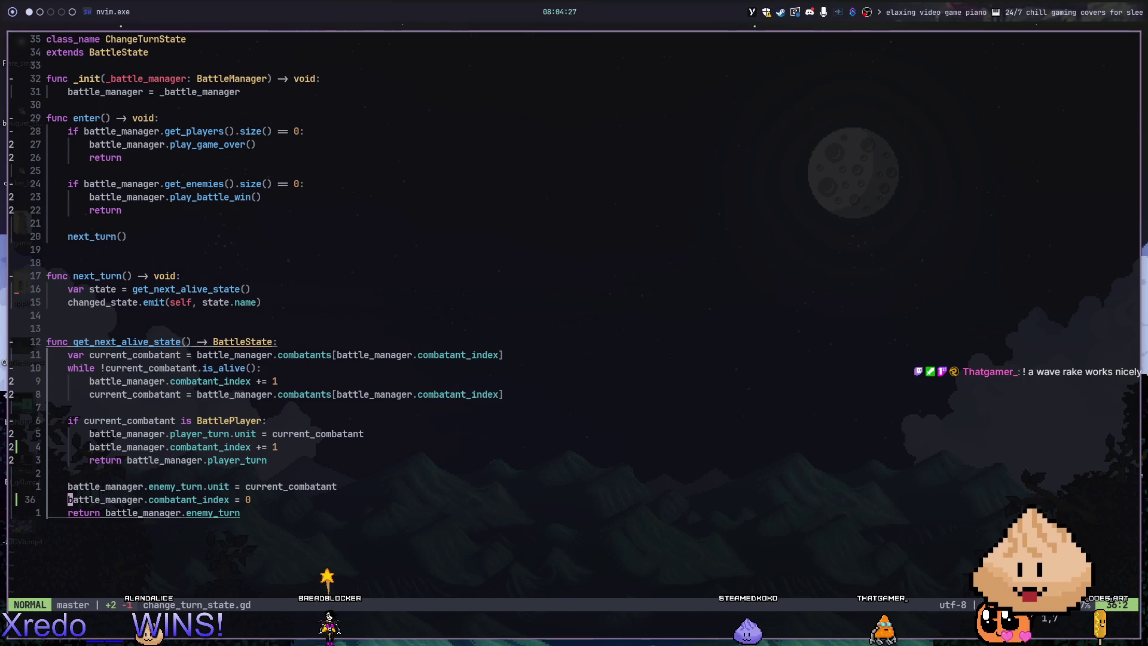
key("space")
key("f")
key("f")
key("Escape")
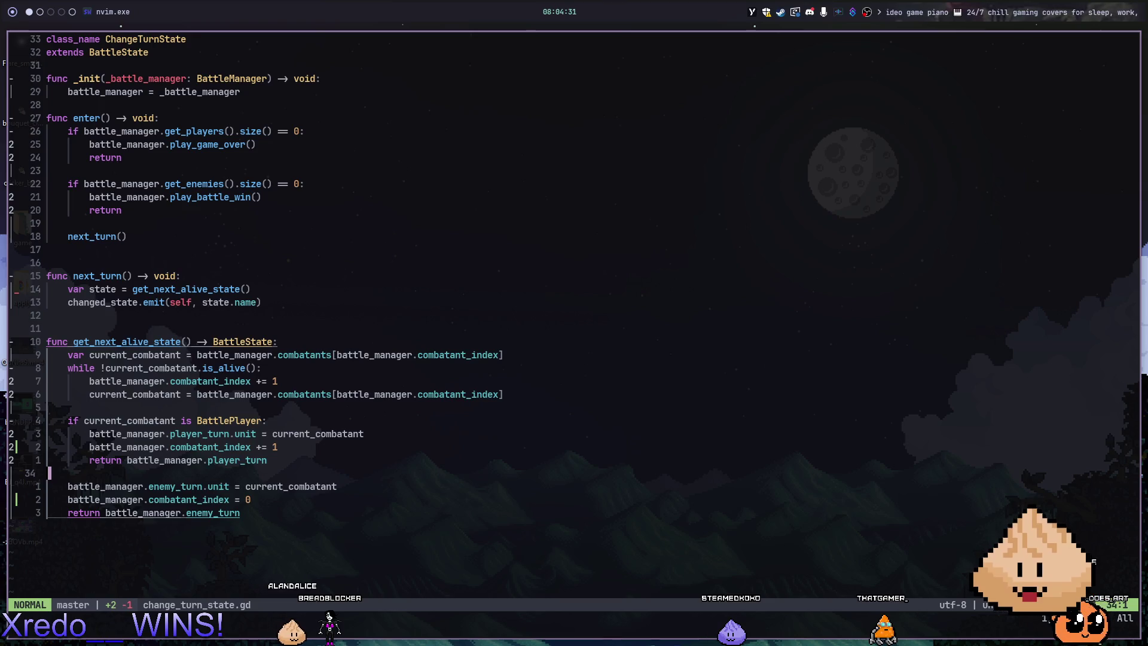
key("space")
key("f")
key("f")
type("enemy")
key("Return")
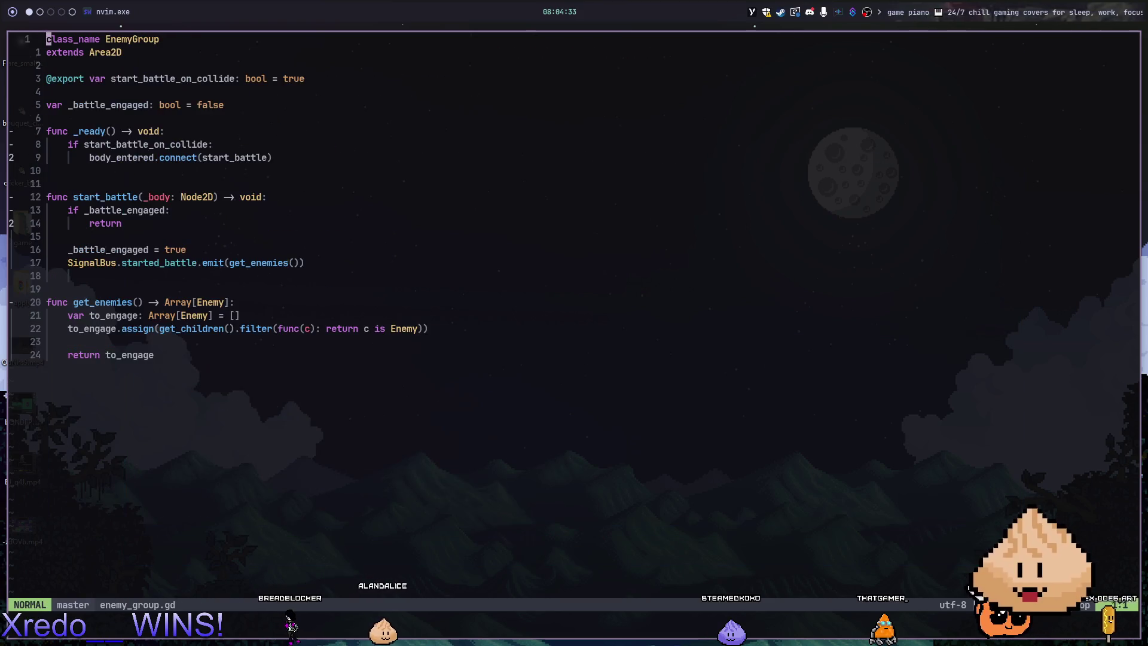
Open enemy_turn_state.gd via the 'enemyt' search and move to enter()'s first timer timeout
key("space")
key("f")
key("f")
type("enemyt")
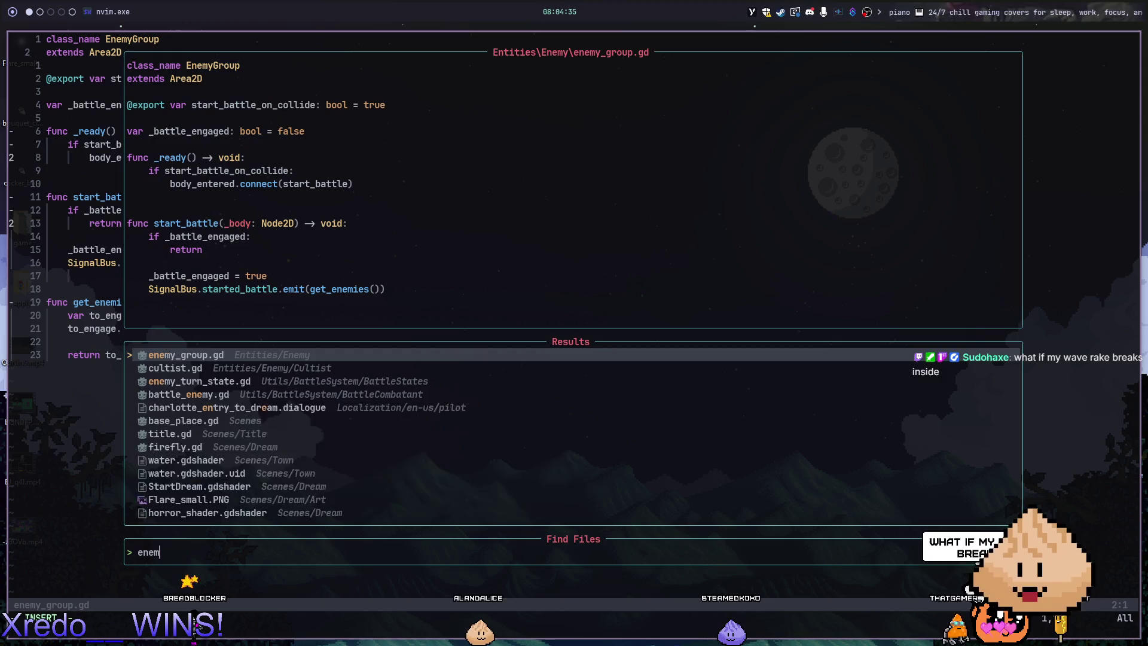
key("Return")
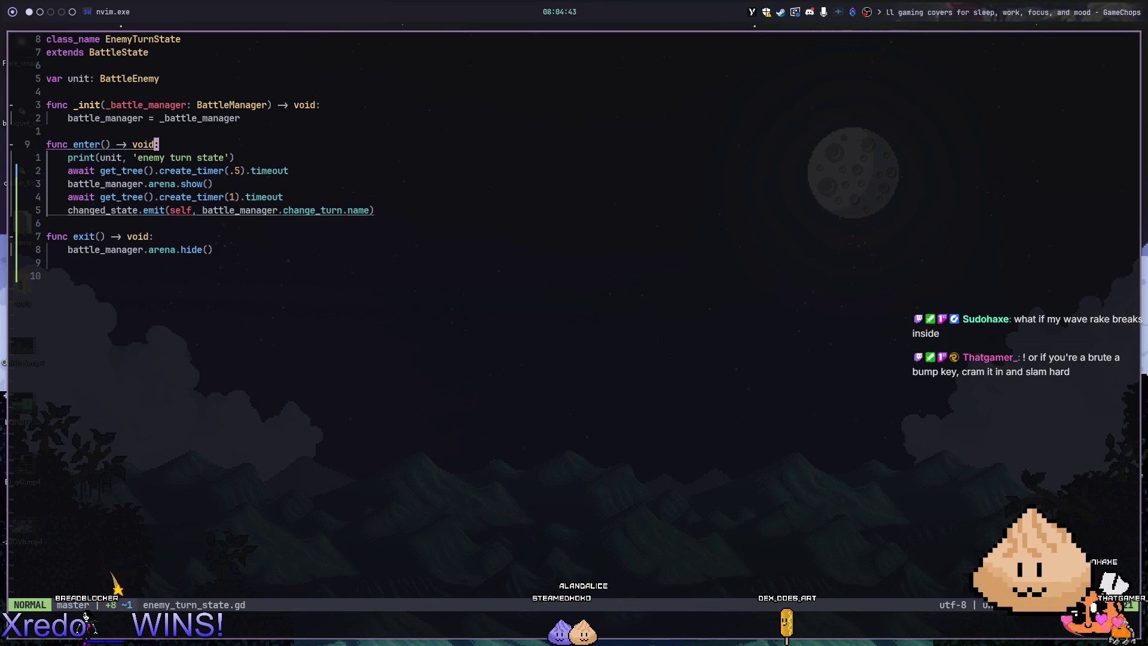
key("j")
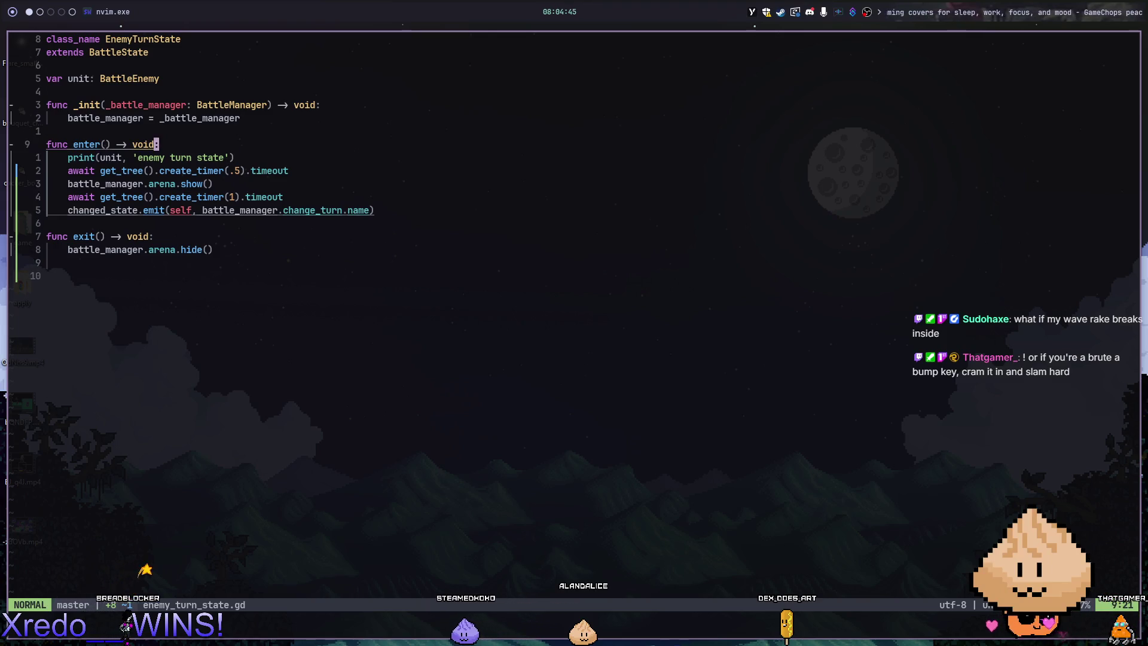
key("j")
key("j")
key("j")
key("k")
key("k")
key("k")
key("k")
key("k")
key("k")
key("k")
key("j")
key("j")
key("l")
key("l")
key("l")
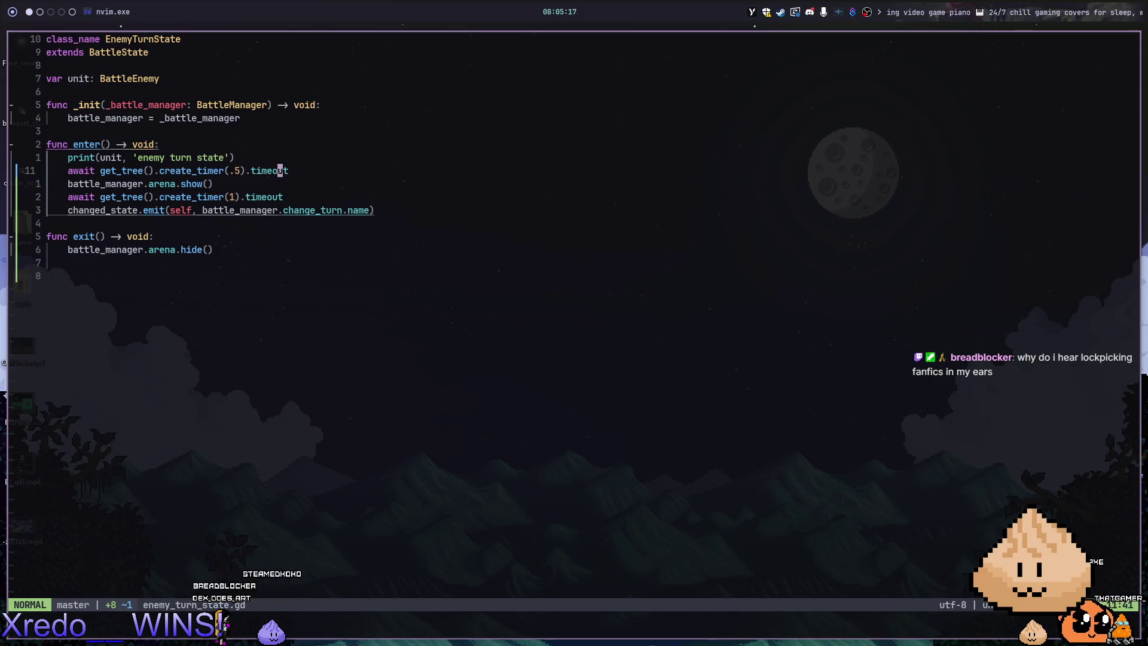
Visually select whole lines of enter(), shifting the selection up to the print line
key("k")
key("shift+v")
key("j")
key("j")
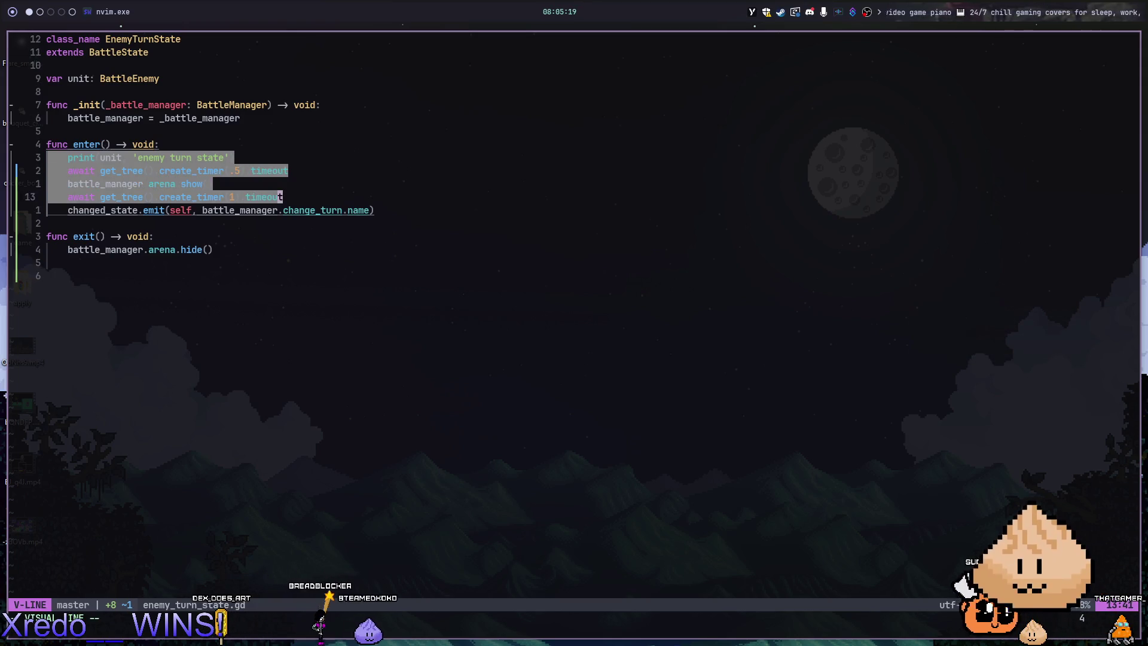
key("Escape")
key("j")
key("j")
key("shift+v")
key("k")
Select the lines from print through the second await, then review arena.hide() and changed_state.emit
key("k")
key("k")
key("k")
key("Escape")
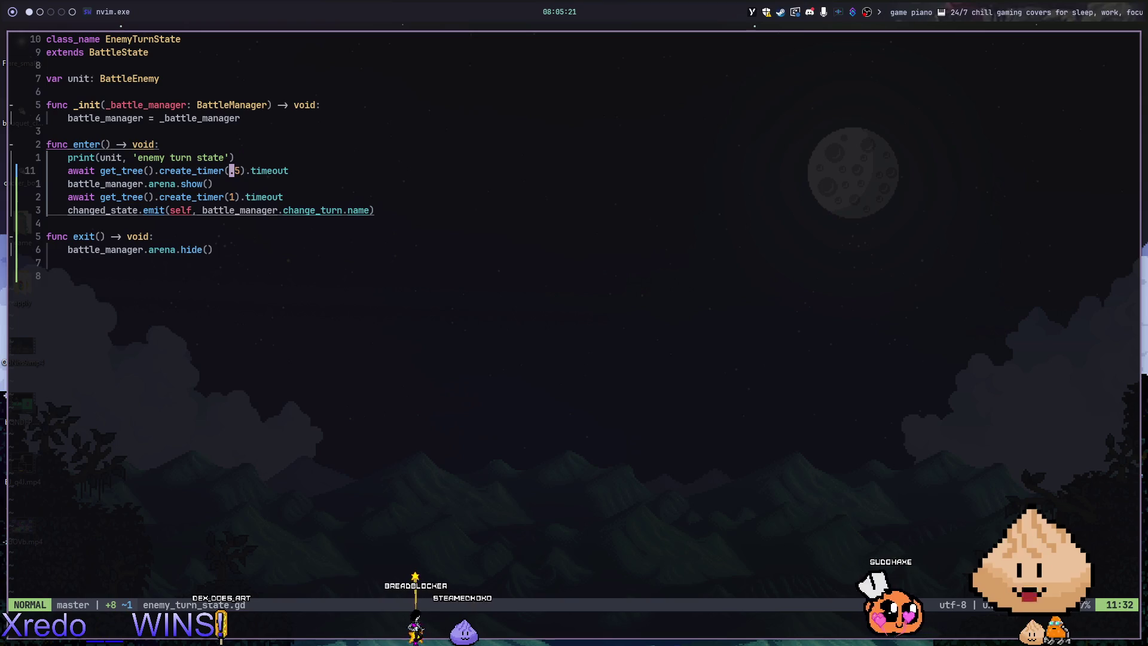
key("shift+v")
key("j")
key("j")
key("j")
key("j")
key("Escape")
key("k")
key("k")
key("k")
key("shift+v")
key("j")
key("j")
key("j")
key("Escape")
key("k")
key("k")
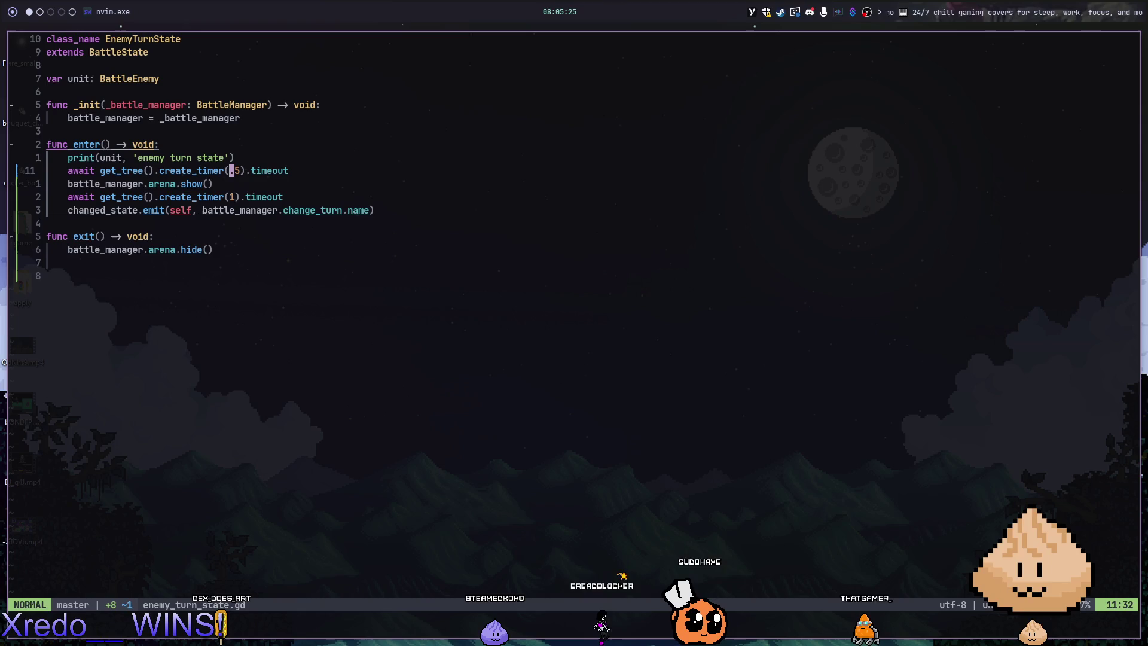
key("j")
key("j")
key("j")
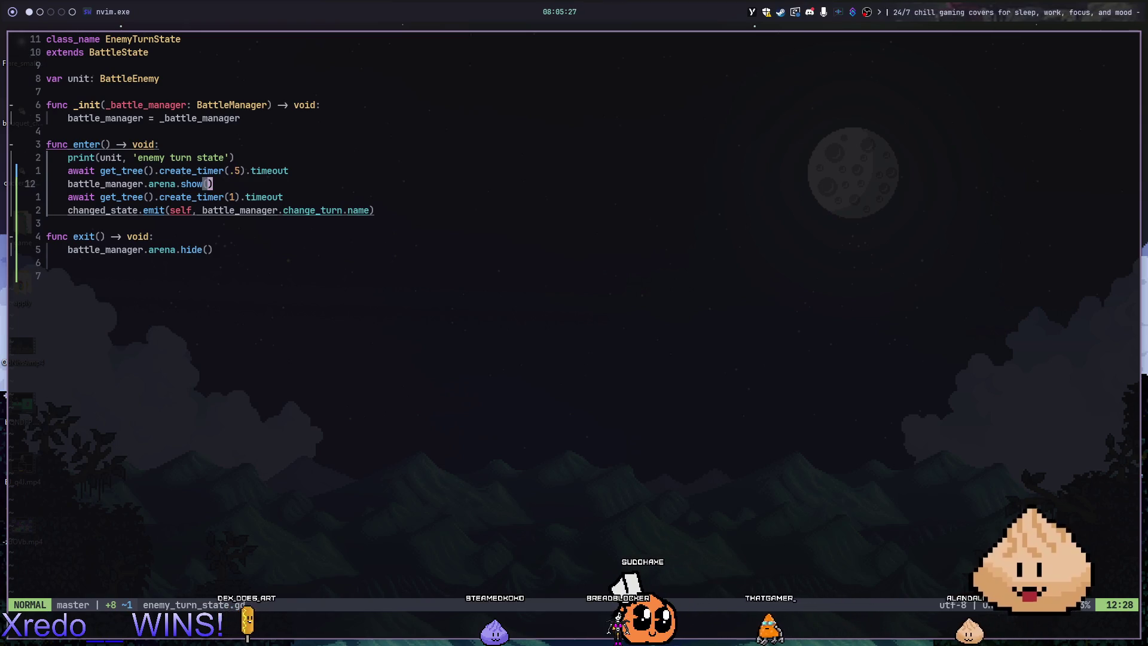
key("k")
key("k")
key("k")
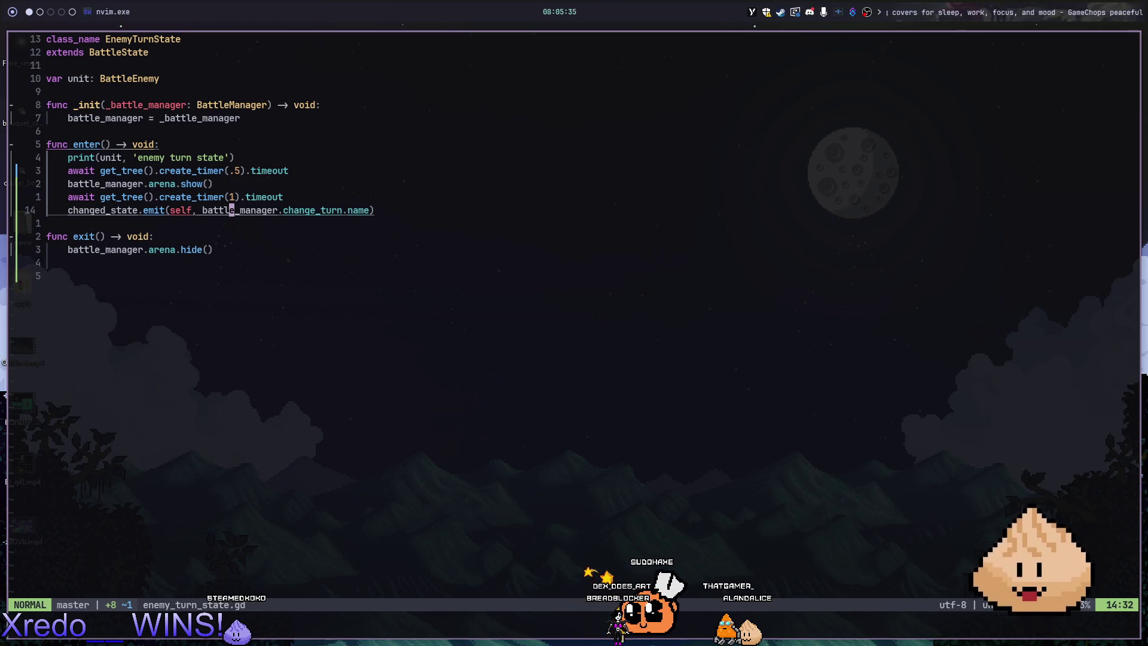
key("space")
Search for 'notes', abandon it, then find and open the todo notes file
key("f")
key("f")
type("notes")
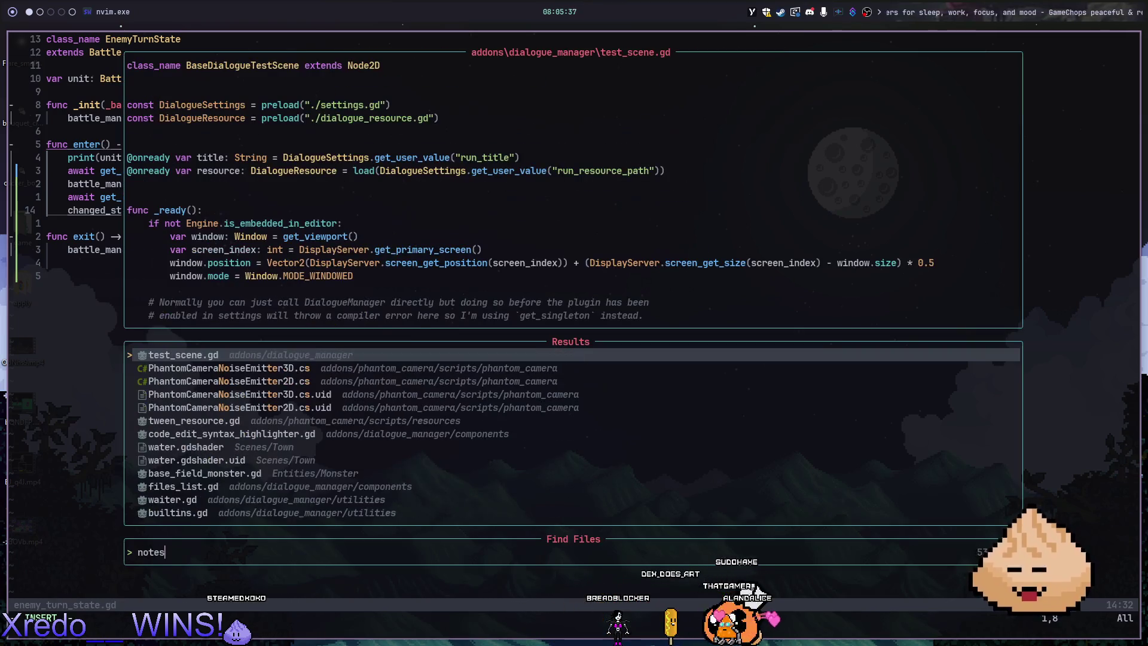
key("Escape")
key("space")
key("f")
key("f")
type("todo")
key("Return")
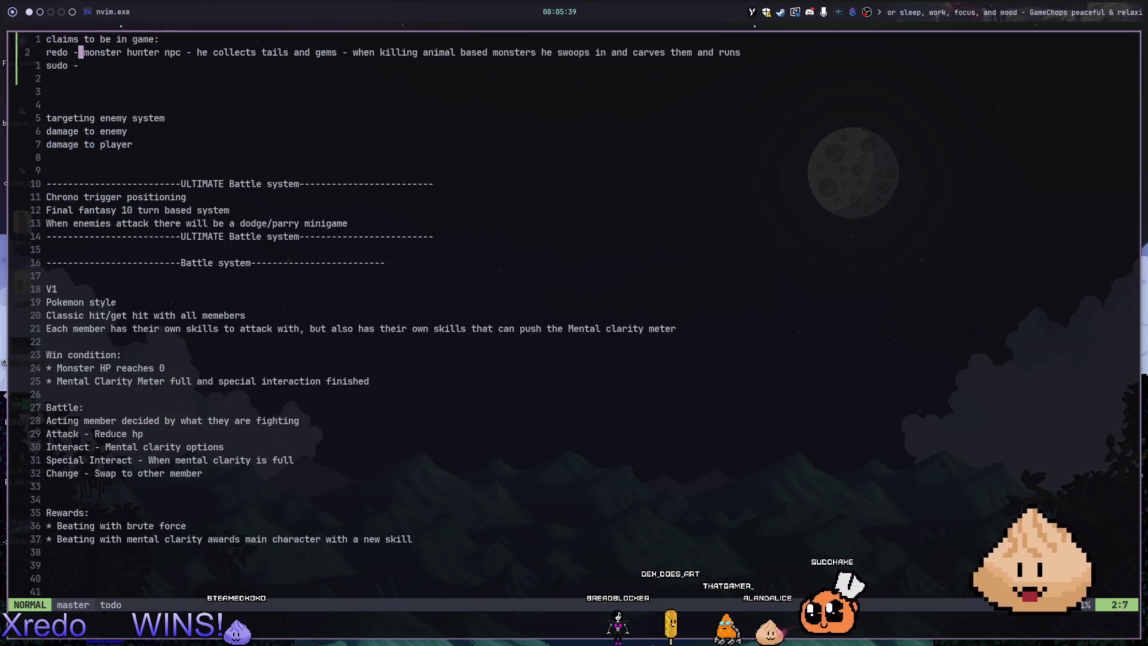
Add a 'change characters' entry on new lines below the sudo item
key("j")
key("j")
key("o")
key("Return")
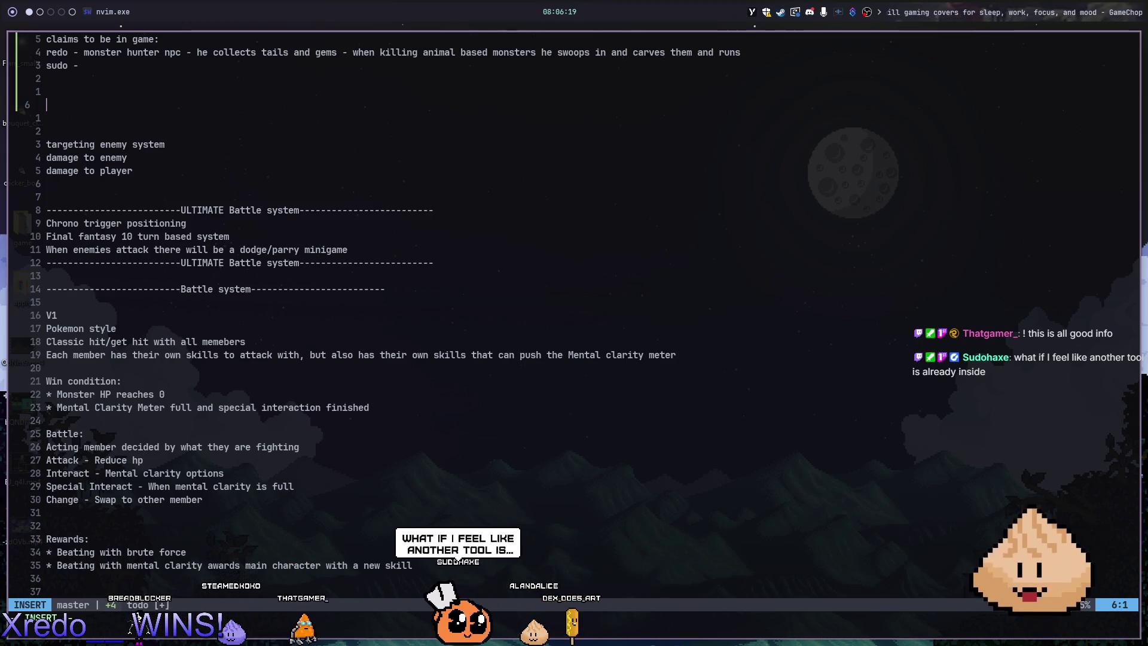
key("Escape")
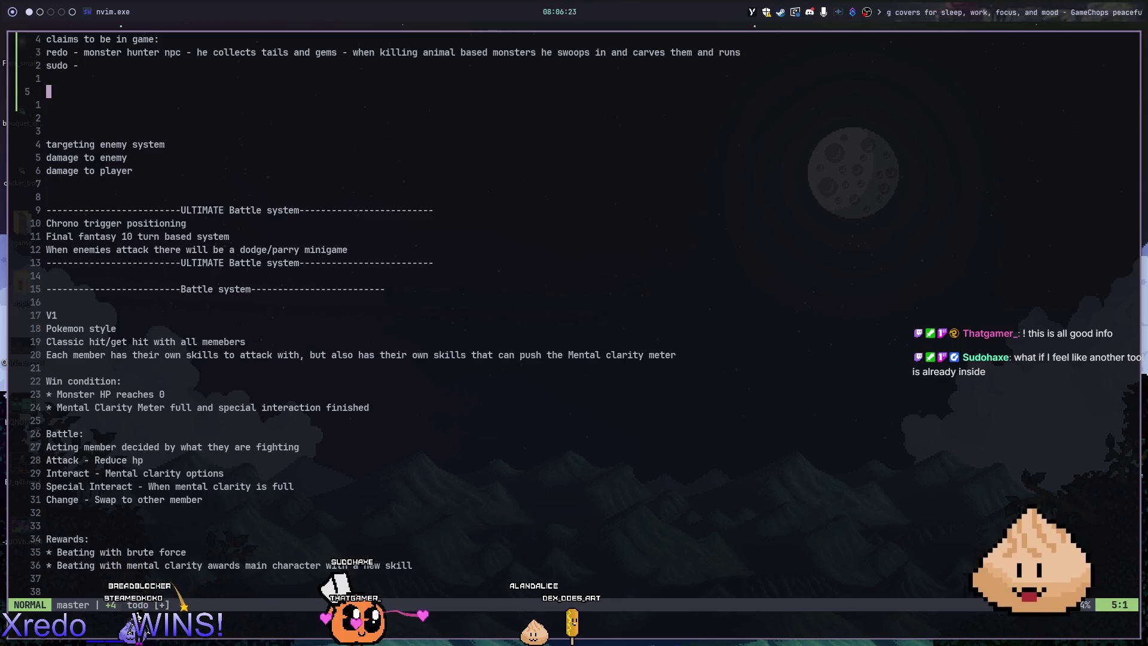
key("i")
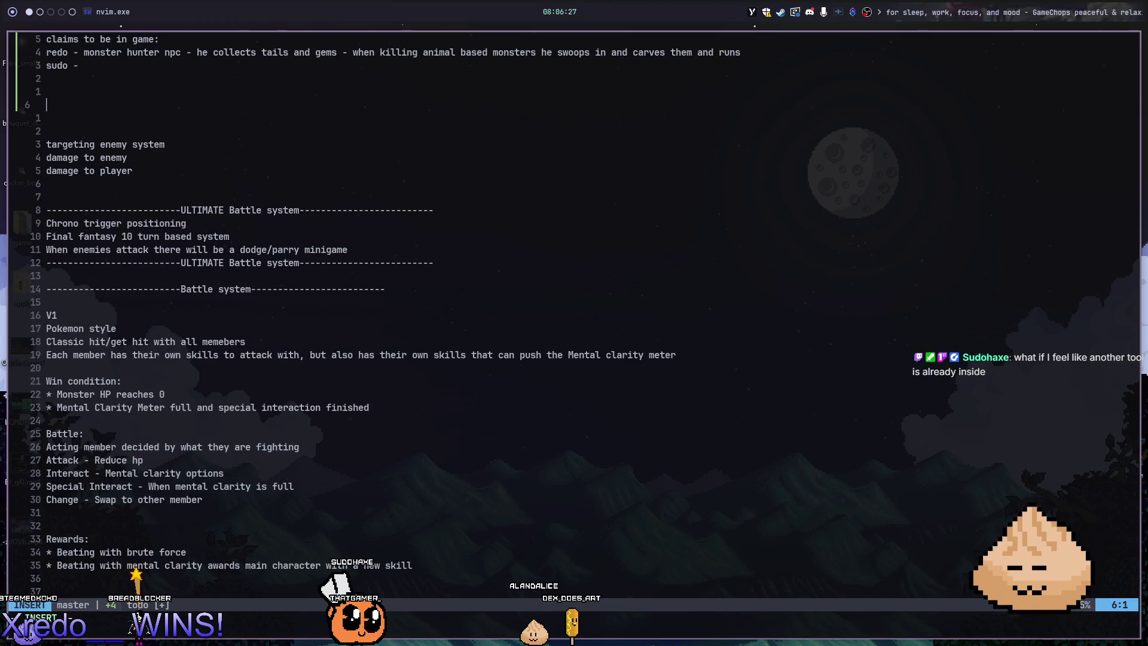
type("nge characters")
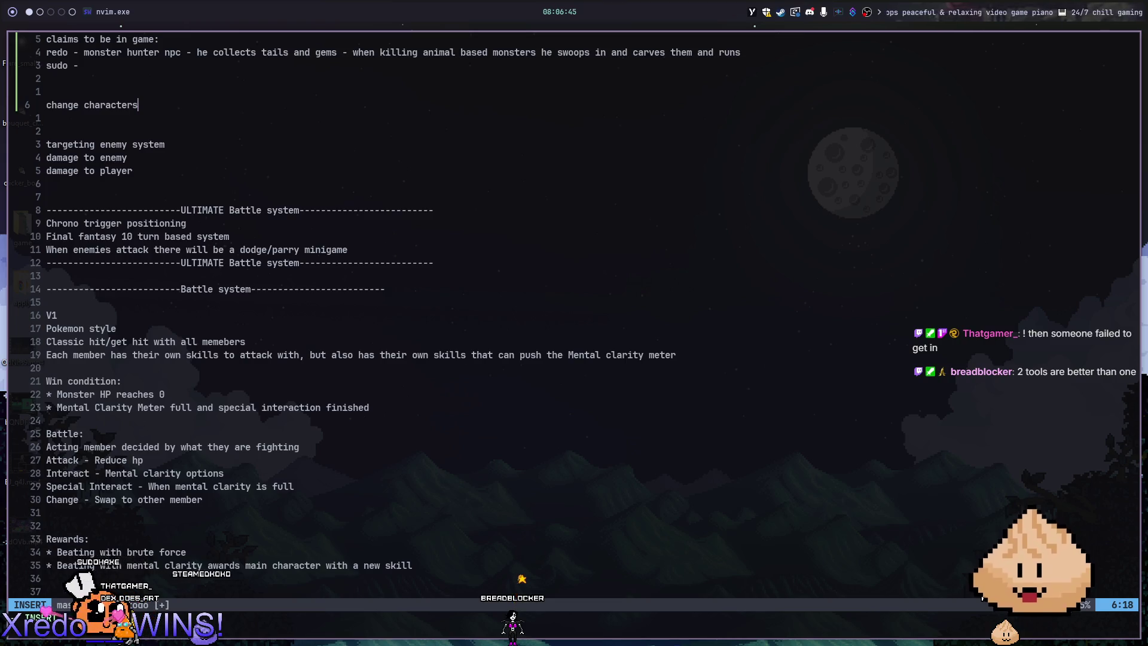
key("Return")
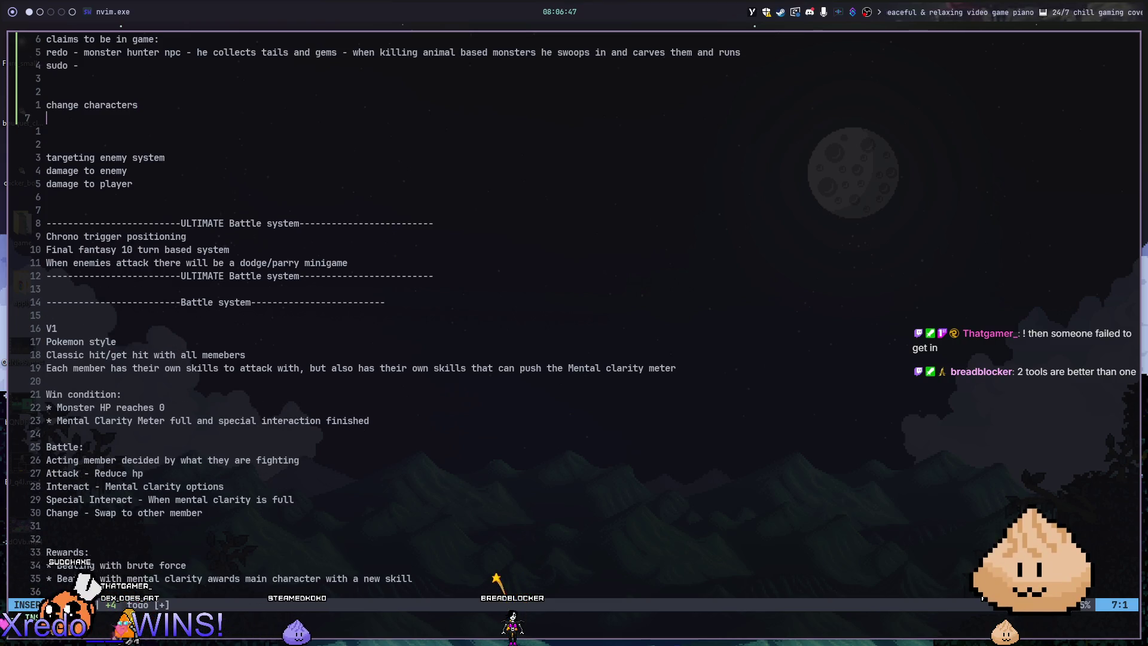
Add an 'enemy projectiles' note below change characters
key("BackSpace")
key("Return")
type("en")
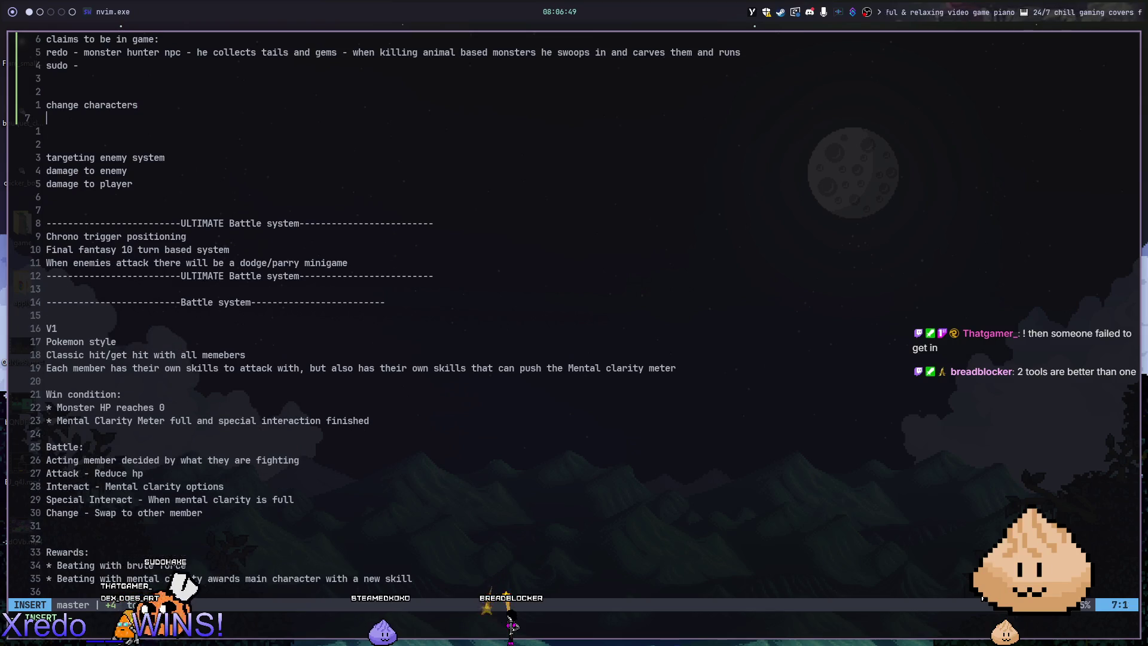
type("emy")
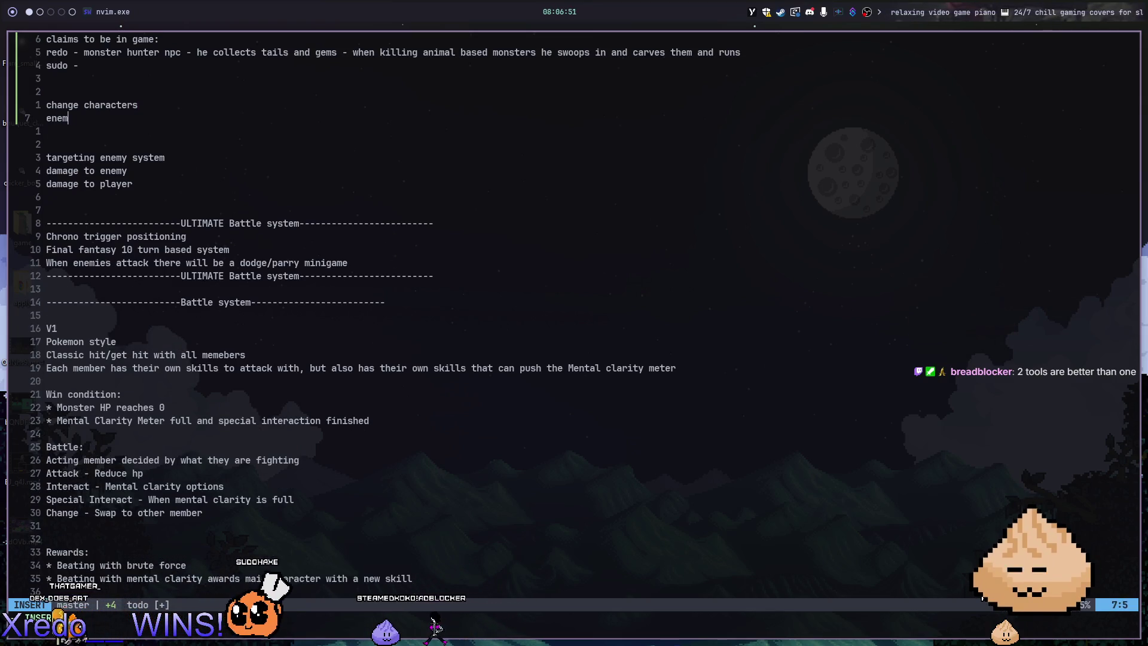
type(" pro")
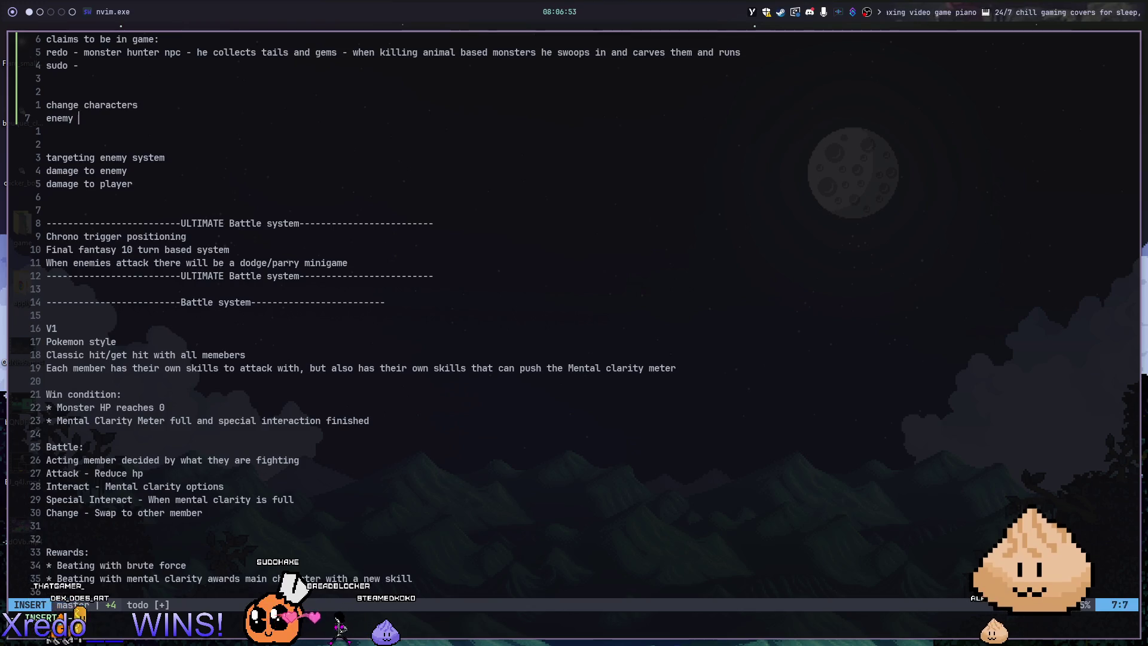
type("jectiles")
key("Escape")
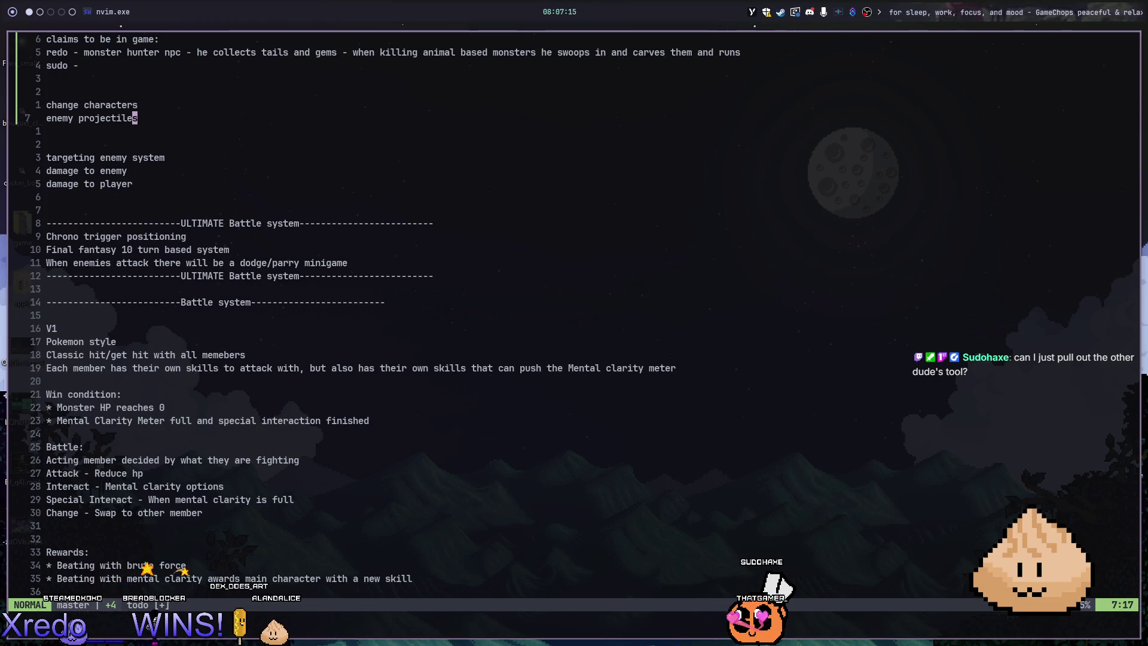
Insert a new line under change characters, above enemy projectiles, for character skills
key("o")
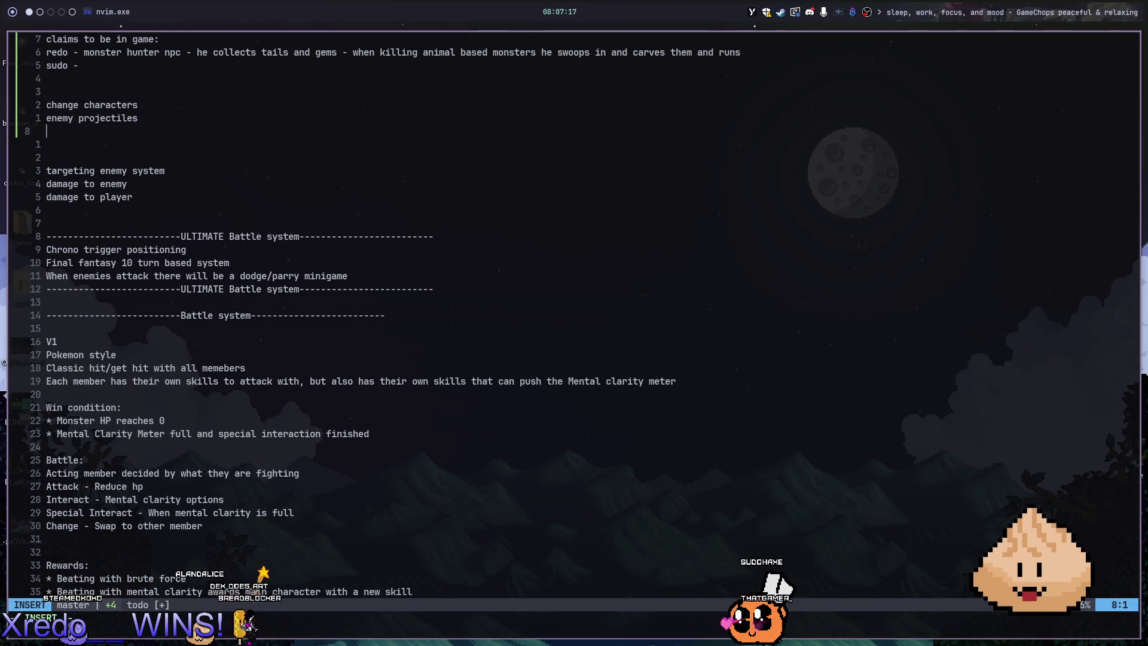
key("Escape")
key("k")
key("k")
key("o")
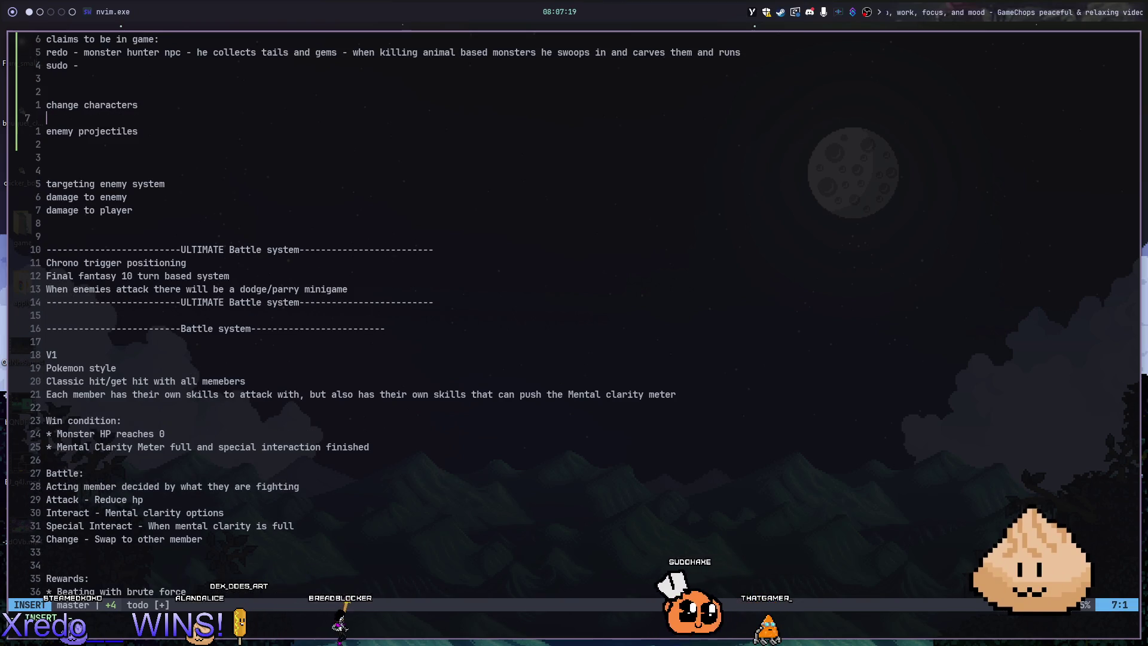
key("Return")
key("Up")
type("characc")
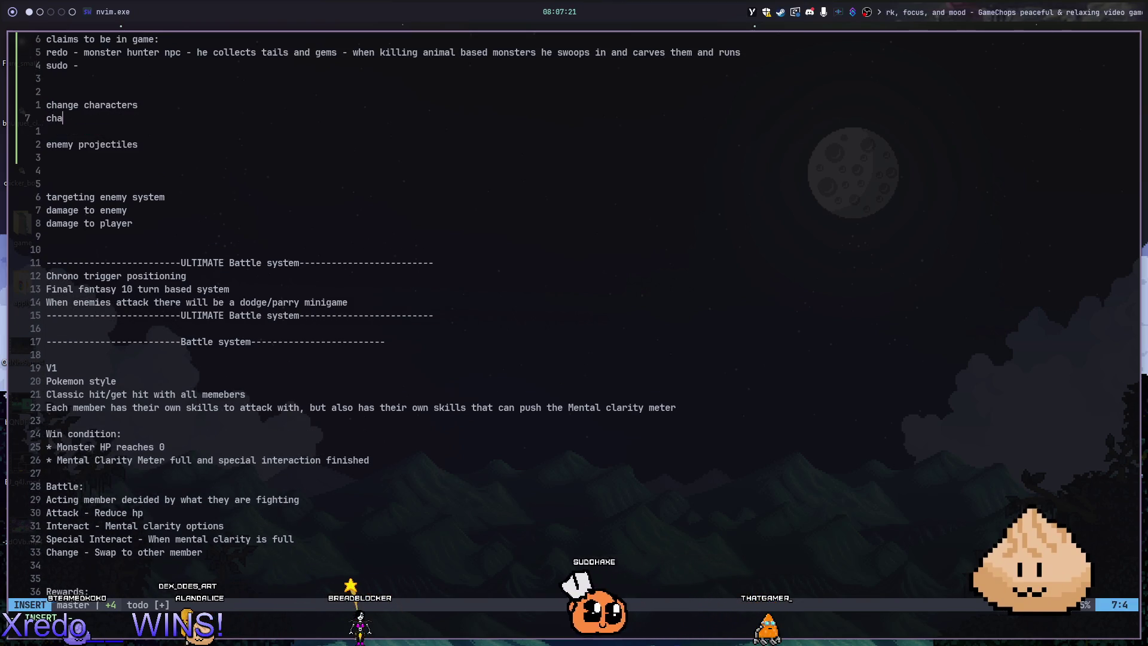
key("BackSpace")
key("BackSpace")
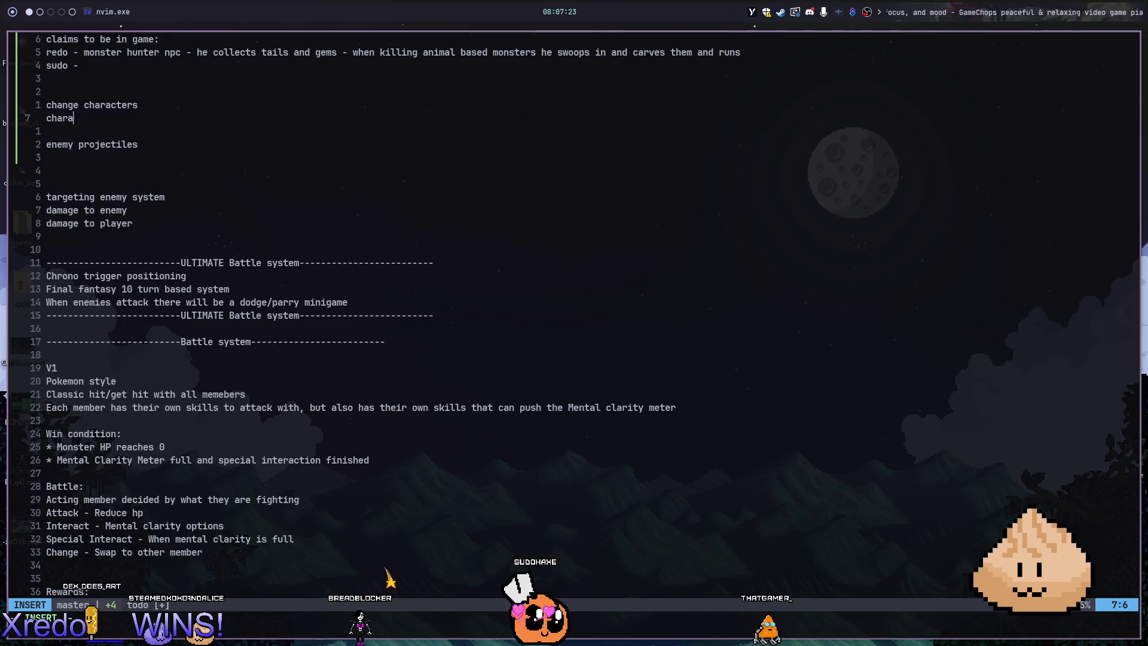
type("h hav")
type("ill -")
Add the indented entry 'rose - swing sword'
key("Return")
key("Tab")
type("rose")
type(" - atta")
key("BackSpace")
key("BackSpace")
key("BackSpace")
type("swing sword")
Add entries giving heather the shield skill and lotus 'dodging dash'
key("Return")
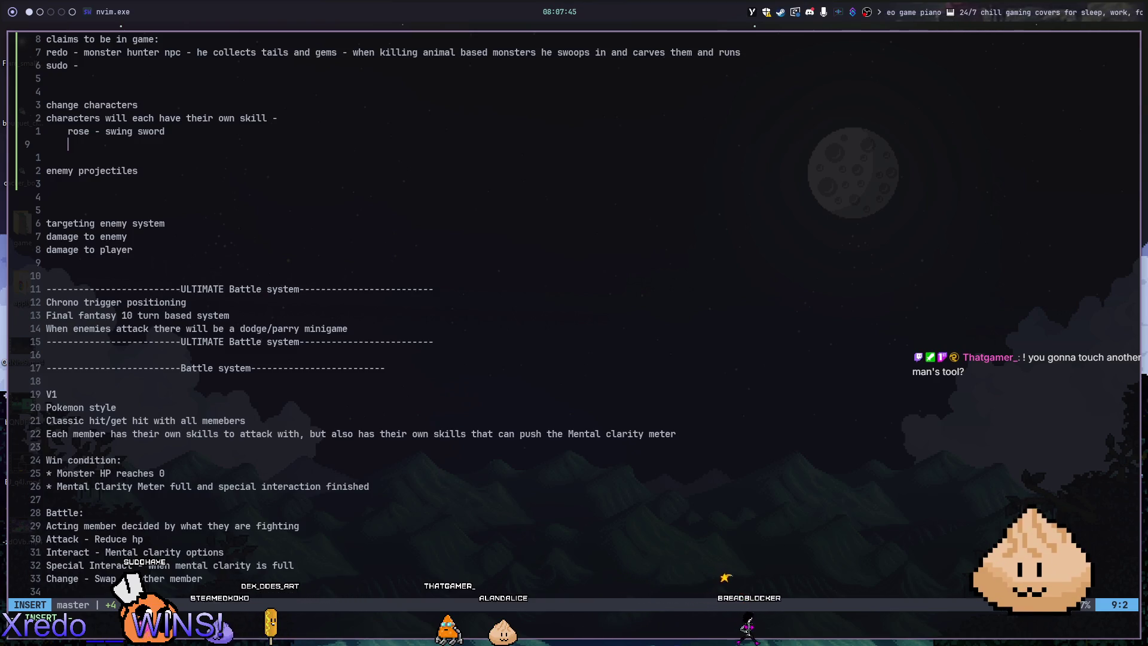
type("heatehr")
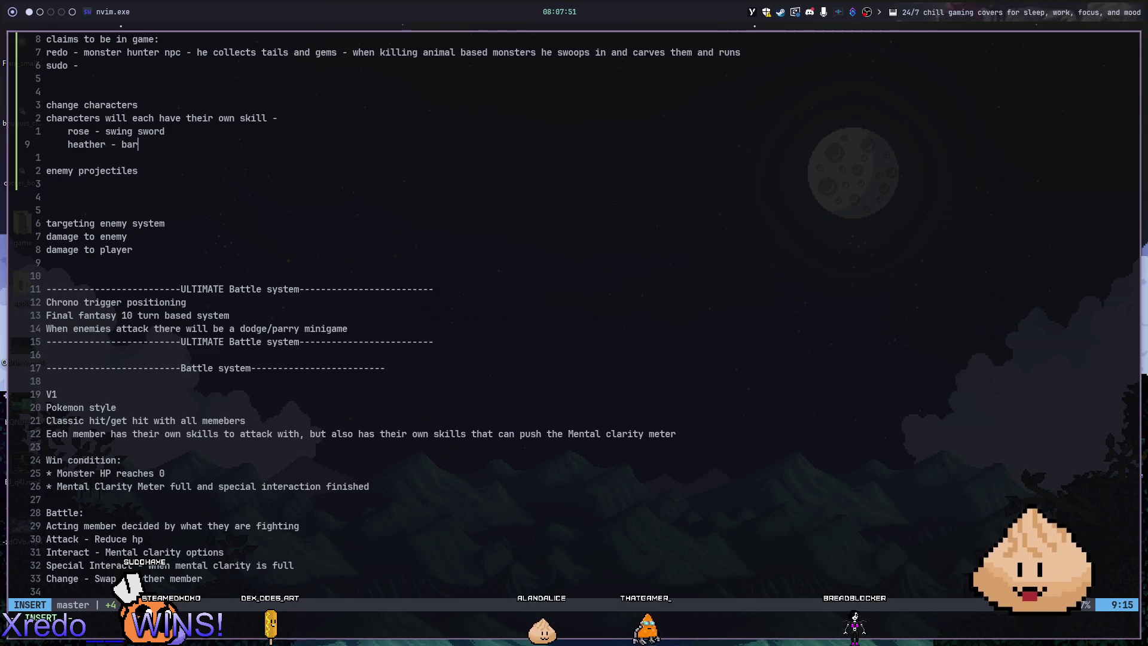
key("BackSpace")
key("BackSpace")
key("BackSpace")
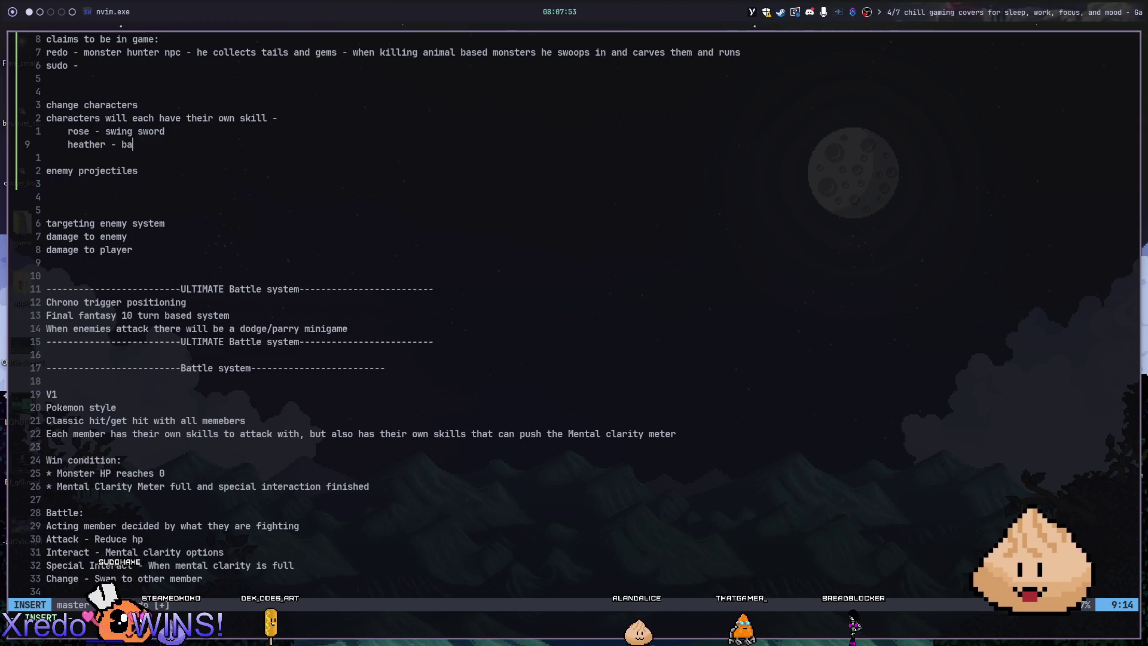
type("shield")
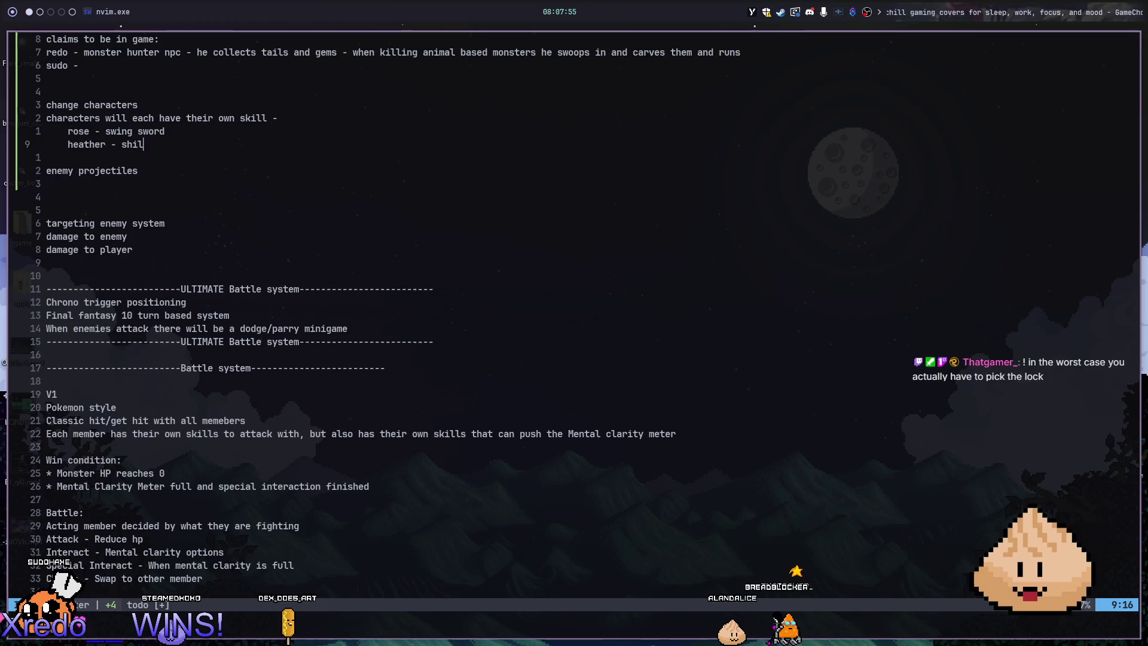
key("Return")
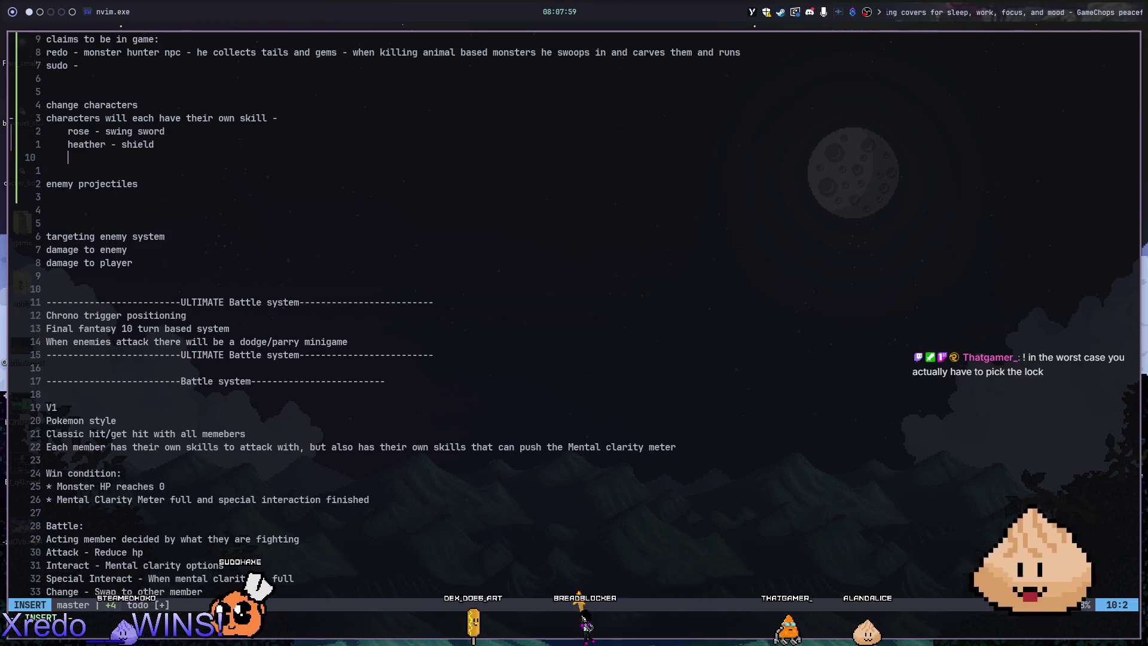
type("lotus - ")
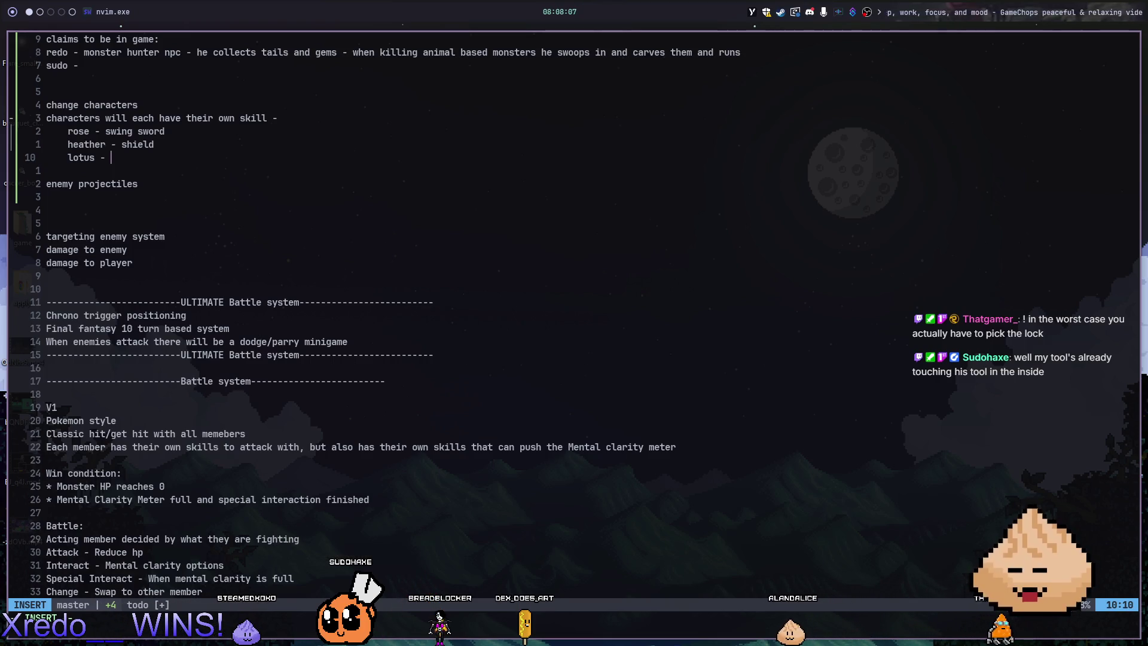
type("dash")
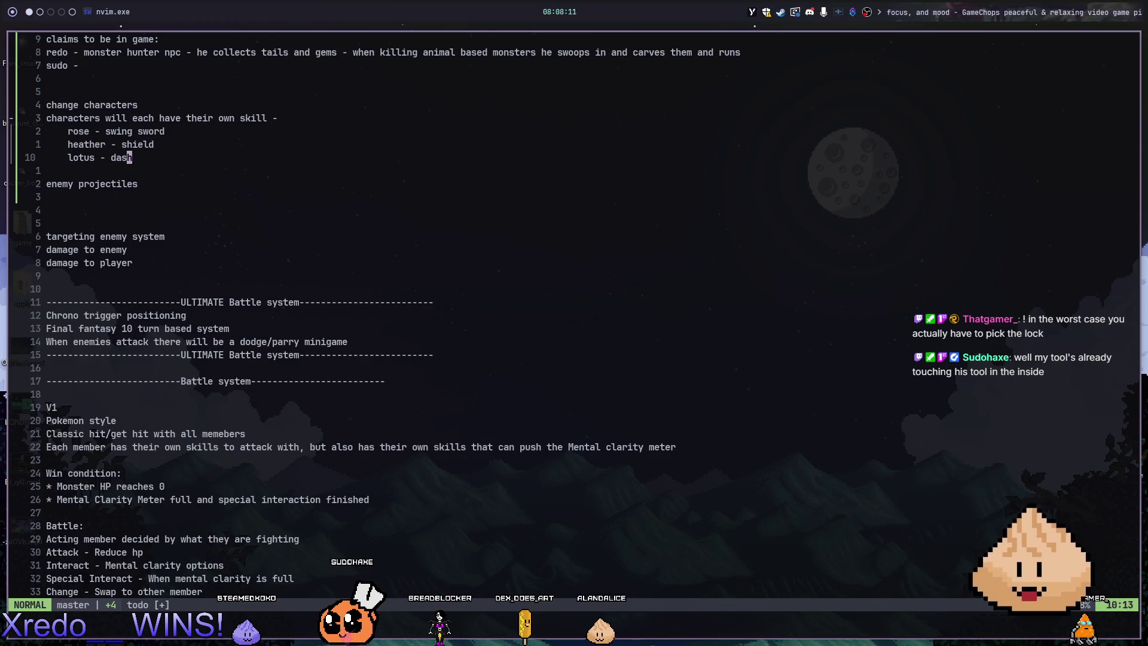
type("ciw")
type("dodging dash")
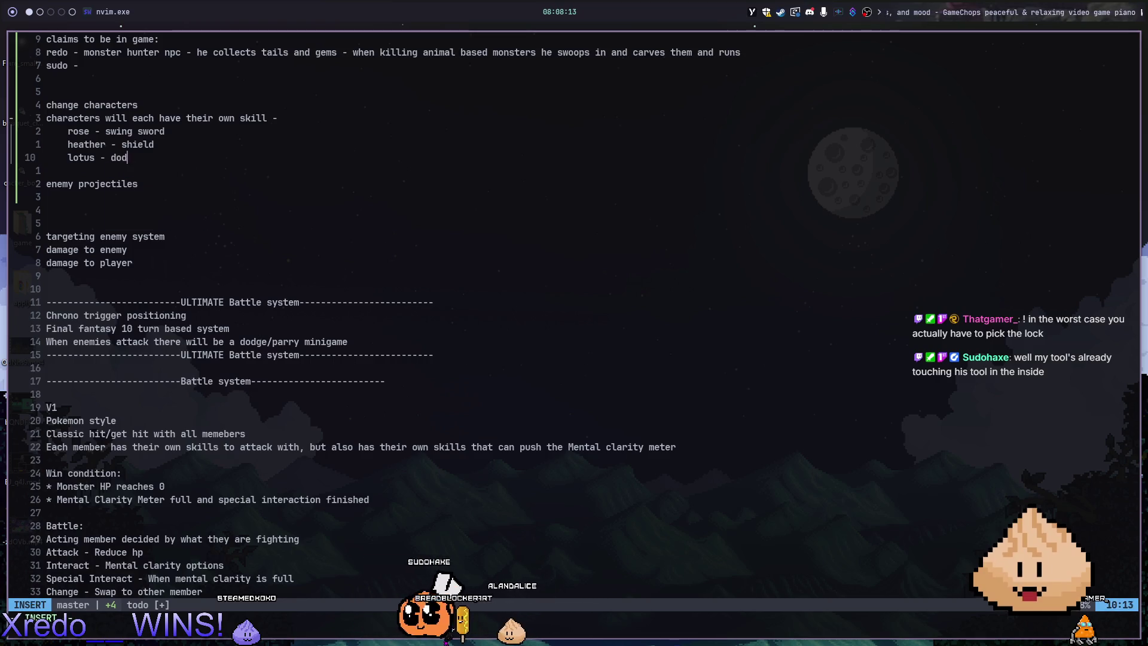
Add a dahlia entry below lotus, then start replacing it with 'dolly -'
key("Return")
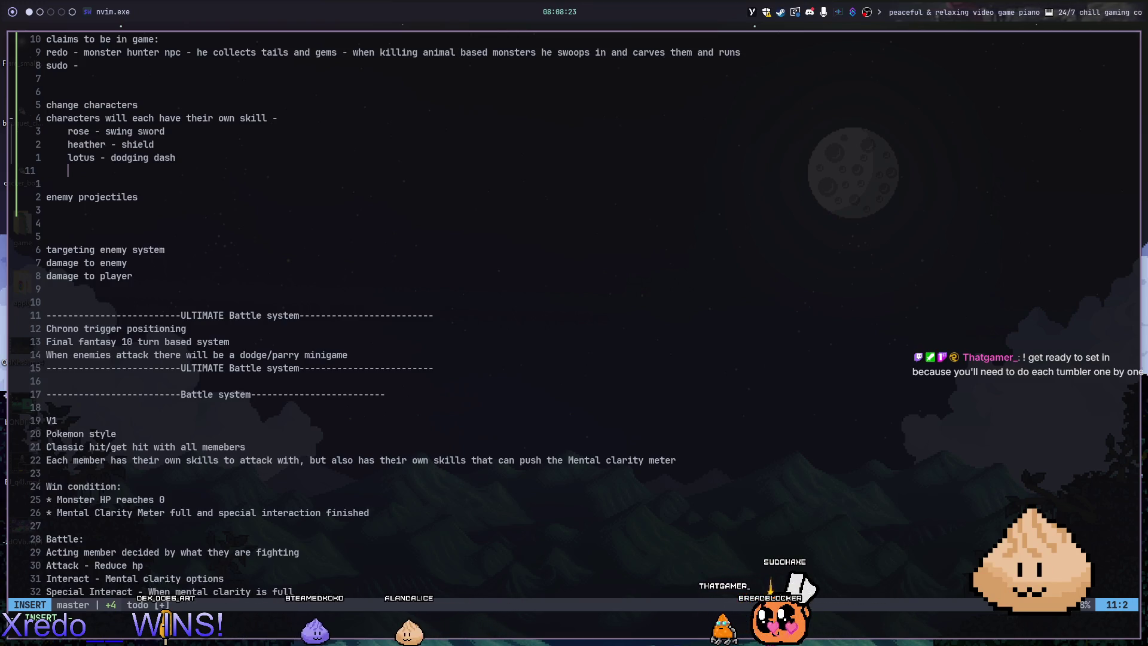
type("dahlia")
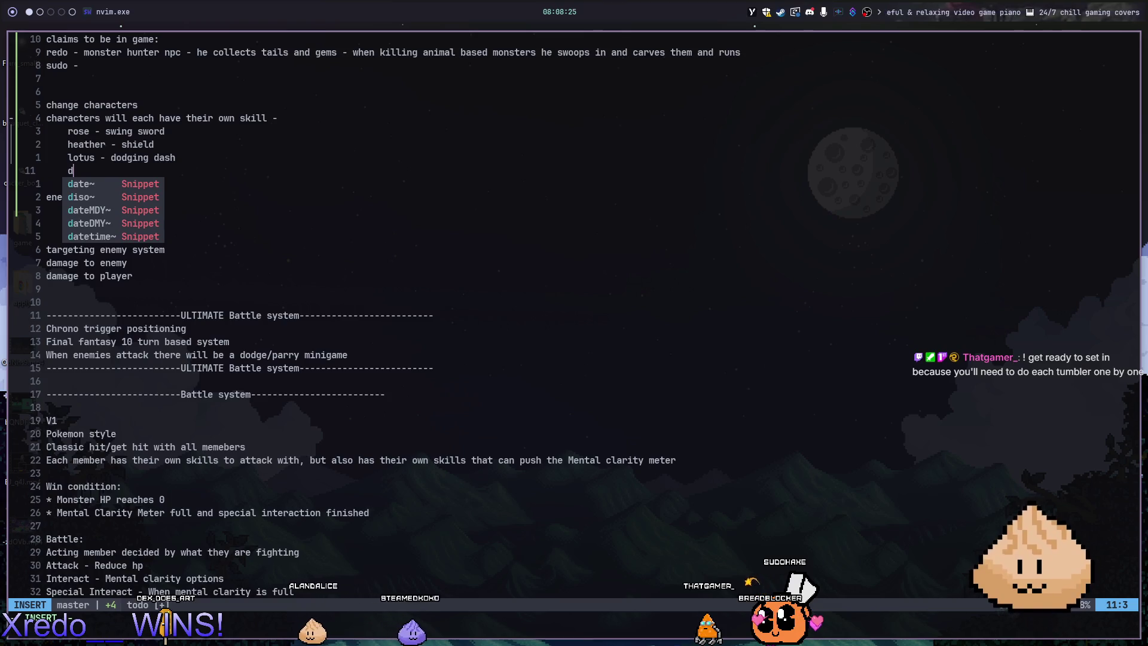
key("Escape")
type("dia")
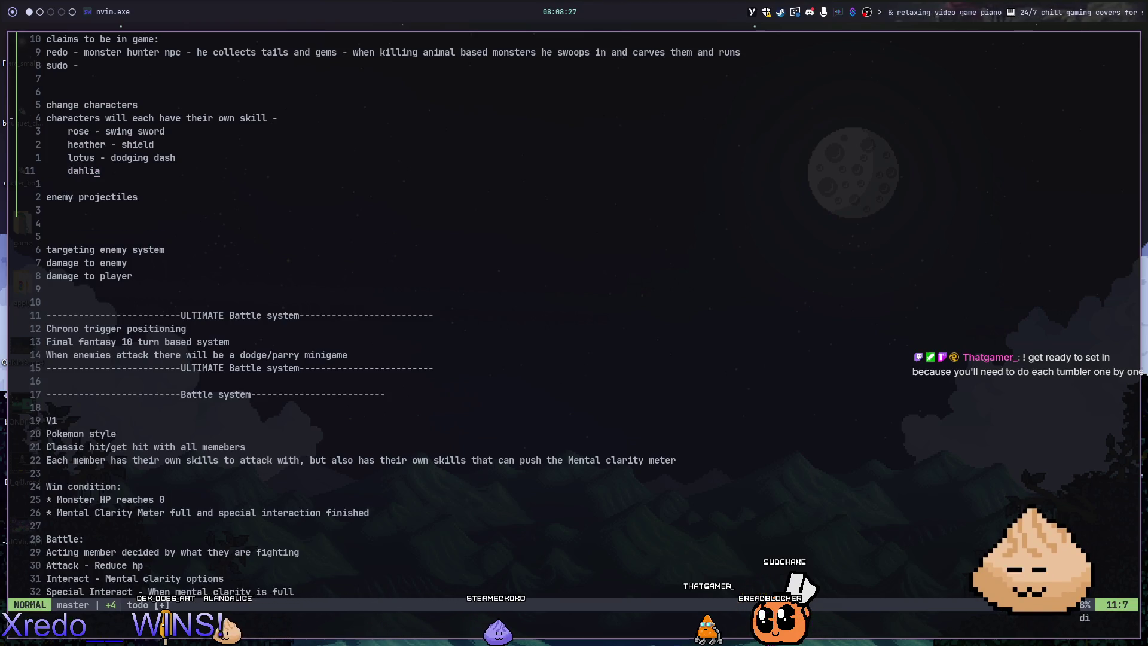
type("wdol")
type("ly -")
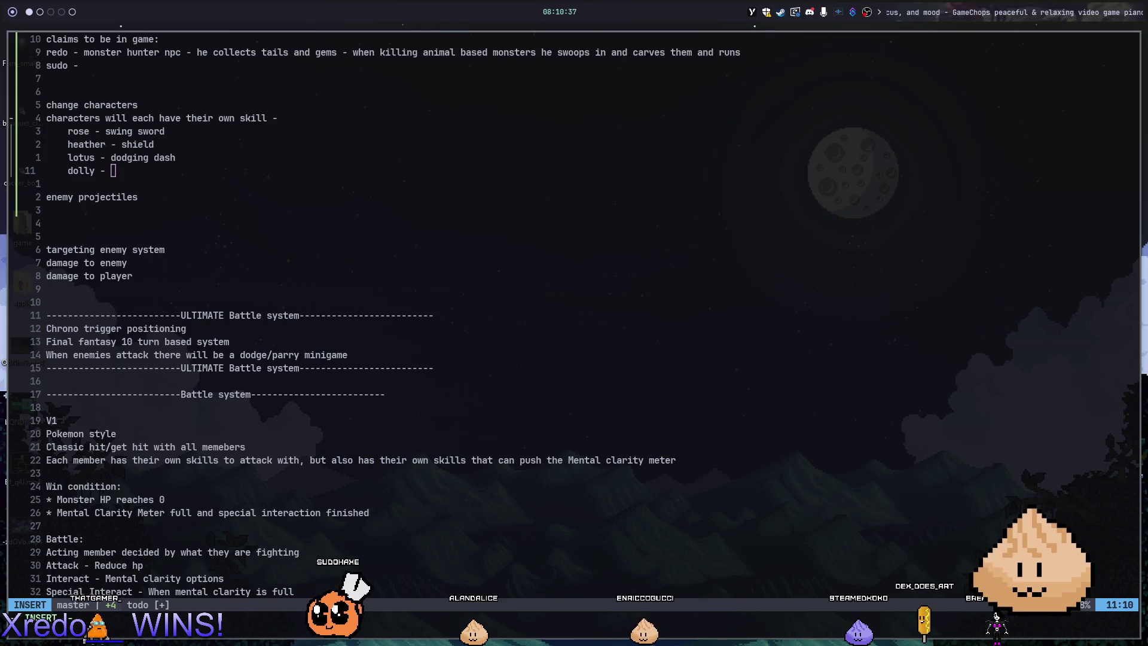
Switch to the empty third desktop workspace
key("super+3")
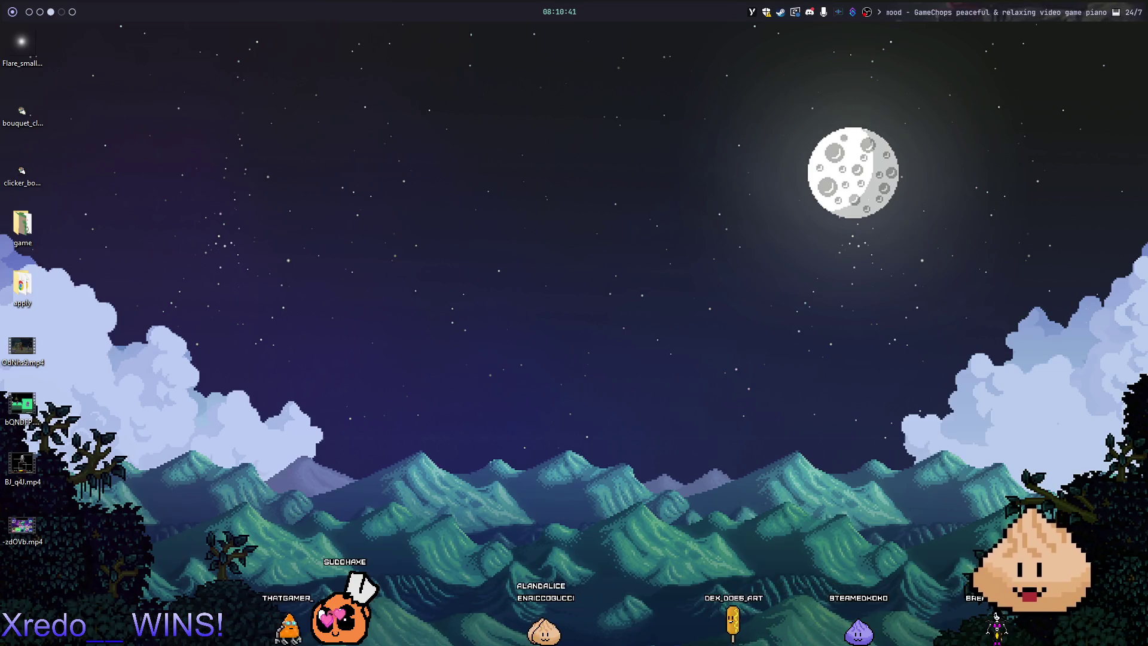
key("super+d")
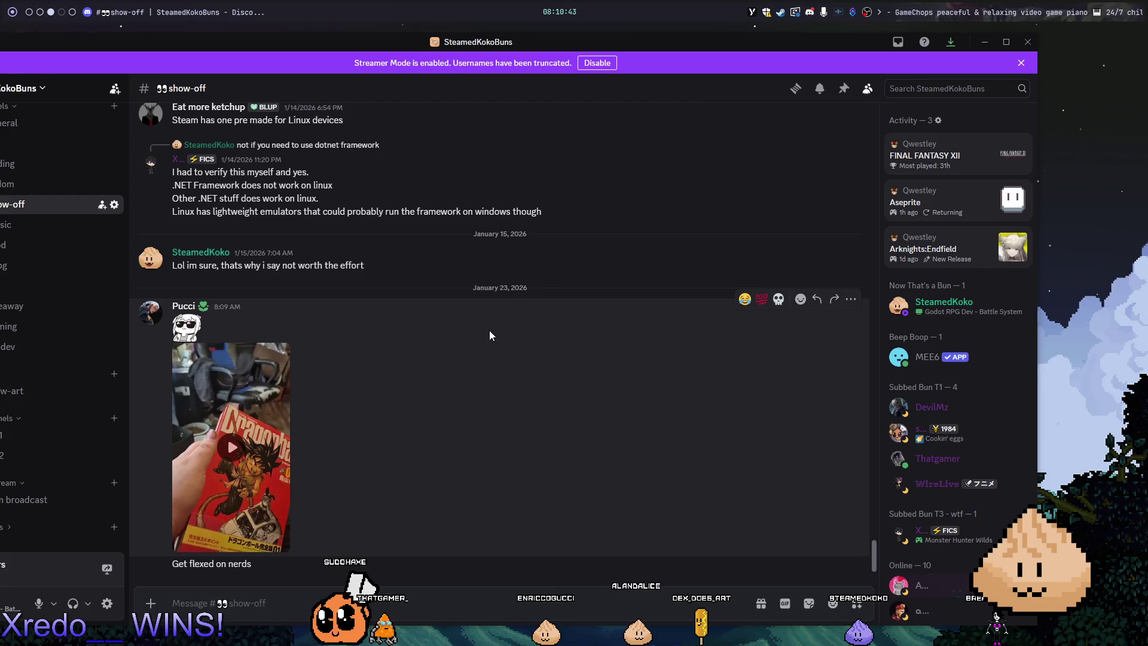
mouse_move(738, 47)
left_mouse_down()
mouse_move(774, 42)
mouse_move(846, 64)
left_mouse_up()
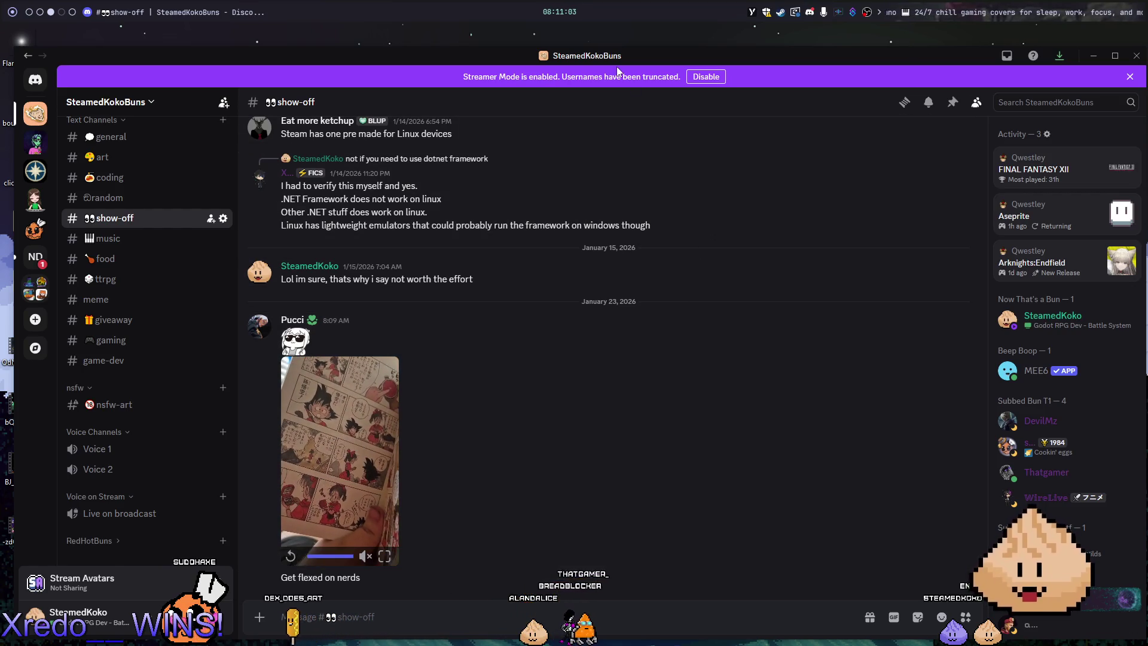
left_click_drag(626, 57, 1147, 66)
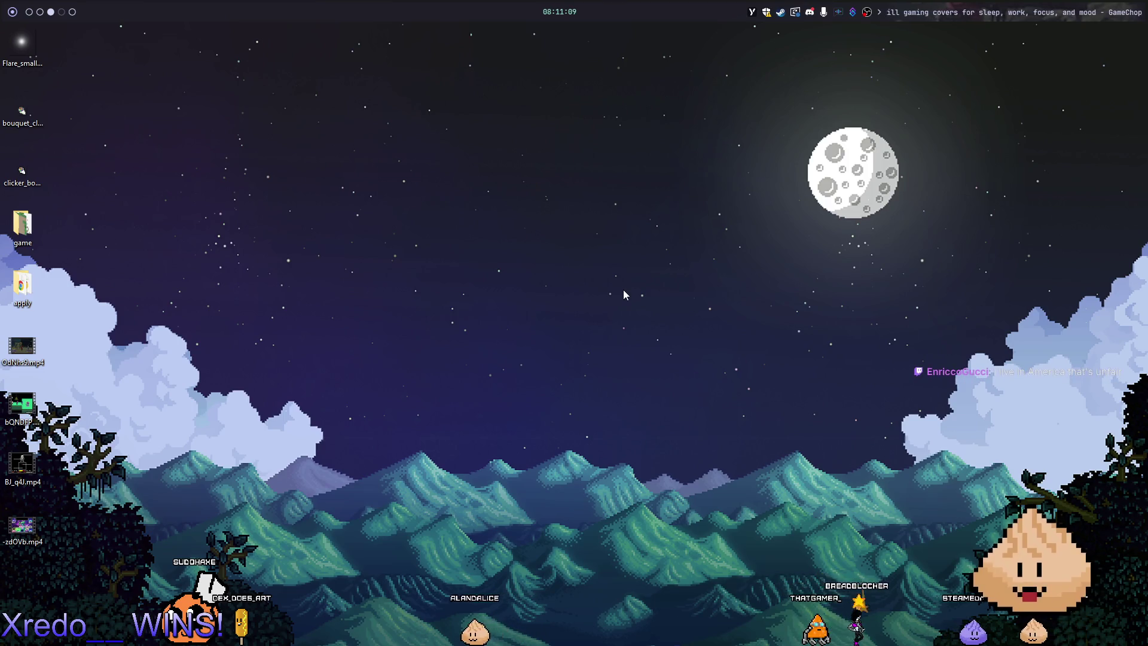
key("super+1")
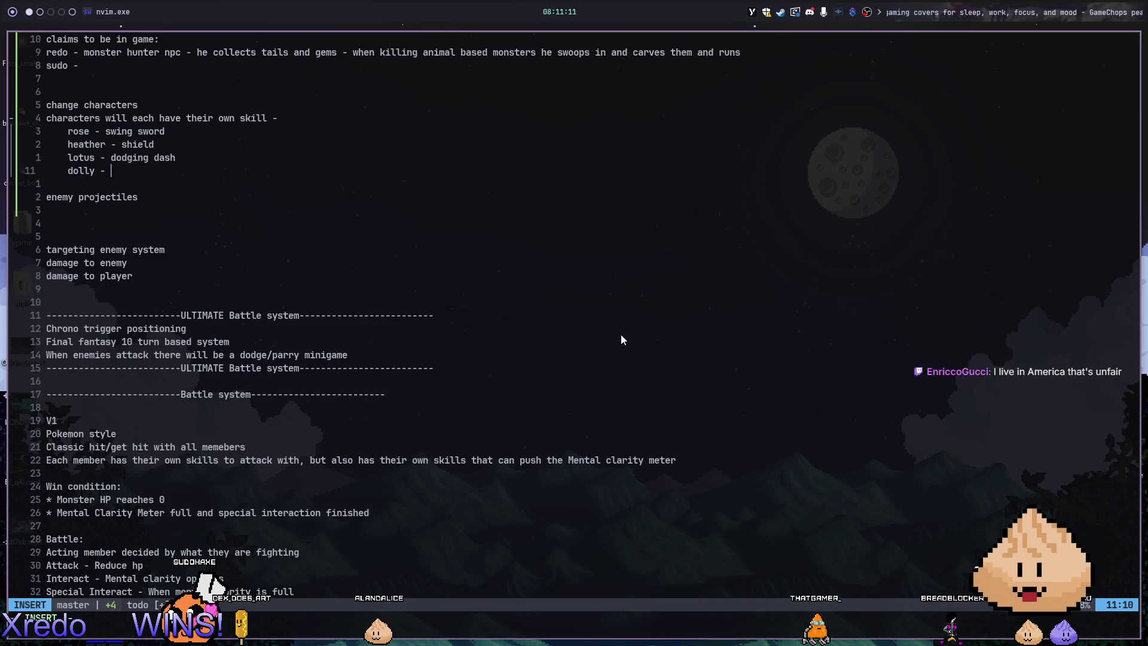
Switch to workspace 2 to bring back the Godot editor showing the StartDream scene
key("super+2")
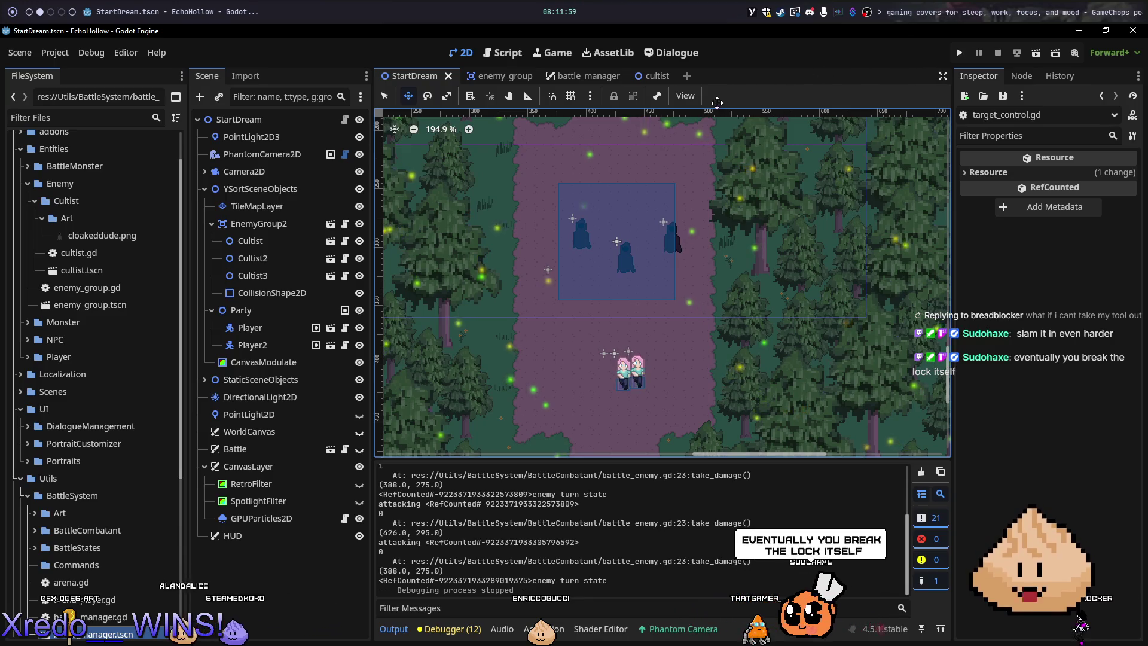
Run the forest scene, play one battle turn against the cultists, stop it, and return to the notes
key("F6")
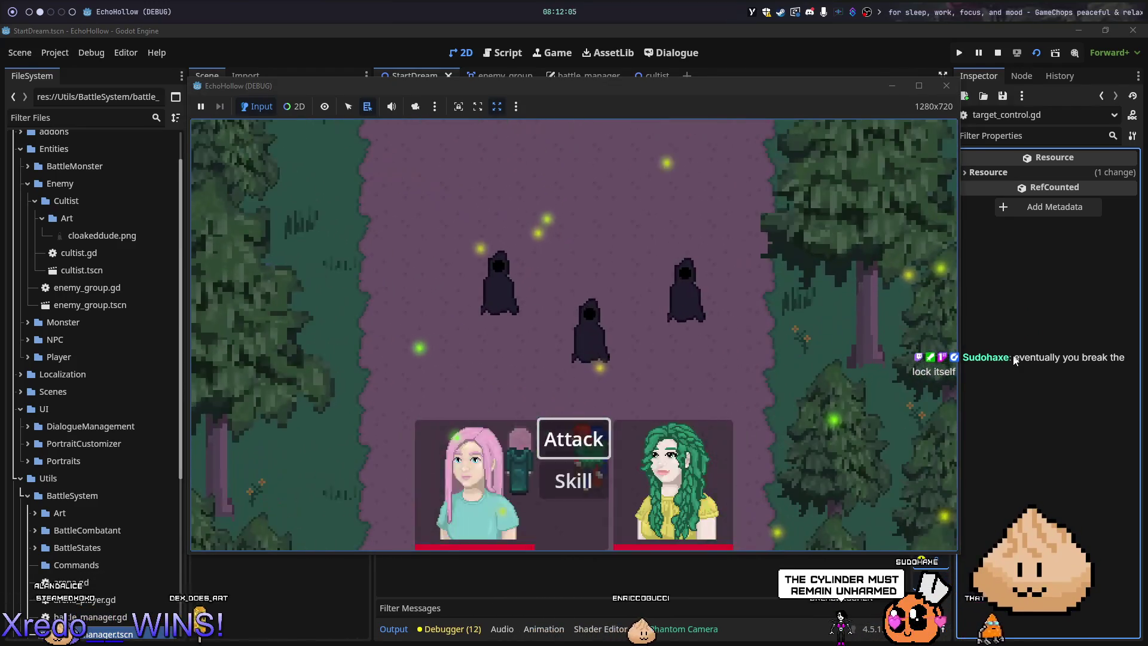
key("Return")
key("Return")
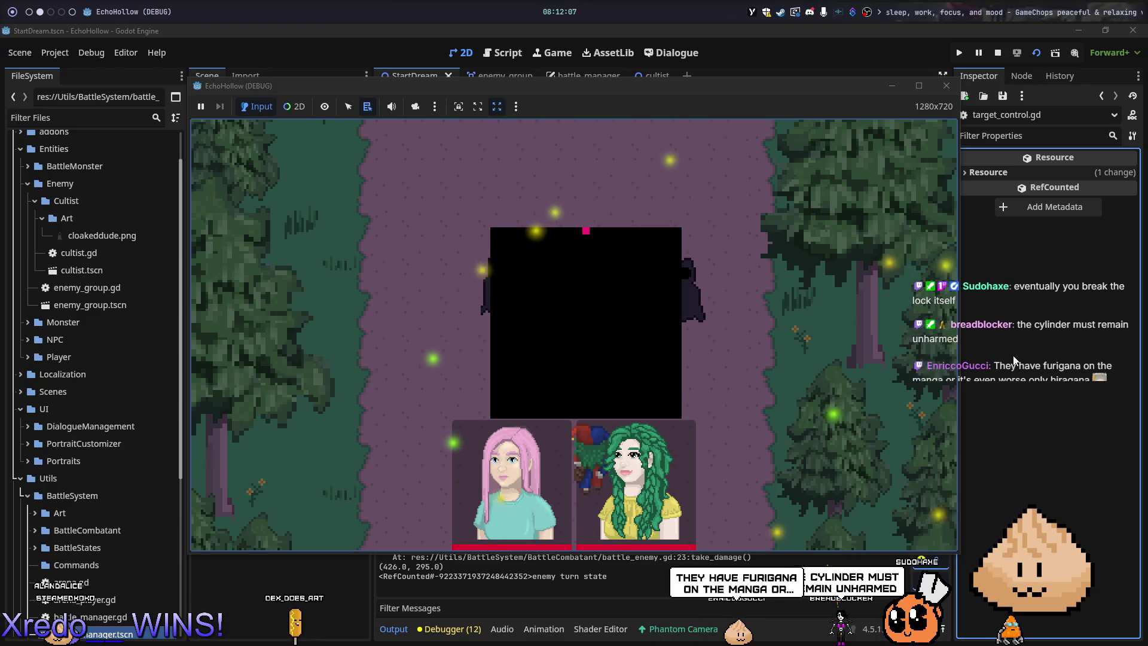
key("F8")
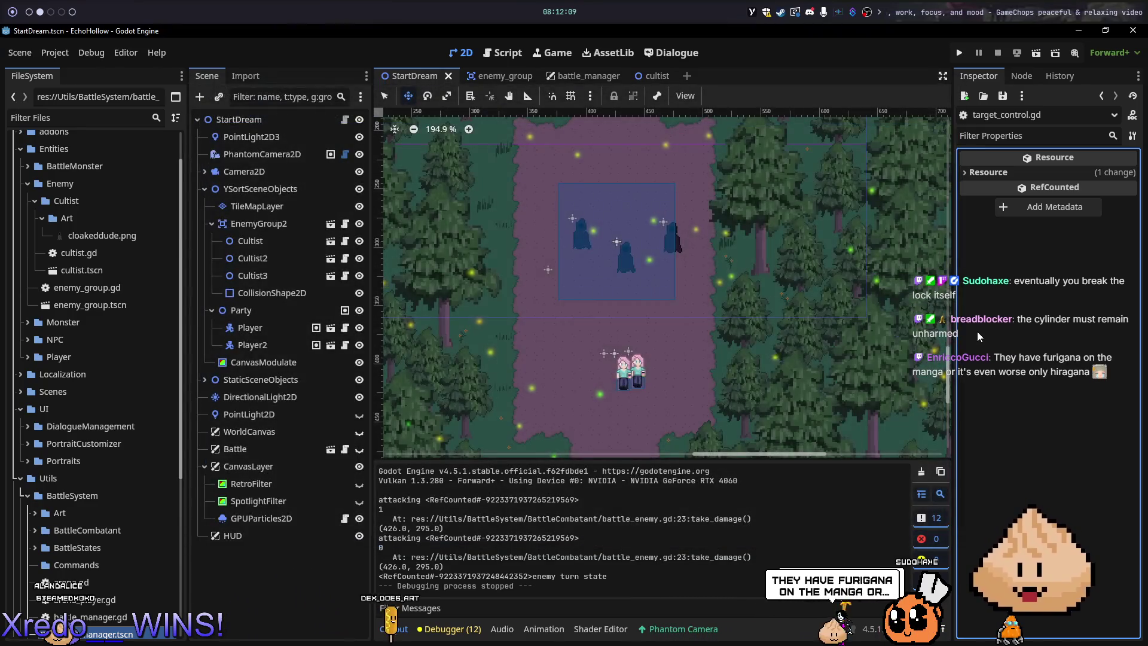
key("ctrl+F3")
key("alt+1")
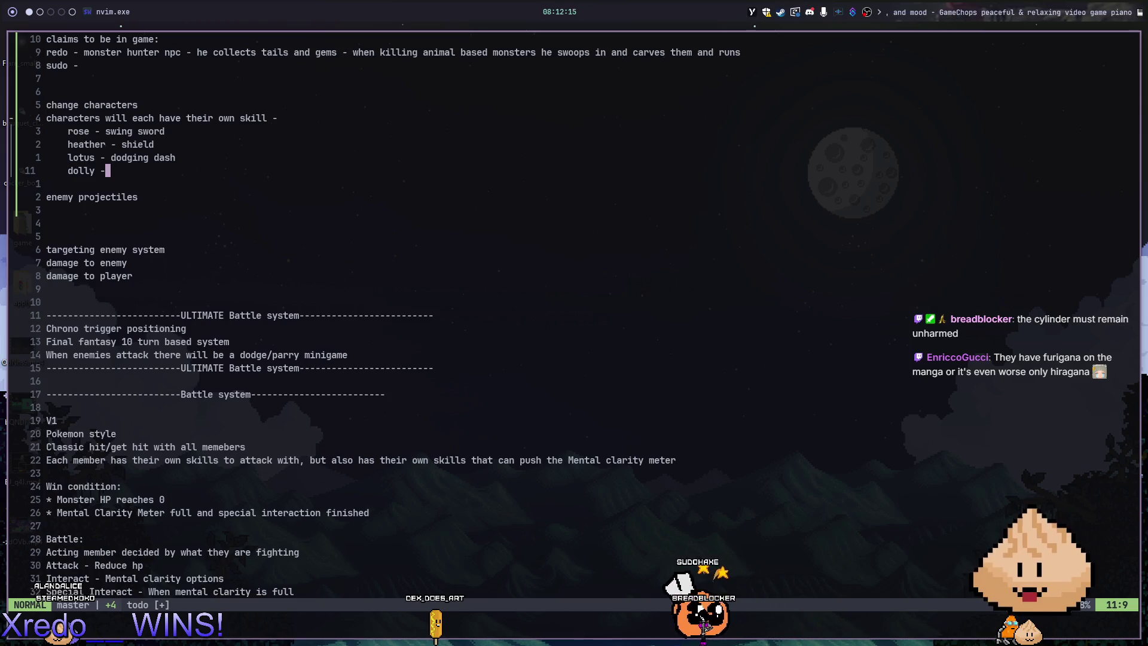
Save the todo notes with :w and cut the 'enemy projectiles' line
type(":w")
key("Return")
left_click(108, 117)
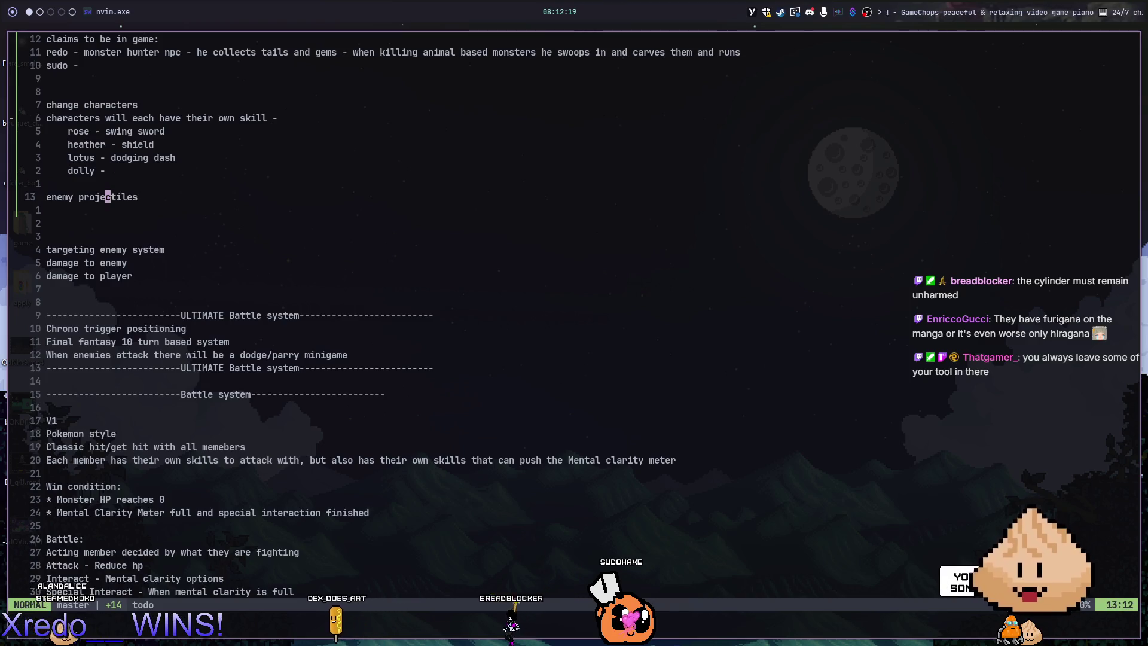
key("d")
Paste 'enemy projectiles' below the sudo entry with a blank line, then return to Godot
left_click(49, 79)
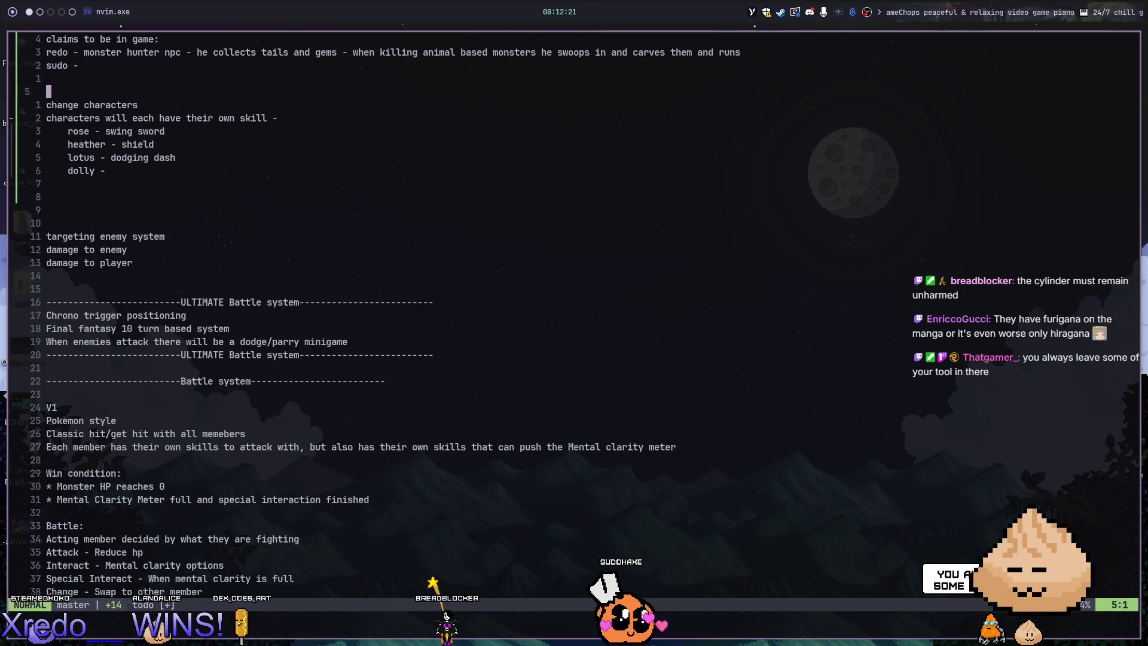
key("p")
key("o")
key("Escape")
key("alt+2")
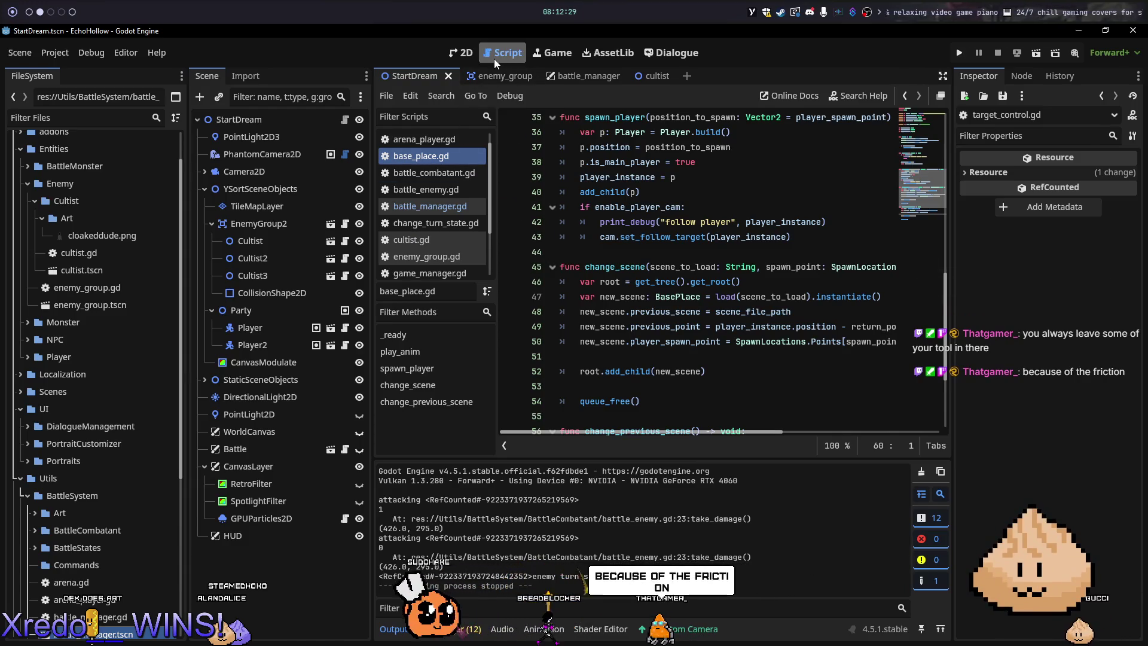
Look through the cultist, battle_manager, enemy_group and StartDream scene tabs
left_click(461, 55)
left_click(652, 76)
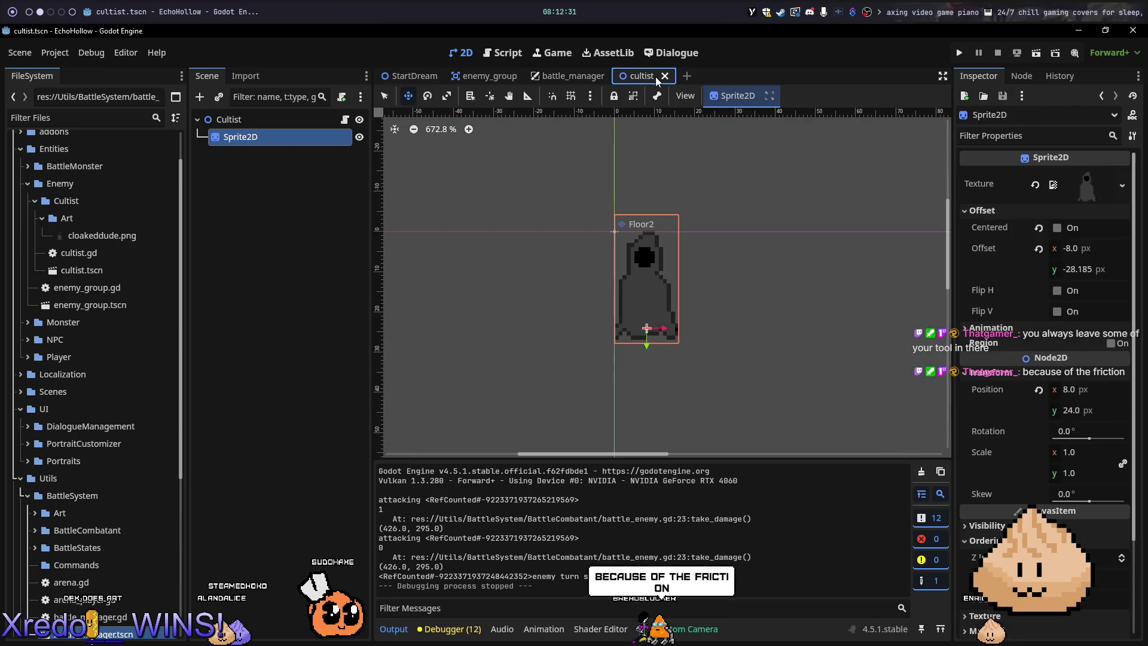
left_click(547, 78)
left_click(487, 77)
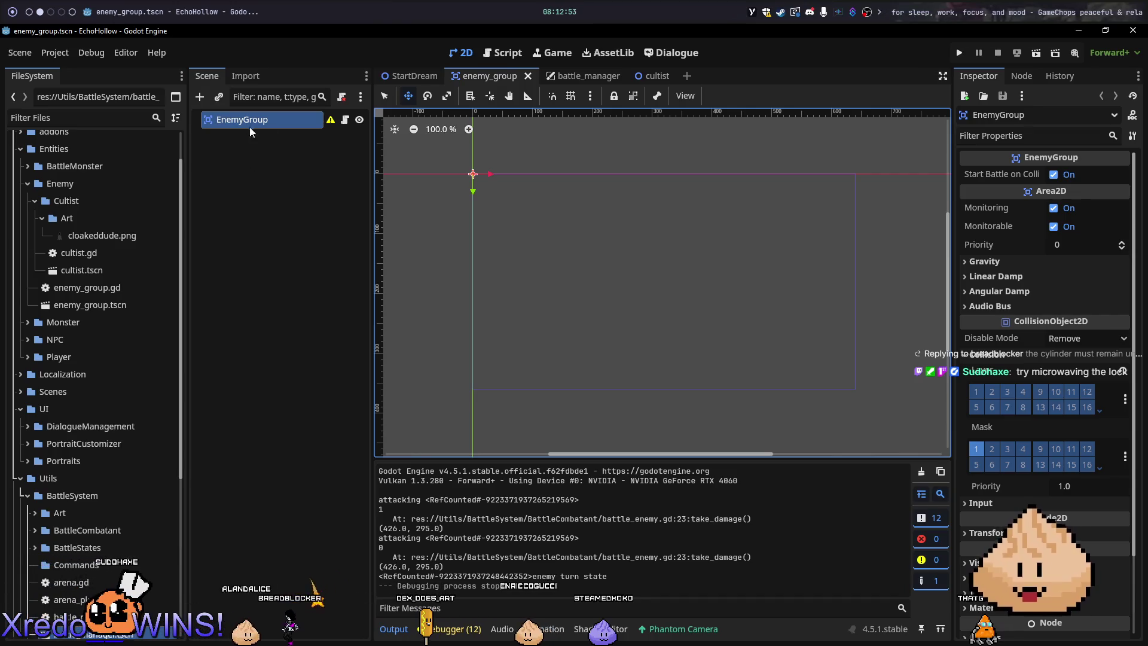
left_click(418, 76)
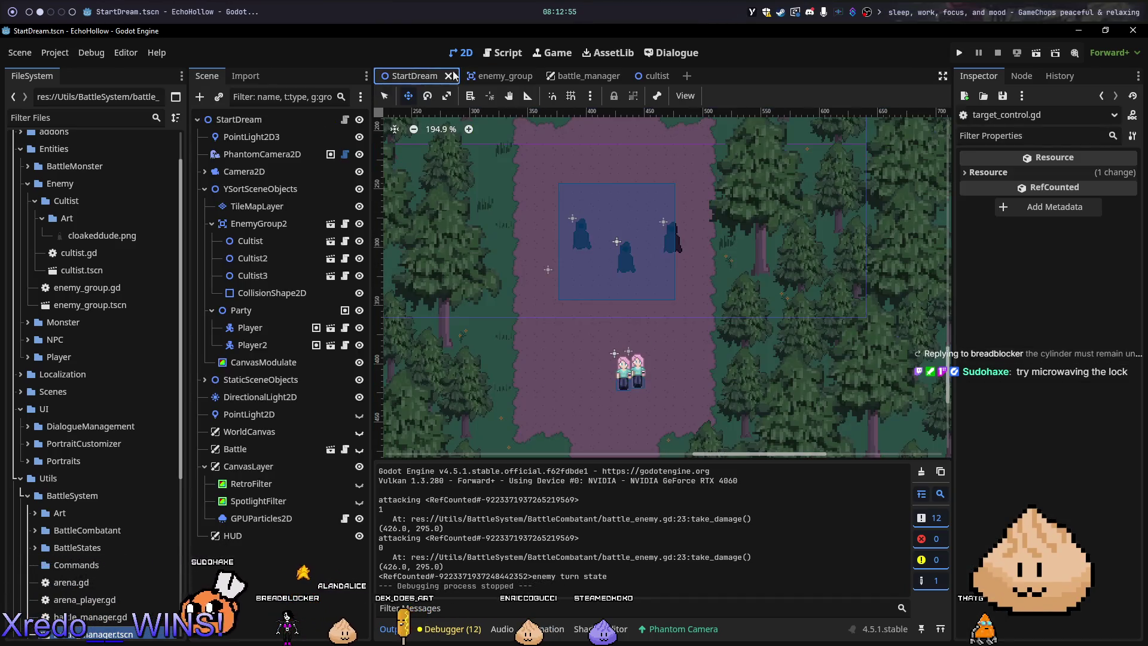
left_click(579, 76)
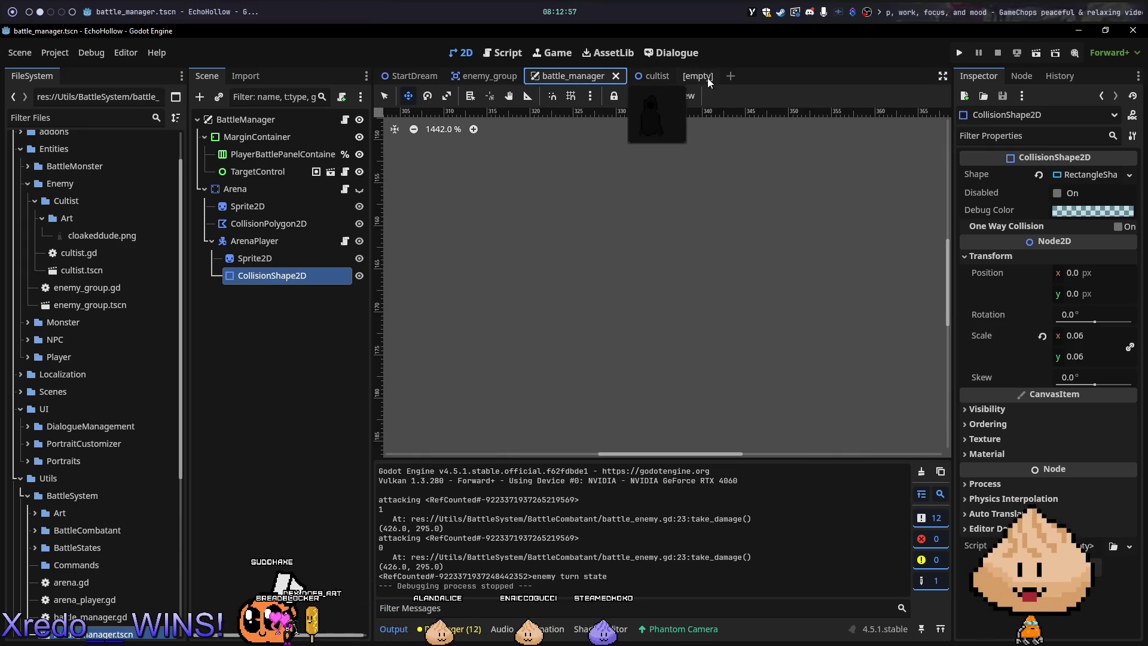
Close the stray empty scenes and the cultist scene, then select the ArenaPlayer node
left_click(708, 77)
left_click(716, 76)
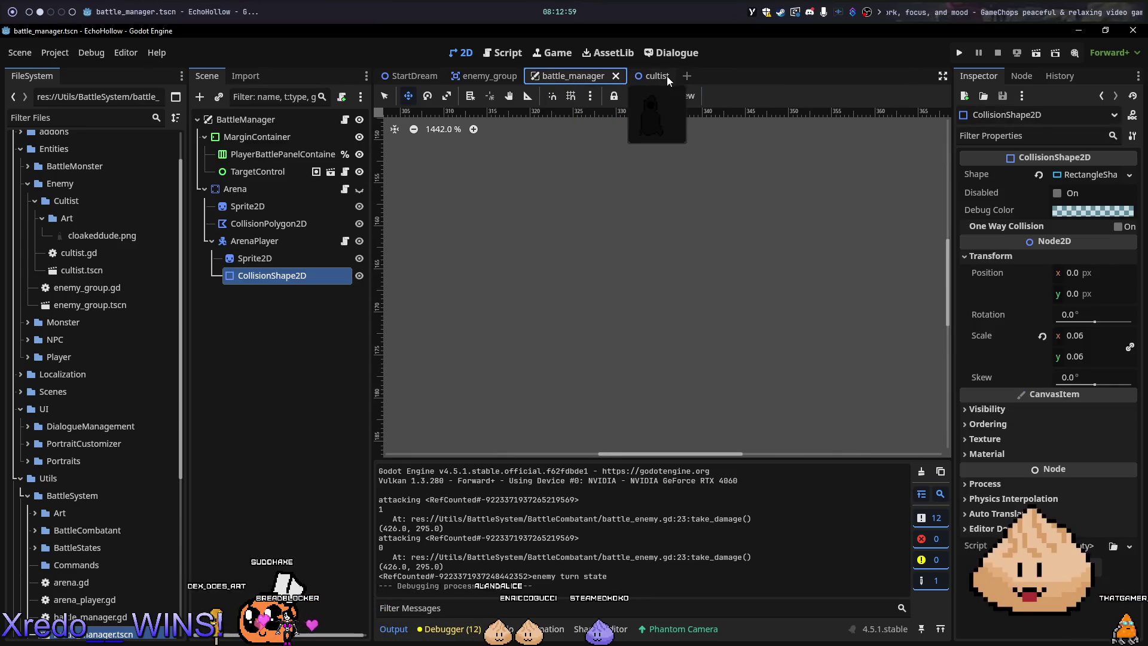
left_click(668, 78)
key("ctrl+n")
left_click(710, 77)
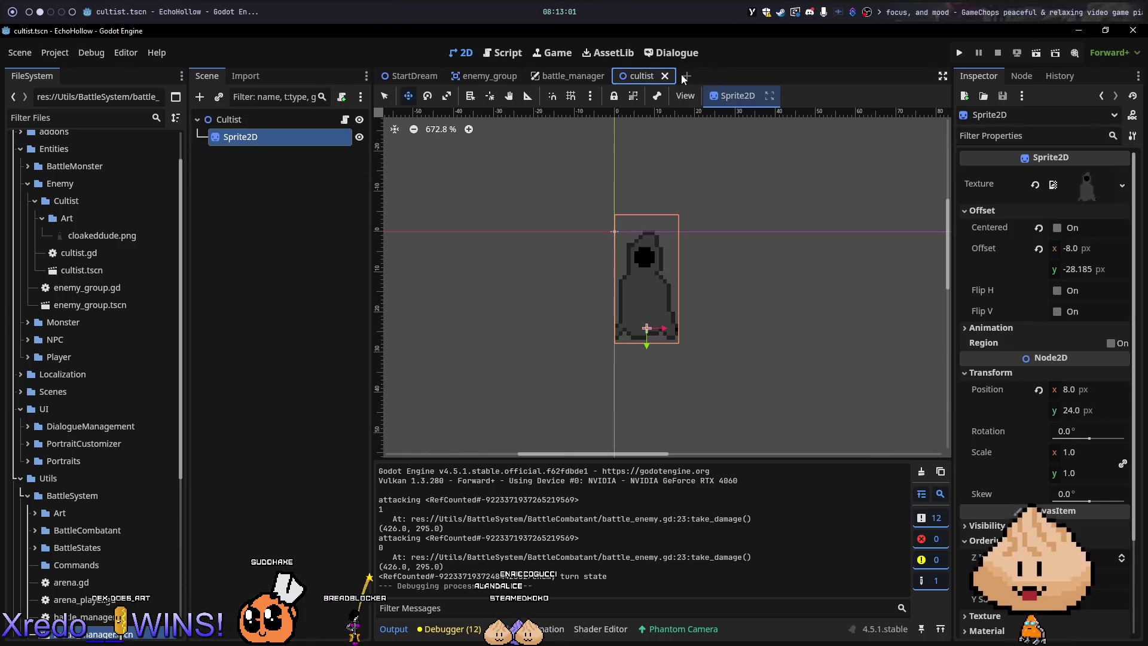
left_click(668, 77)
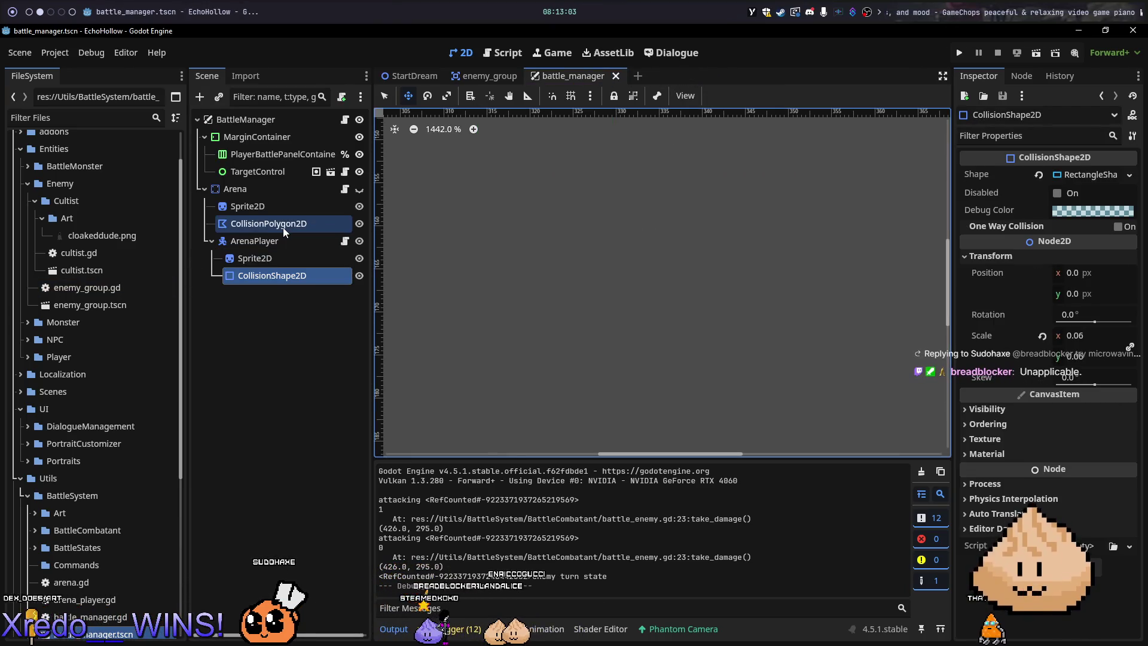
left_click(284, 242)
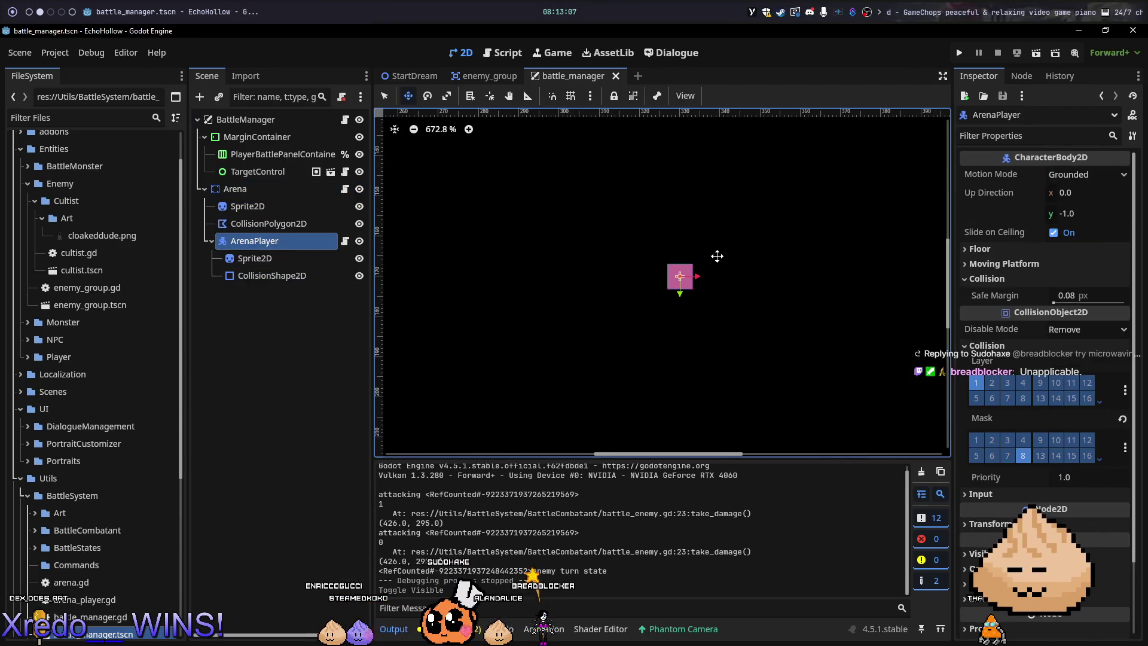
key("alt+Tab")
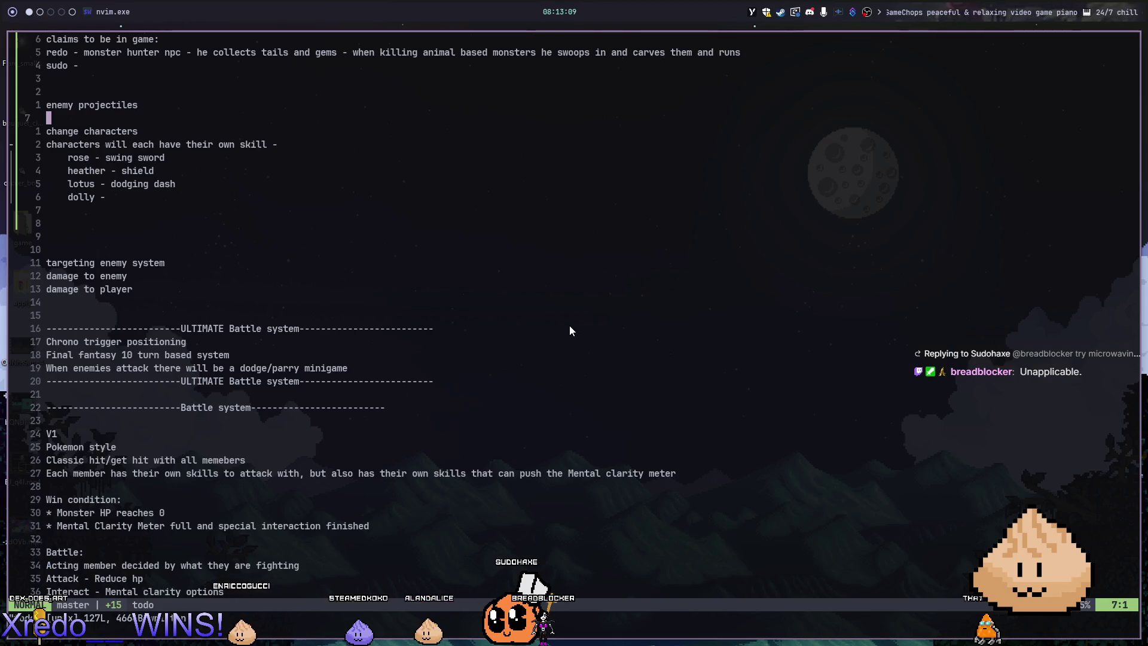
Open arena.gd through the Telescope file finder
key("space")
key("f")
key("f")
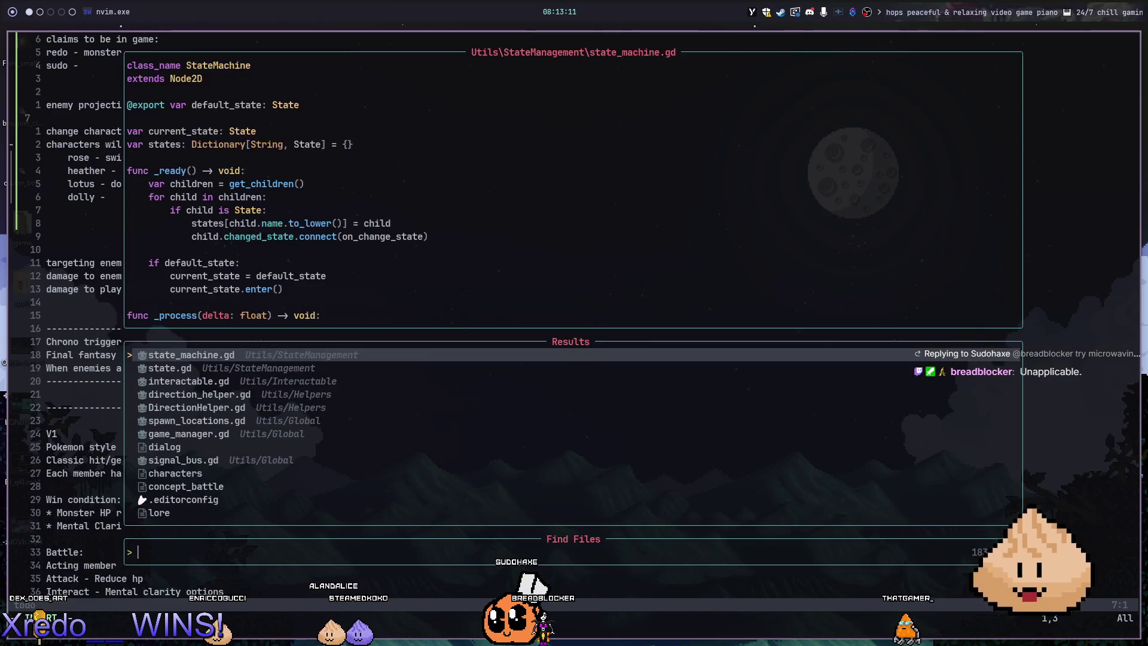
type("arena")
key("Return")
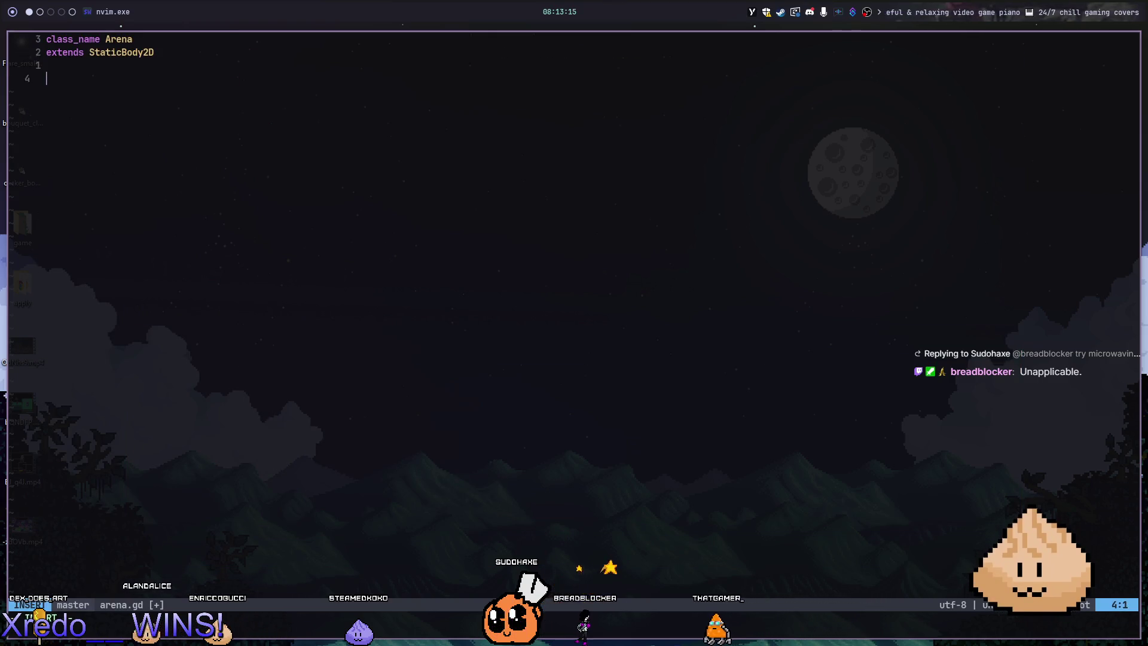
Add a _ready() function to arena.gd that sets visible = false
type("func re")
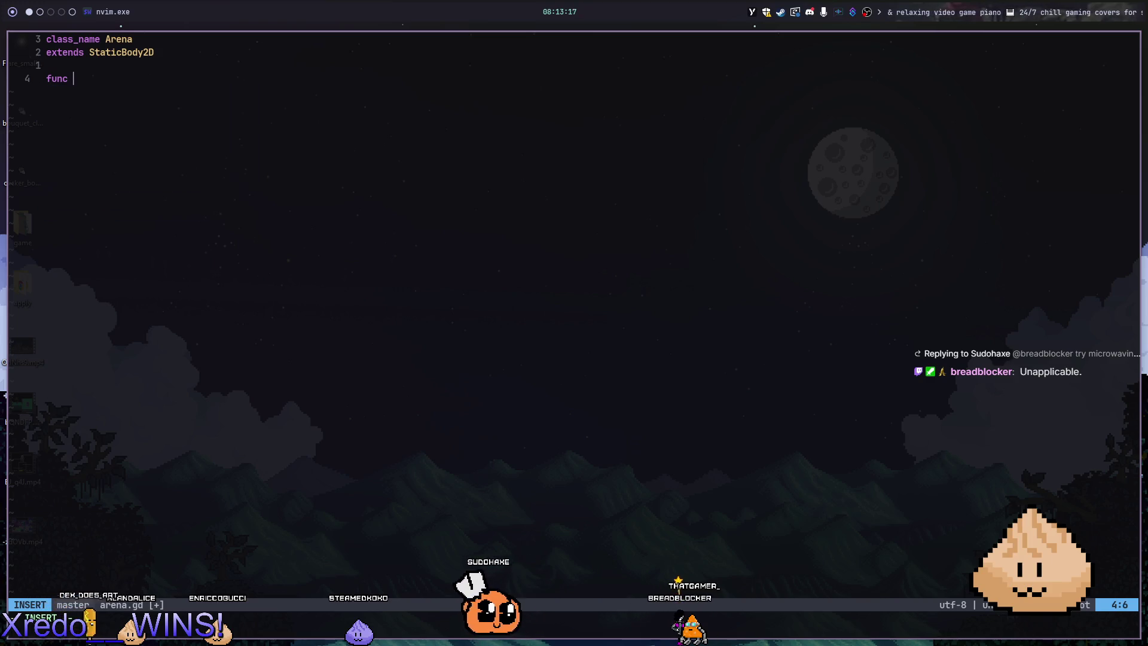
key("BackSpace")
key("BackSpace")
type("_r")
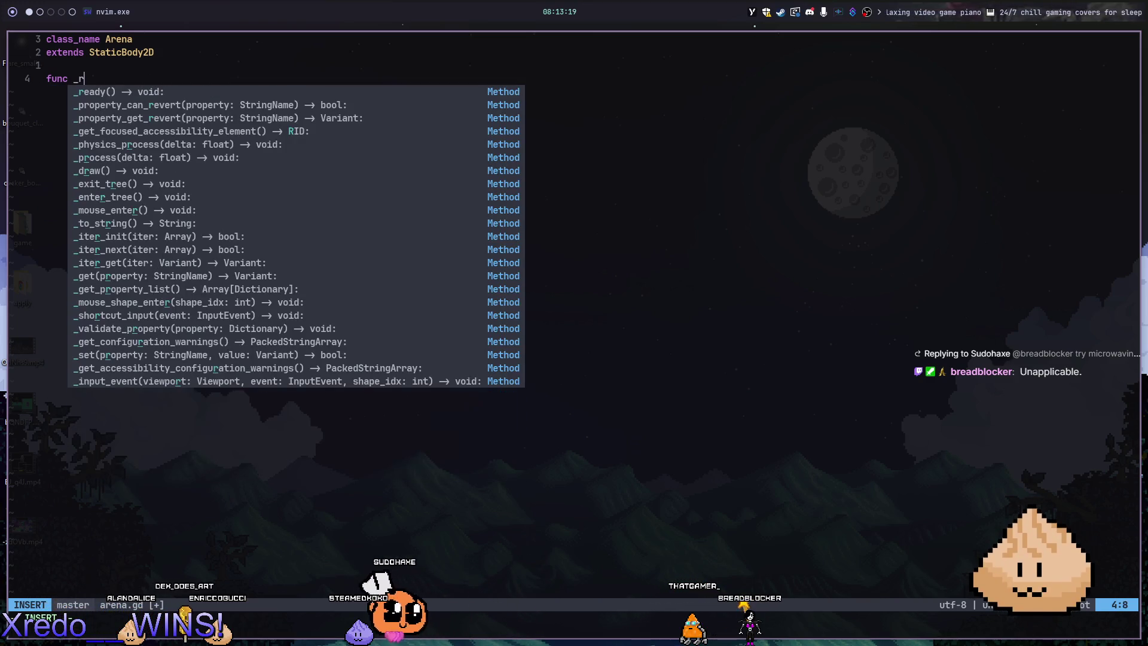
key("Return")
key("Return")
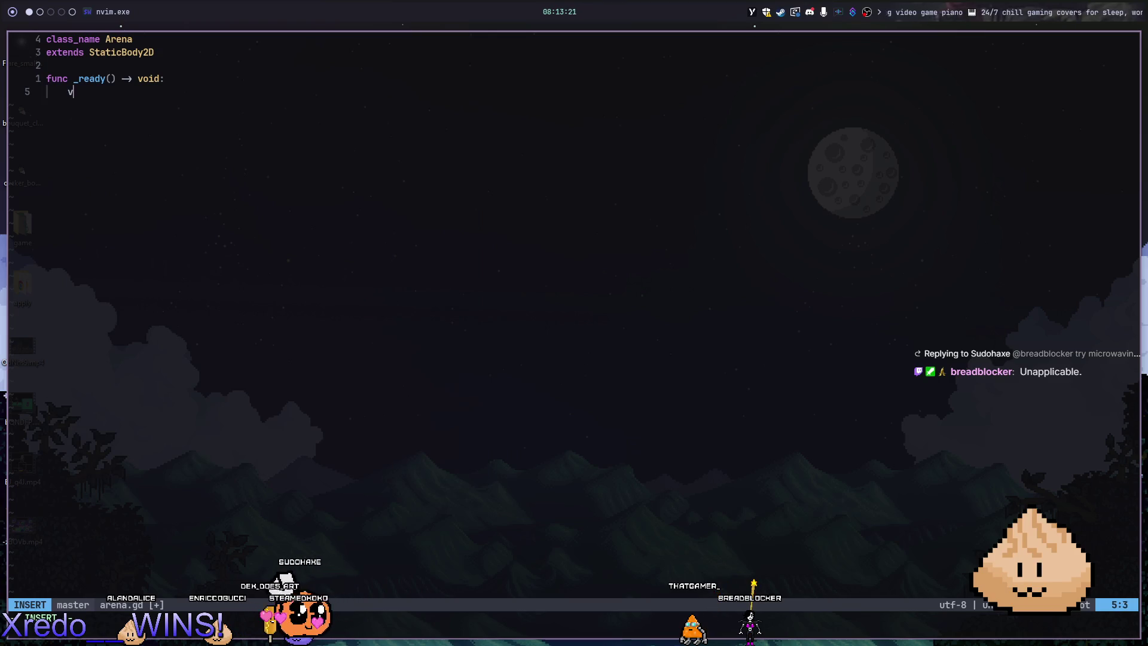
type("isib")
key("Return")
type("false")
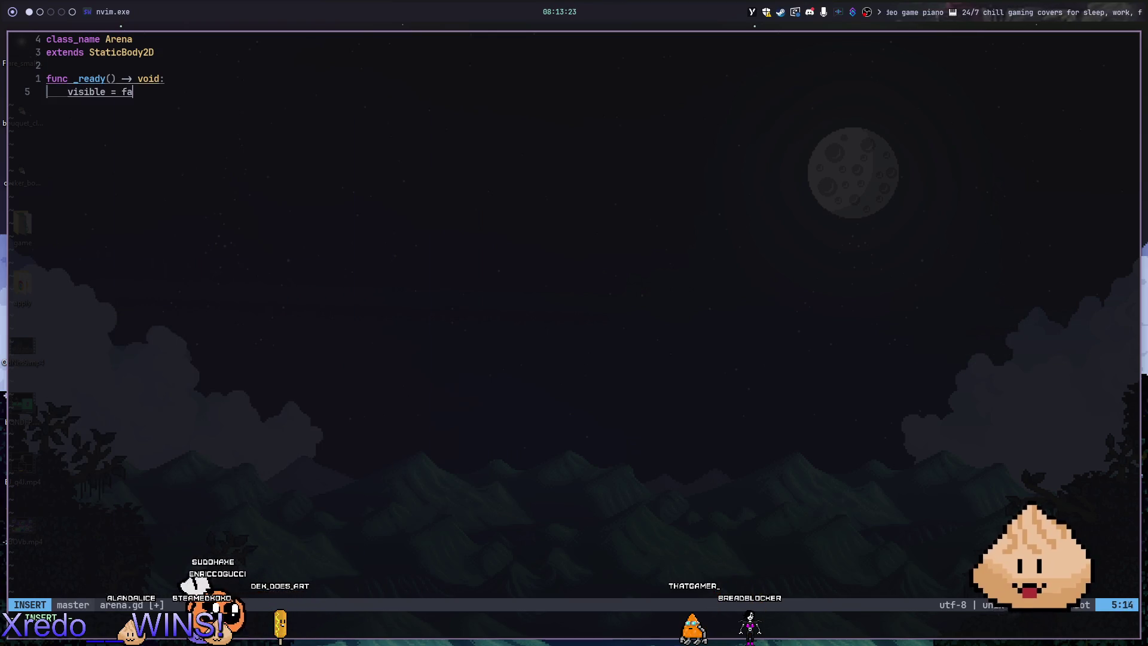
key("Escape")
Run the game in Godot to test the hidden arena, then stop it
key("alt+Tab")
key("F5")
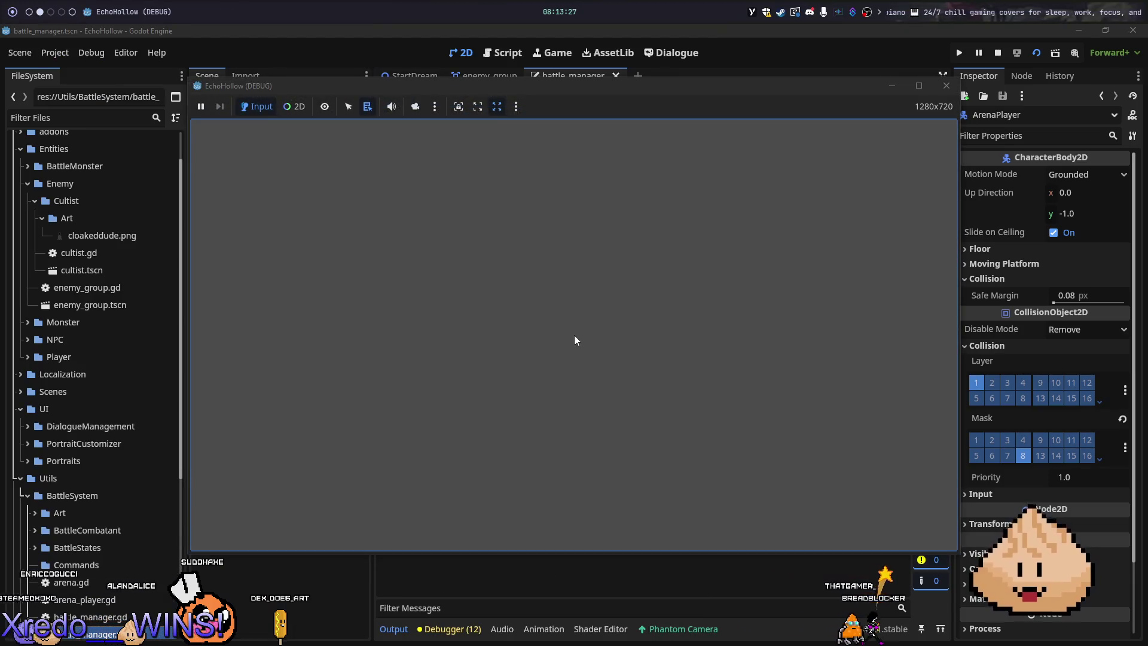
key("F8")
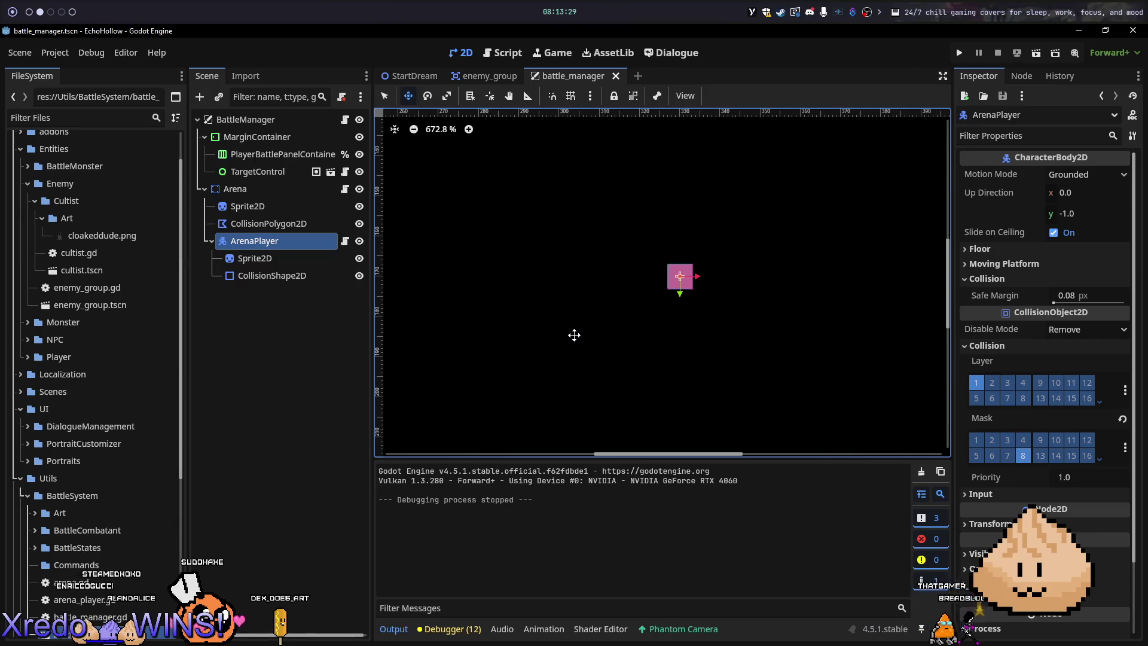
key("alt+Tab")
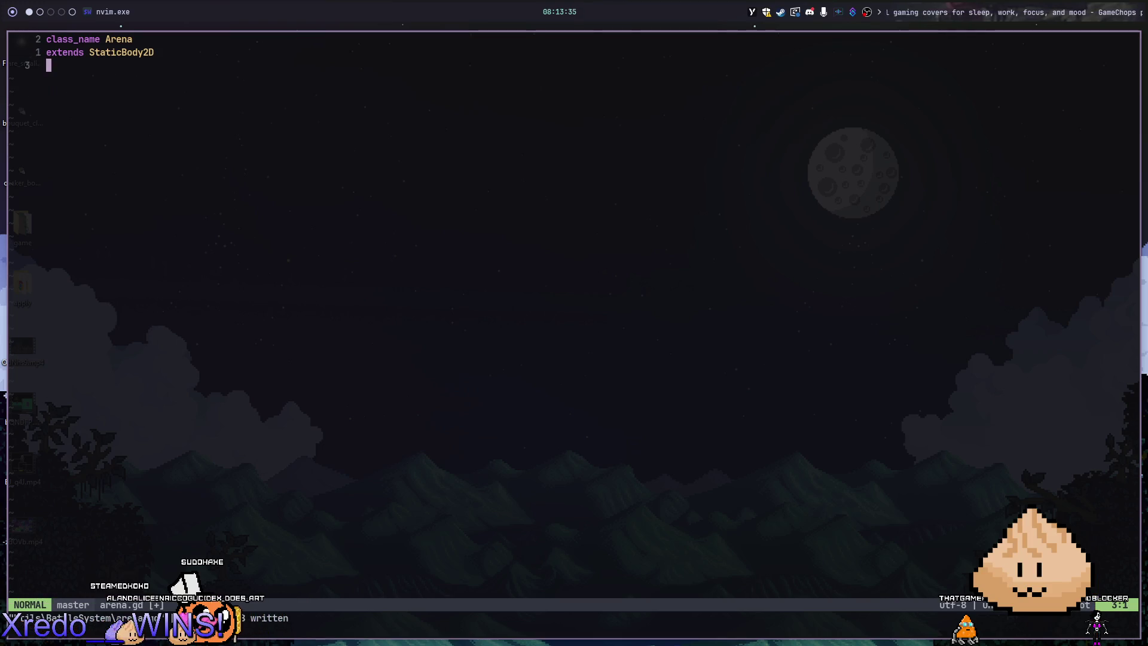
key("alt+2")
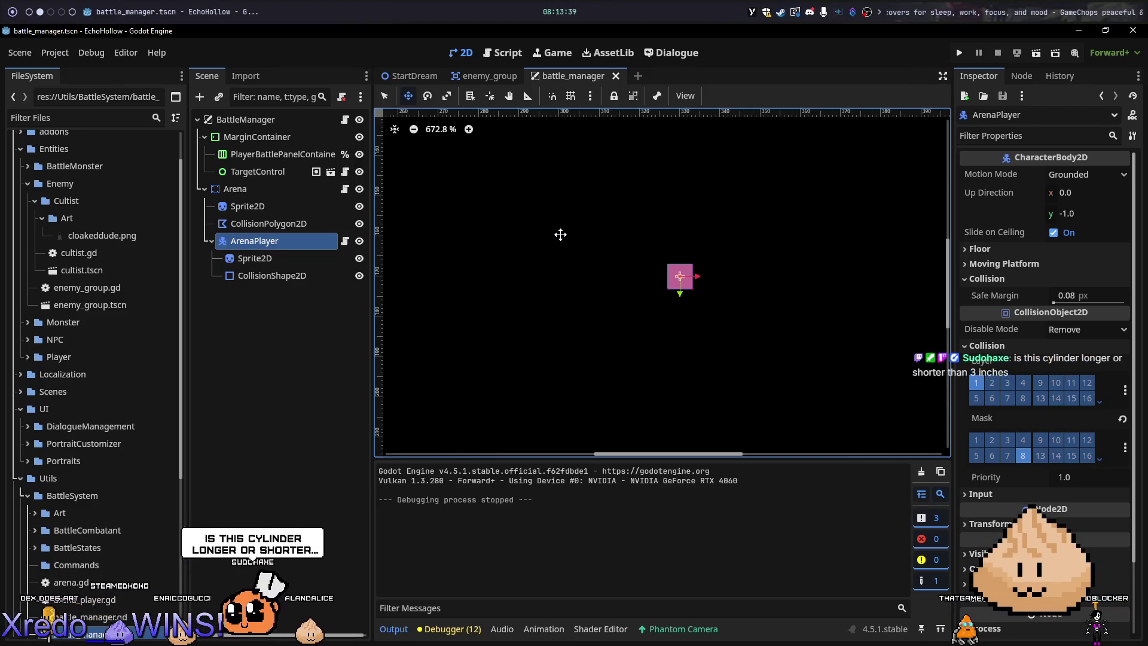
key("F6")
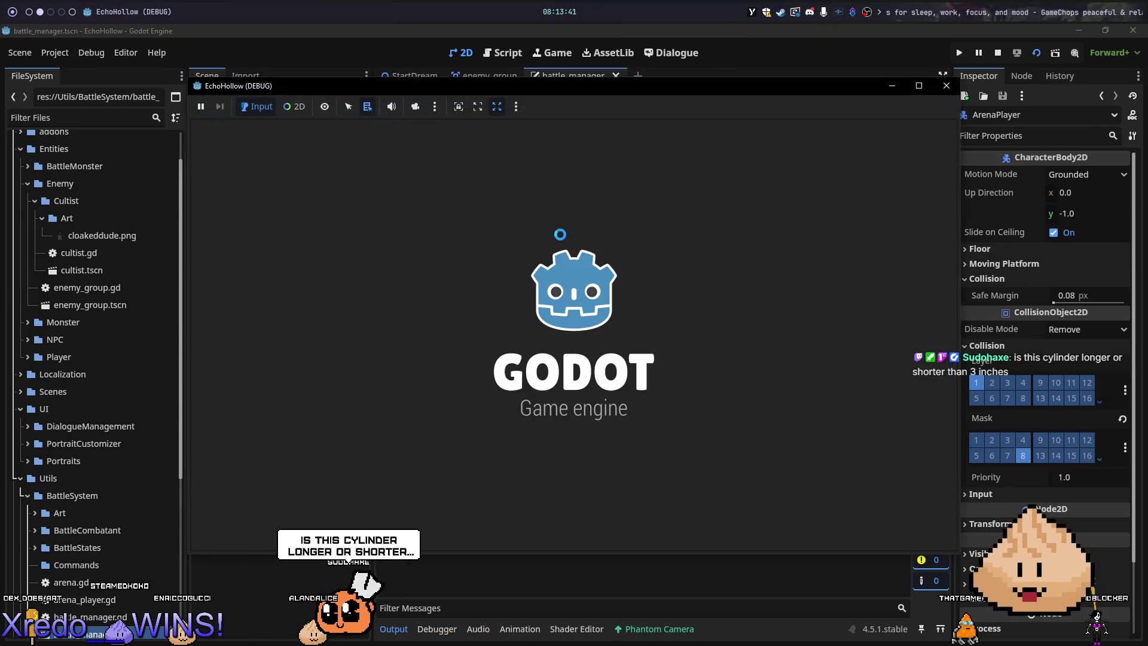
key("d")
key("w")
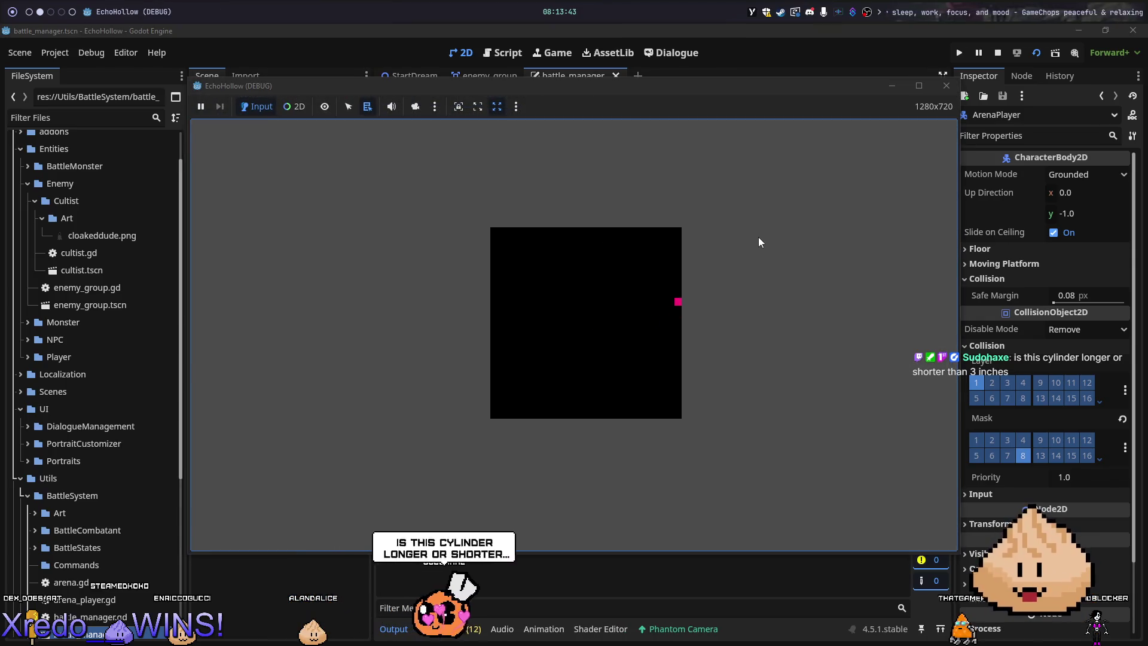
key("a")
key("s")
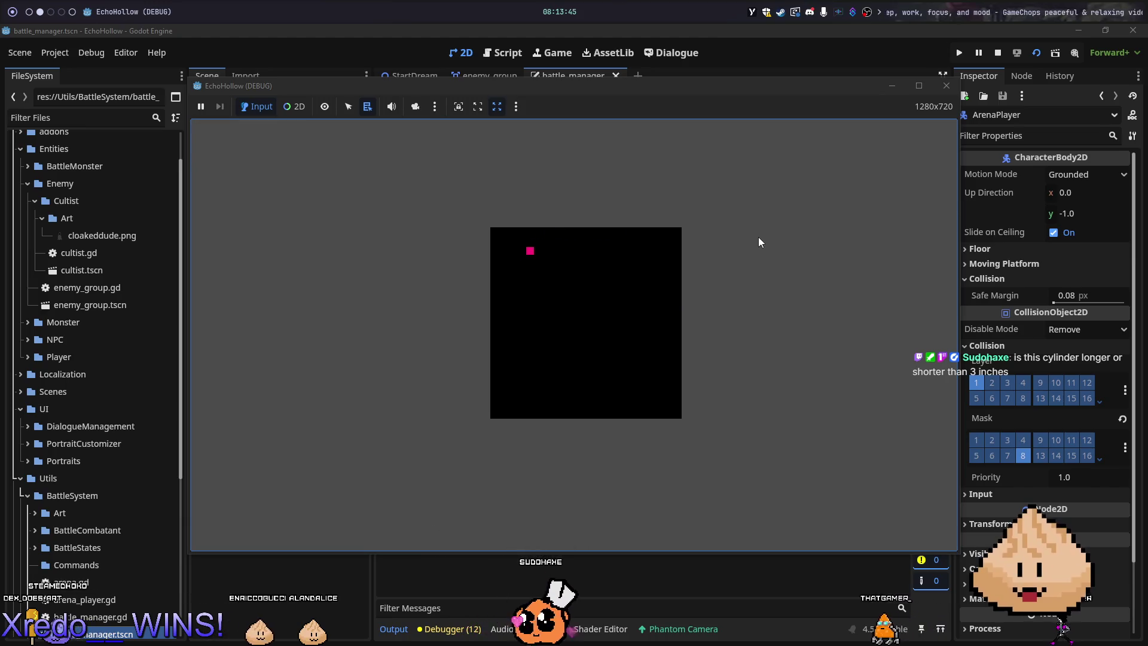
key("F8")
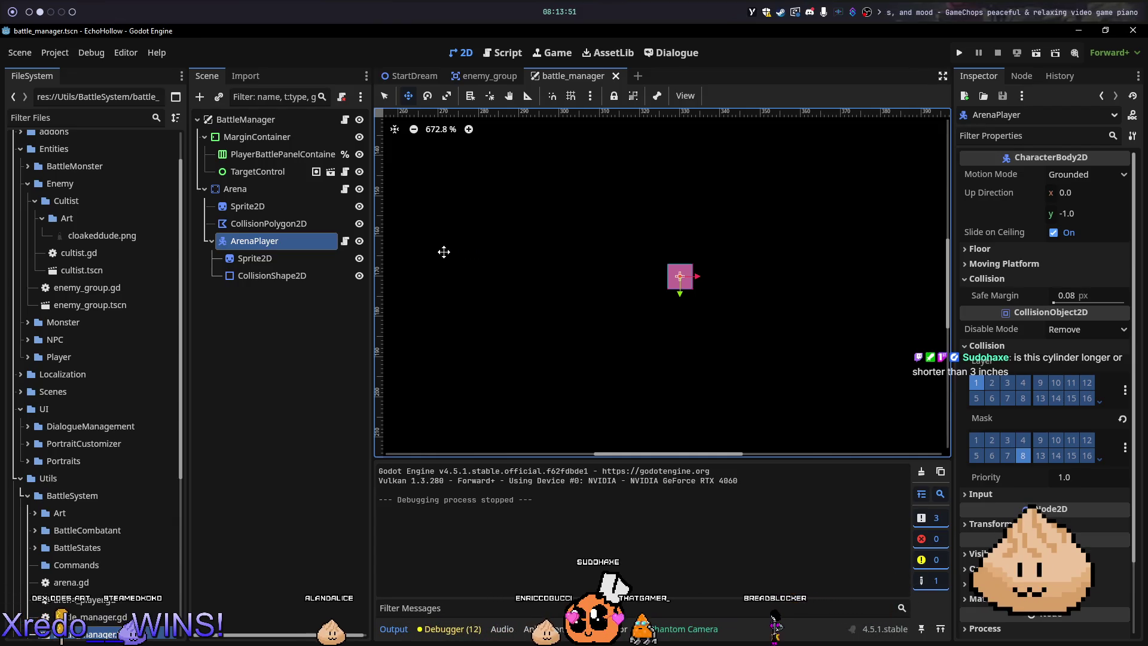
Add an Enemy node as a child of Arena
left_click(211, 242)
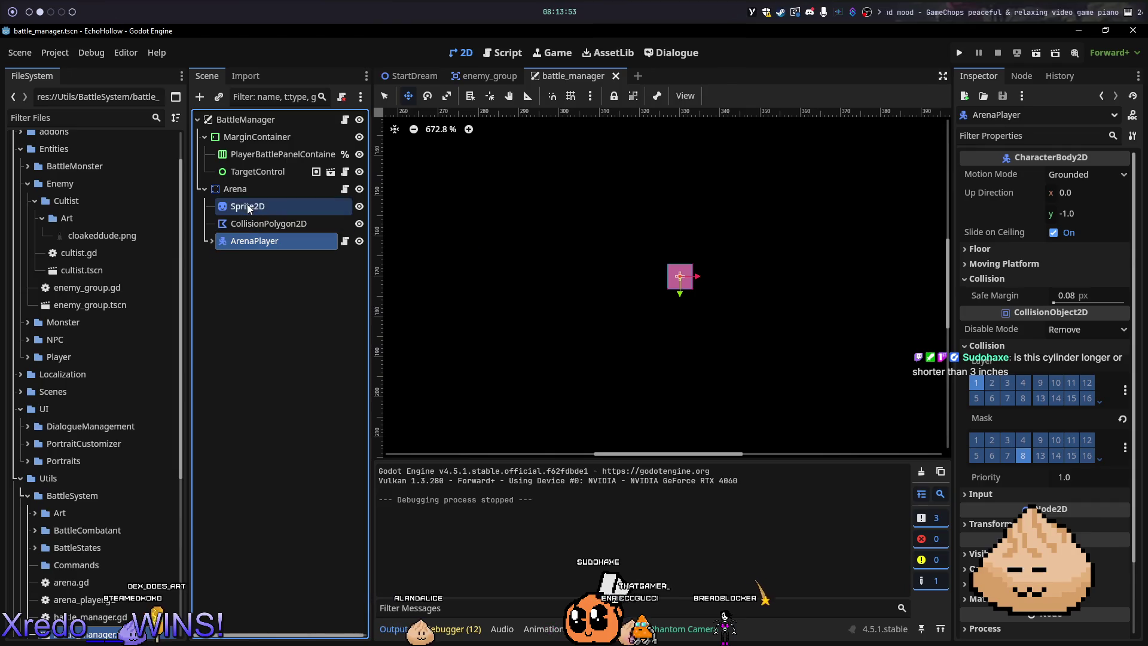
right_click(263, 190)
key("Escape")
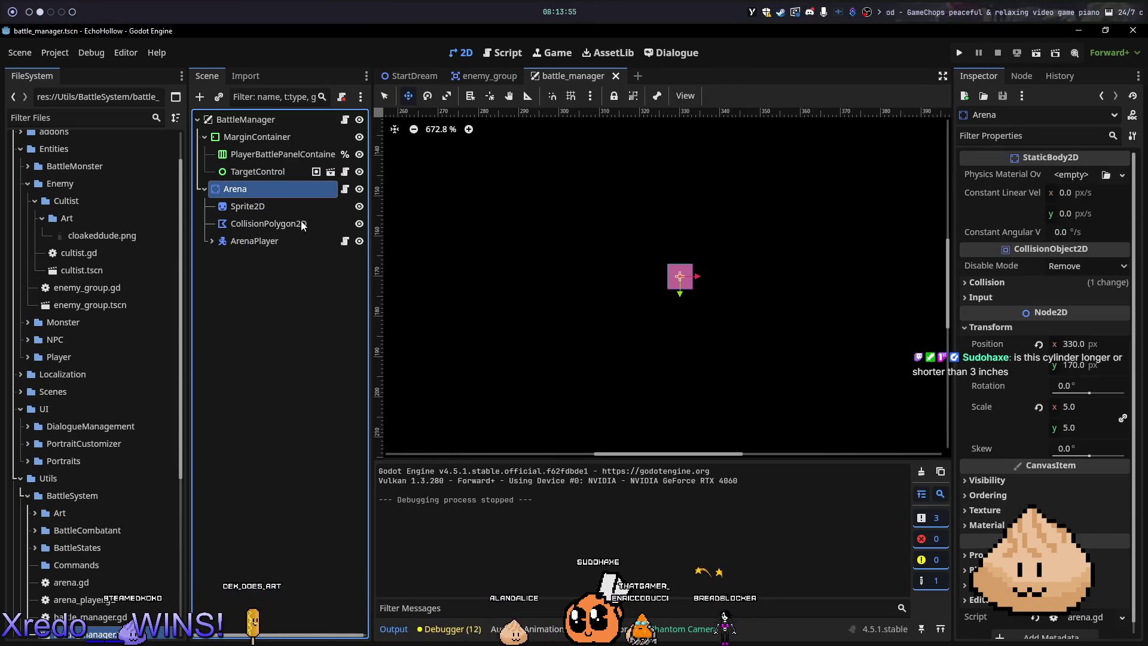
key("ctrl+a")
type("enemy")
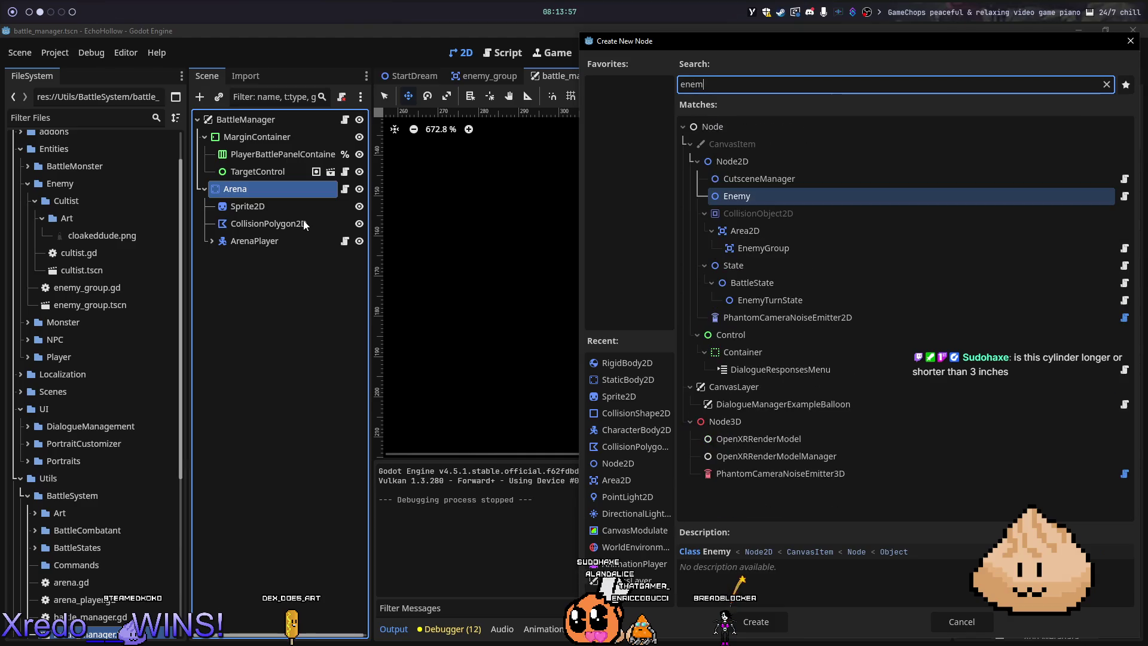
key("Return")
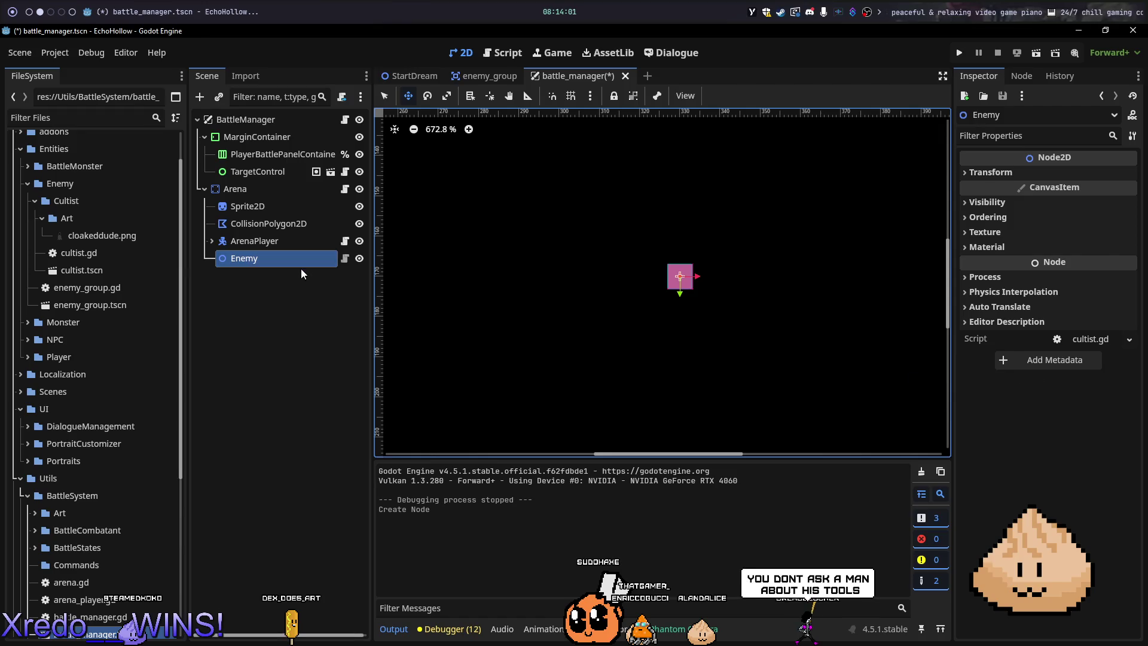
Move Enemy above ArenaPlayer in the tree and expand its Transform properties
left_click_drag(290, 262, 268, 237)
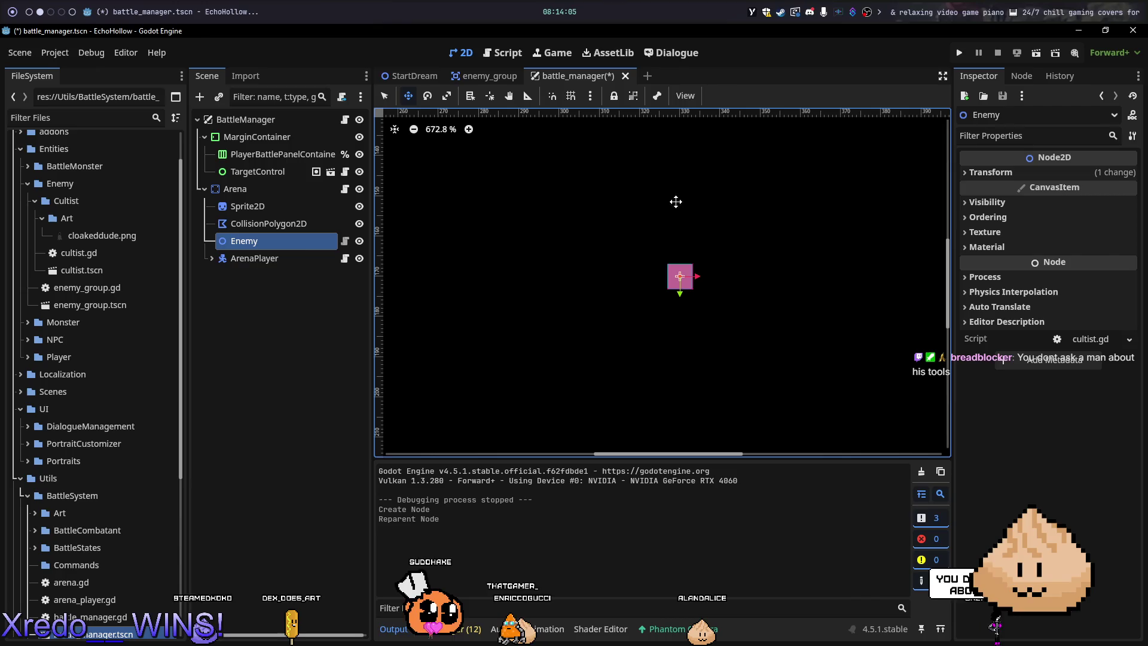
left_click(991, 178)
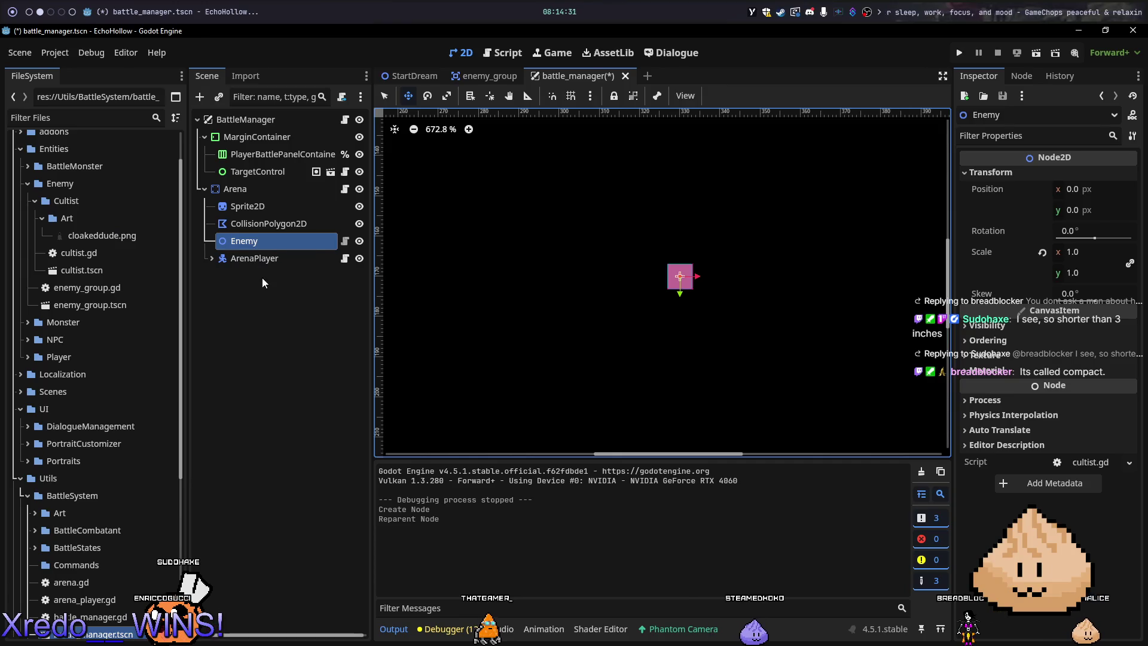
left_click(300, 236)
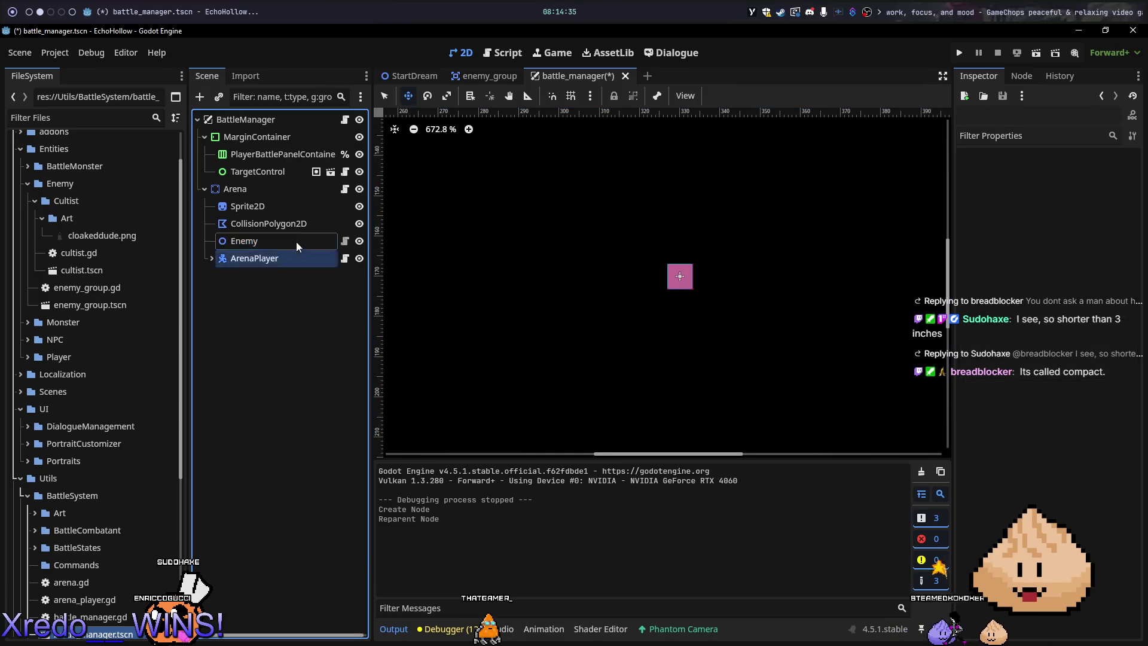
Delete the Enemy node and select Arena
key("Delete")
key("Return")
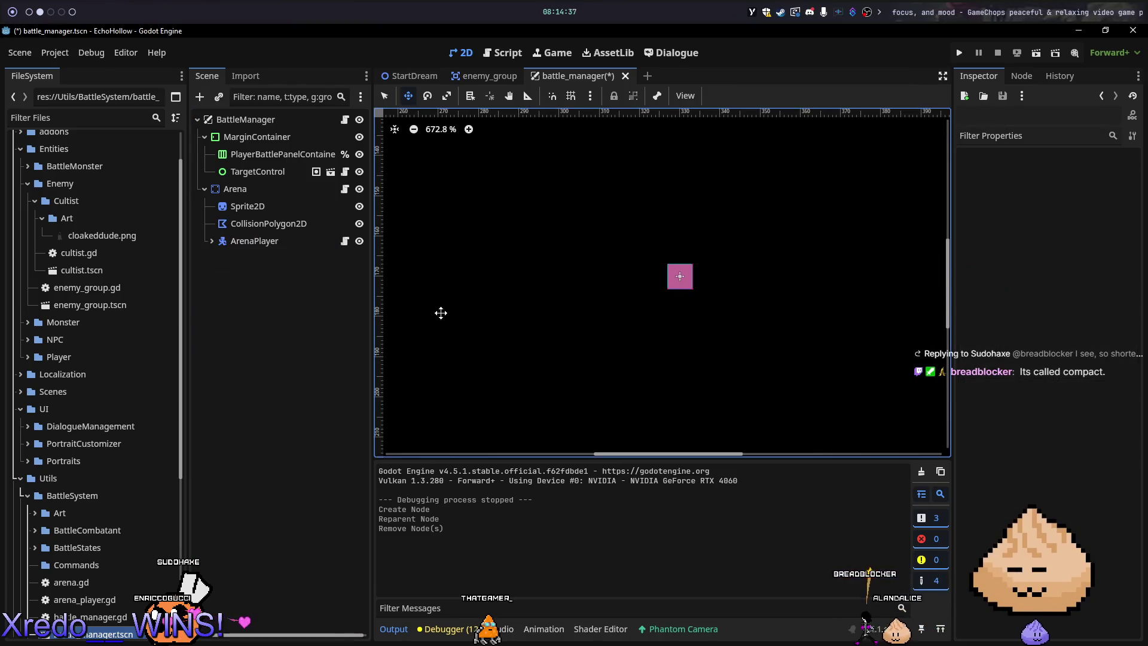
left_click(260, 189)
Create a CharacterBody2D child node under Arena
right_click(269, 184)
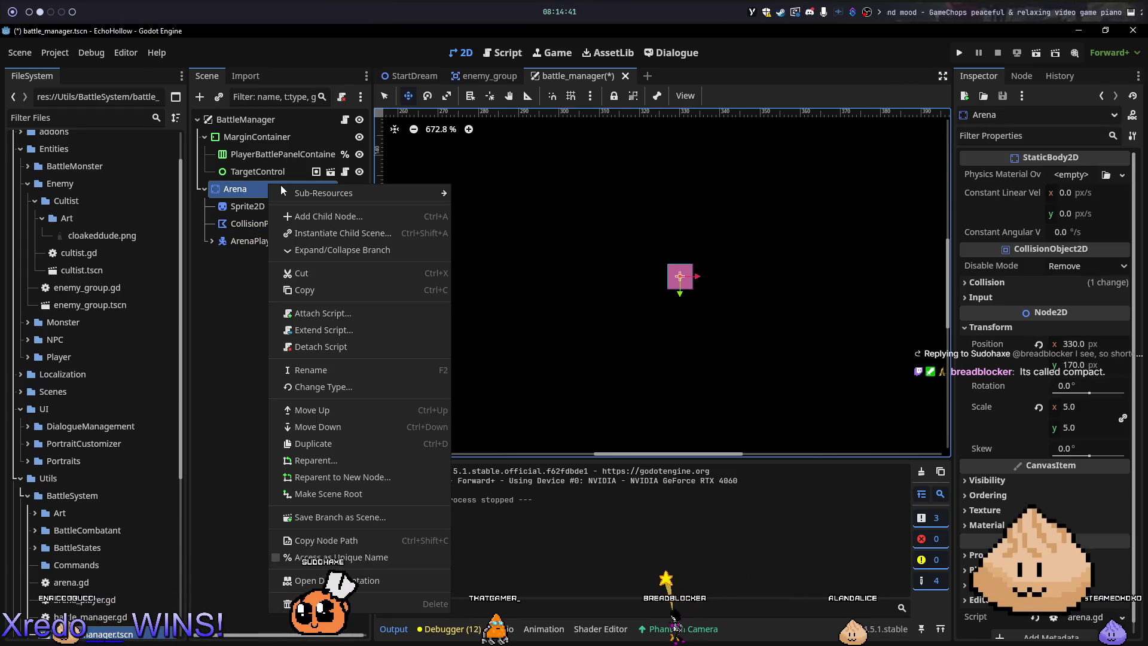
left_click(314, 217)
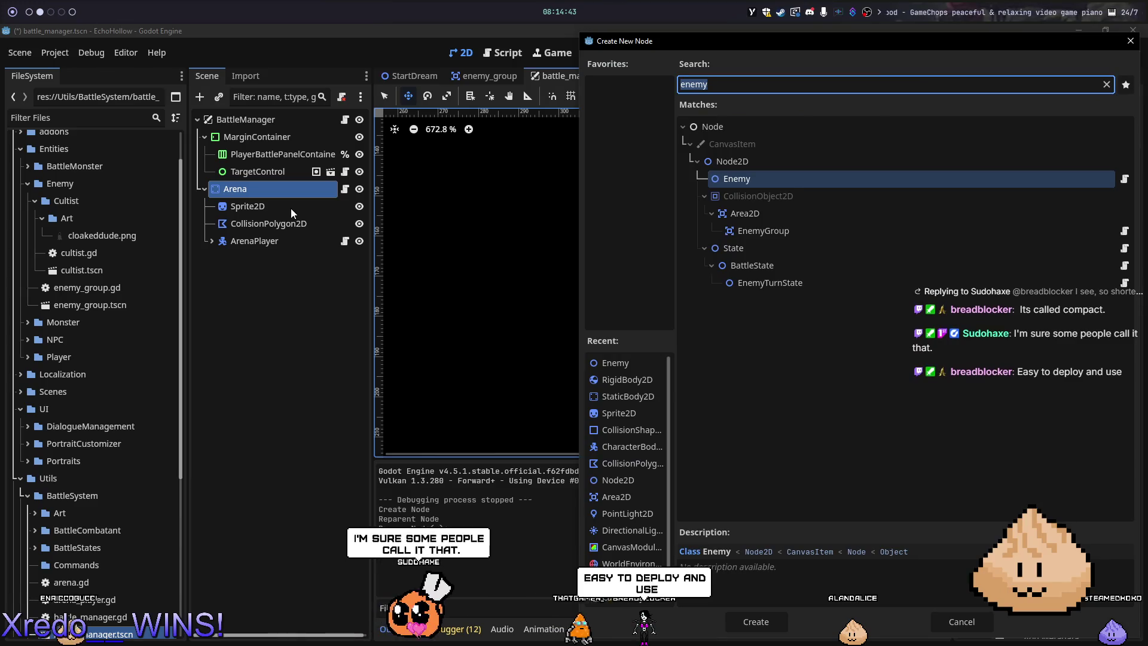
type("arena")
type("player")
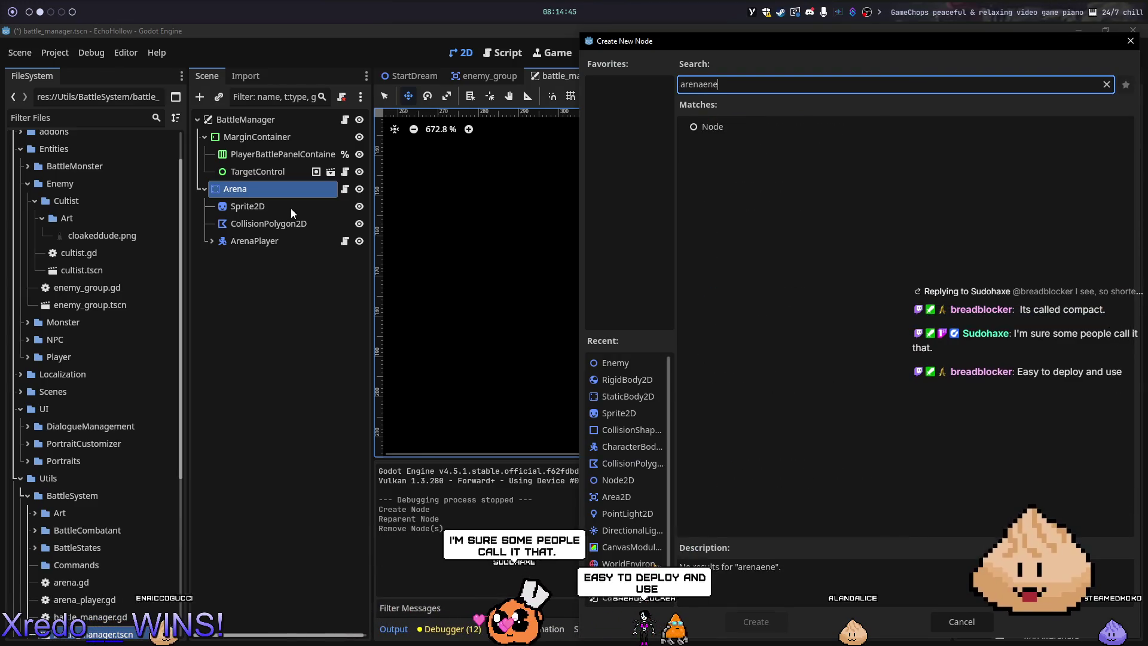
key("ctrl+a")
key("BackSpace")
type("enemy")
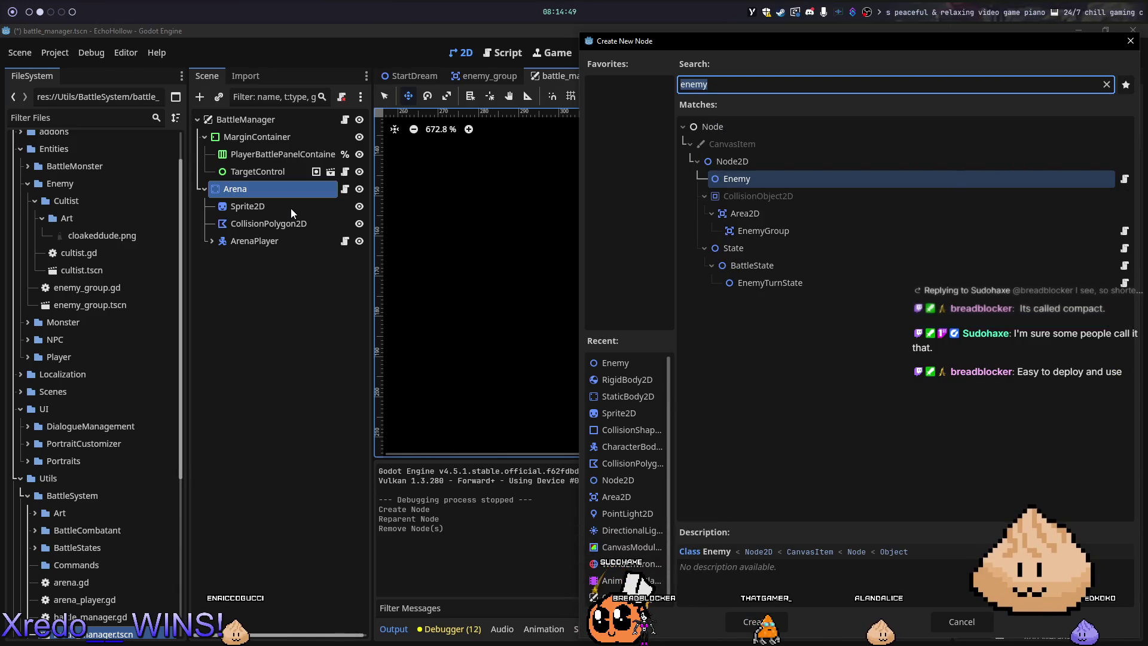
type("player")
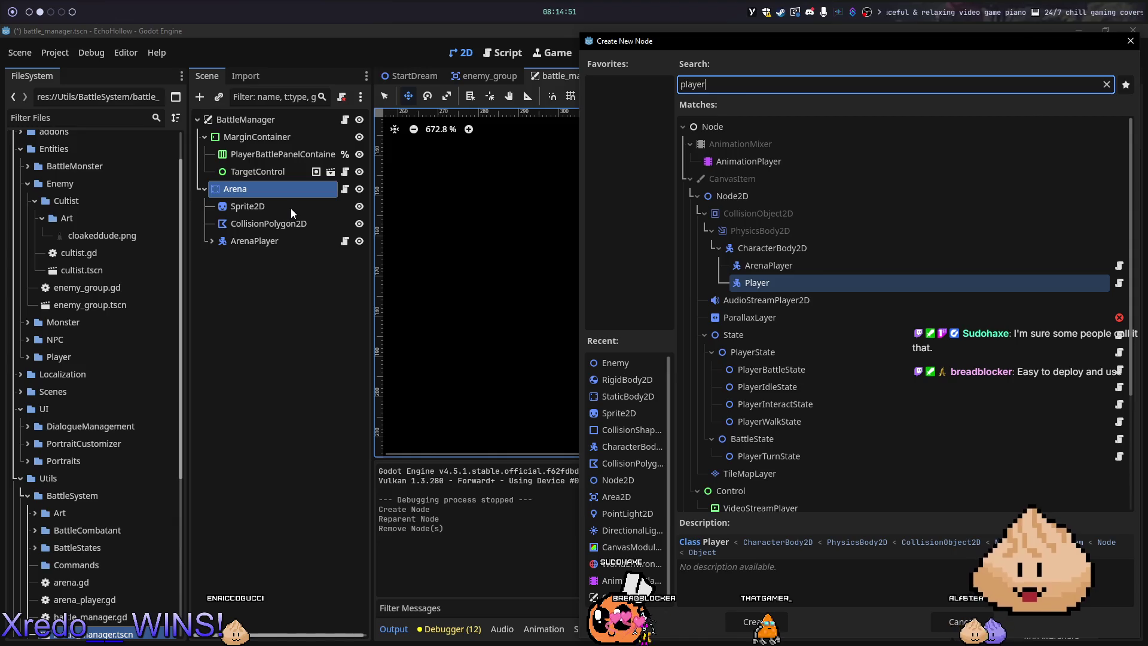
key("Up")
key("Up")
key("Return")
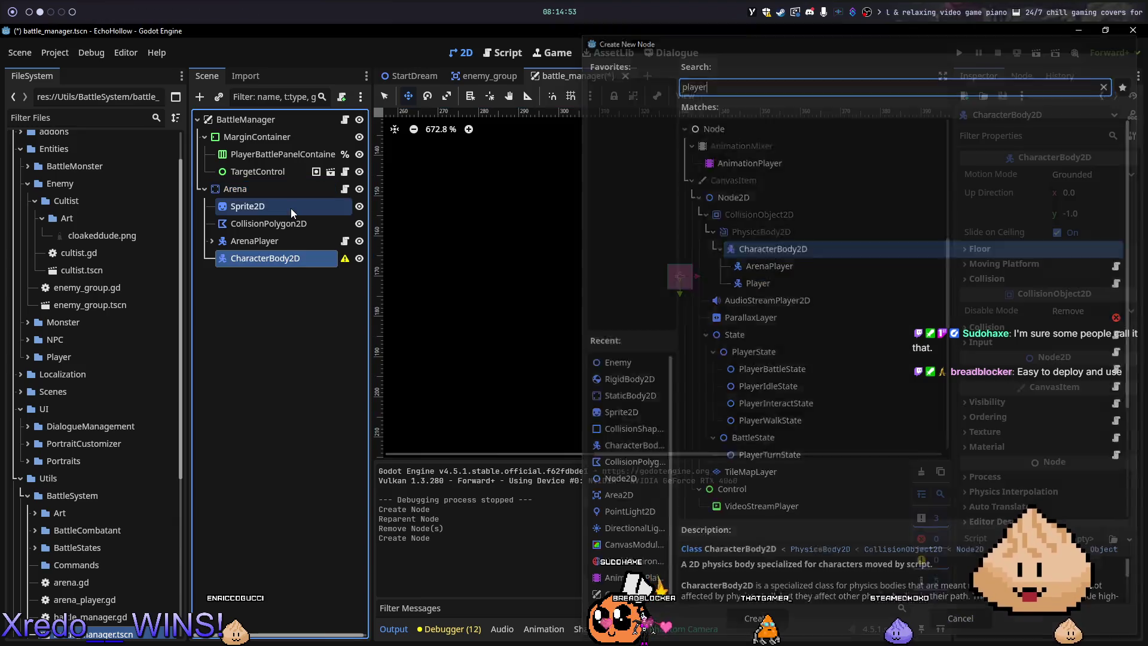
Rename the new CharacterBody2D to ArenaEnemy
double_click(295, 259)
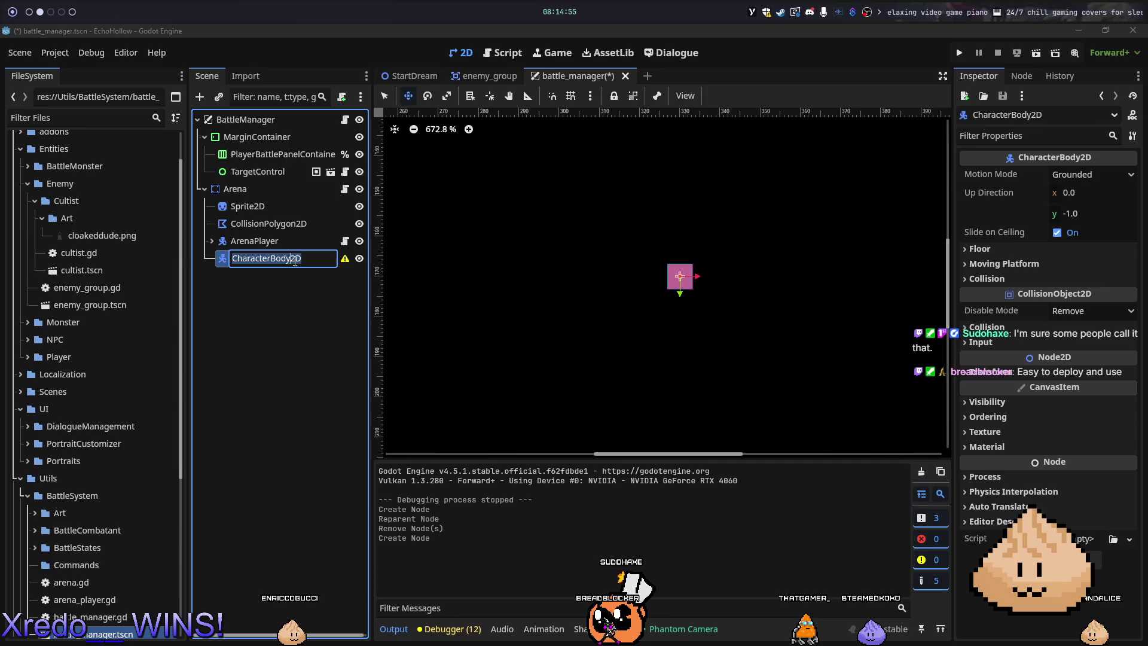
type("naEnemy")
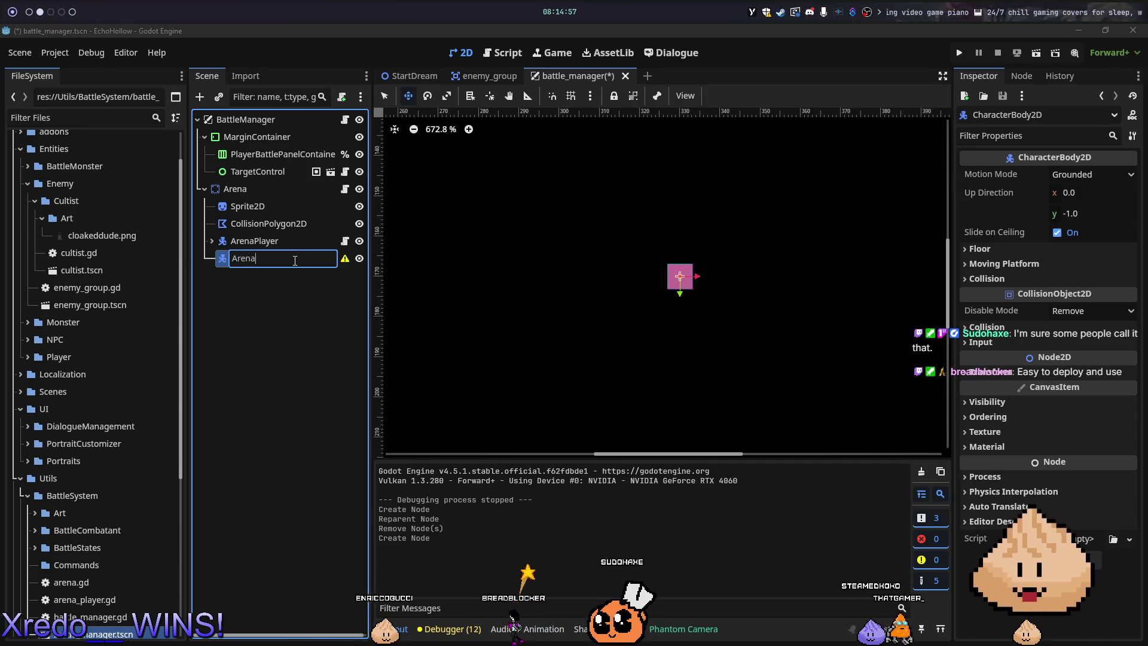
key("Return")
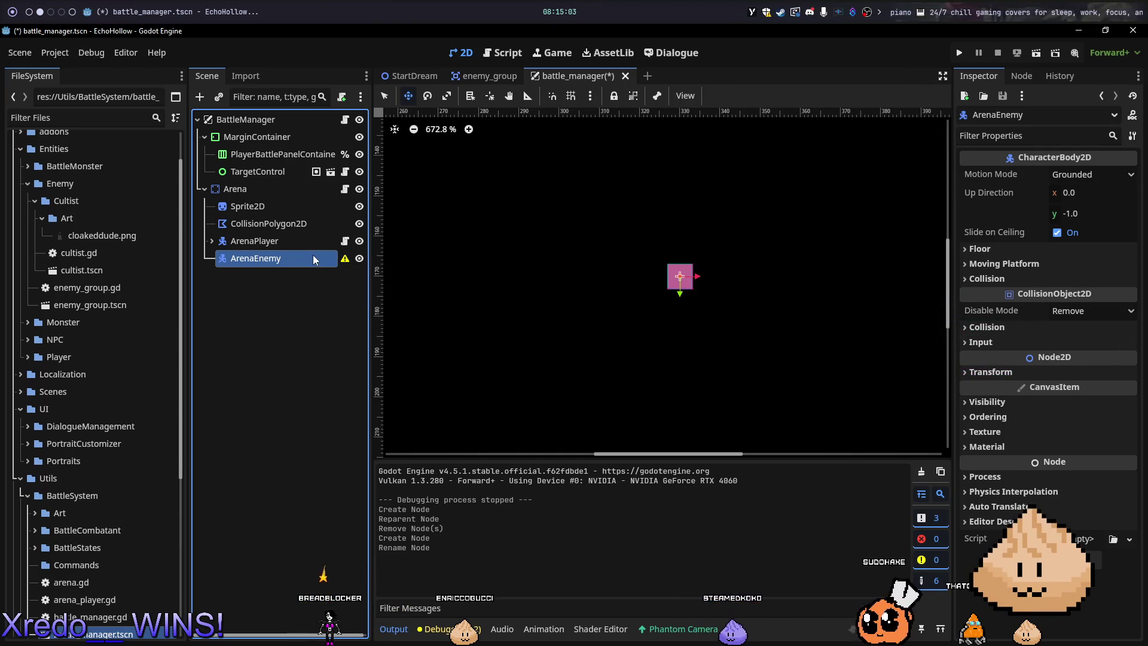
Add a Sprite2D child node under ArenaEnemy
right_click(314, 260)
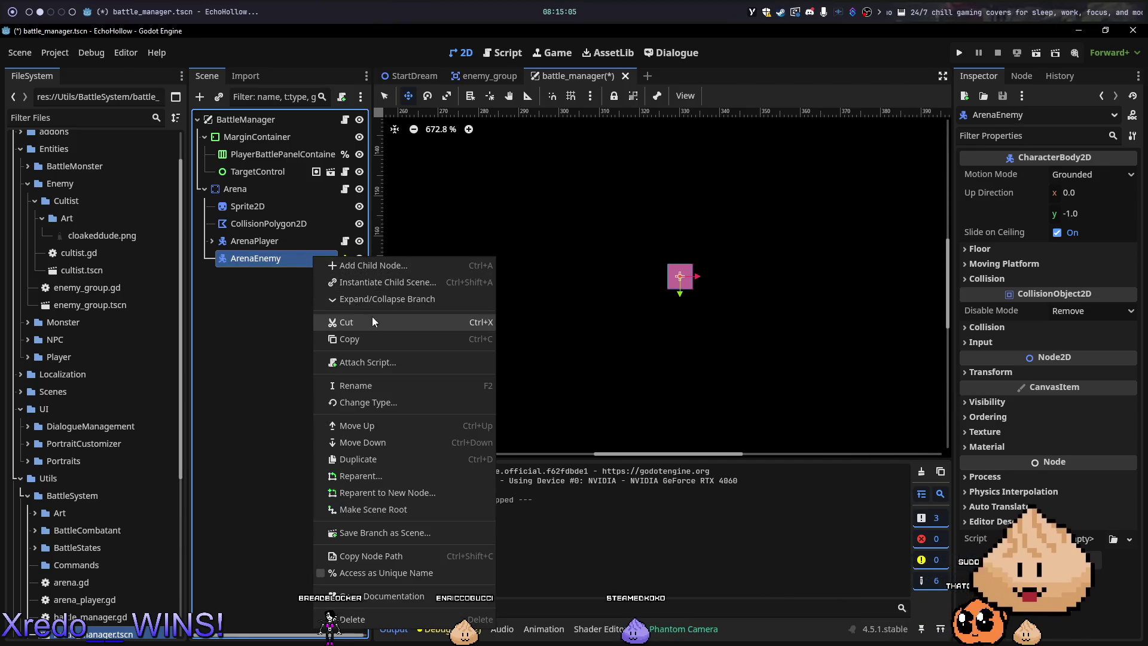
left_click(394, 267)
type("sprite2d")
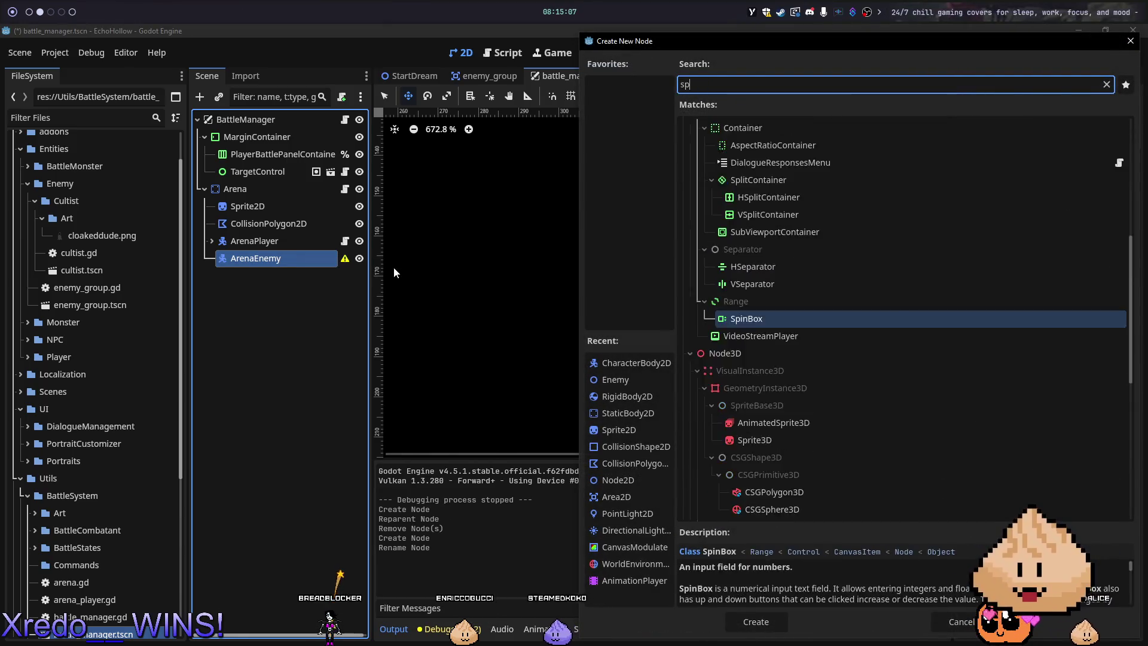
key("Return")
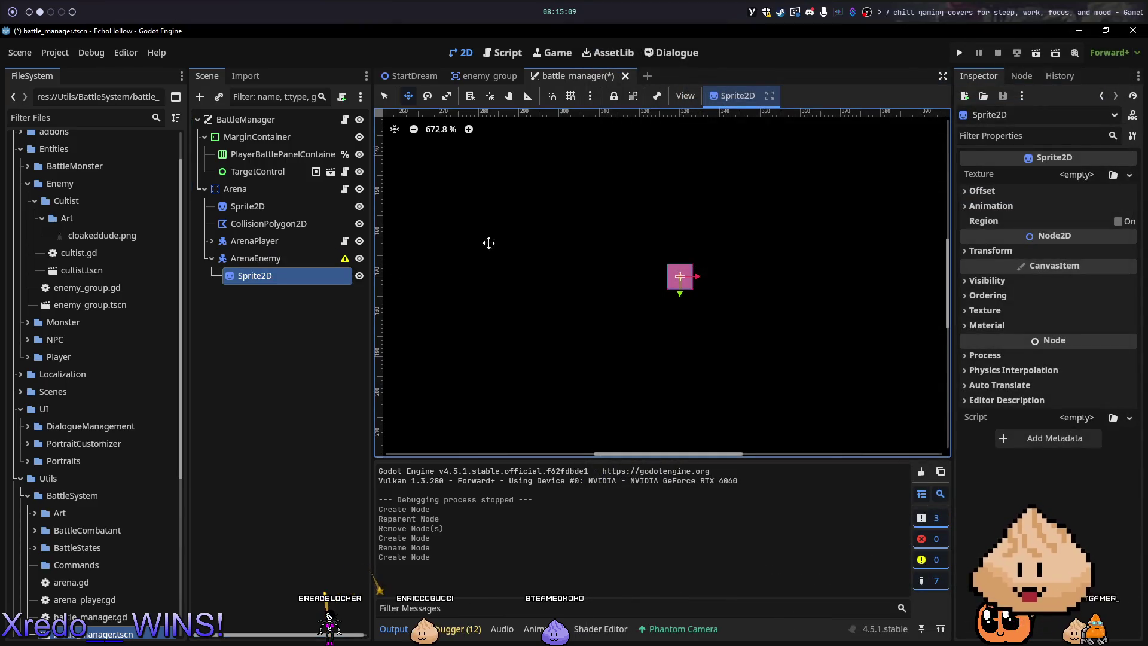
Set the sprite's Texture to cloakeddude.png and expand its Transform settings
scroll(488, 243, "down", 5)
left_click(1104, 177)
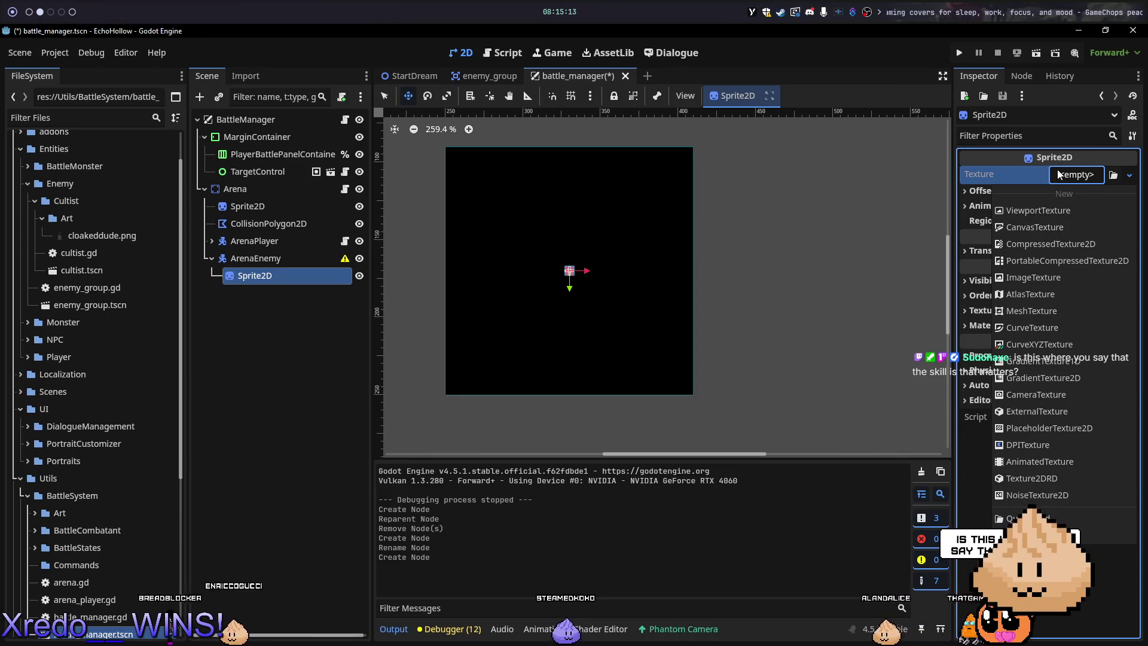
left_click(657, 239)
scroll(149, 481, "down", 5)
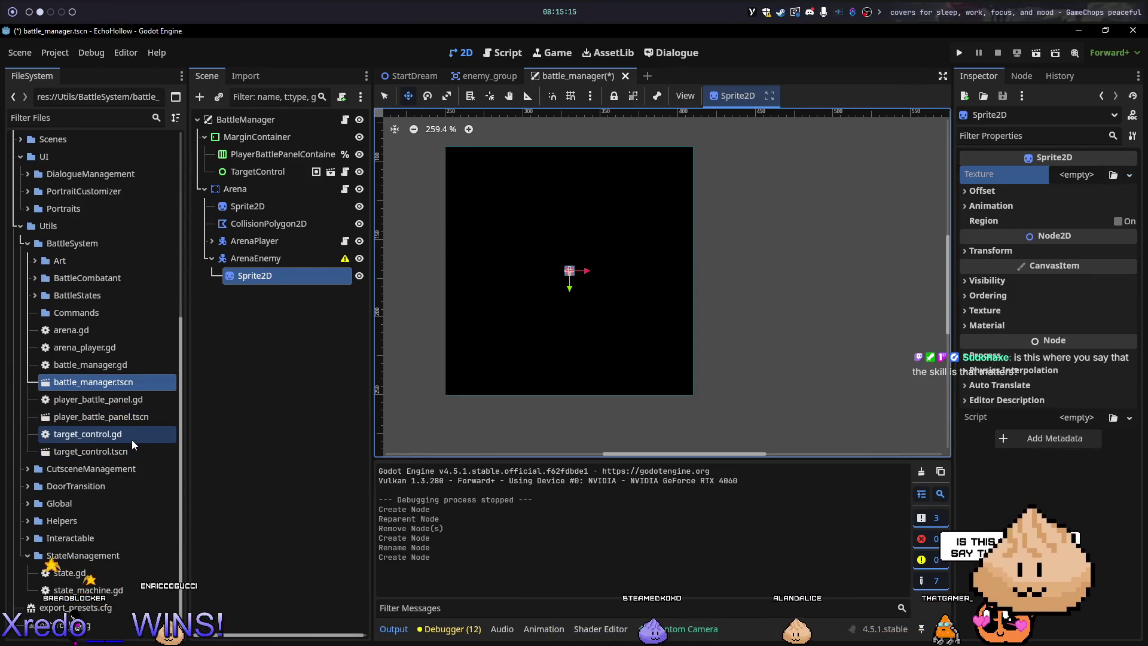
scroll(132, 440, "up", 5)
left_click_drag(102, 172, 1069, 173)
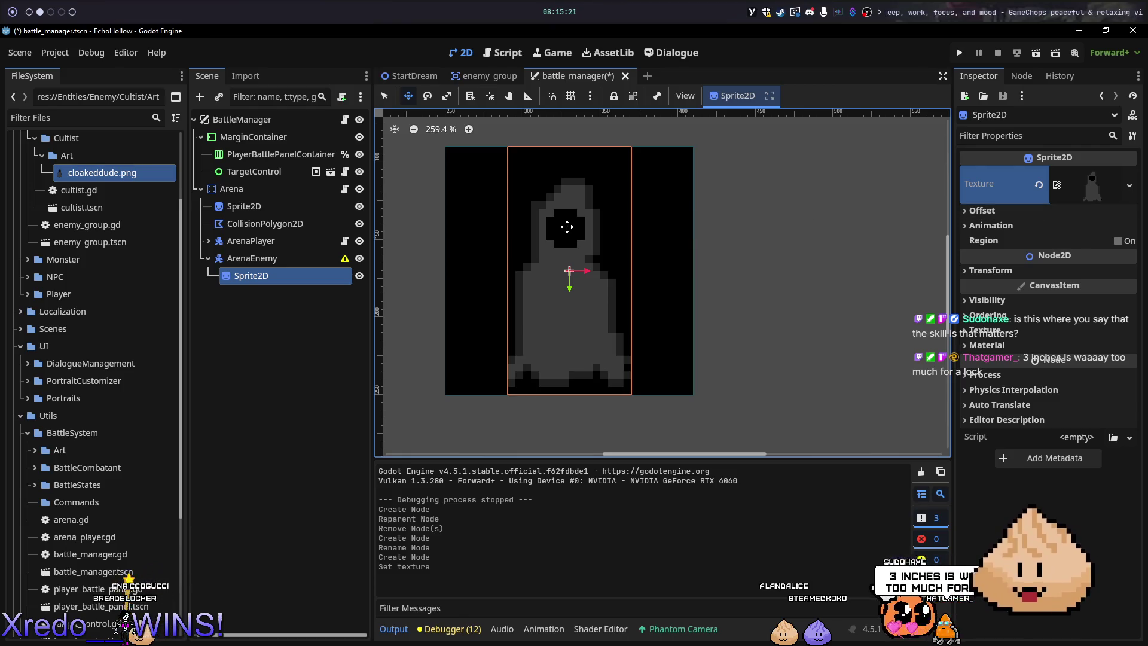
scroll(566, 226, "down", 5)
scroll(502, 176, "up", 2)
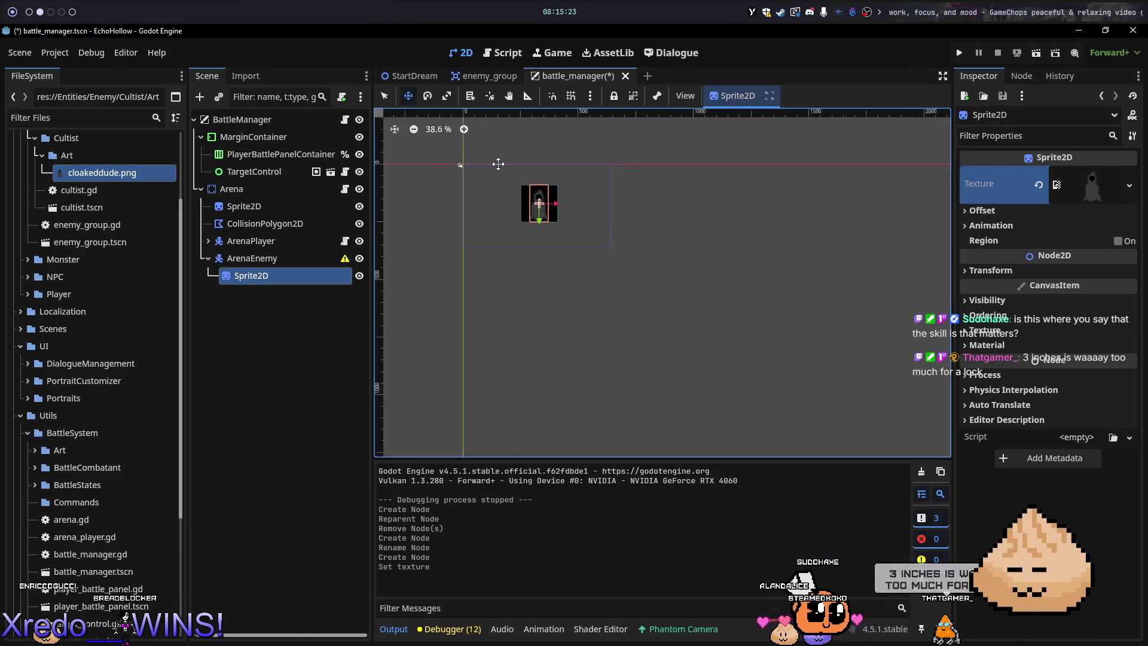
scroll(488, 176, "up", 1)
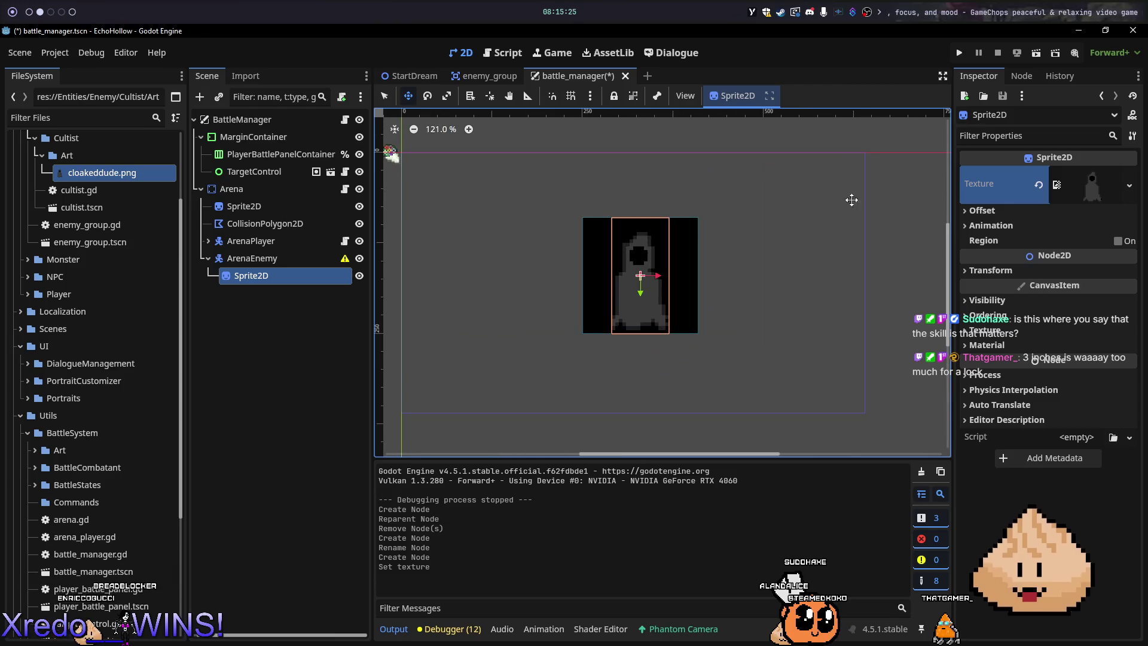
left_click(268, 273)
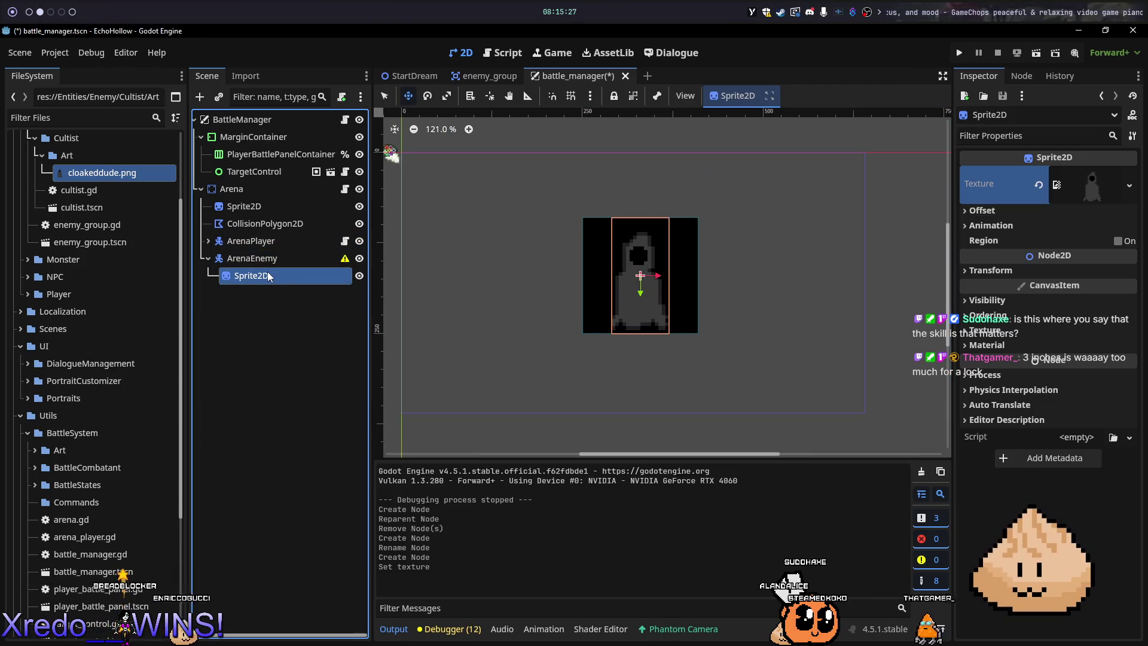
left_click(1006, 272)
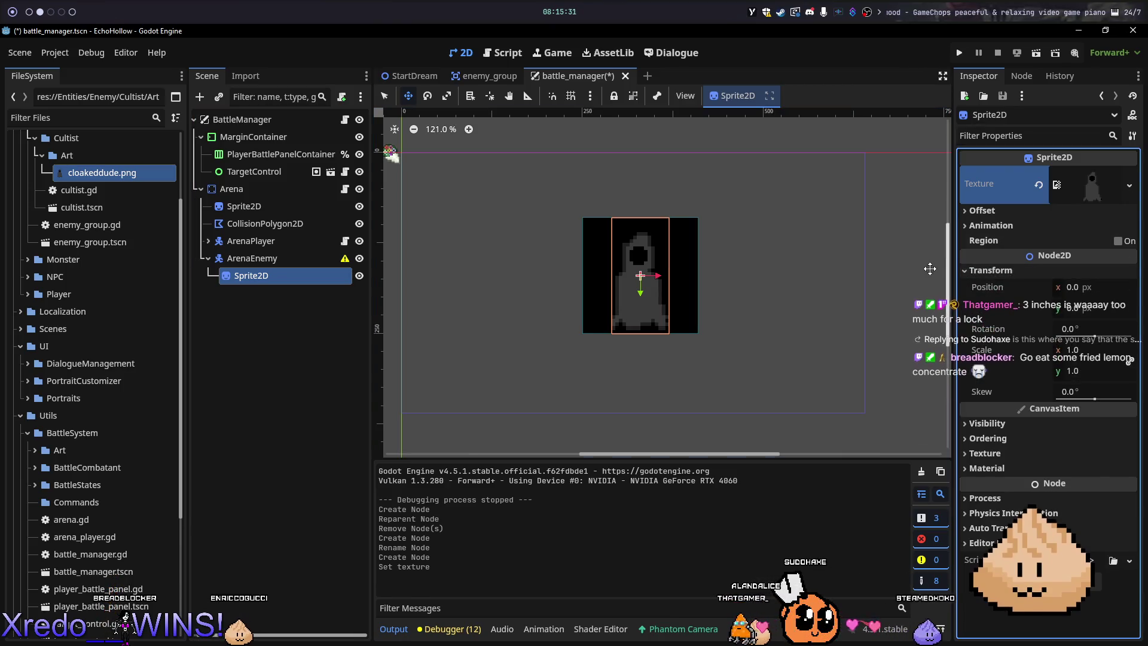
Run the game to check the cloaked cultist in the arena, then stop it
key("F5")
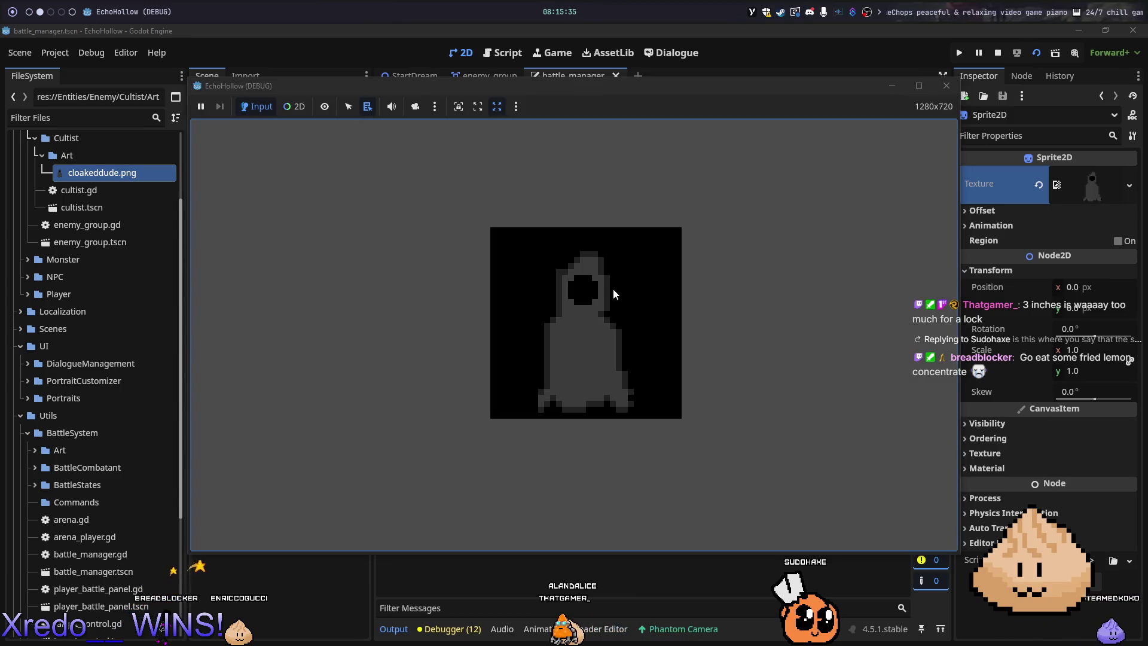
key("F8")
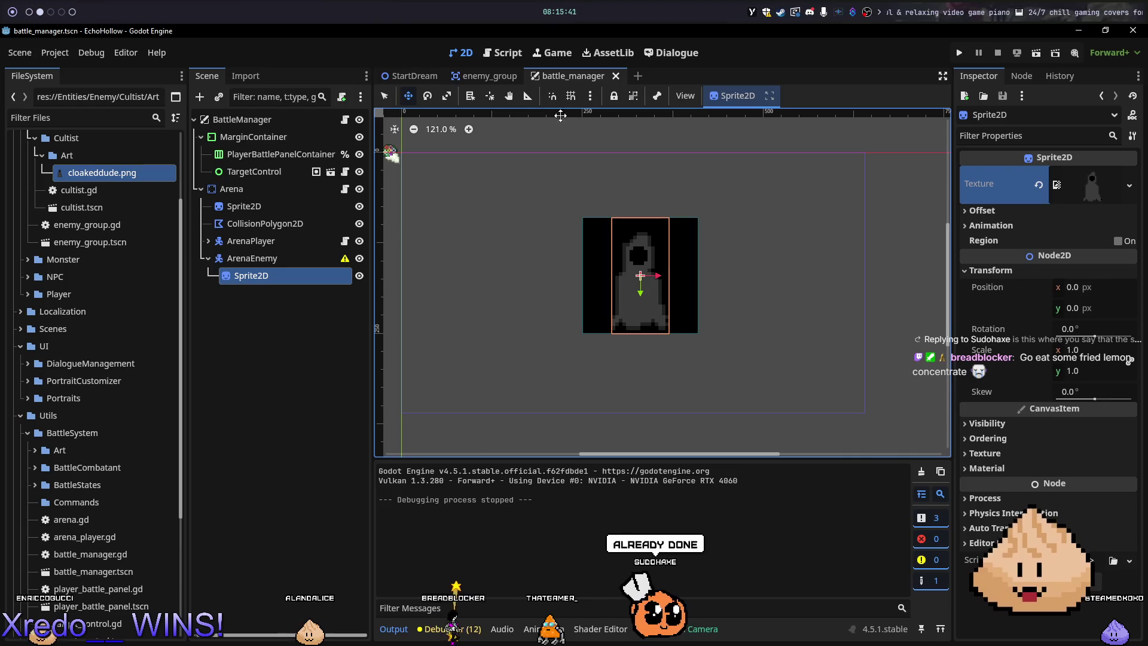
Open the Cultist scene from the StartDream scene tree
left_click(410, 79)
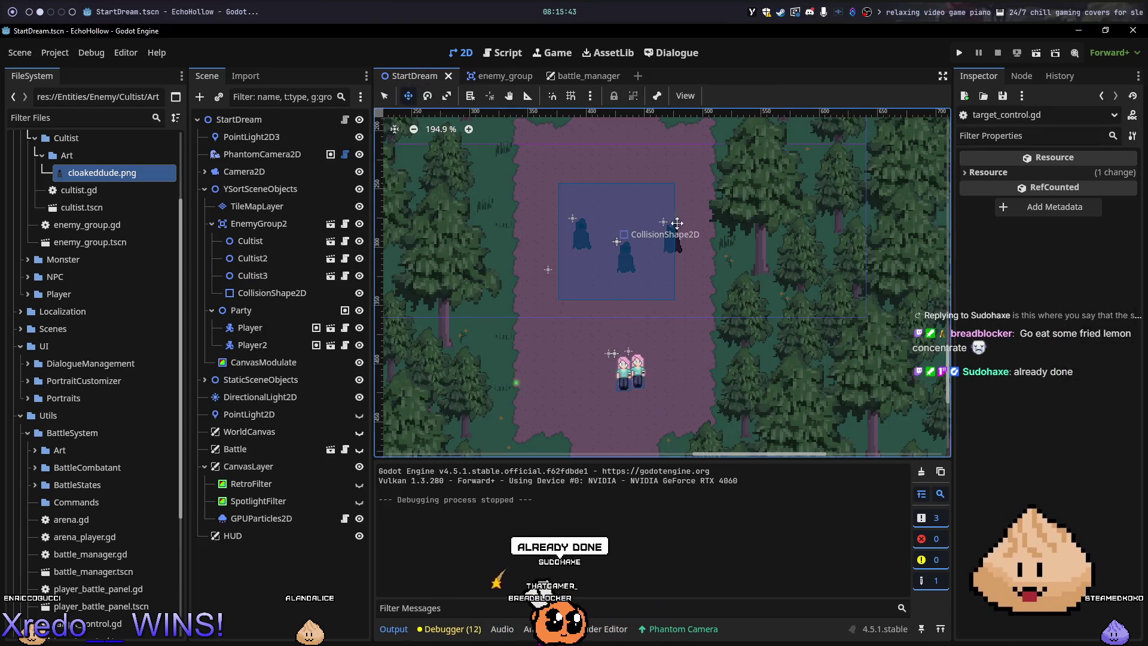
scroll(663, 271, "up", 6)
scroll(663, 271, "up", 1)
scroll(508, 263, "down", 6)
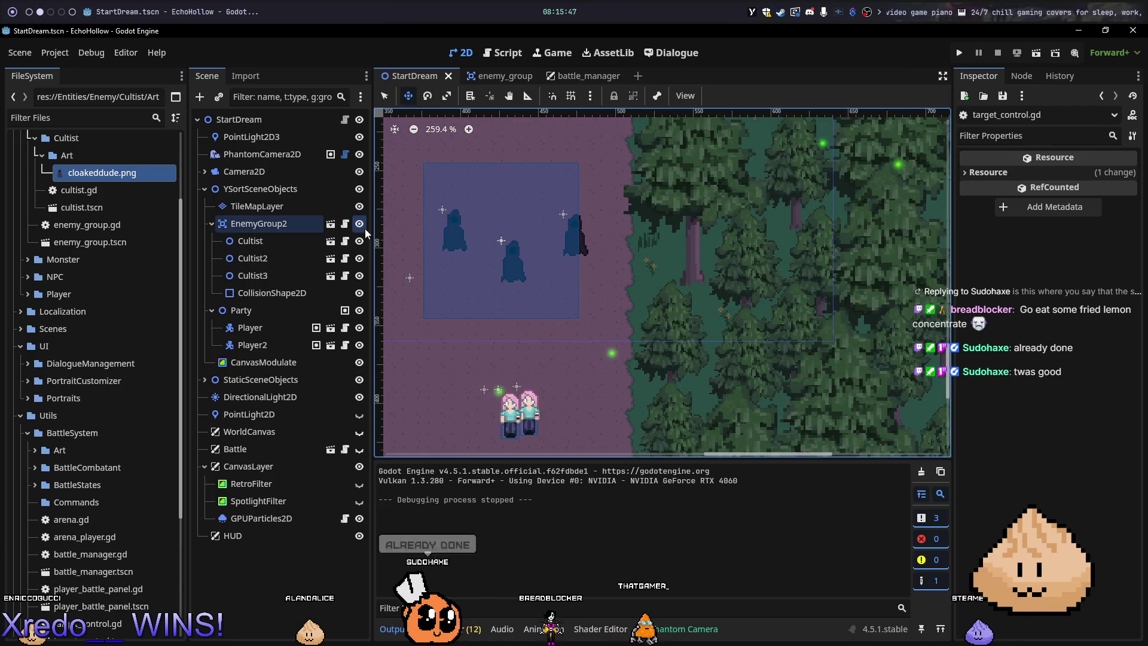
left_click(331, 241)
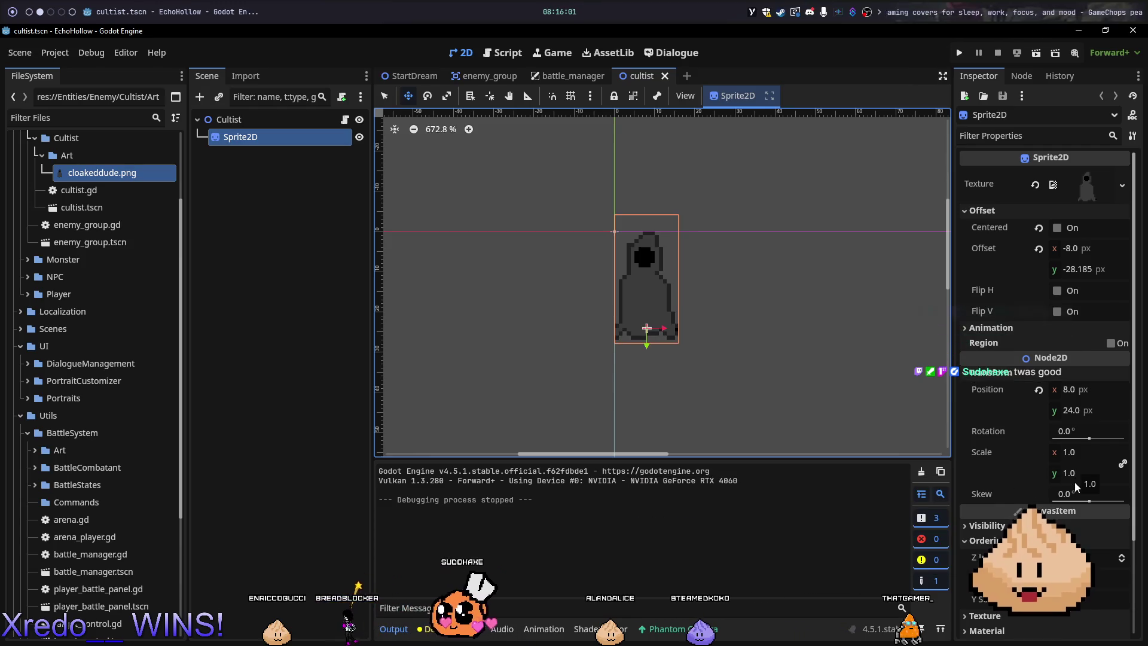
Inspect the cultist sprite's Offset and Transform, then switch to the enemy_group scene
scroll(1075, 479, "down", 3)
scroll(1075, 481, "up", 3)
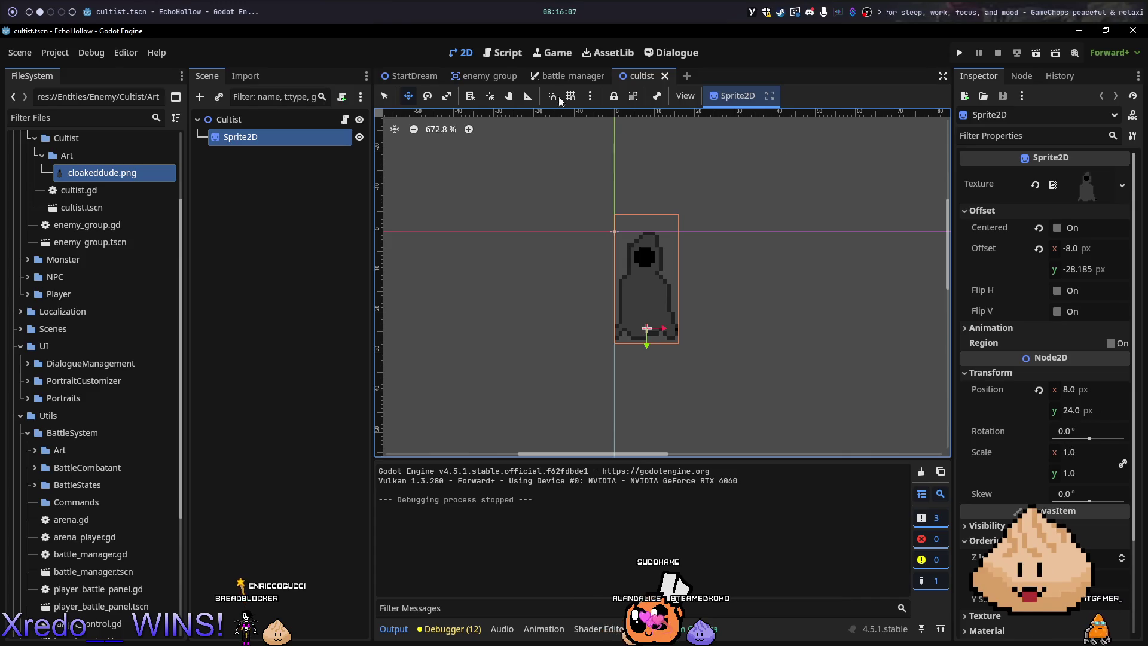
left_click(481, 76)
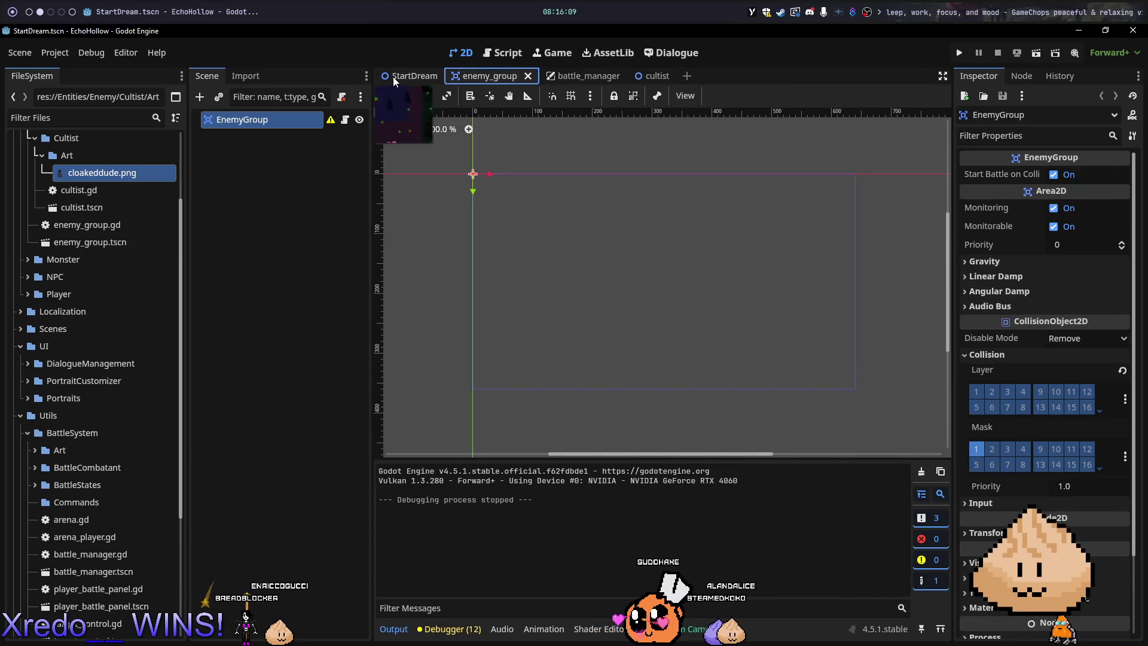
Back in the battle_manager scene, reset the Arena node's scale to 1
left_click(393, 76)
left_click(562, 76)
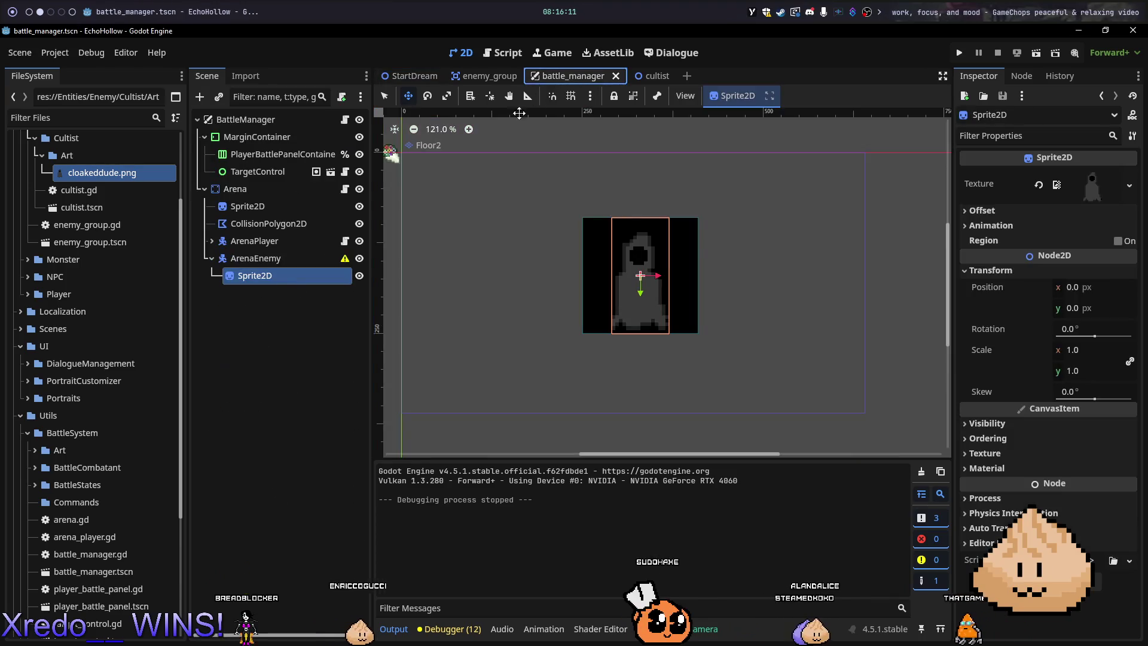
left_click(278, 191)
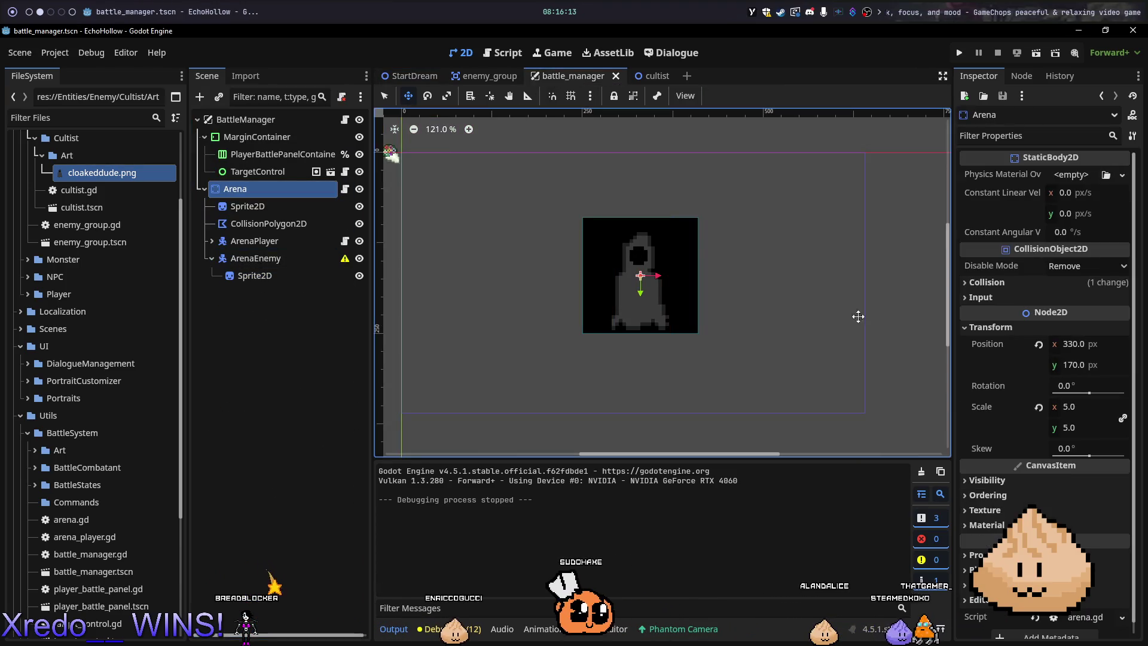
mouse_move(1014, 314)
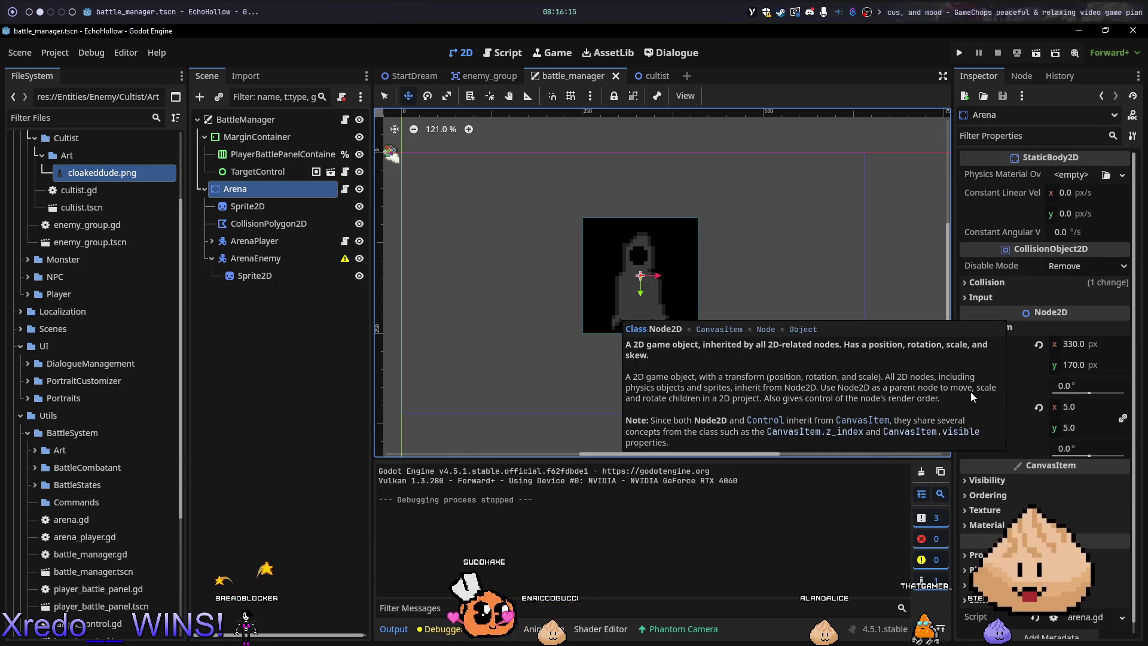
left_click(1038, 410)
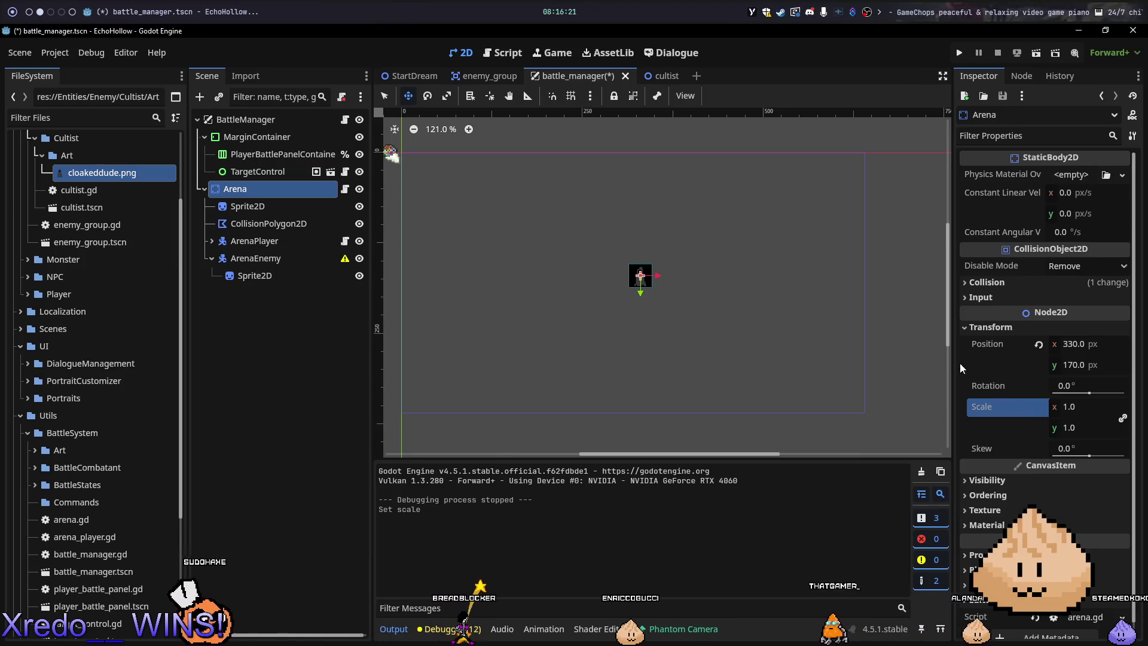
Set the arena's Sprite2D scale to 5
left_click(292, 210)
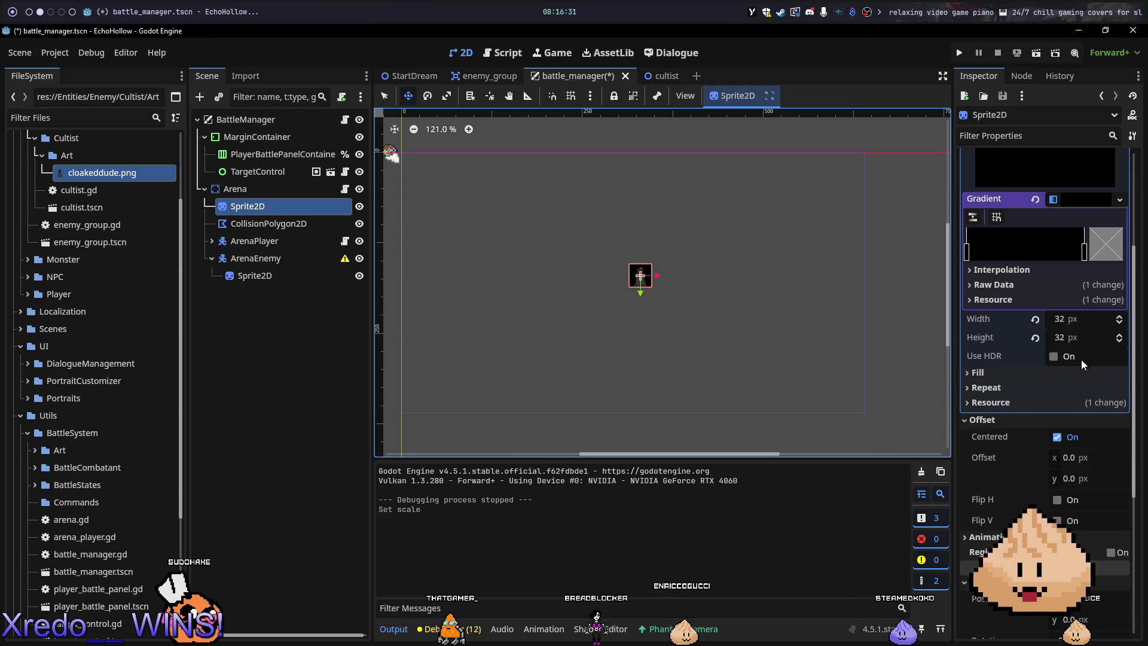
scroll(1033, 483, "down", 2)
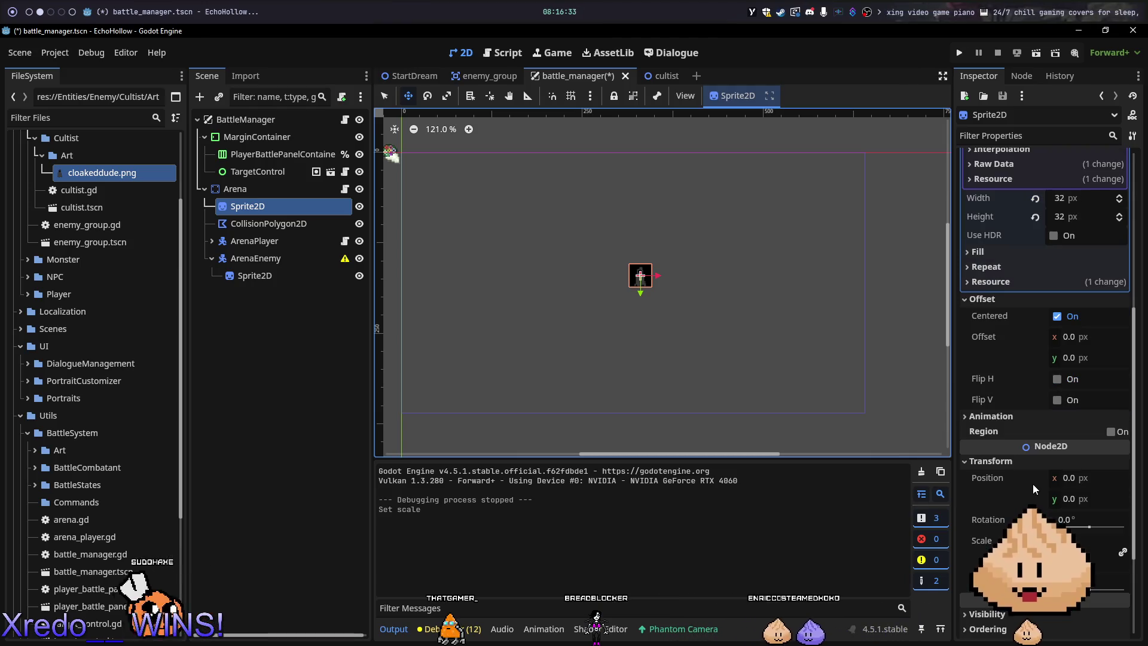
left_click(1093, 542)
type("5")
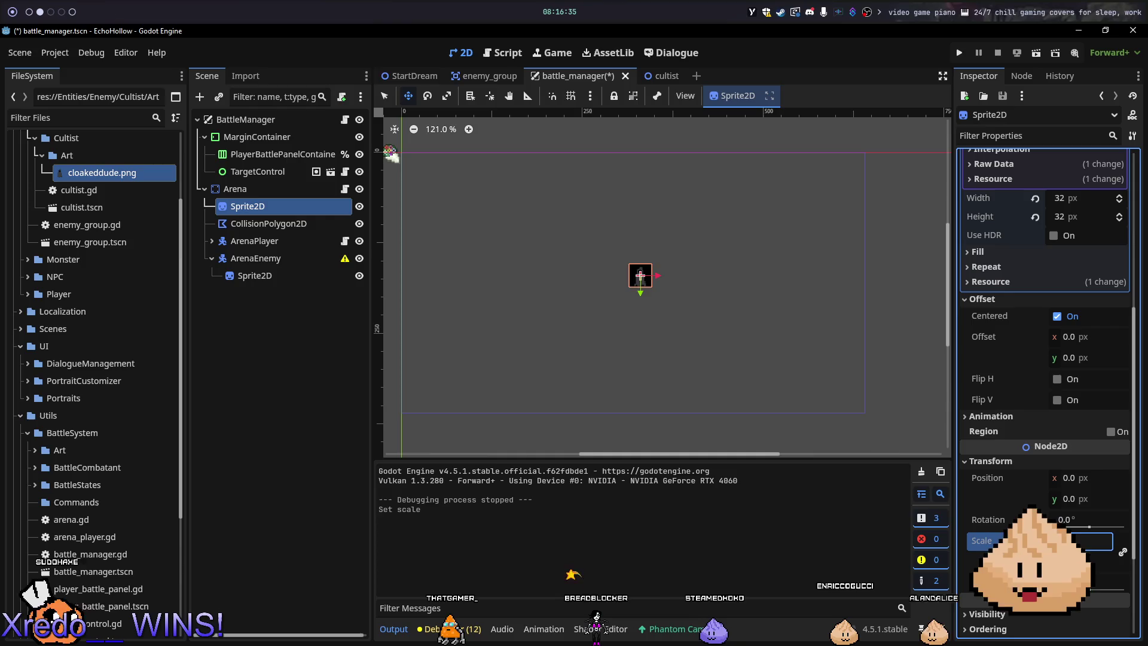
key("Return")
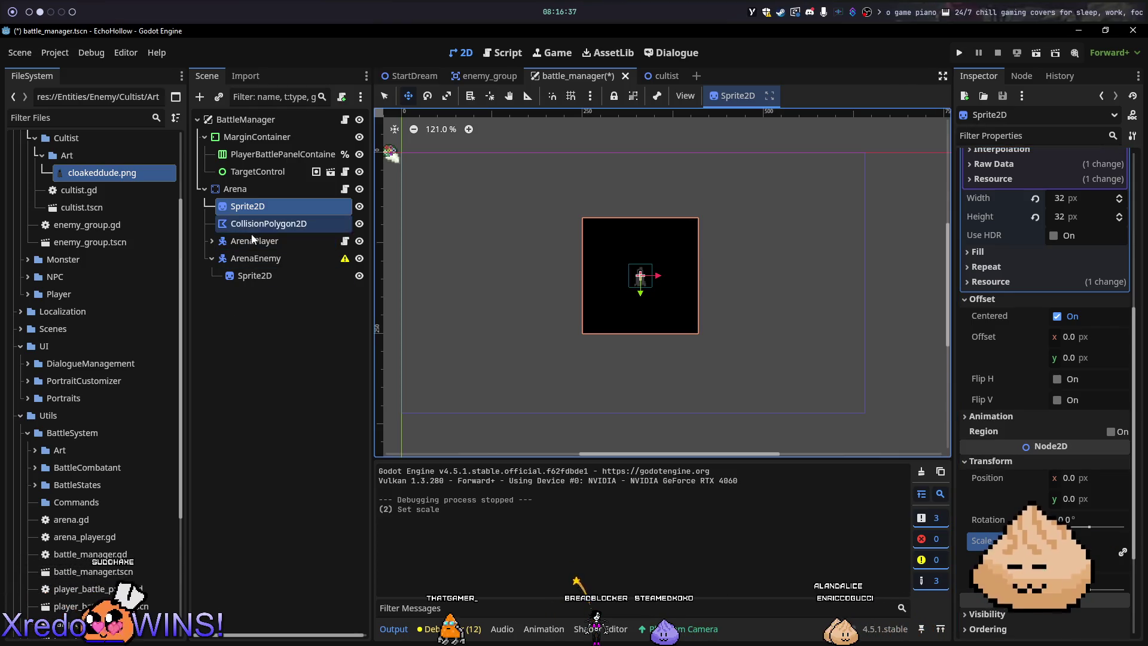
Scale the arena's CollisionPolygon2D to 5.0, save the scene, and test-run it with F6
left_click(263, 224)
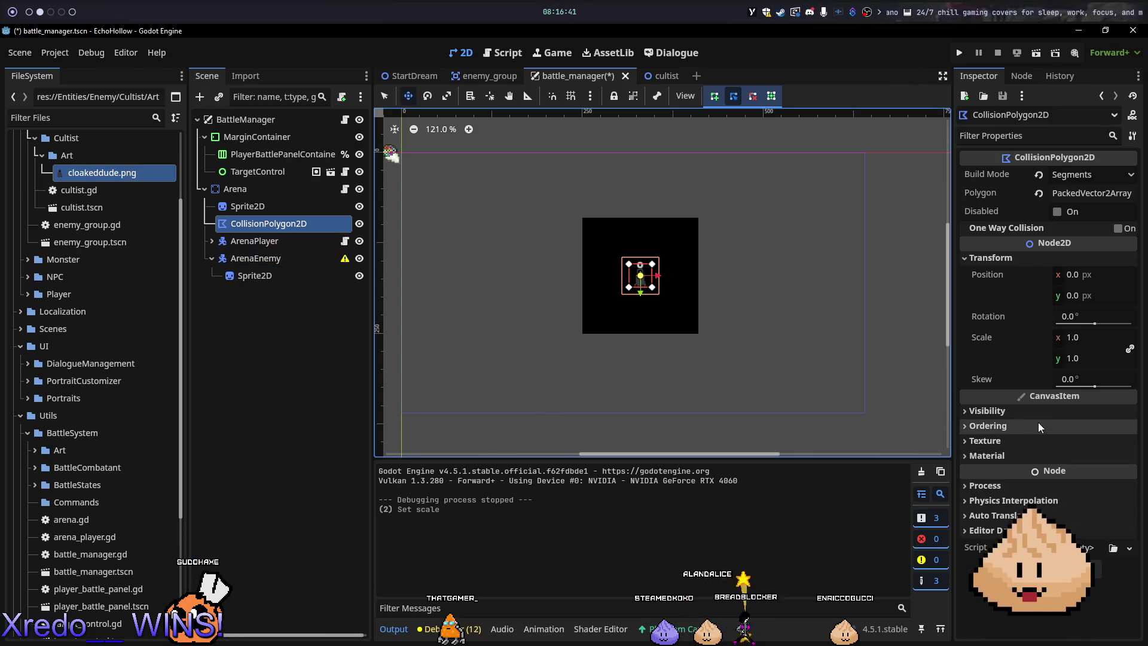
left_click(1079, 343)
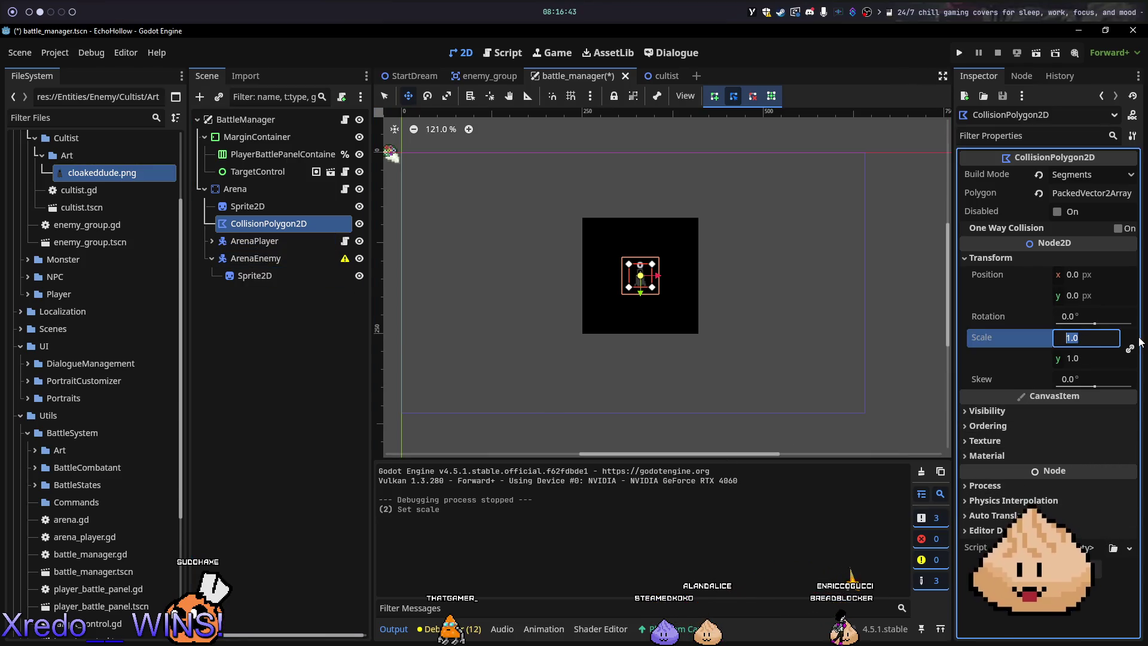
key("Return")
key("ctrl+s")
scroll(688, 245, "up", 5)
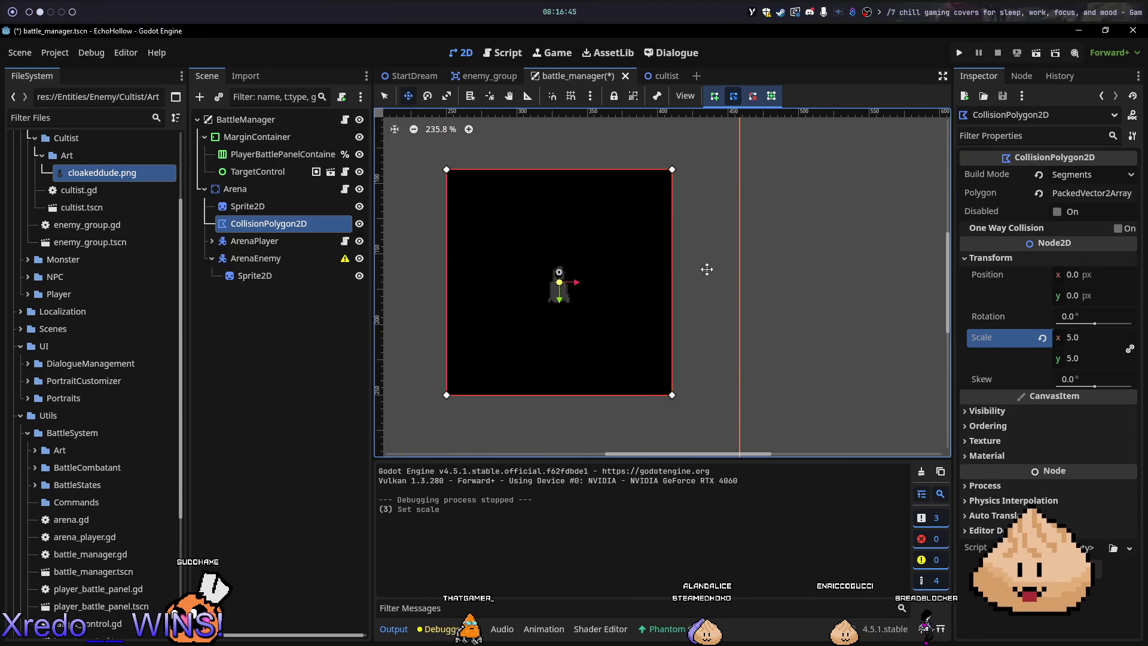
key("F6")
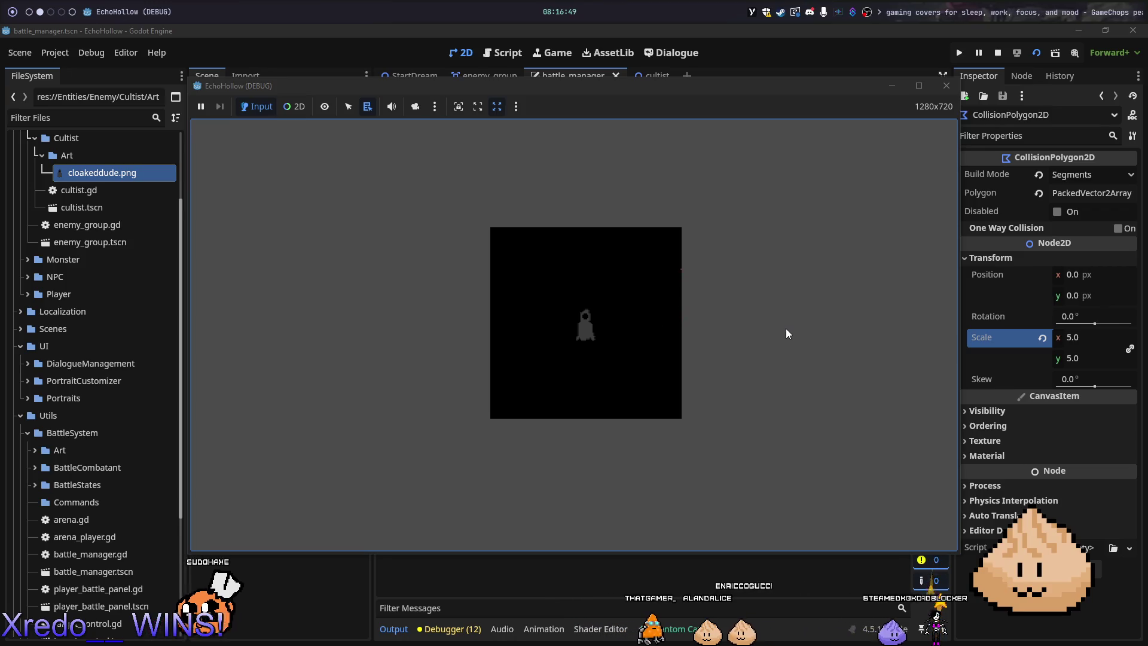
Stop the running game with F8 and select ArenaEnemy's Sprite2D
key("F8")
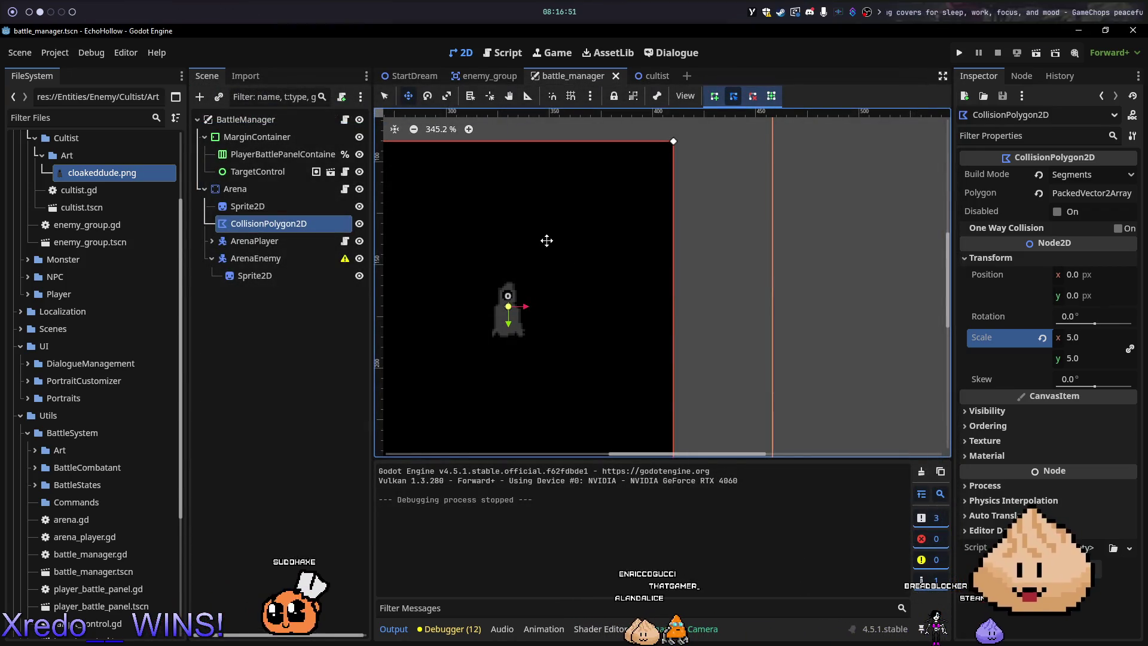
left_click(277, 274)
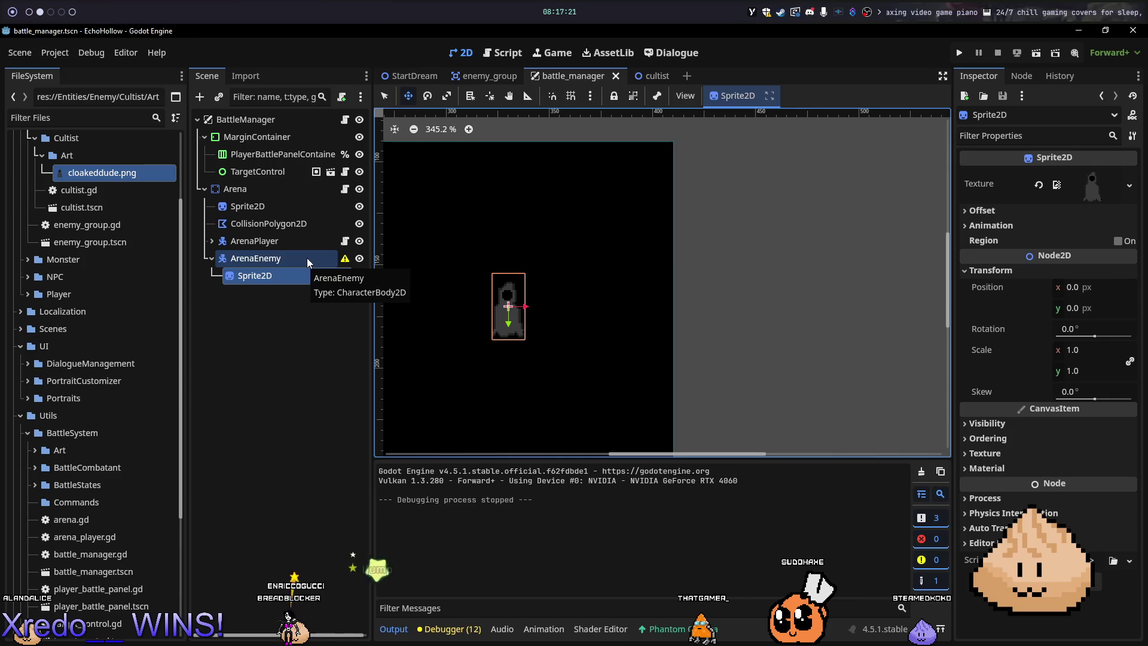
Drag the cultist ArenaEnemy up to about (-19, -39), then select ArenaPlayer
left_click(307, 257)
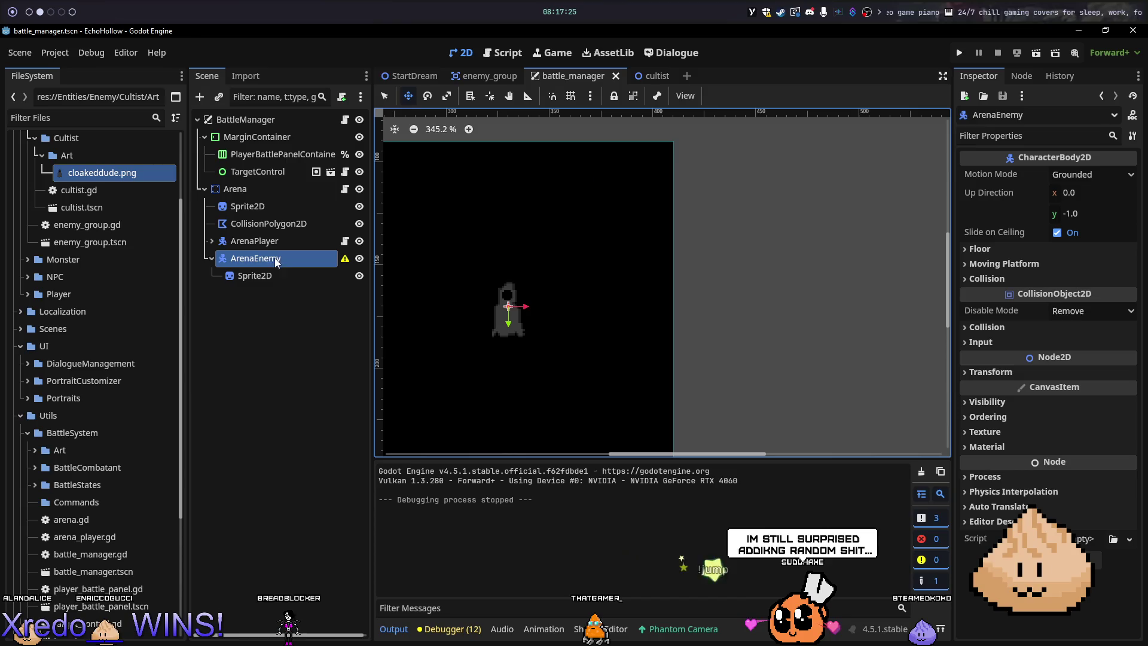
left_click(255, 275)
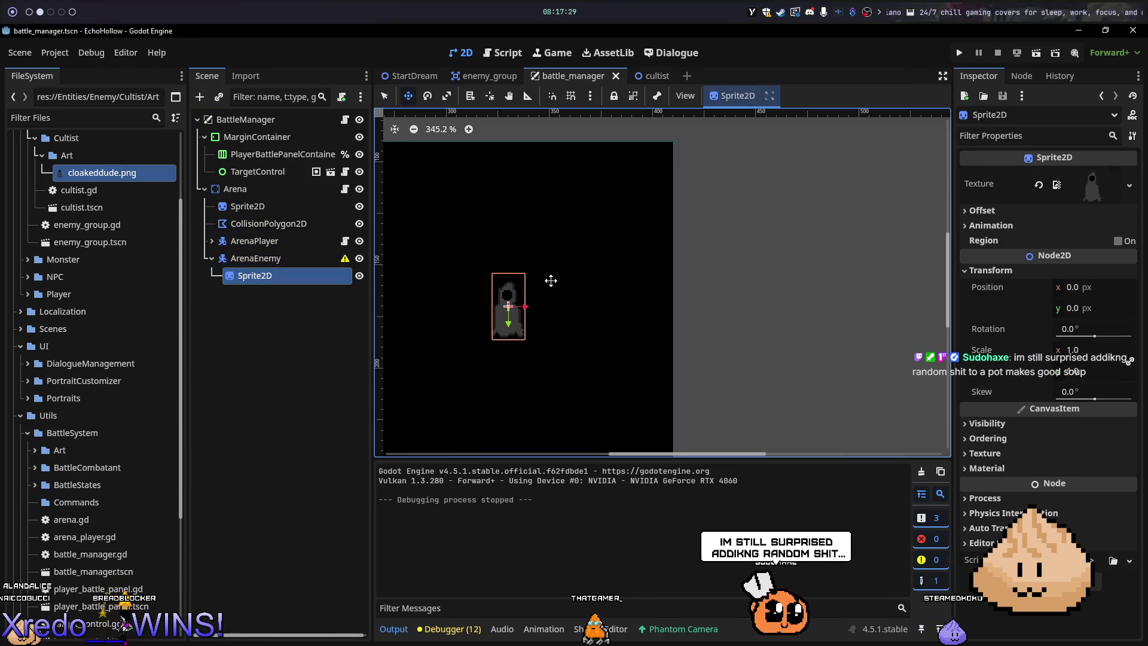
left_click(291, 258)
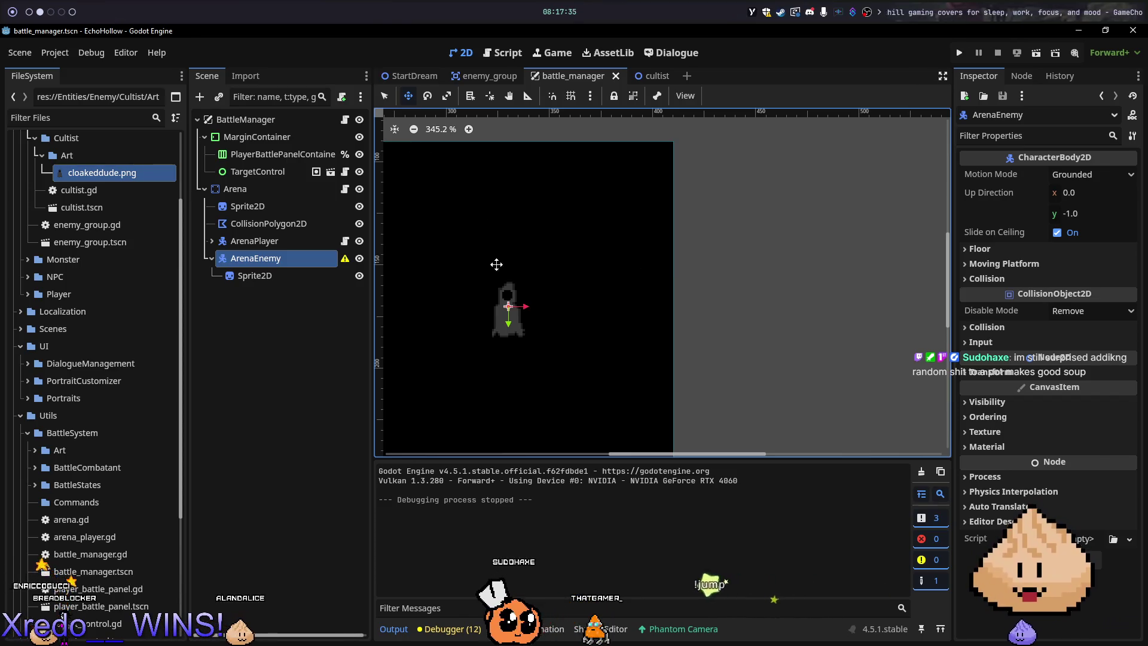
left_click_drag(506, 302, 468, 221)
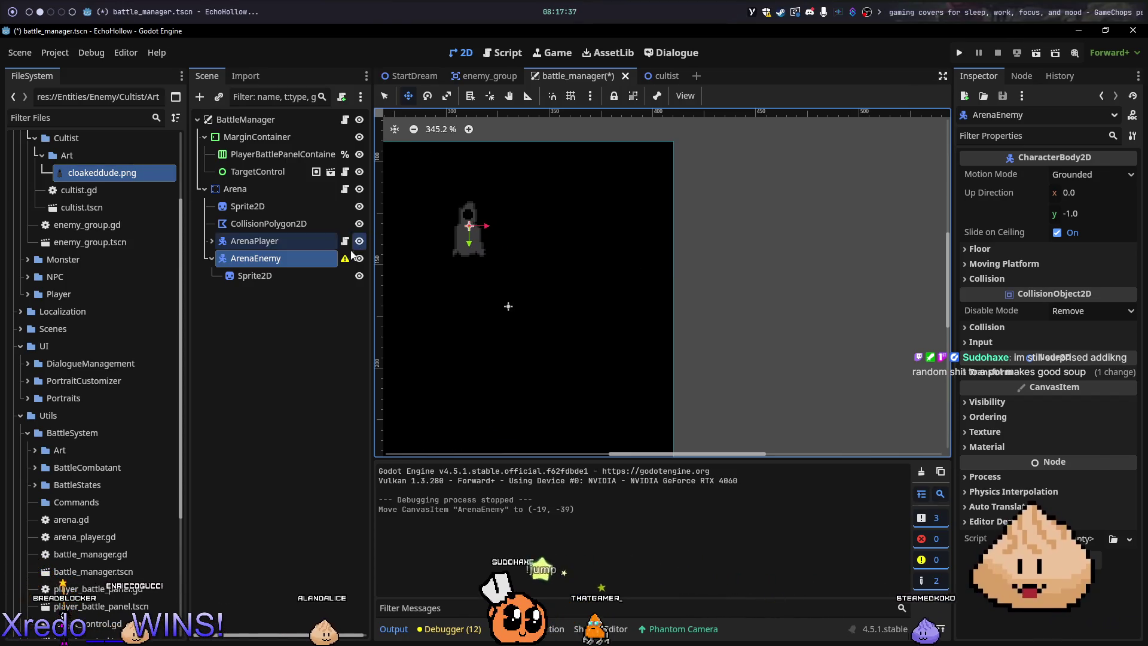
left_click(290, 277)
left_click(257, 241)
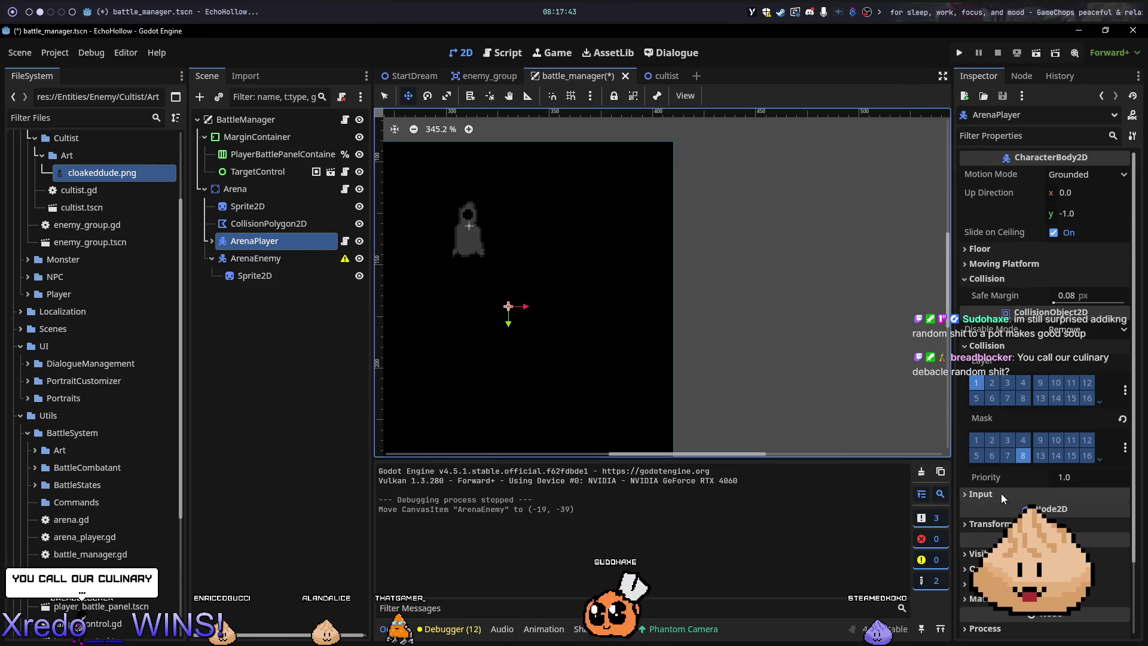
scroll(1001, 493, "down", 3)
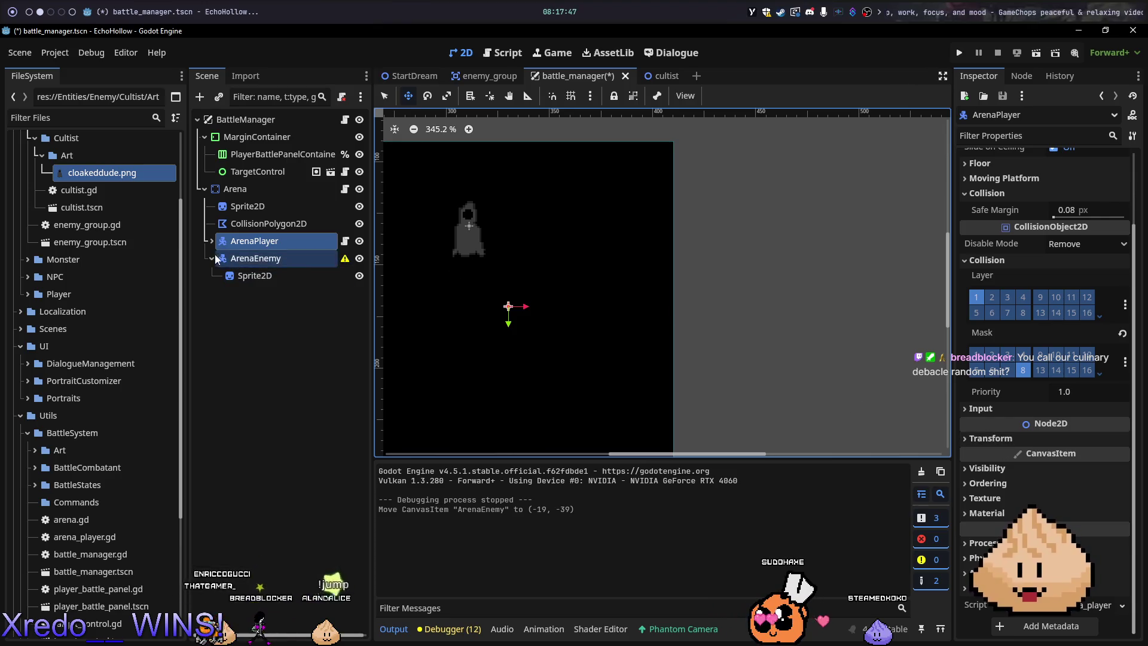
Shrink ArenaPlayer's pink Sprite2D to scale 0.2 and save the scene
left_click(212, 242)
left_click(238, 258)
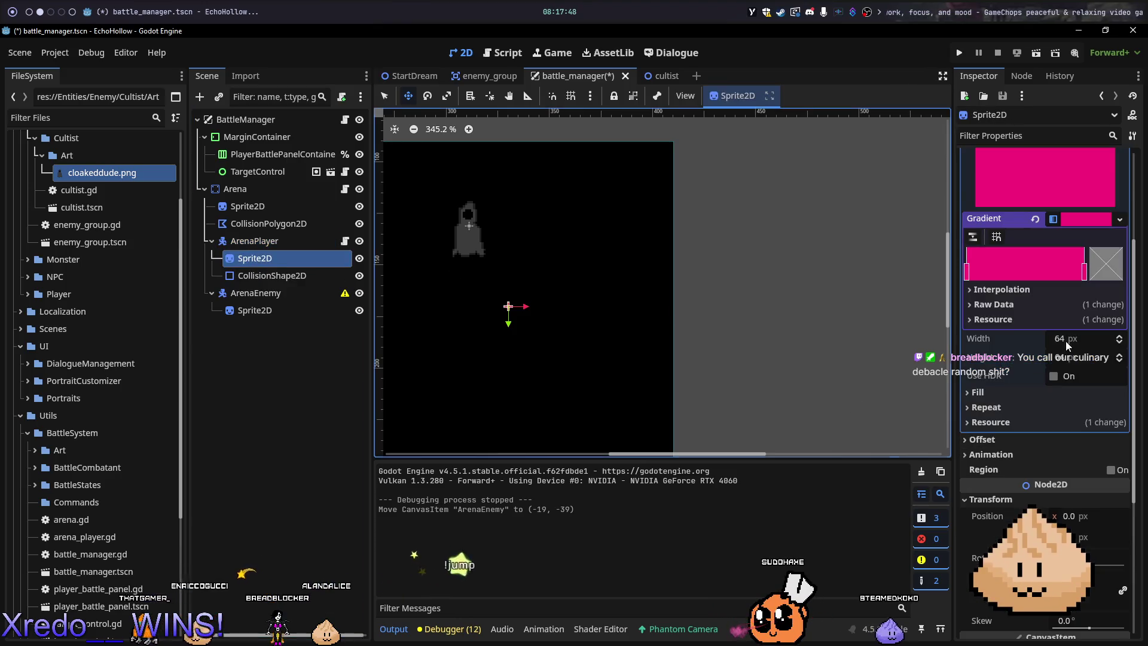
left_click(1028, 575)
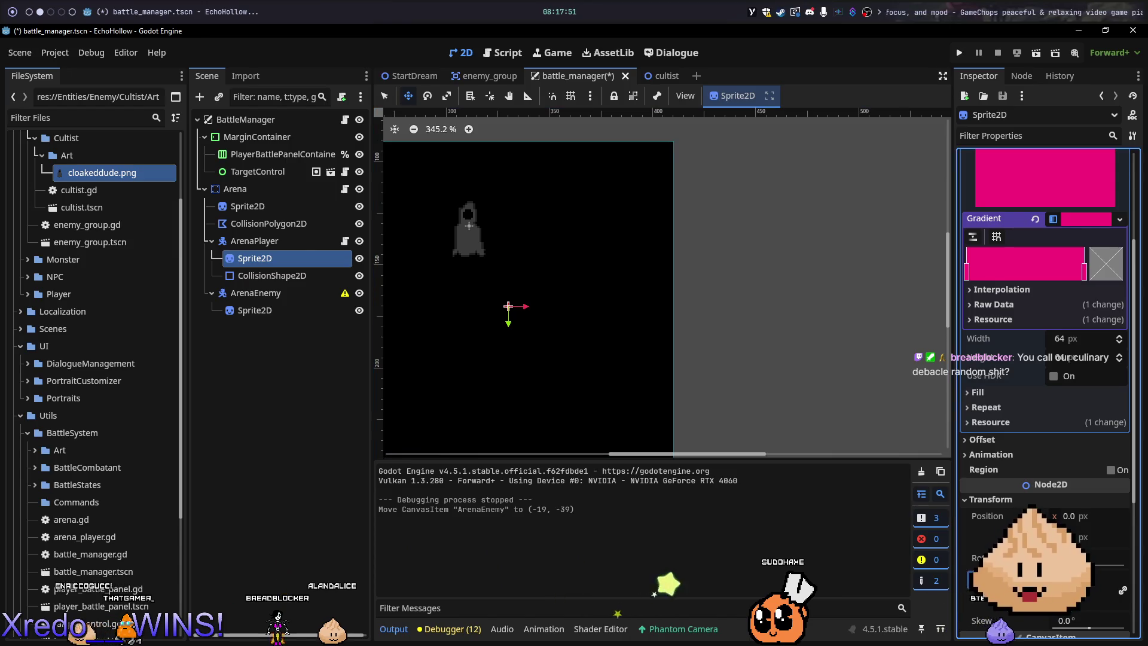
type("1")
key("Return")
left_click(1100, 581)
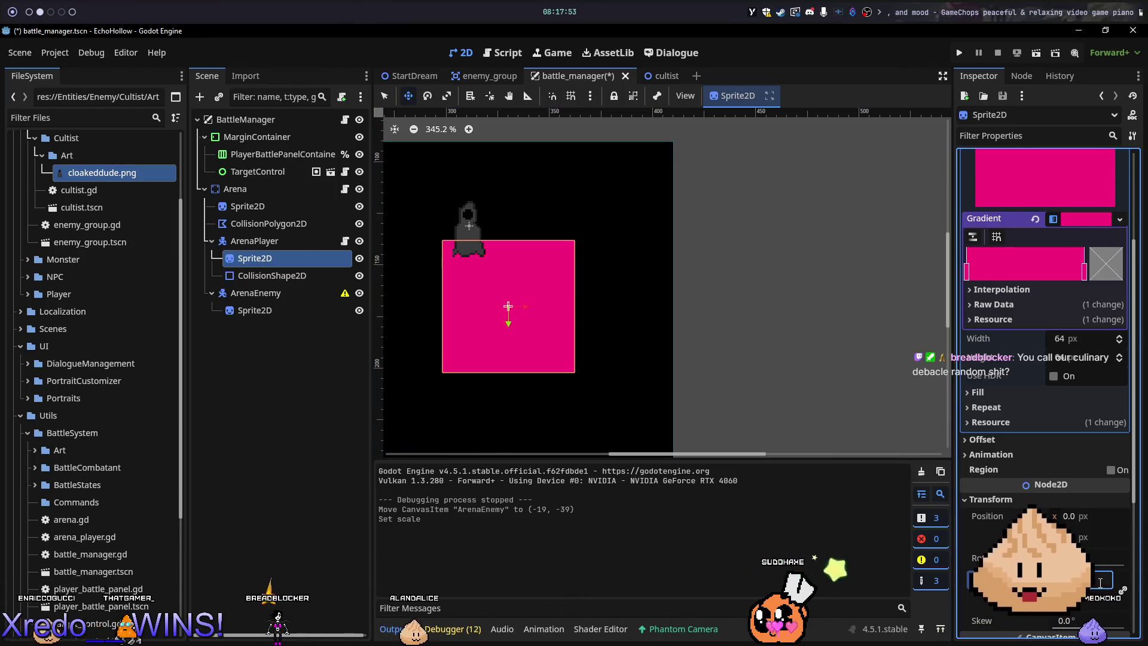
type("0.2")
key("Return")
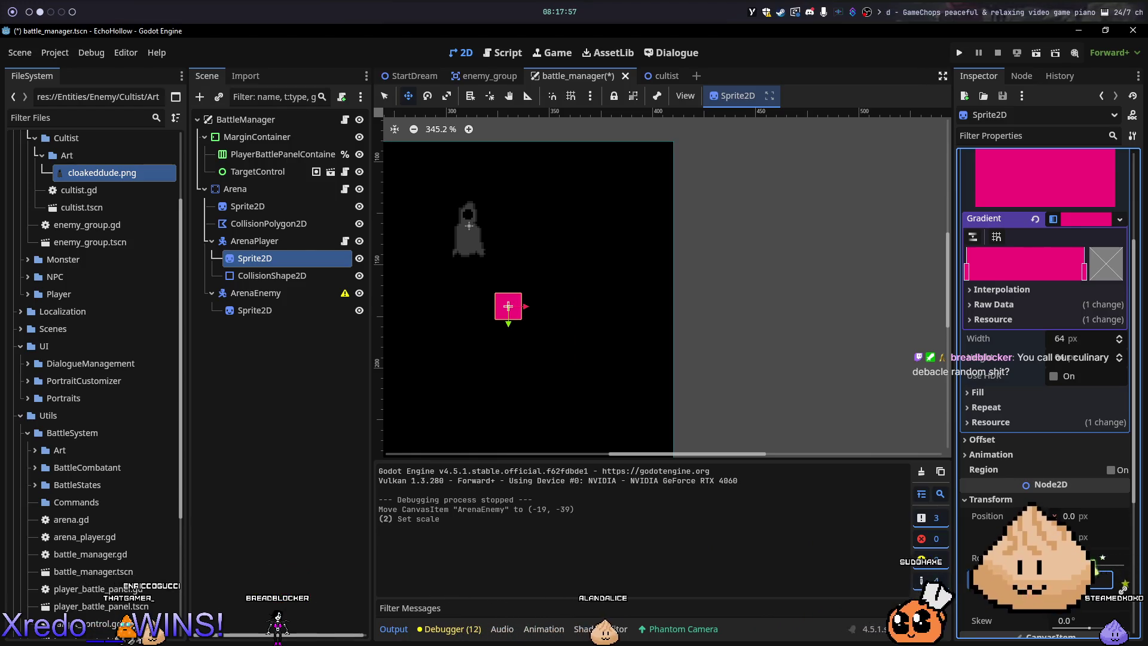
key("ctrl+s")
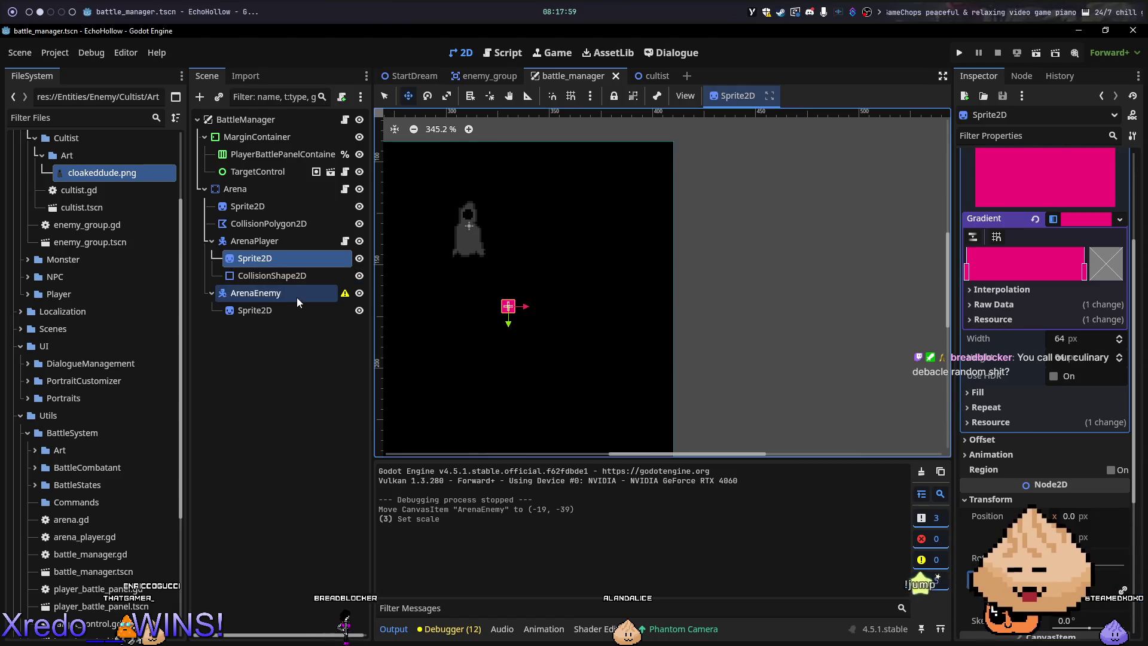
Enlarge ArenaPlayer's CollisionShape2D to about 0.32 scale so it covers the pink square
left_click(288, 278)
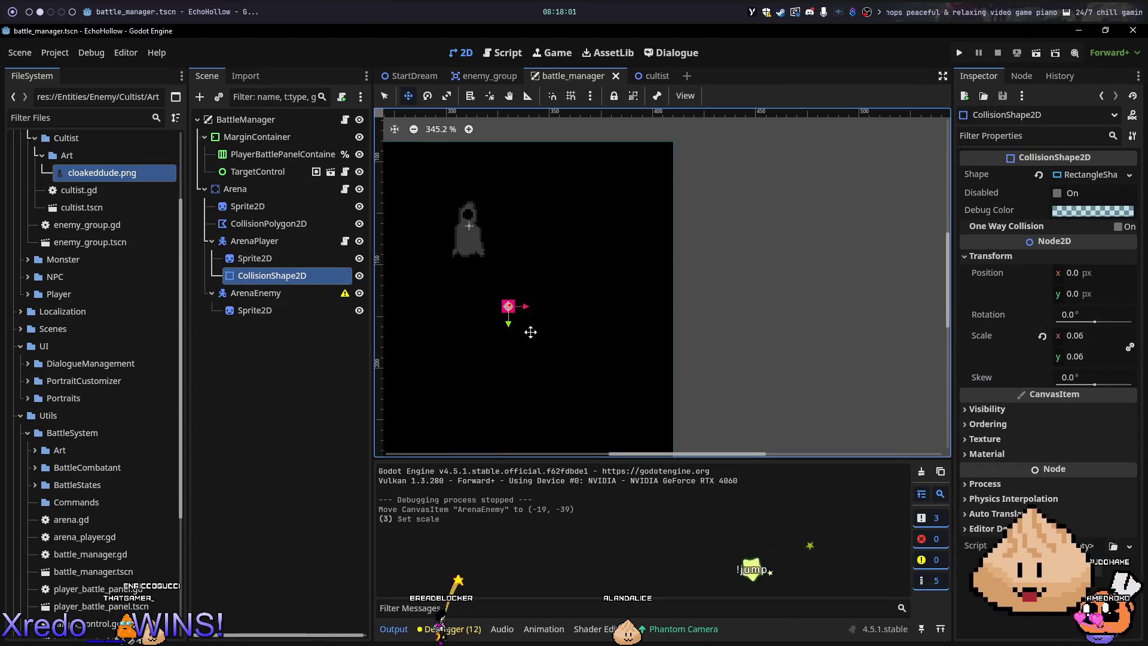
scroll(526, 328, "up", 4)
scroll(501, 292, "up", 8)
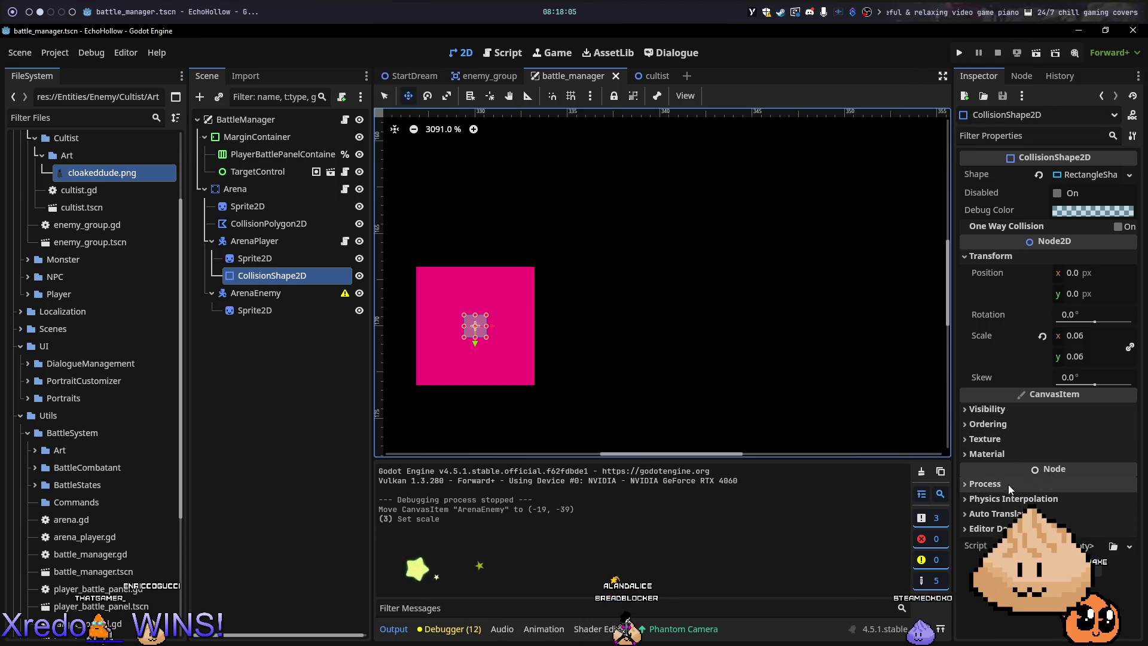
left_click(1075, 336)
type("0.1")
key("Return")
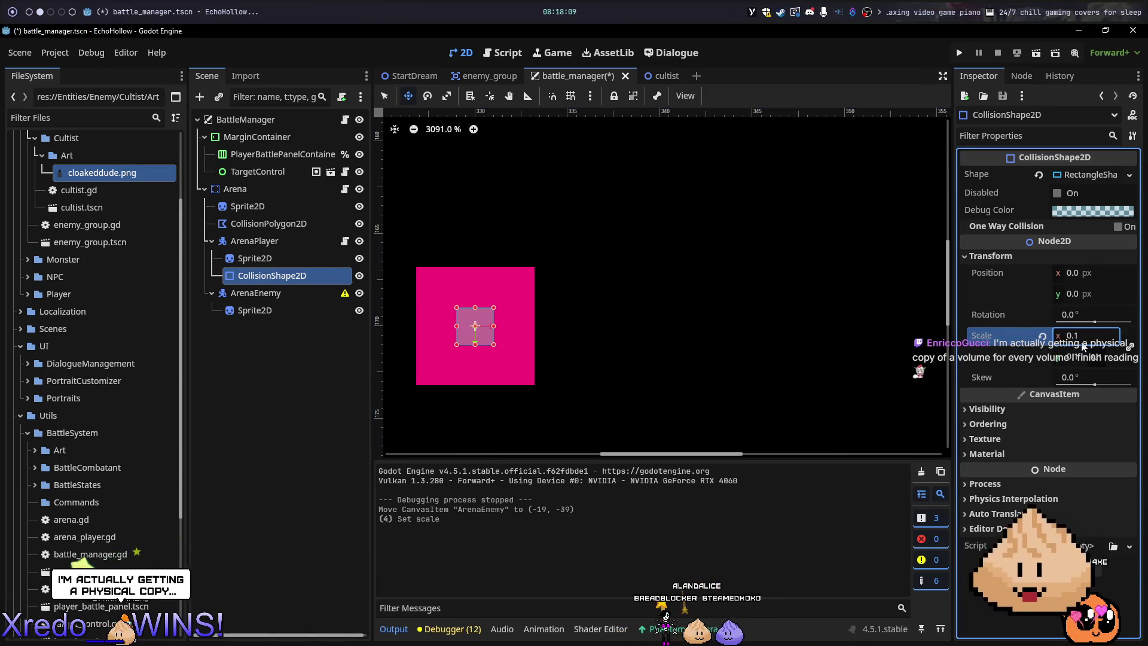
type("0.205")
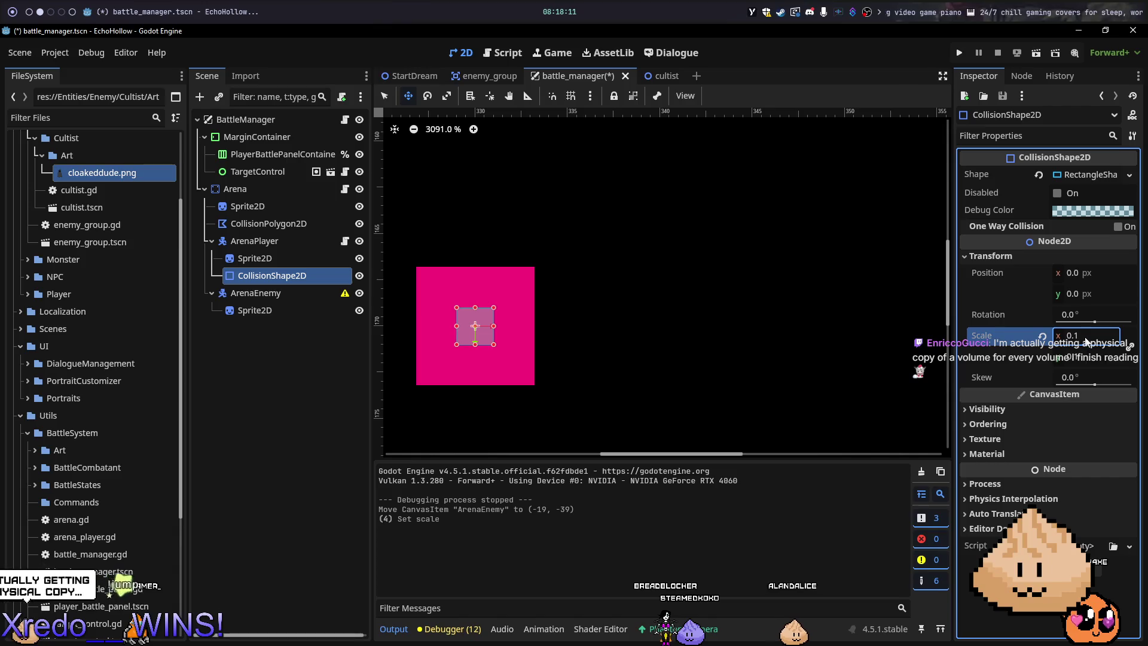
key("Return")
mouse_move(1076, 335)
left_mouse_down()
mouse_move(1100, 339)
mouse_move(1084, 341)
left_mouse_up()
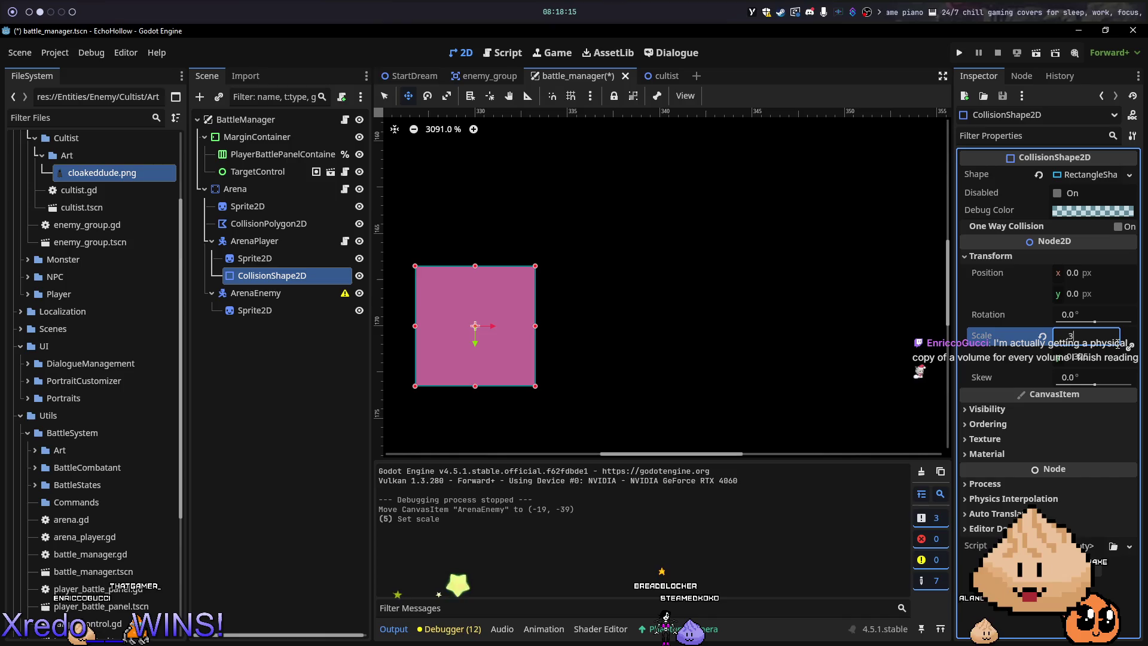
Run the battle scene with F6, steer the pink square around the arena, then stop the game
key("F6")
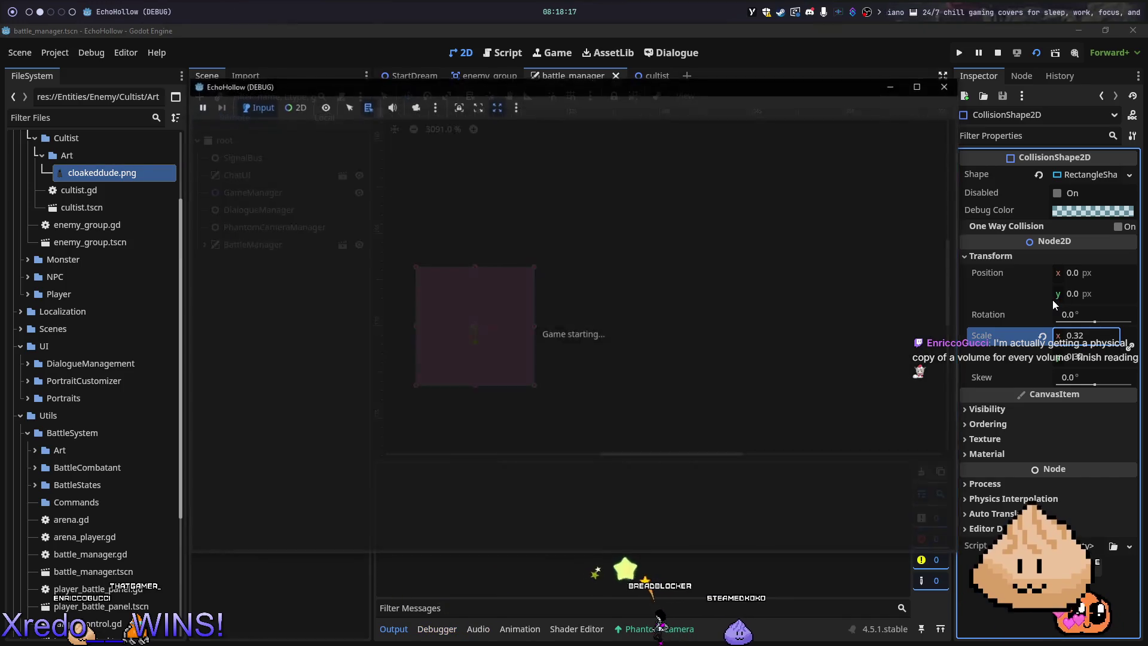
key("Right")
key("Down")
key("Left")
key("Up")
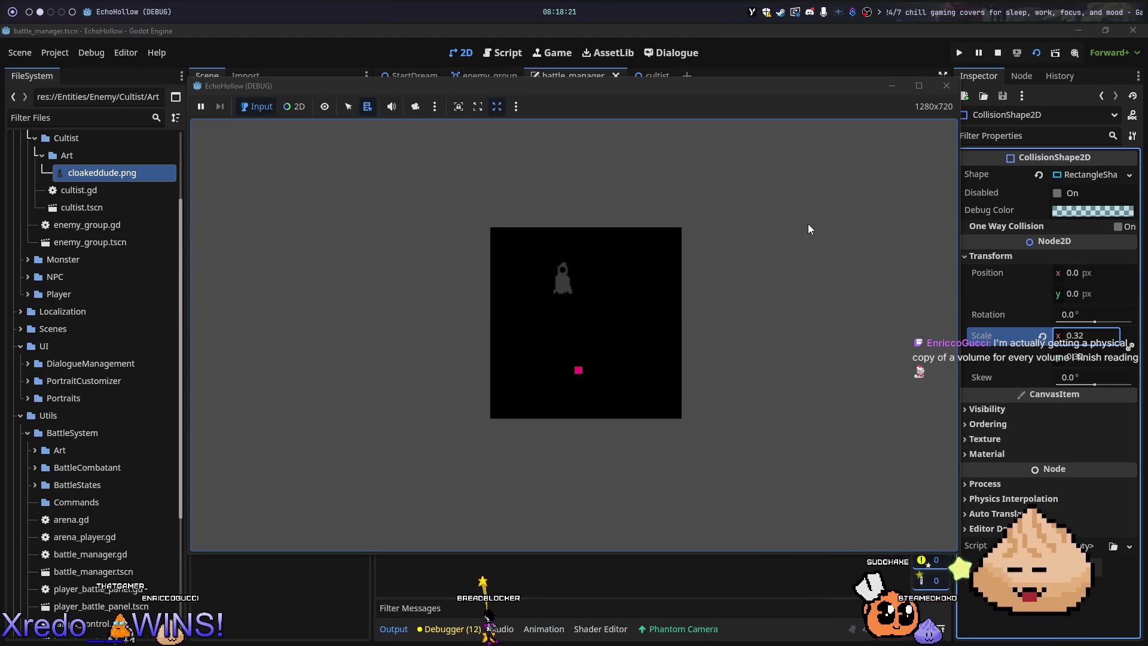
key("Right")
key("Down")
key("Left")
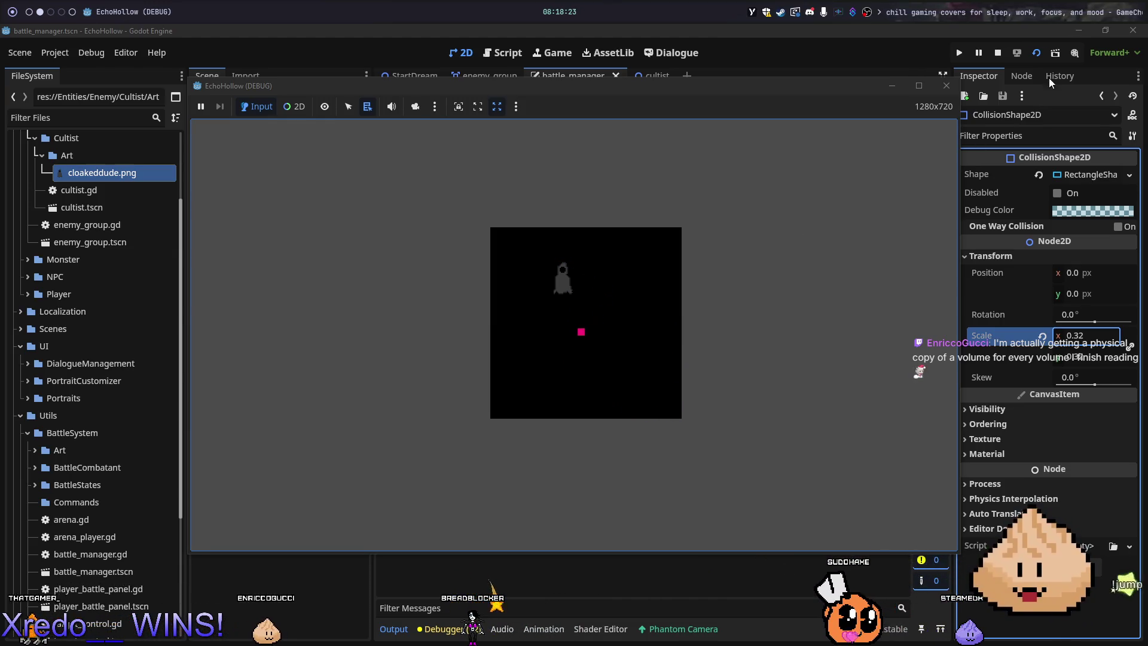
left_click(999, 54)
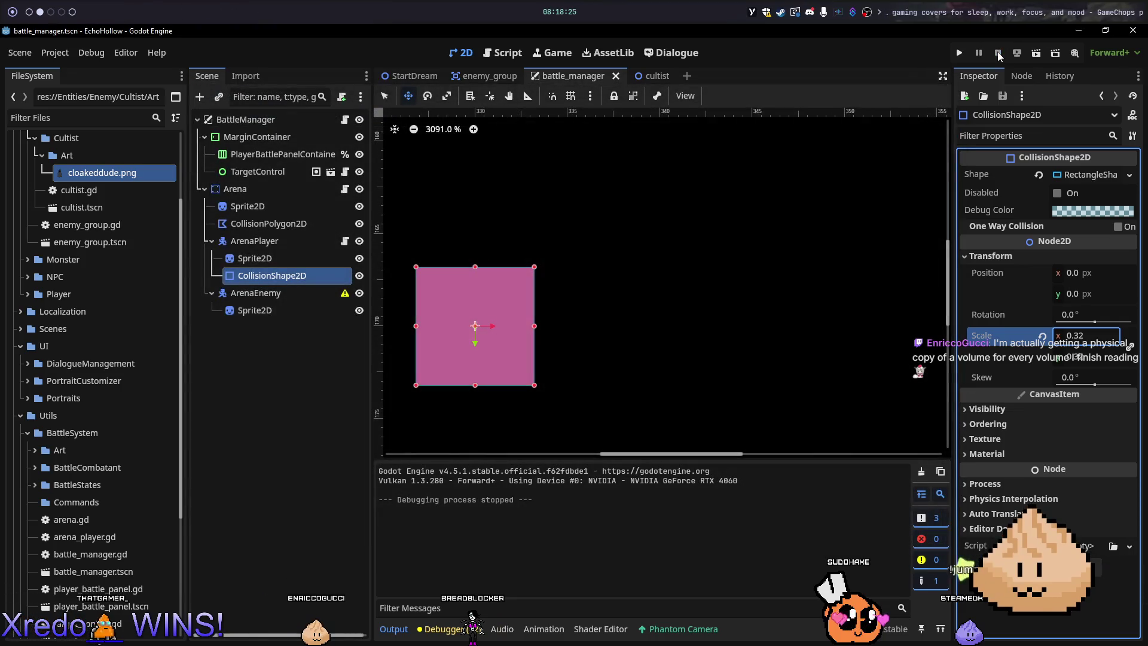
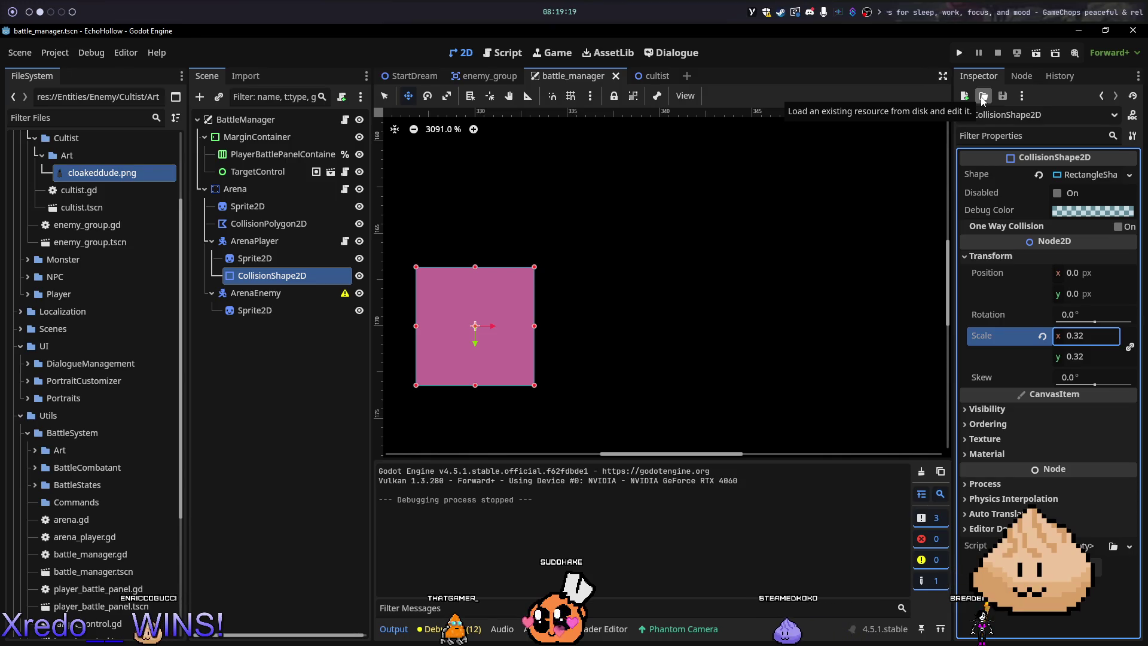
Run the battle scene with F6 and scroll around to test it
key("F6")
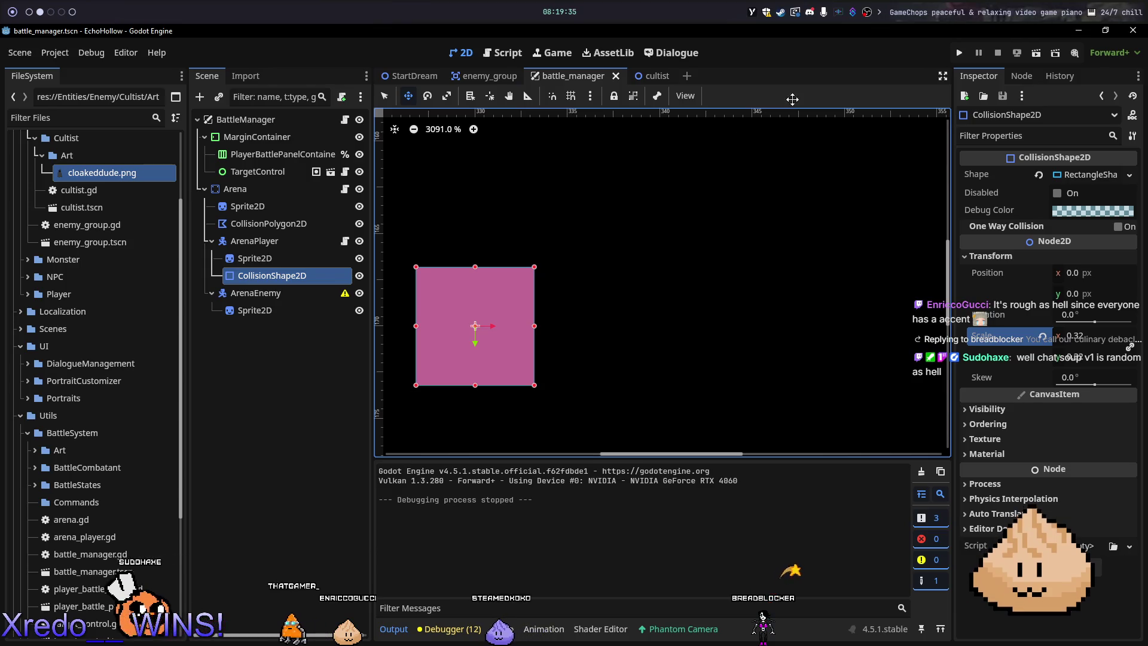
scroll(787, 226, "down", 3)
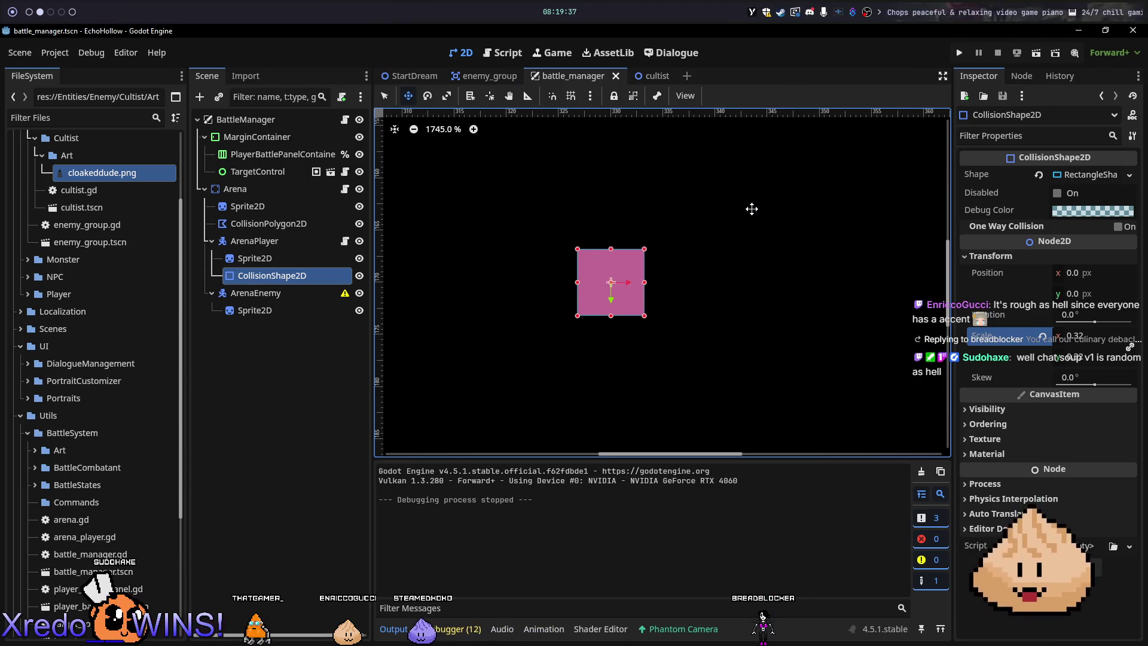
scroll(604, 239, "right", 3)
scroll(641, 226, "left", 1)
scroll(643, 223, "down", 2)
scroll(643, 223, "down", 4)
scroll(604, 164, "up", 2)
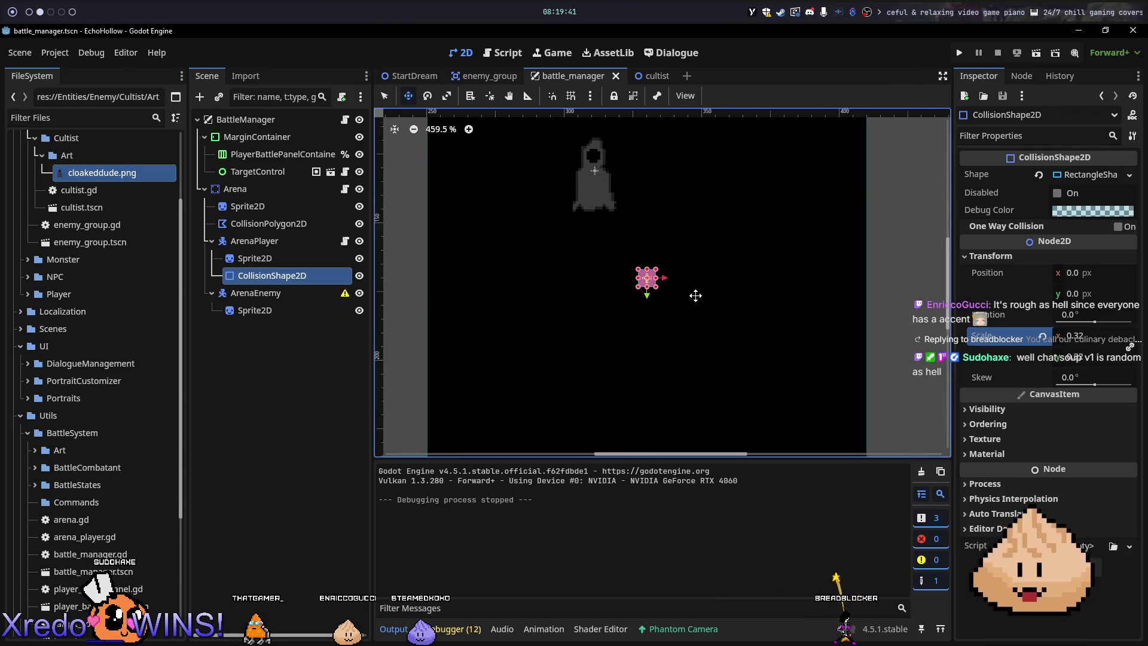
scroll(695, 296, "down", 3)
scroll(675, 208, "down", 2)
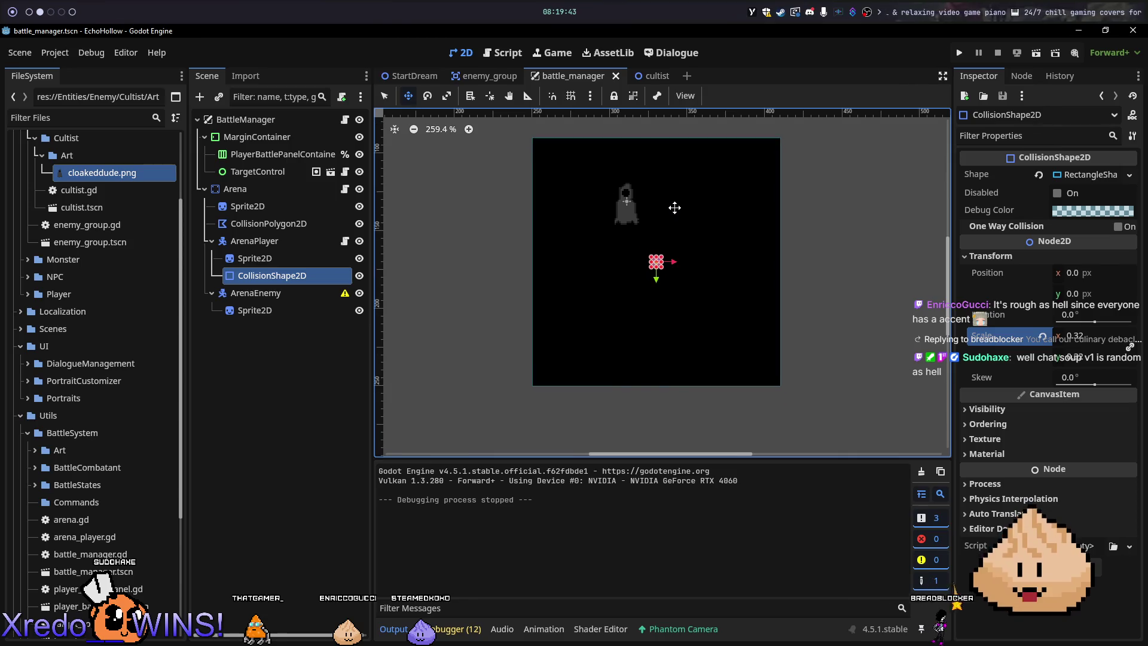
scroll(711, 206, "up", 2)
scroll(727, 212, "down", 2)
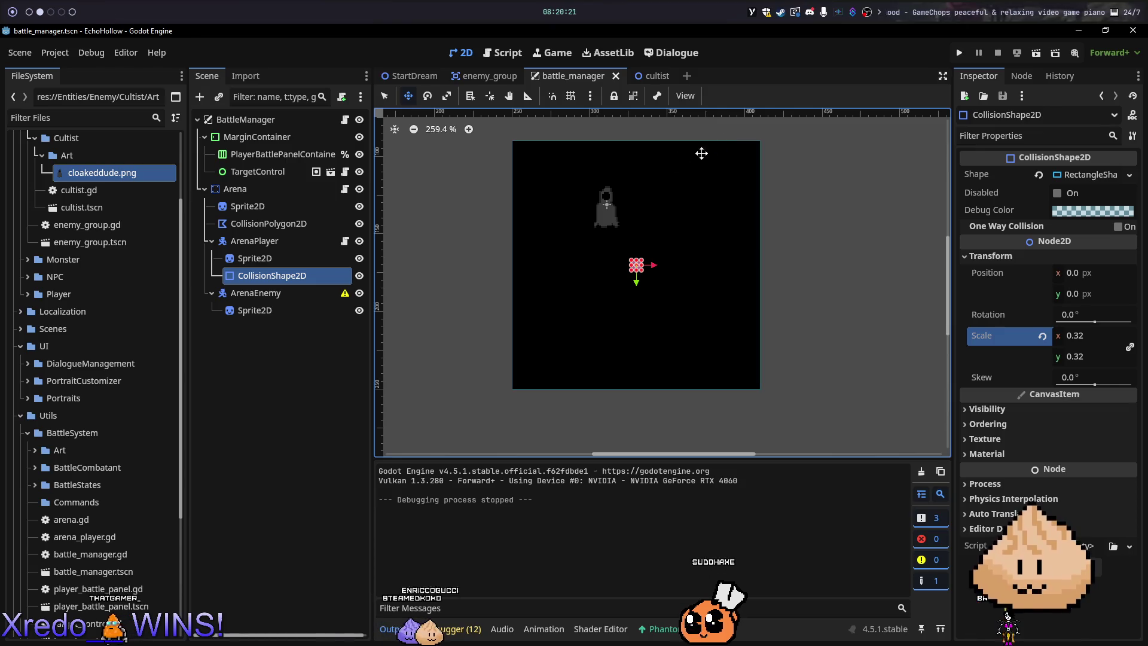
Attach a new arena_enemy.gd script to the ArenaEnemy node and start a Neovim file search
left_click(245, 299)
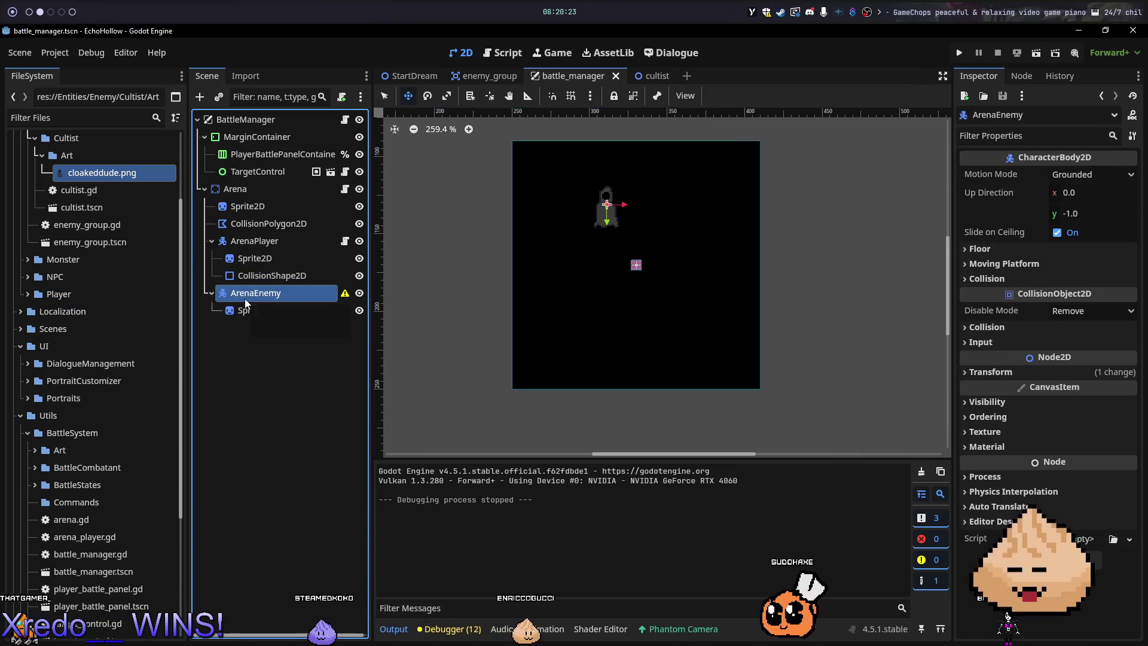
right_click(252, 298)
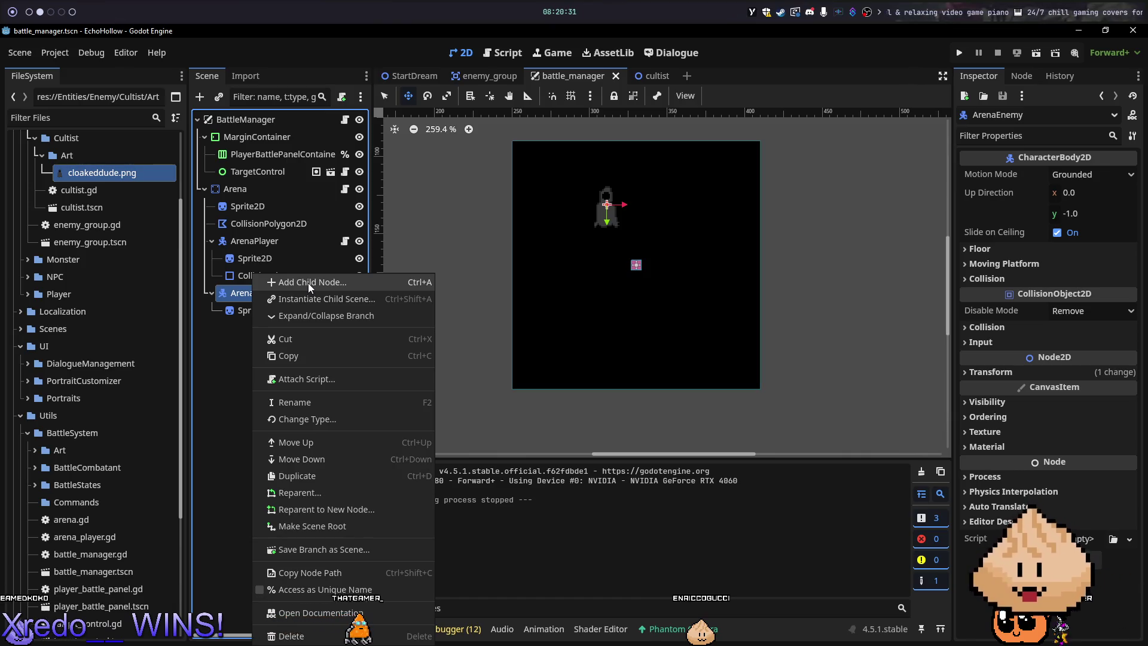
left_click(237, 292)
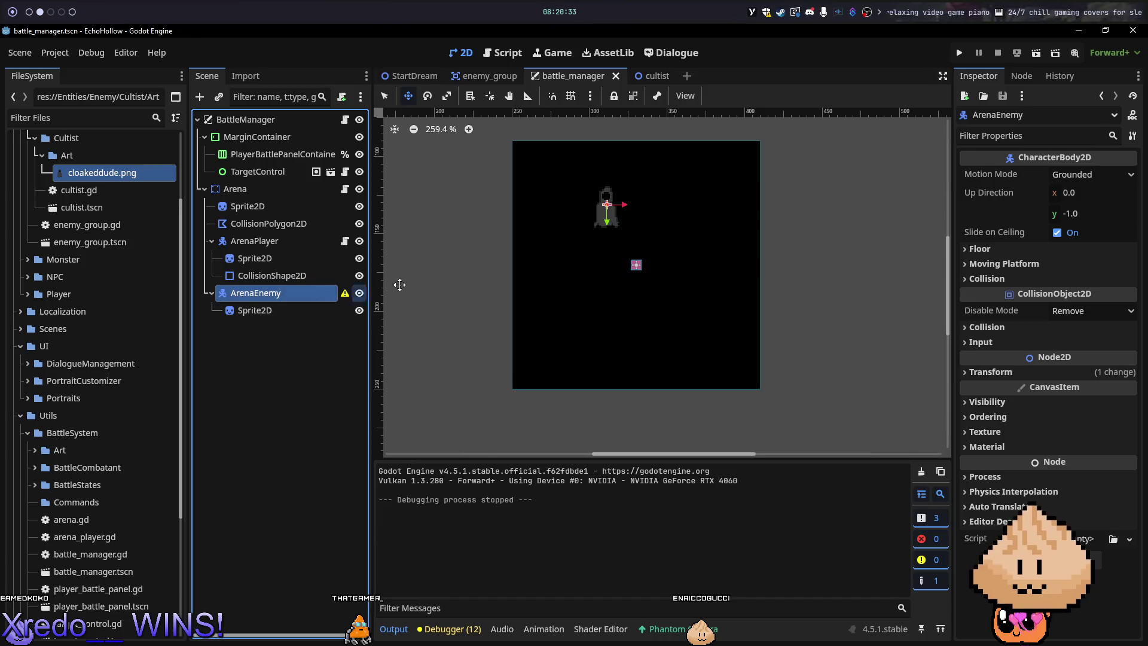
right_click(310, 291)
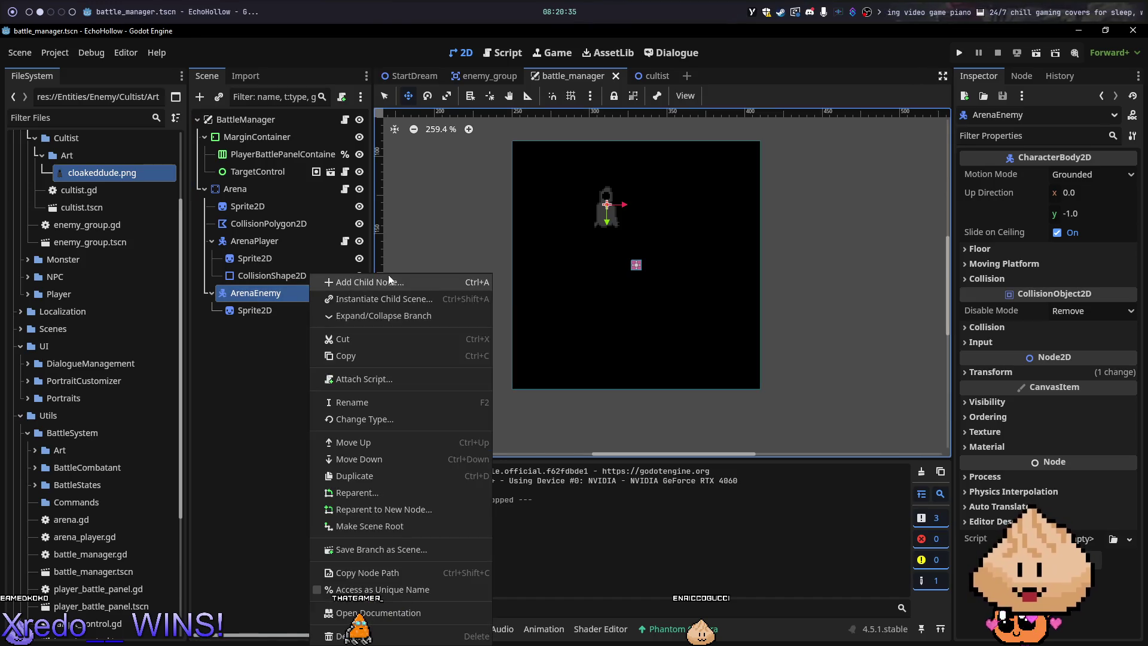
left_click(402, 379)
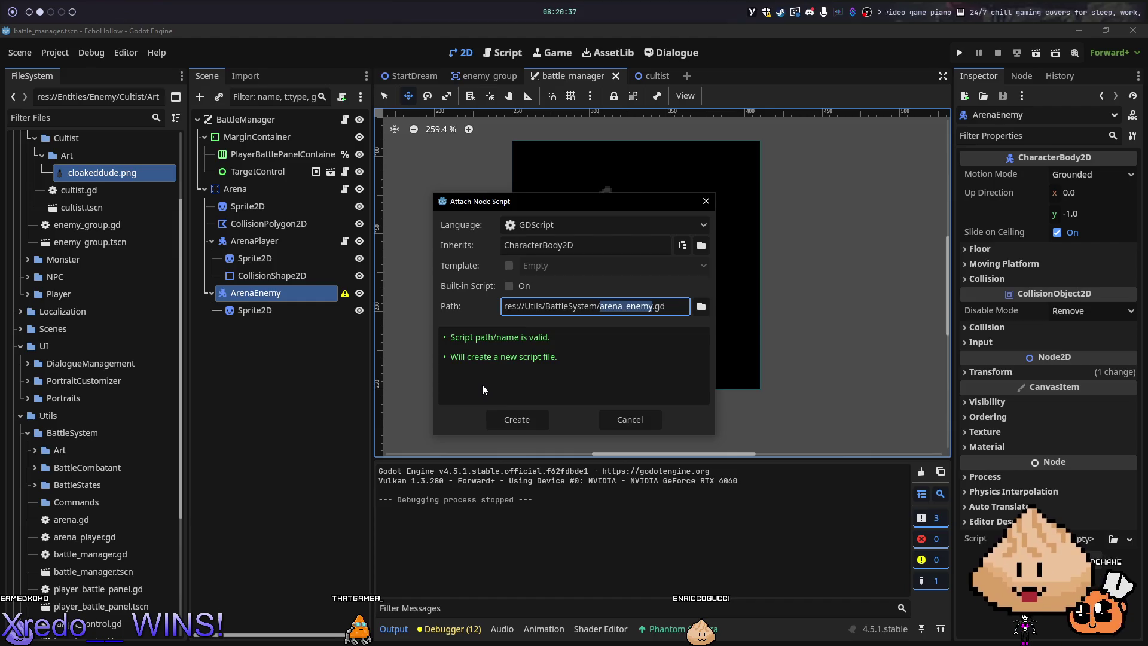
key("Return")
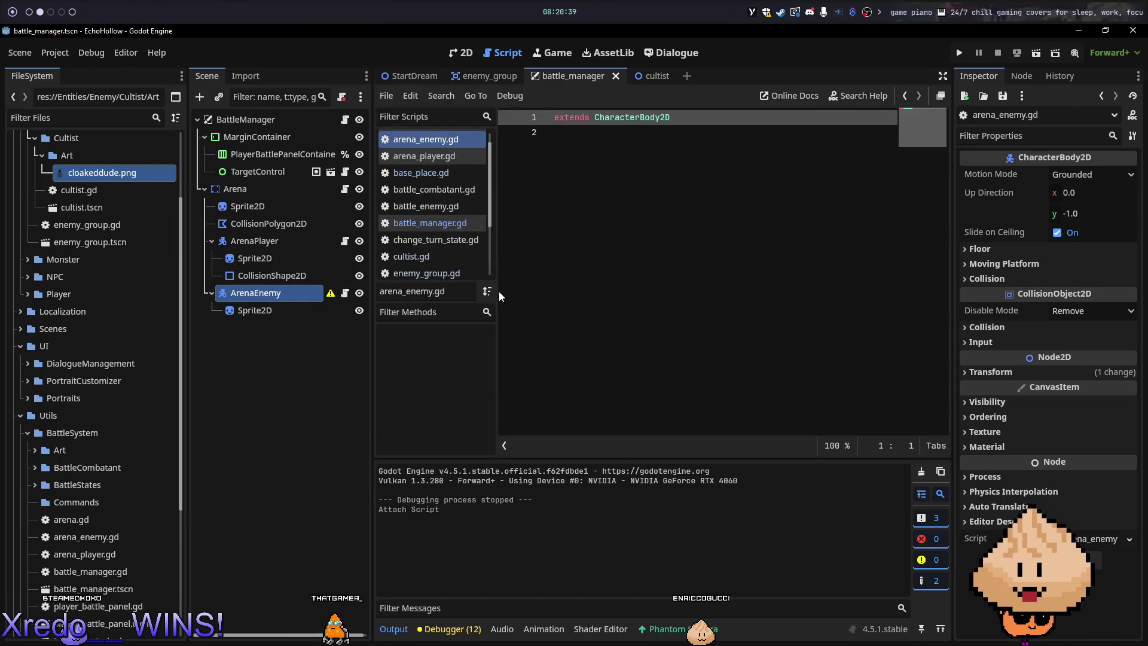
key("alt+1")
key("space")
Open arena_enemy.gd in Neovim and add a 'class_name ArenaEnemy' line at the top
key("f")
key("f")
type("na_enemy")
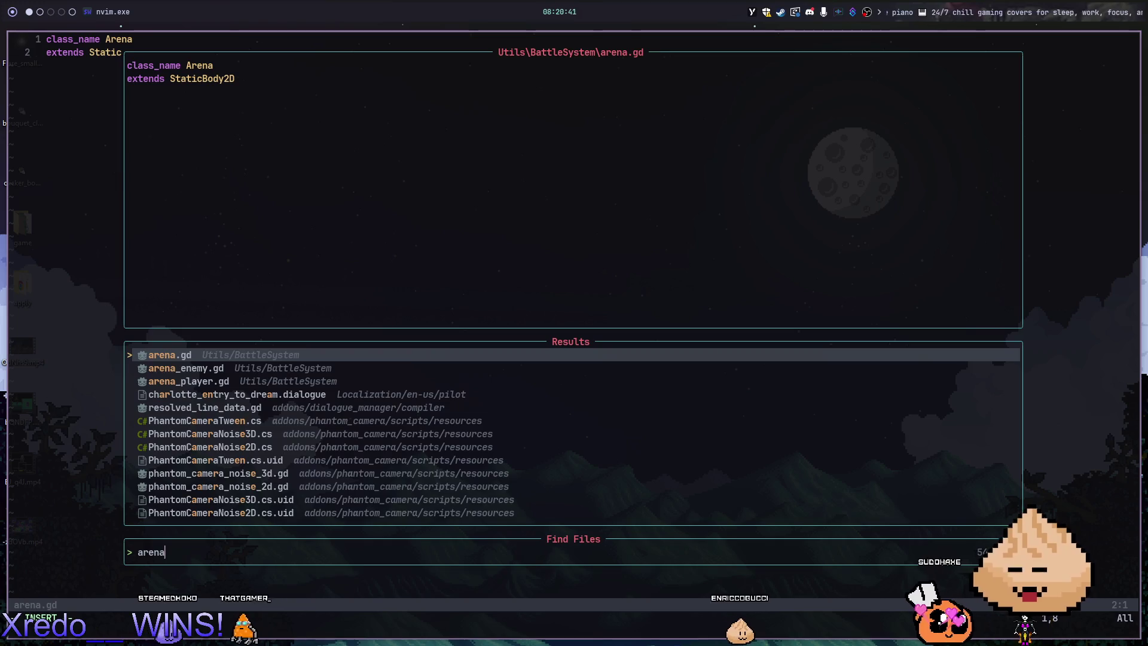
key("Return")
key("Return")
key("Up")
type("class")
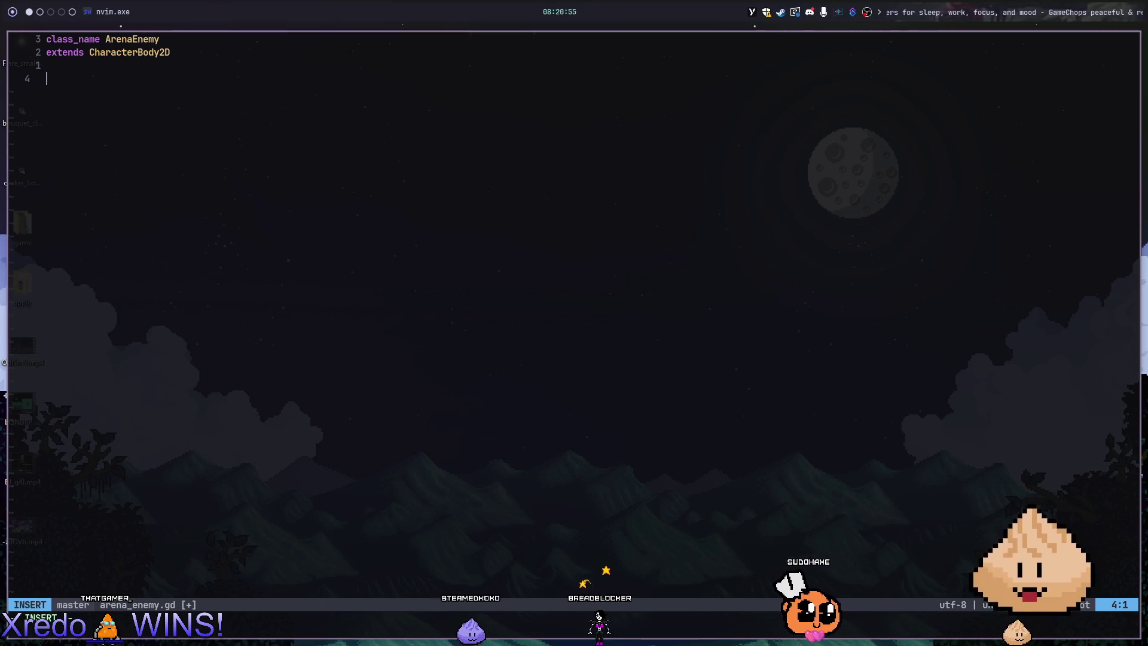
key("Escape")
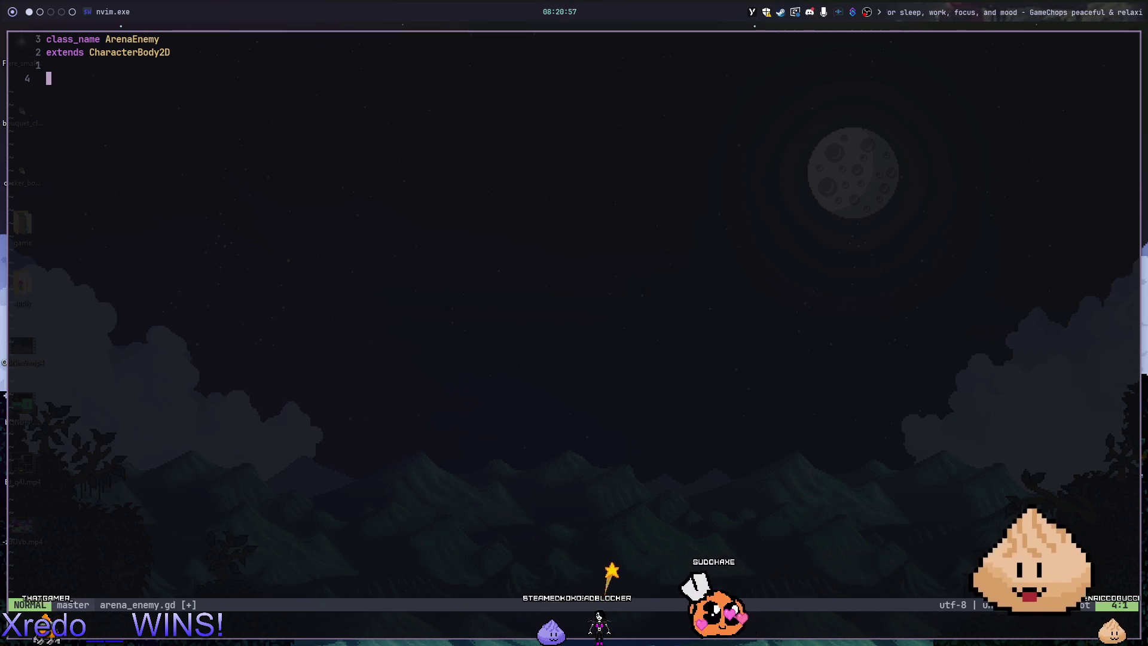
key("o")
key("Escape")
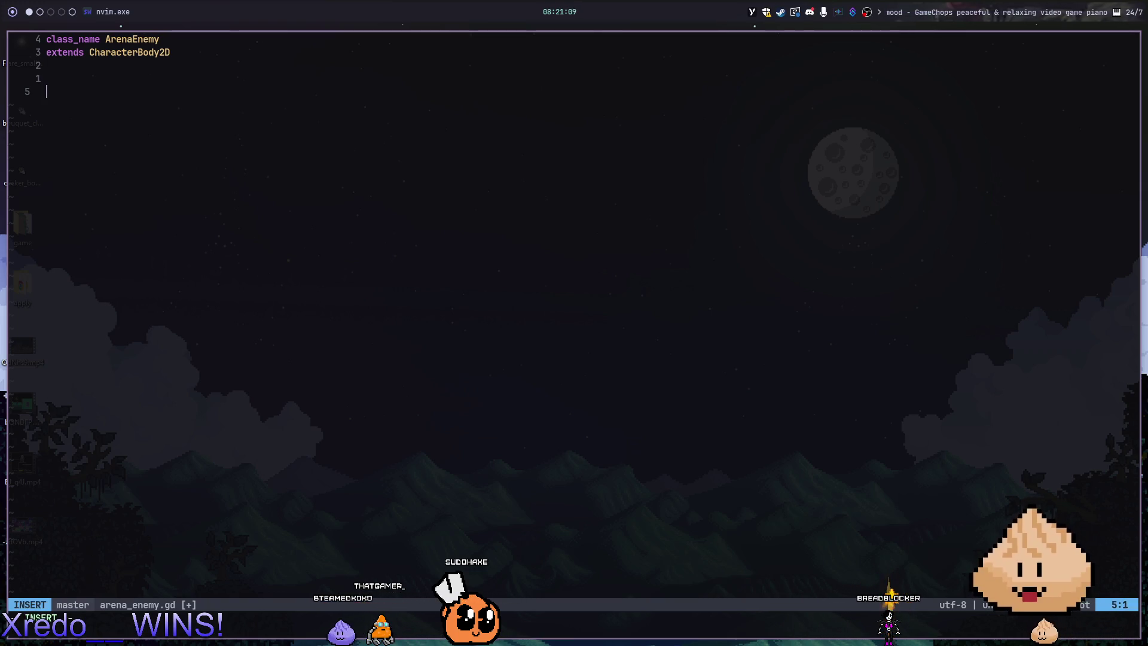
Add an empty _physics_process(delta: float) -> void function with an indented body line, then open a new Chrome tab
type("func _pr")
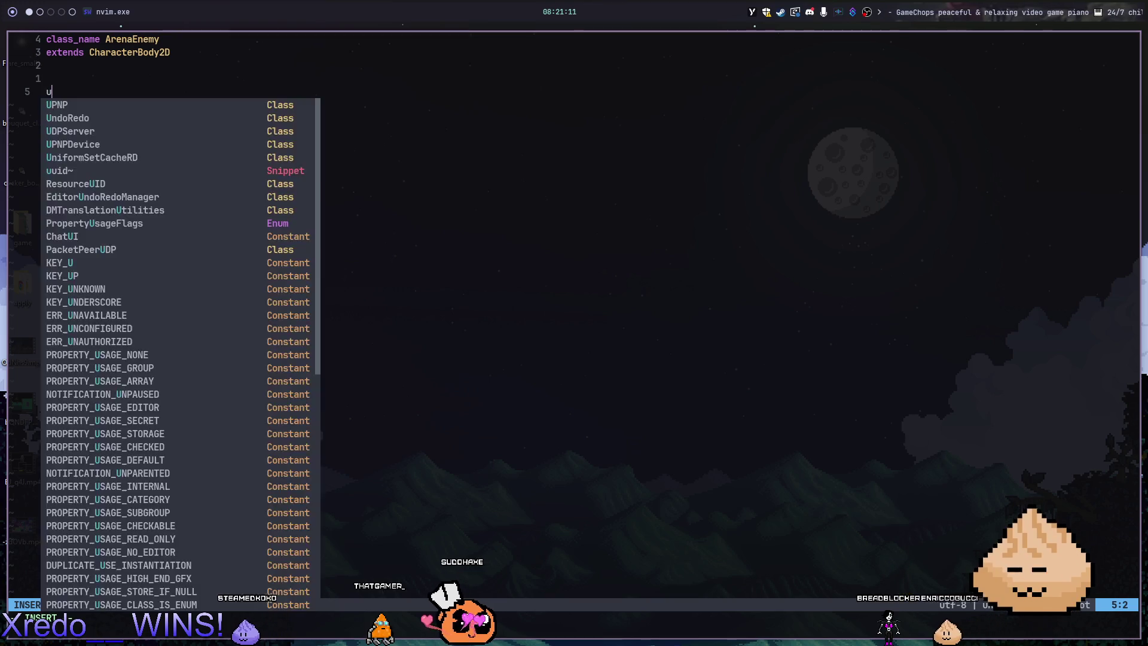
type("o")
key("BackSpace")
key("BackSpace")
type("hy")
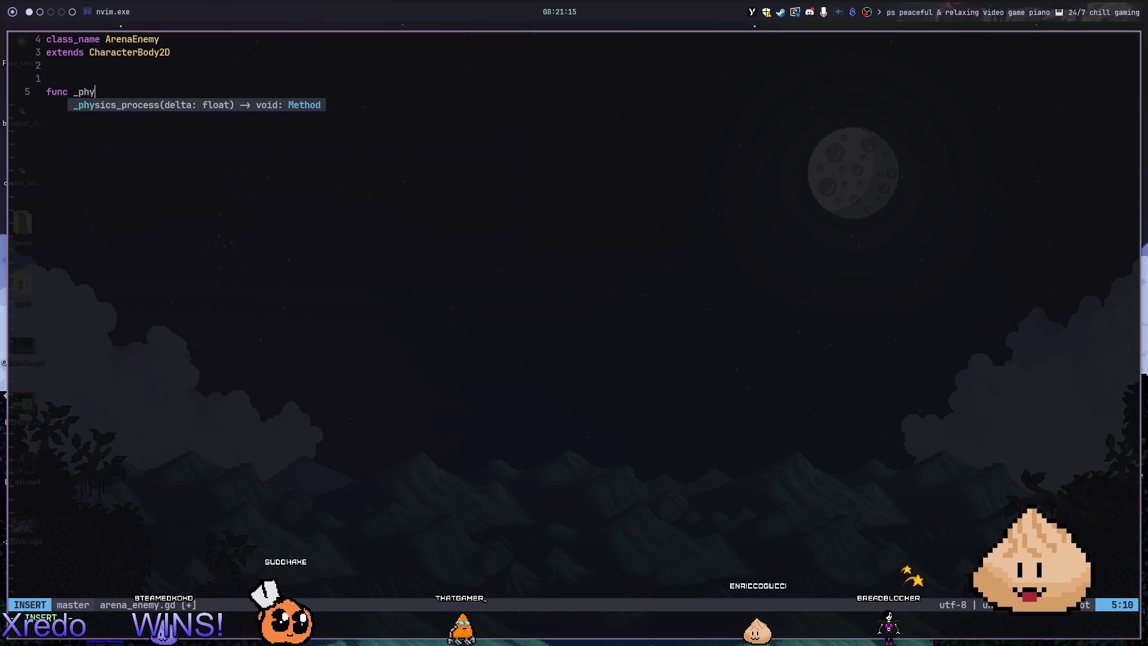
key("Return")
key("Escape")
key("o")
key("Escape")
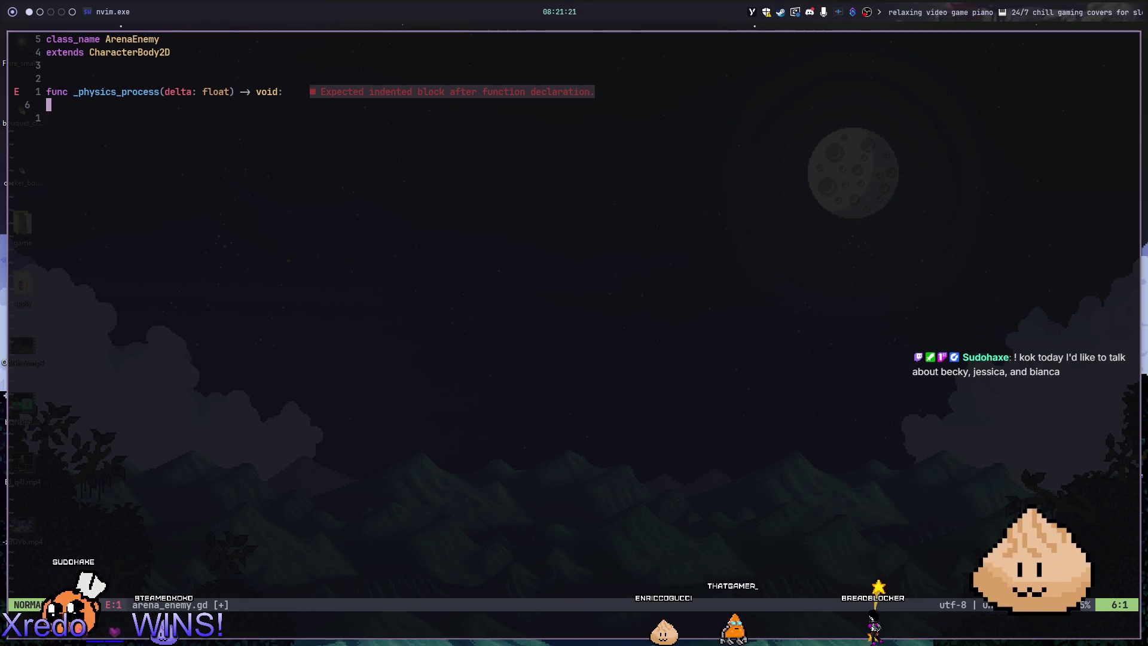
key("i")
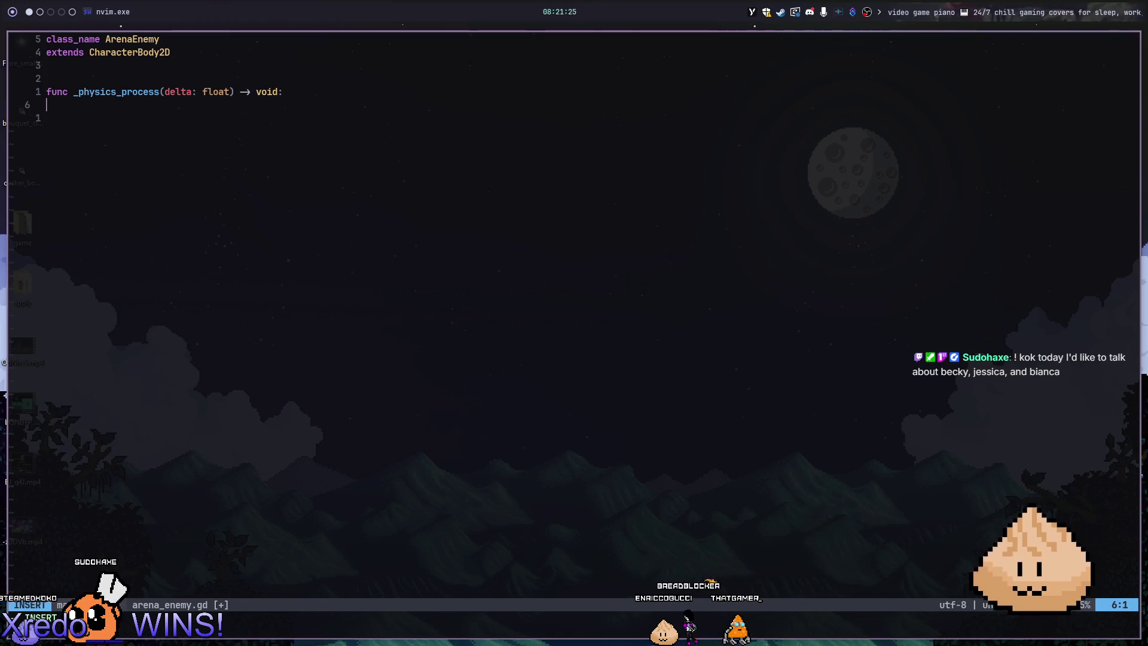
key("Escape")
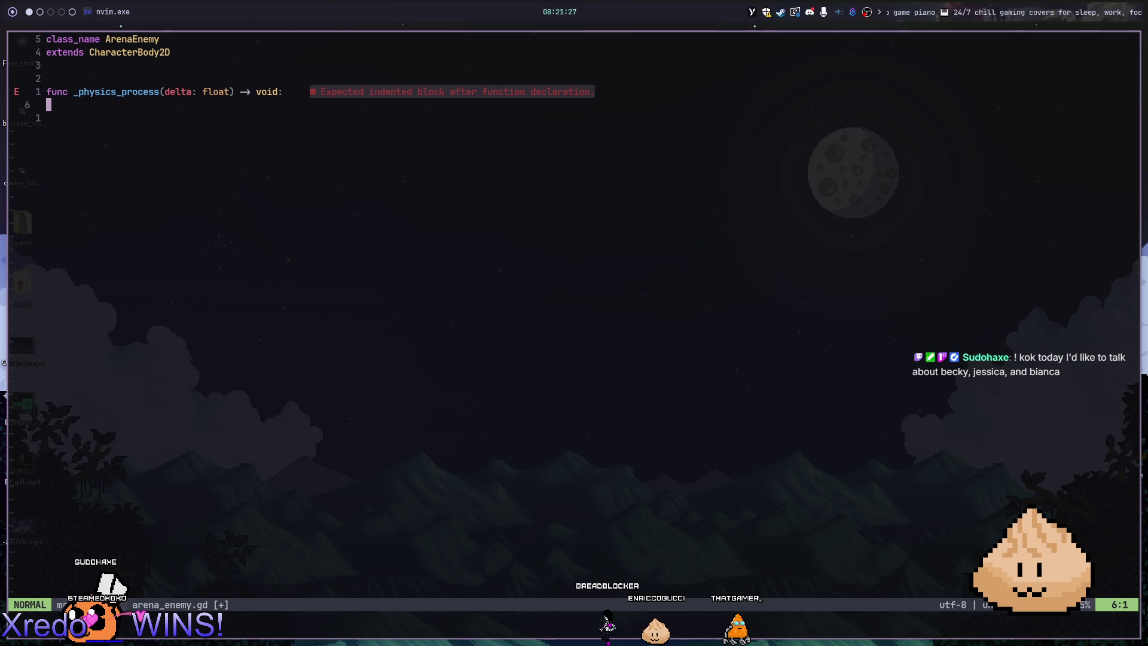
key("i")
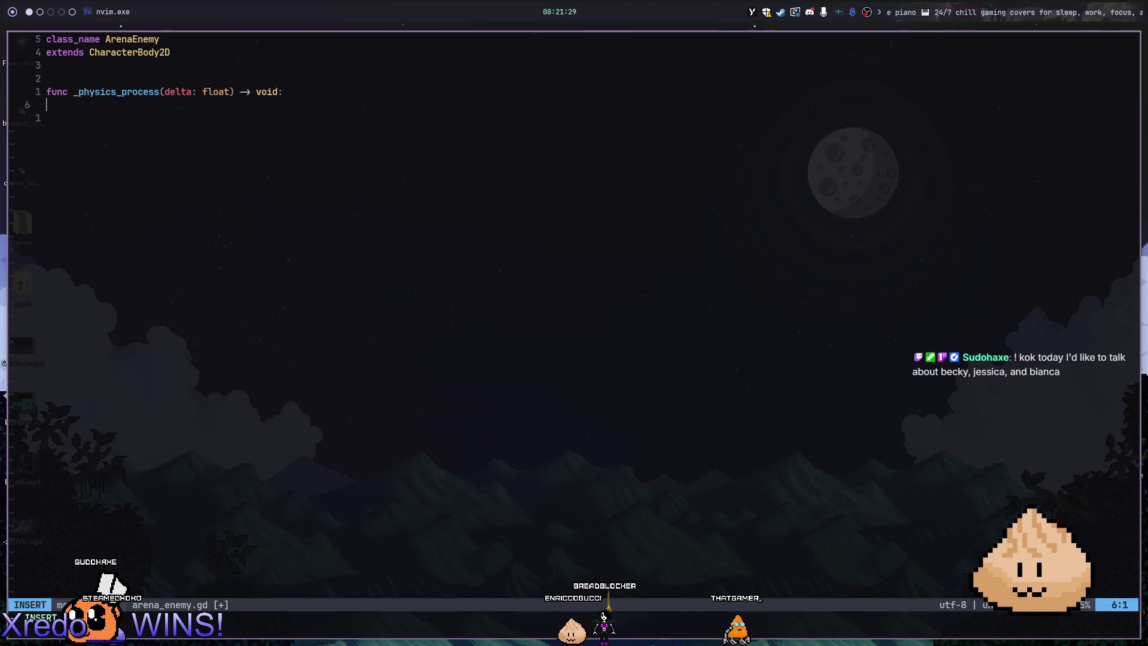
key("Tab")
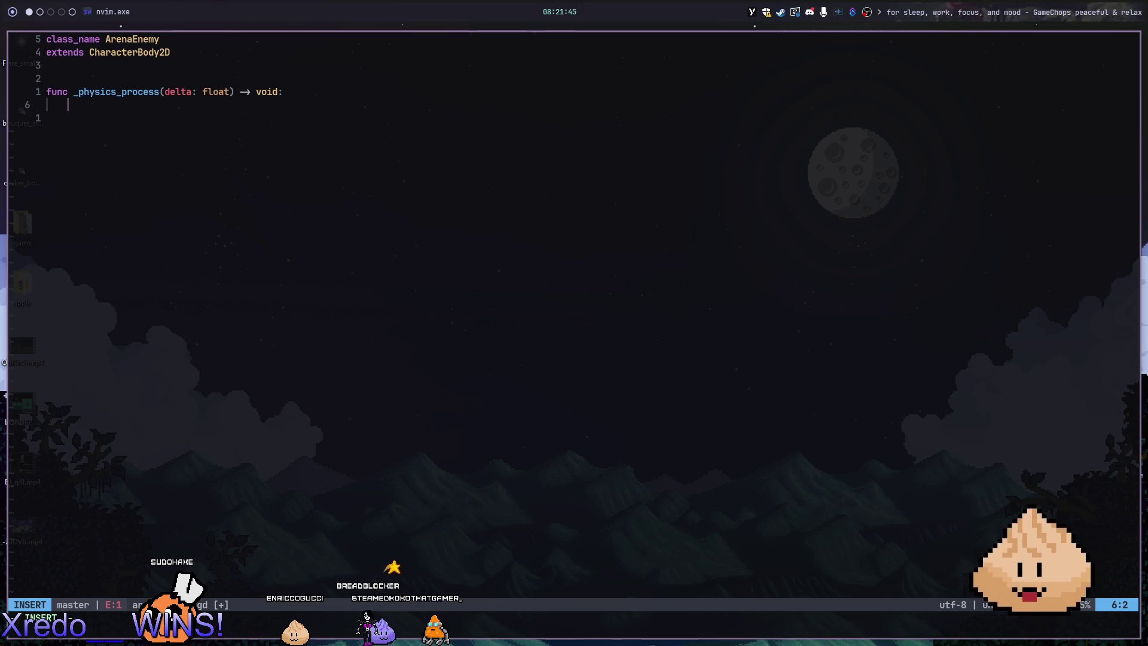
key("alt+5")
key("ctrl+t")
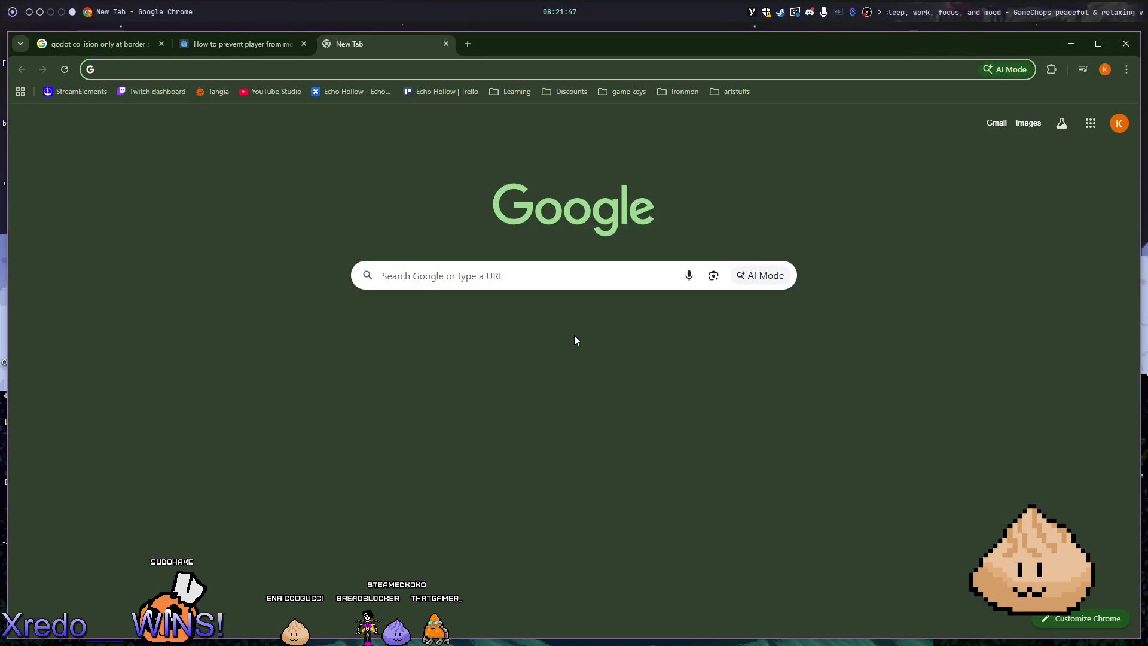
Search Google for 'godot make object move in circle'
type("godot")
key("Delete")
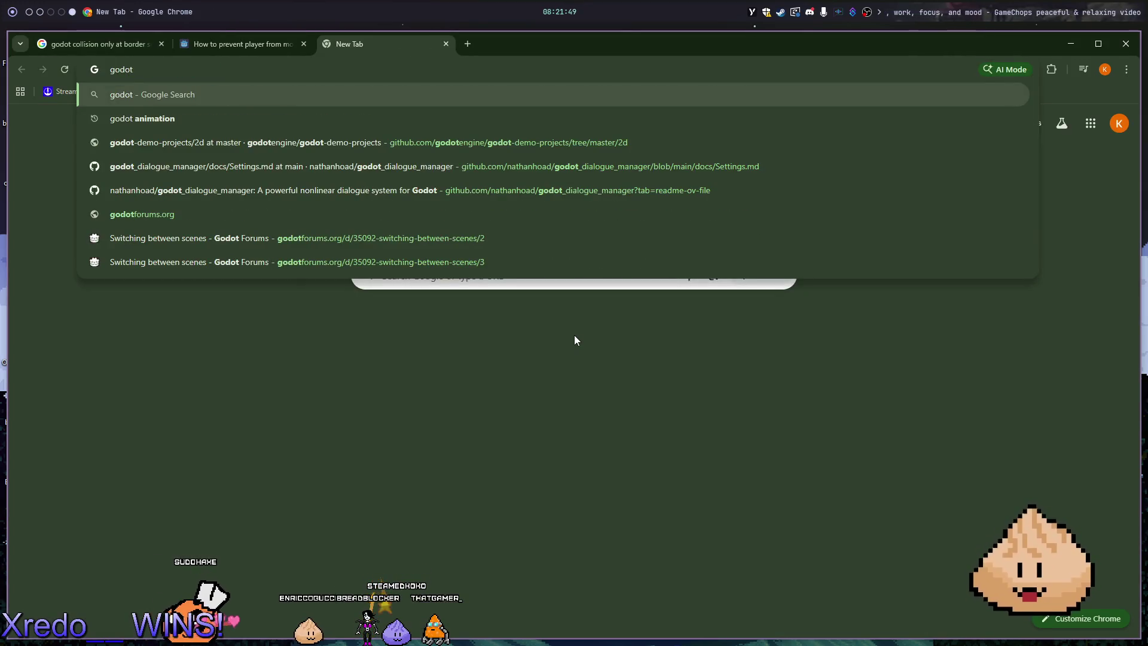
type("make object move in circle")
key("Return")
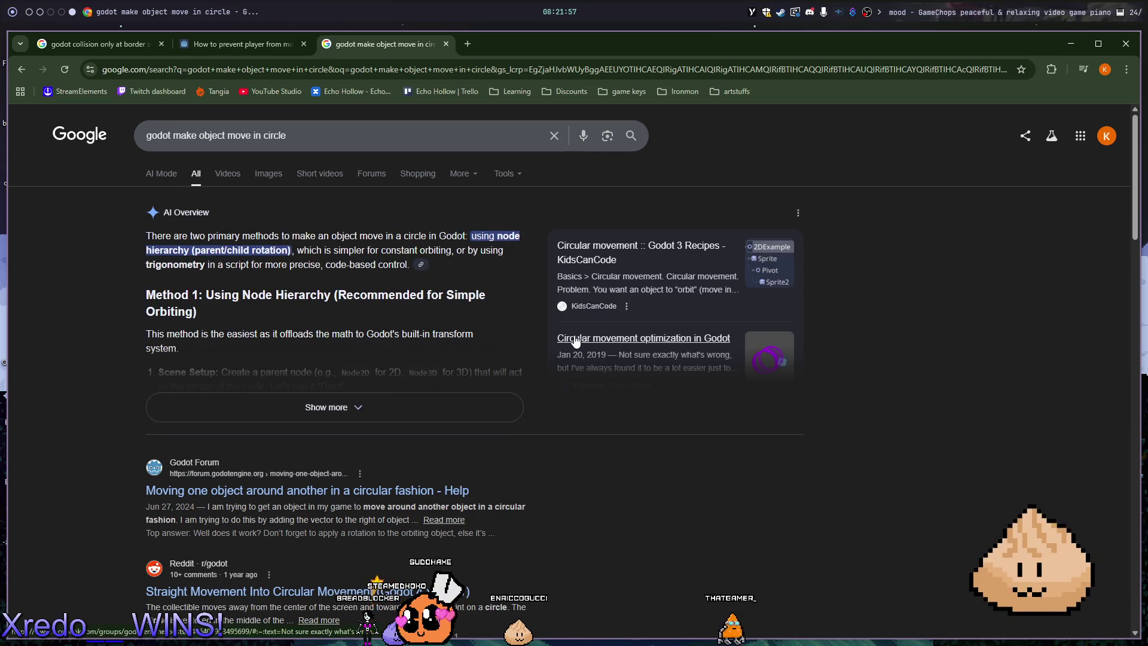
Read through the AI Overview's GDScript circular-movement example, then return to Neovim
scroll(574, 339, "down", 4)
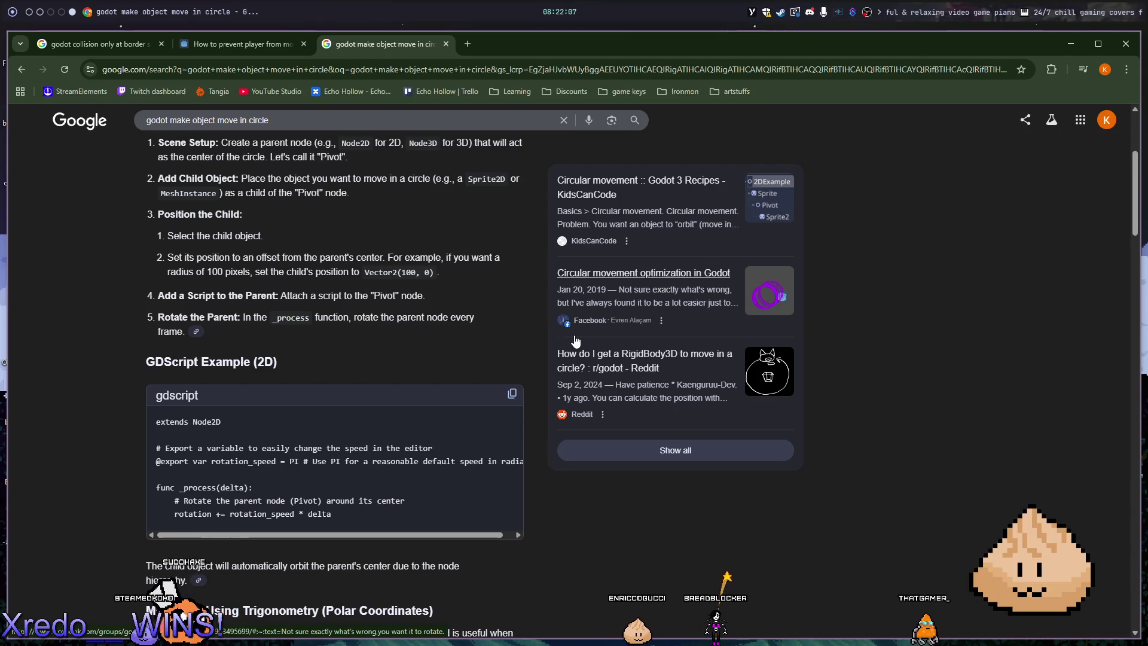
scroll(576, 341, "down", 5)
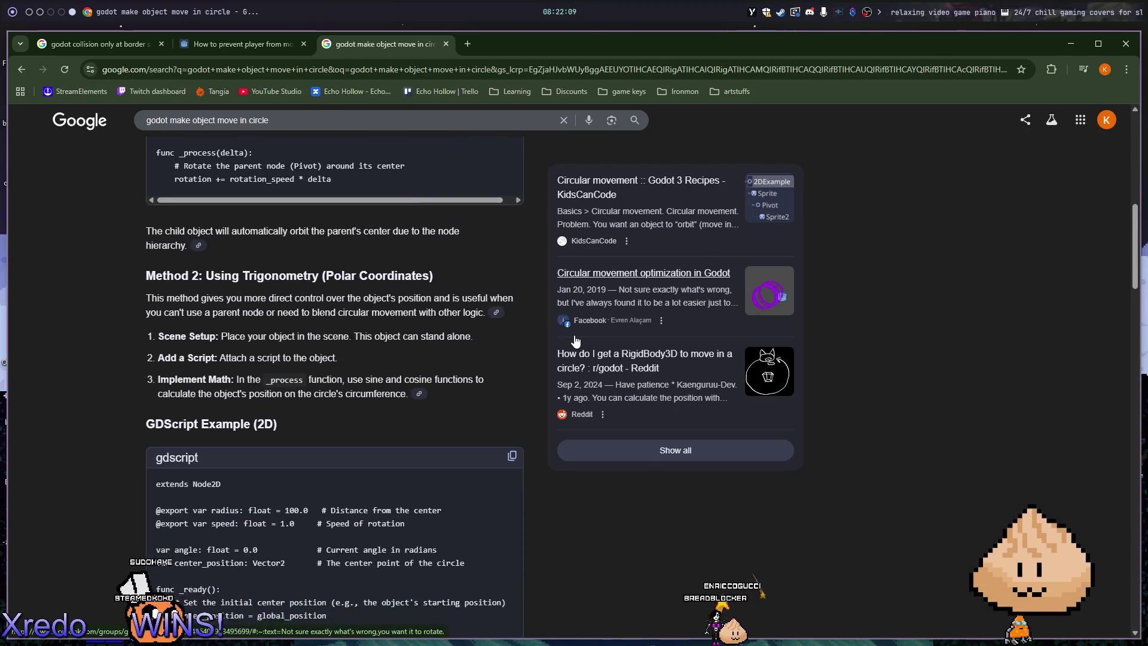
scroll(576, 341, "down", 2)
scroll(576, 341, "down", 2)
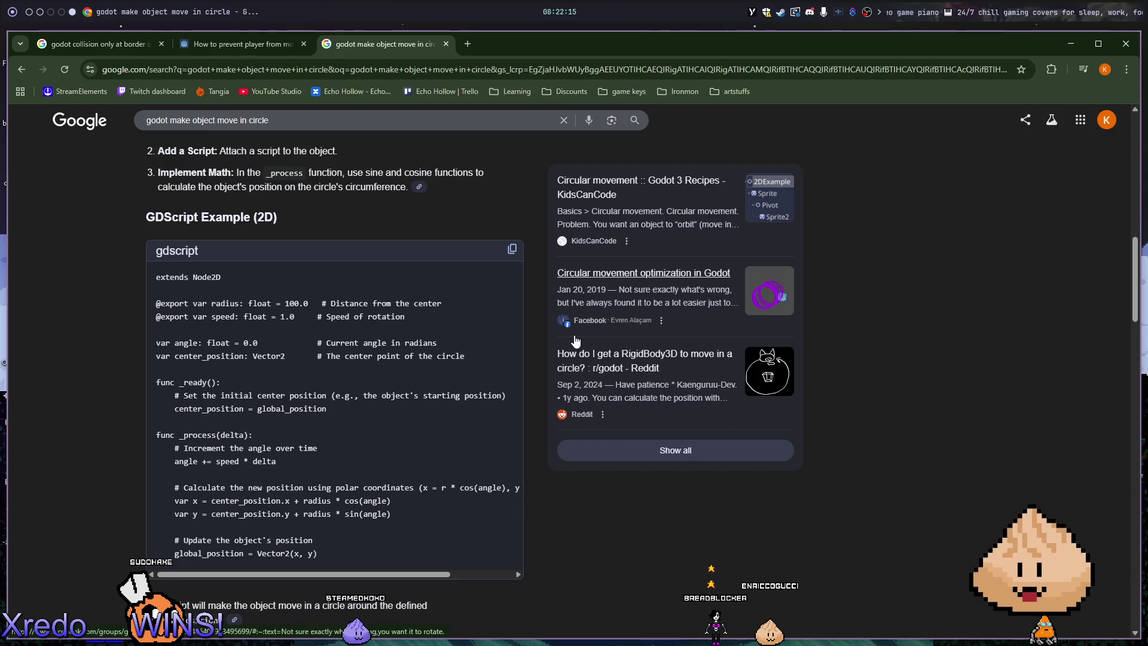
scroll(576, 341, "down", 5)
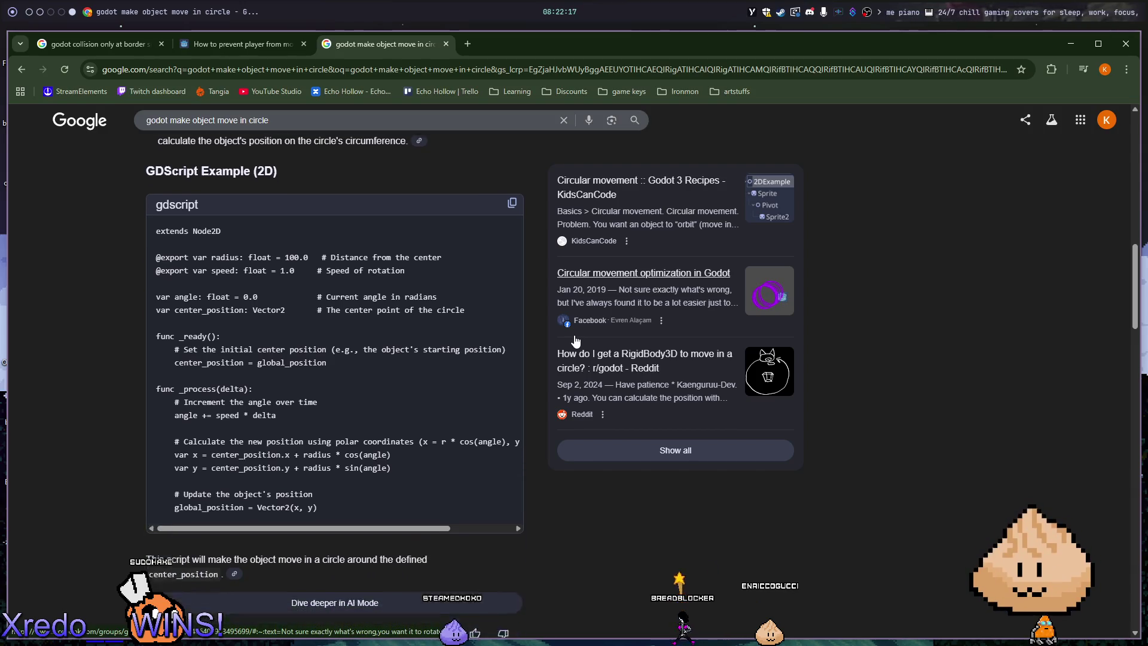
scroll(576, 341, "up", 10)
scroll(576, 341, "up", 10)
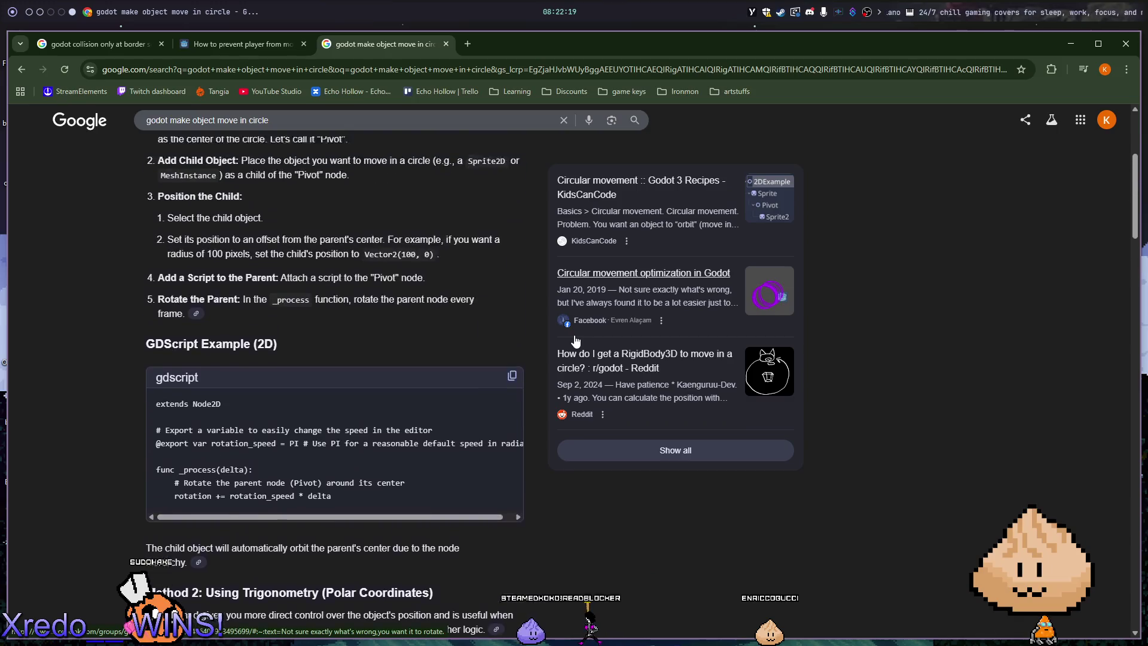
scroll(576, 341, "down", 15)
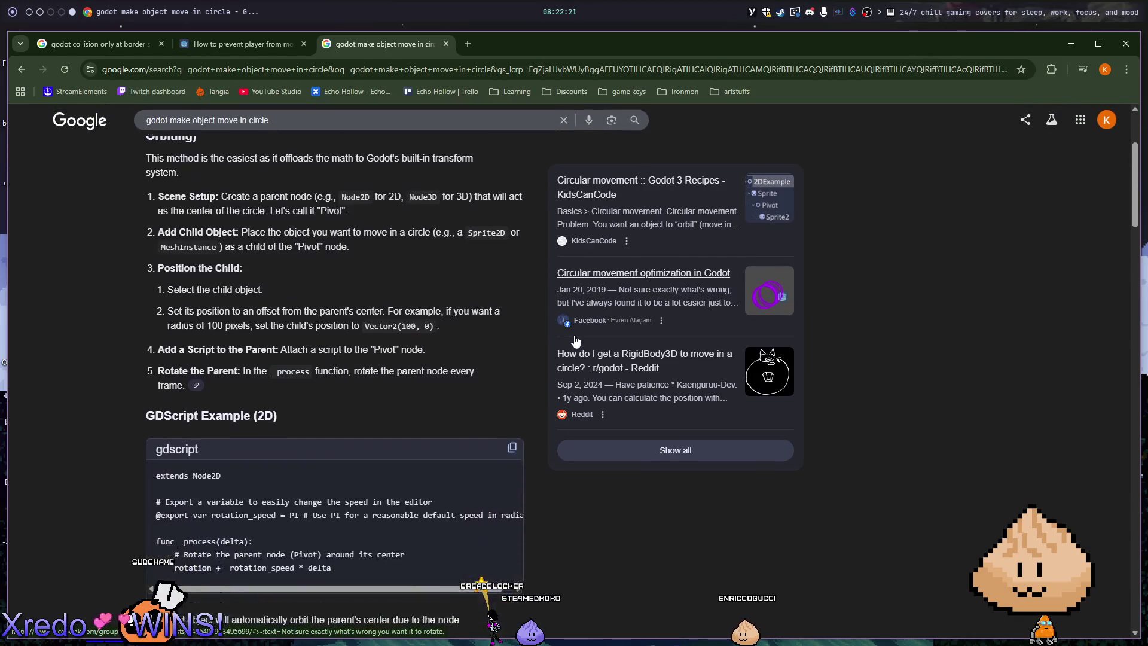
scroll(576, 341, "down", 3)
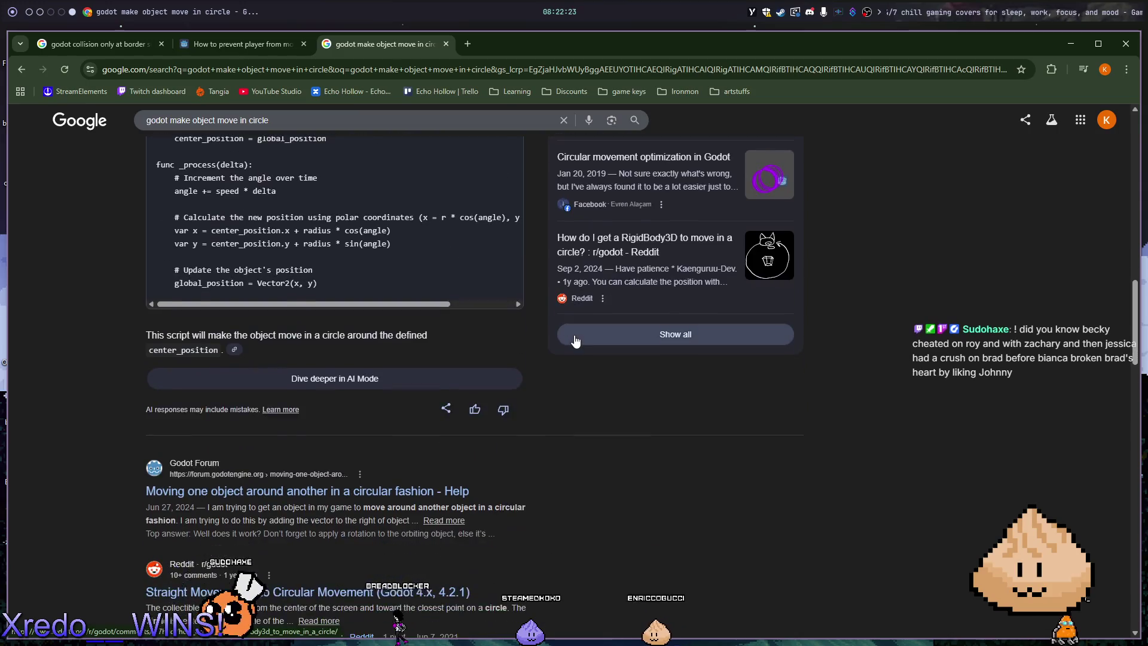
scroll(576, 341, "up", 5)
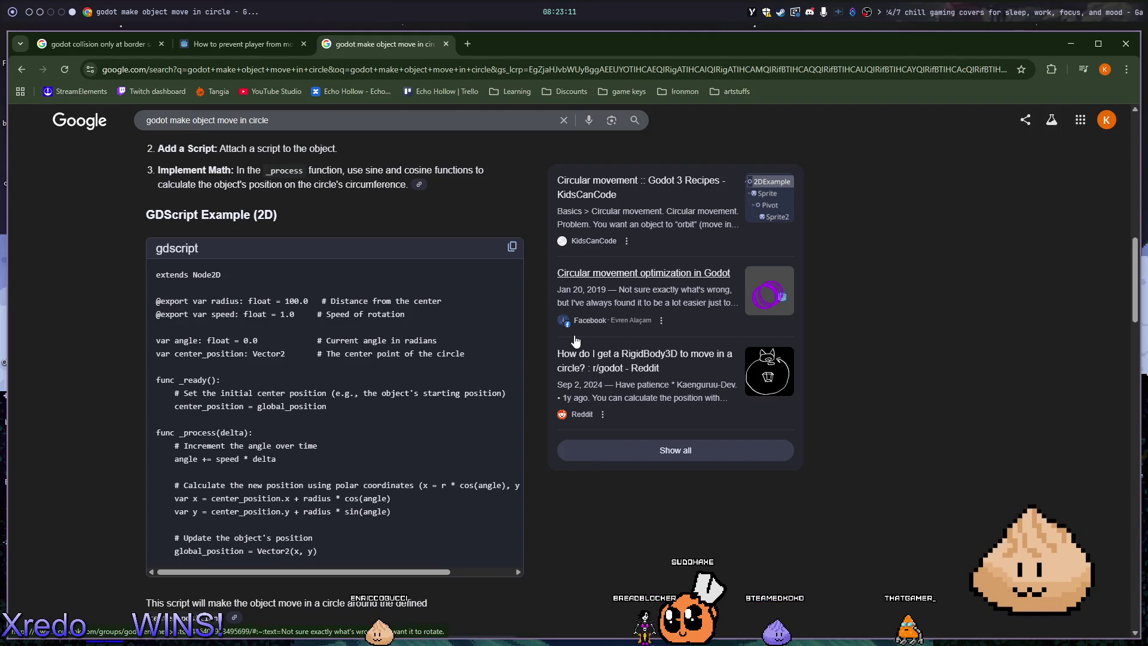
key("alt+1")
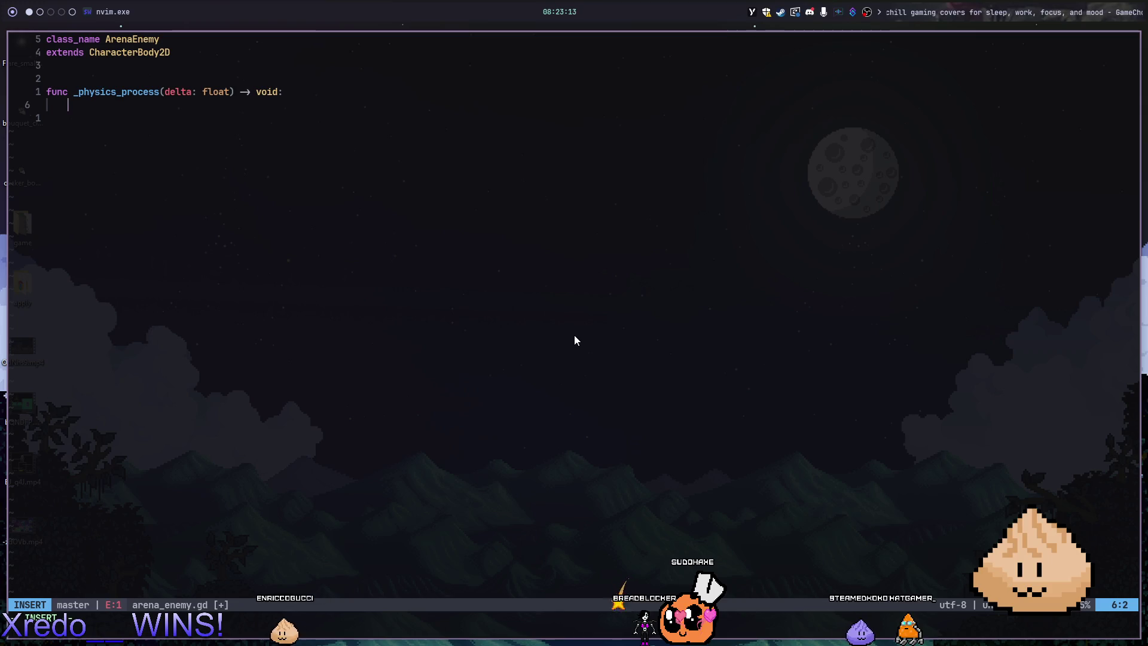
Start 'var center = BattleManager.combatants[0' on line 6, checking where combatants is declared
key("BackSpace")
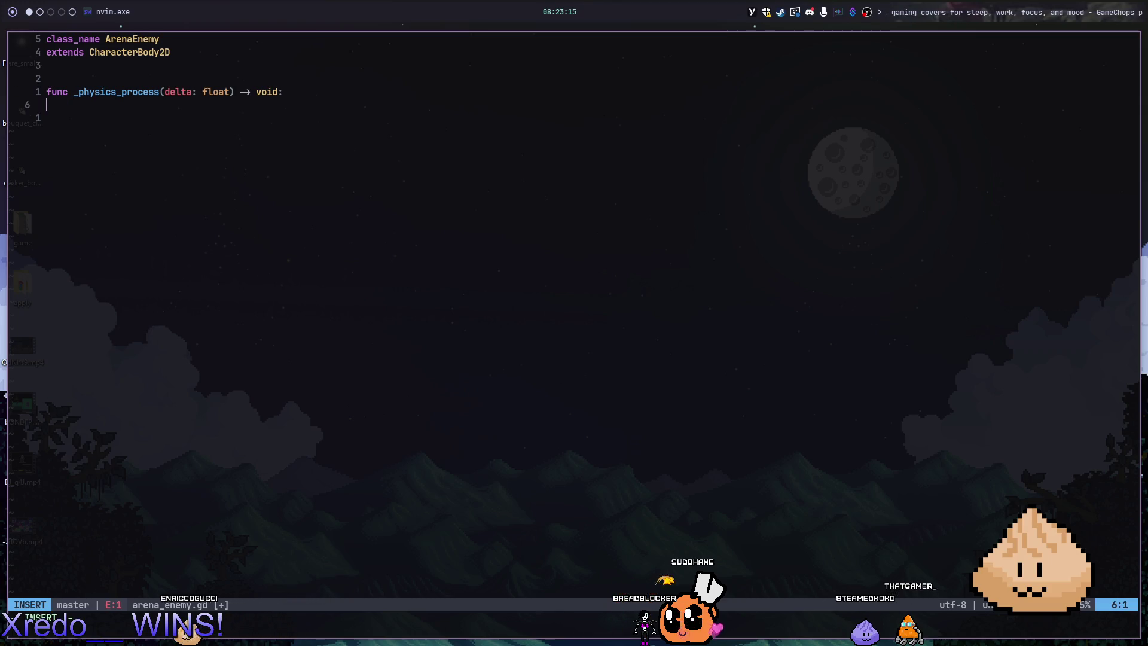
type("r center =")
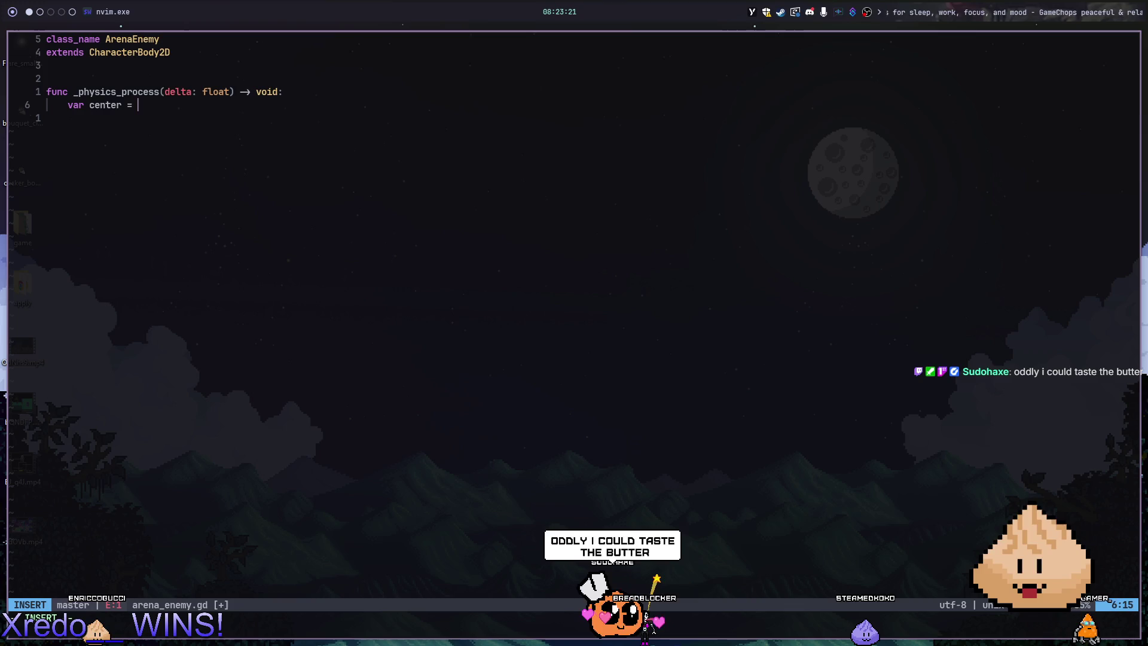
type("BattleManager.")
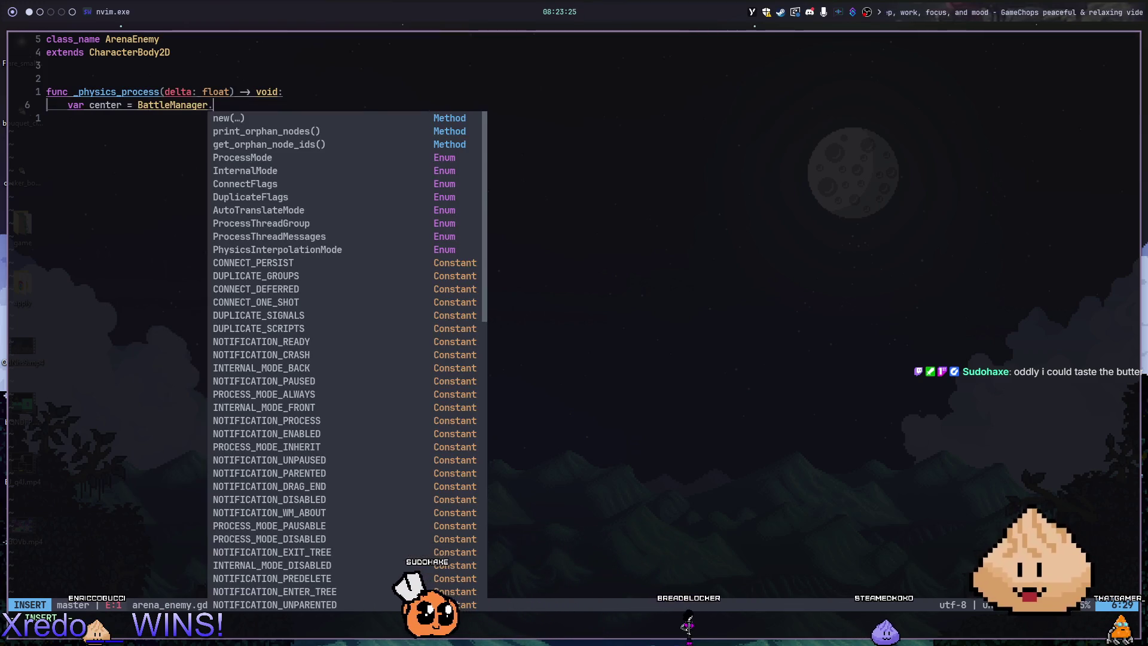
type("p")
key("BackSpace")
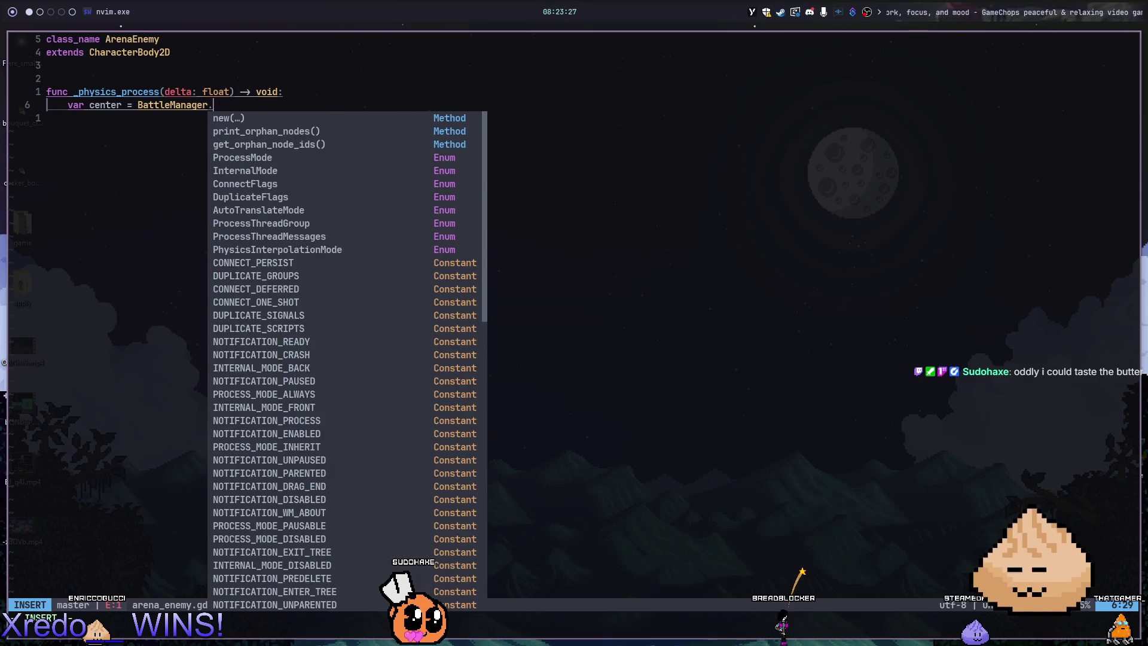
type("e")
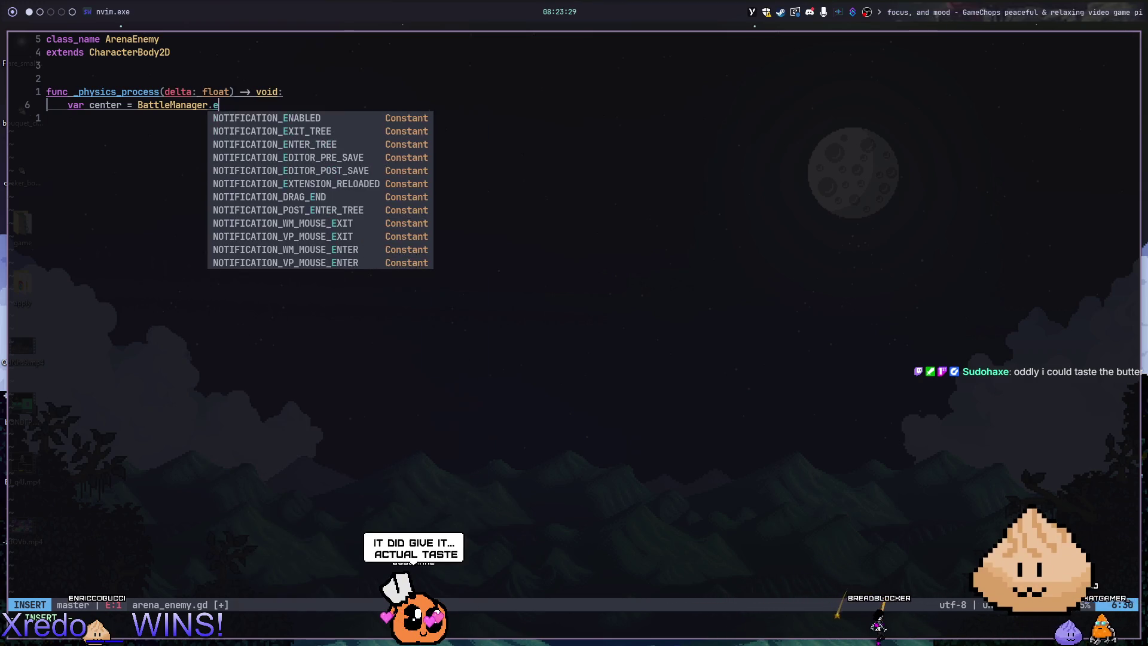
key("BackSpace")
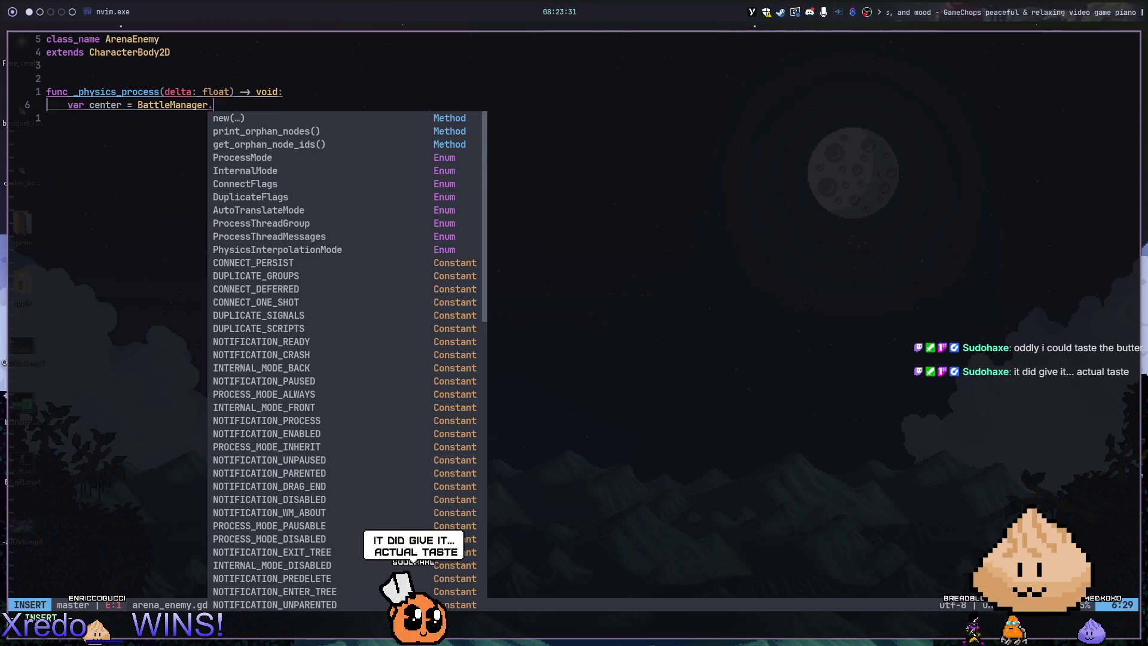
type("combatant")
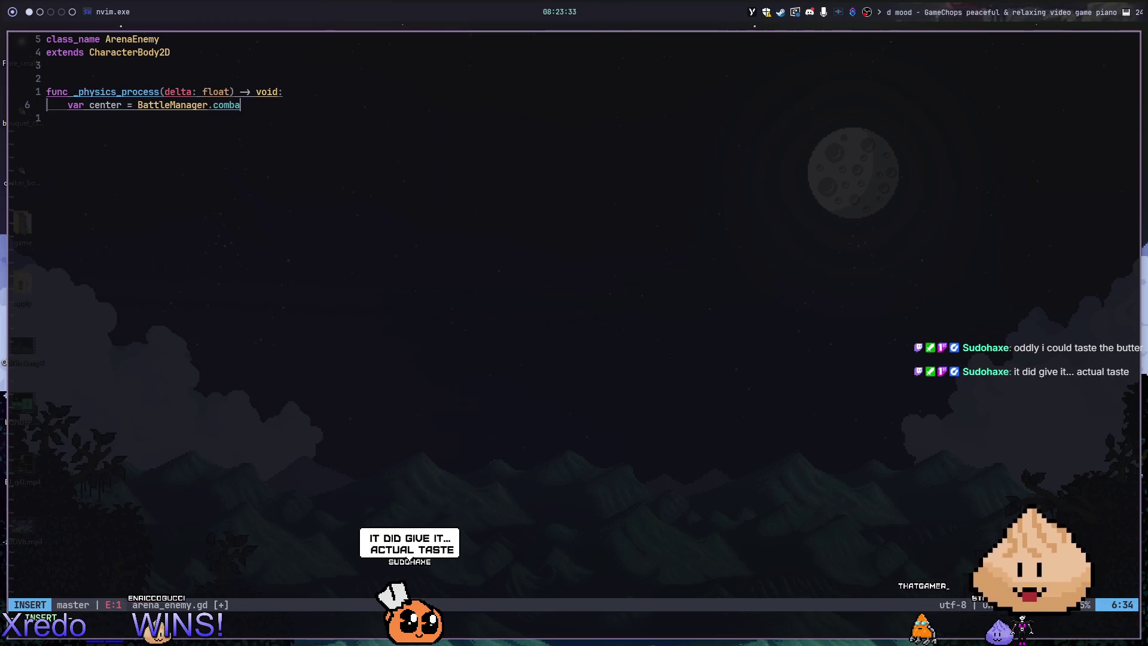
key("Escape")
key("g")
key("d")
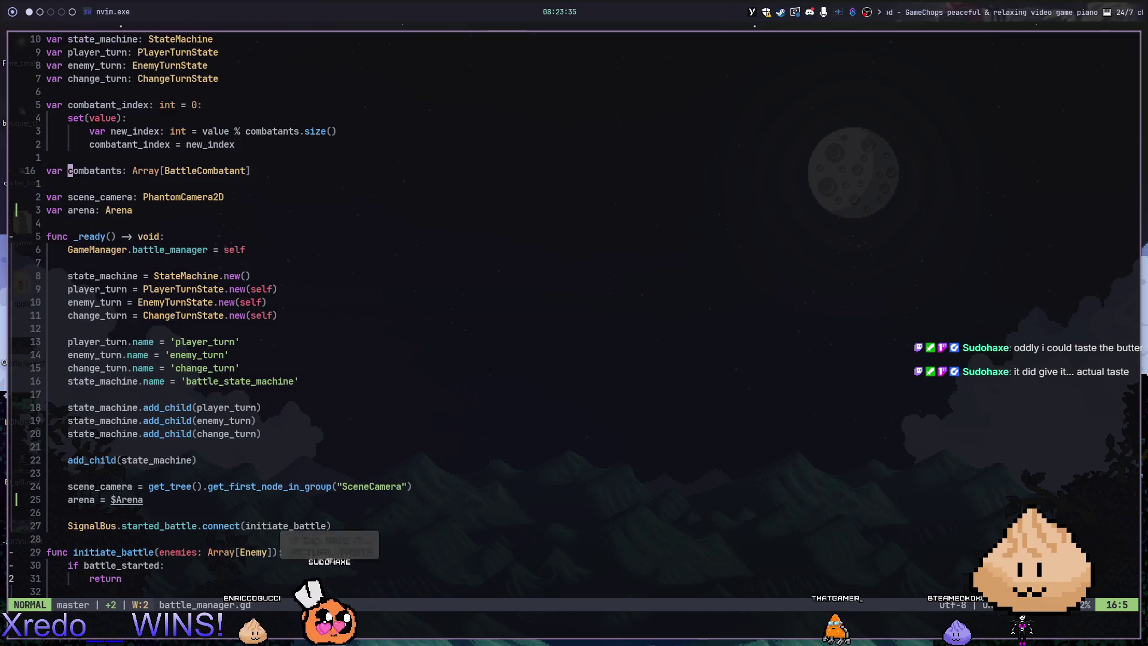
key("ctrl+o")
type("ants[0].player")
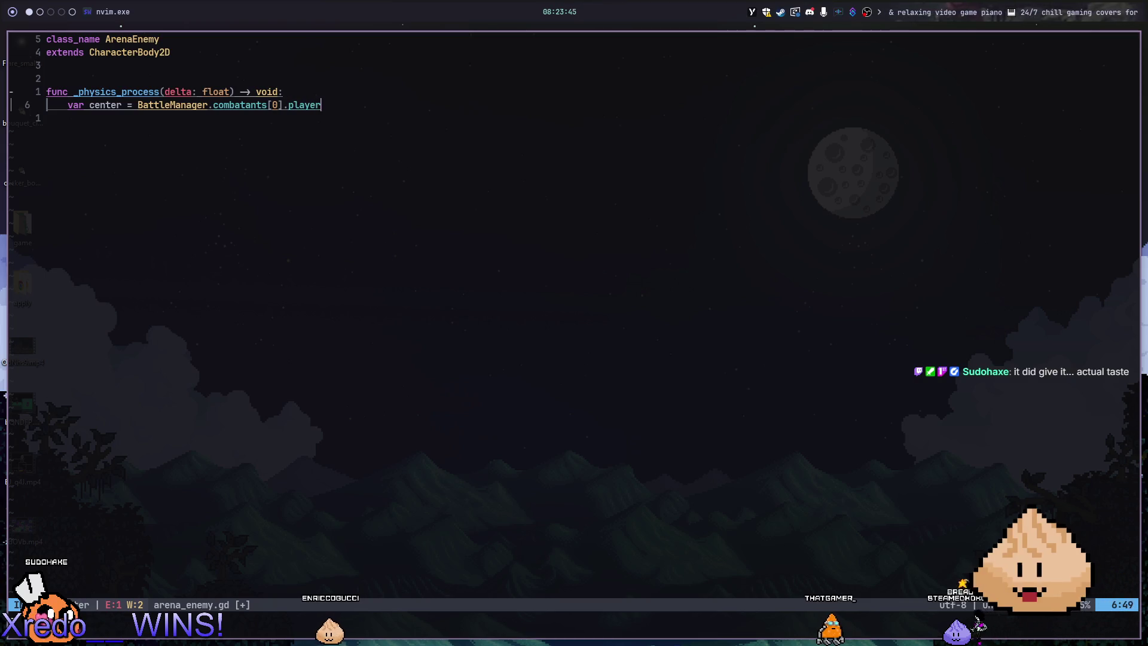
Replace the BattleManager expression with a $ node path, then delete it, leaving 'var center =' unfinished
key("Escape")
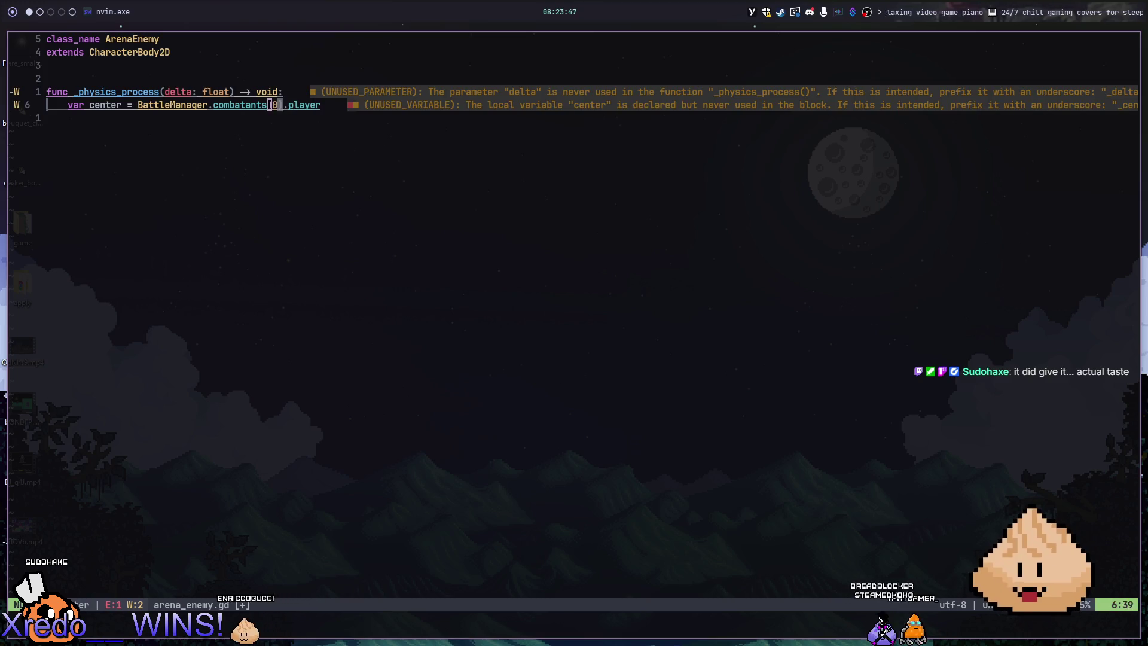
key("shift+b")
key("shift+c")
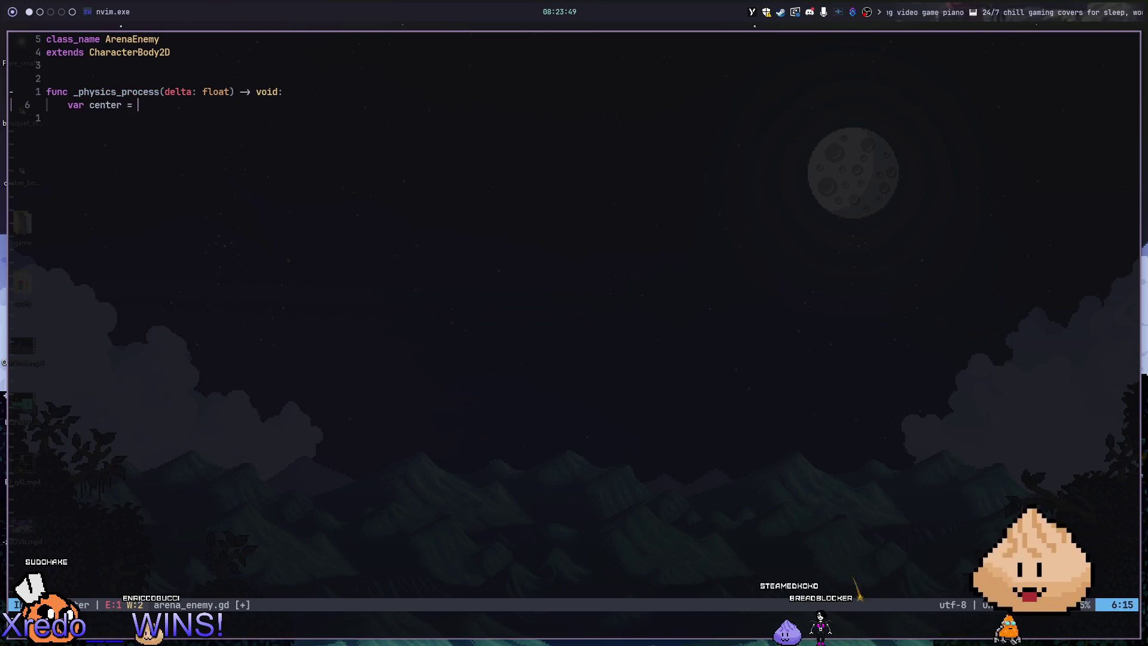
type("$")
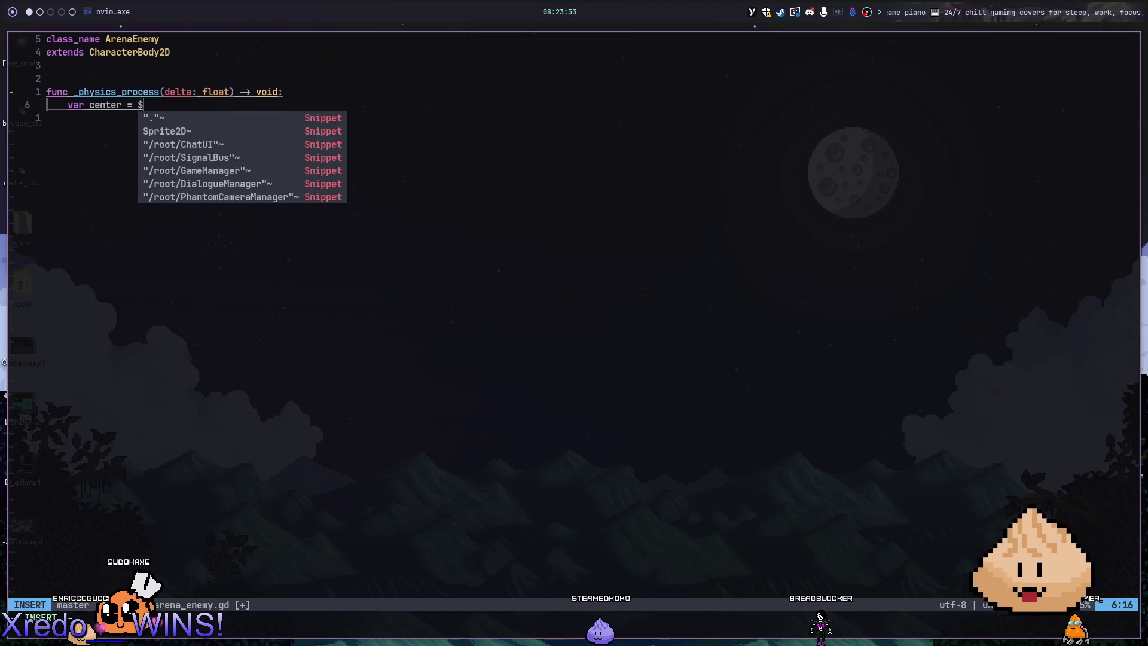
key("Escape")
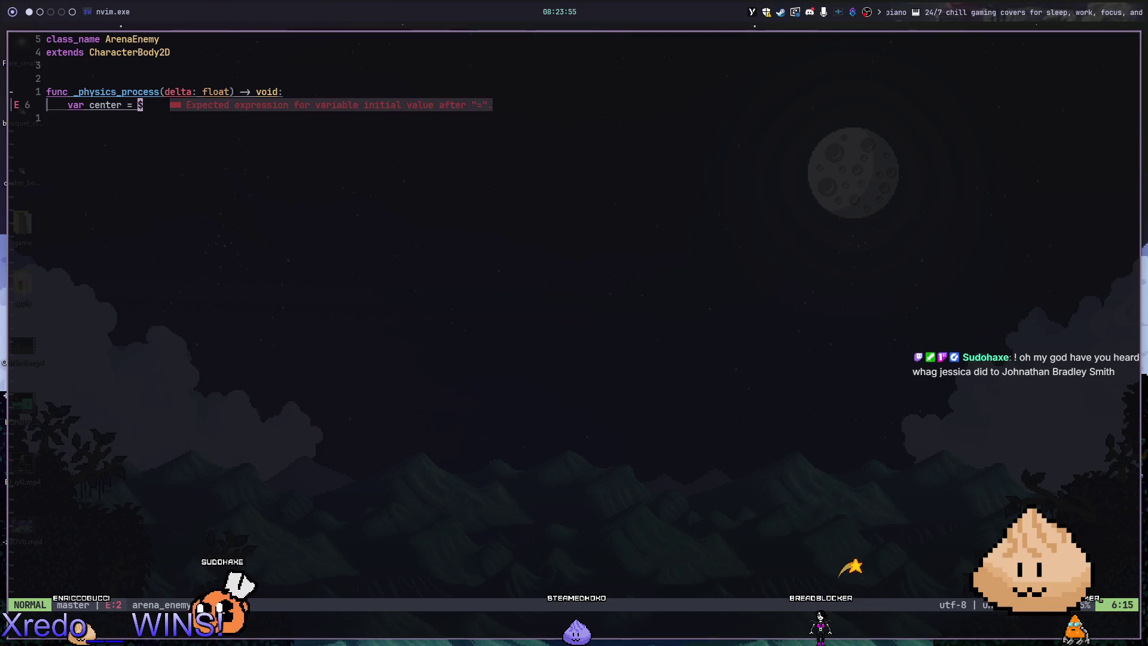
key("alt+2")
key("alt+1")
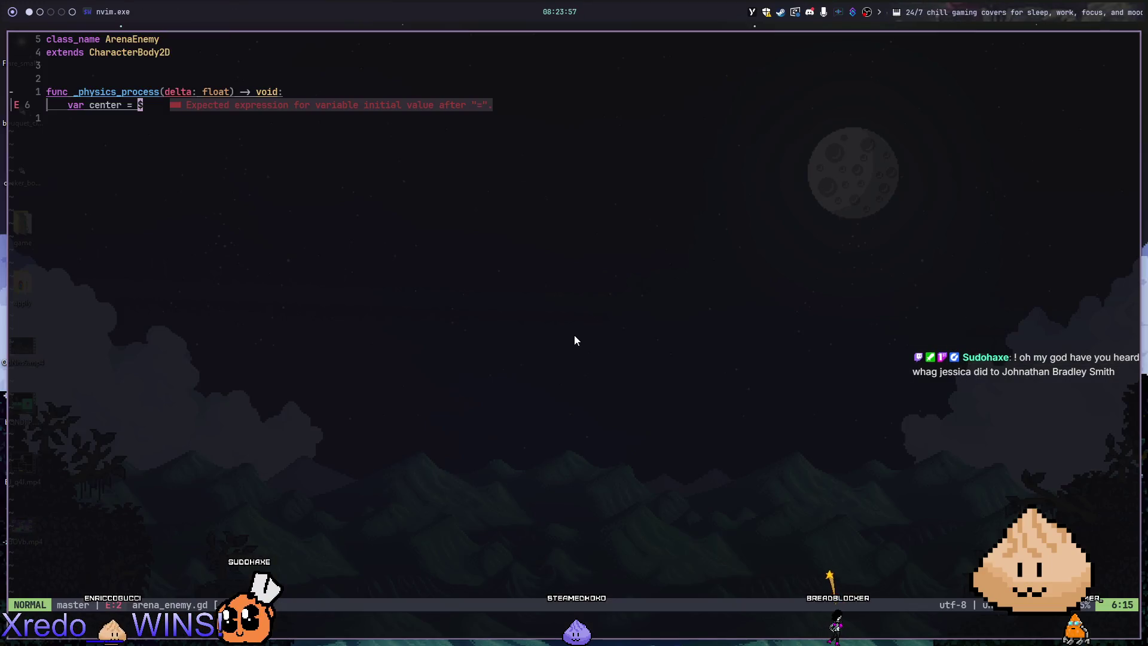
key("a")
key("BackSpace")
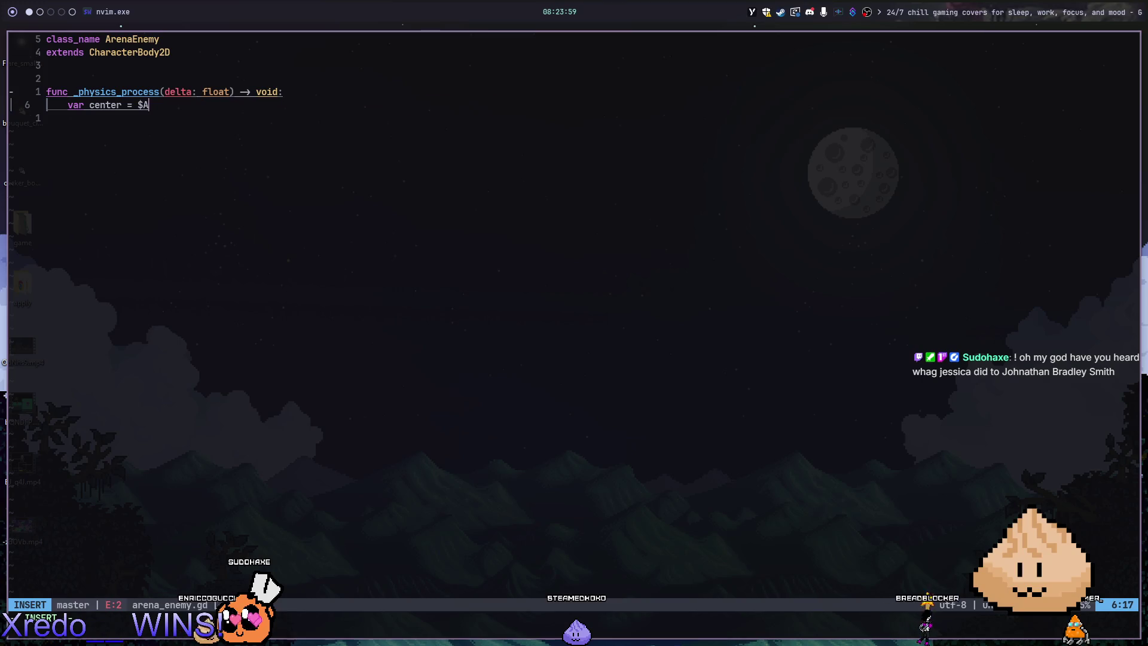
type(".")
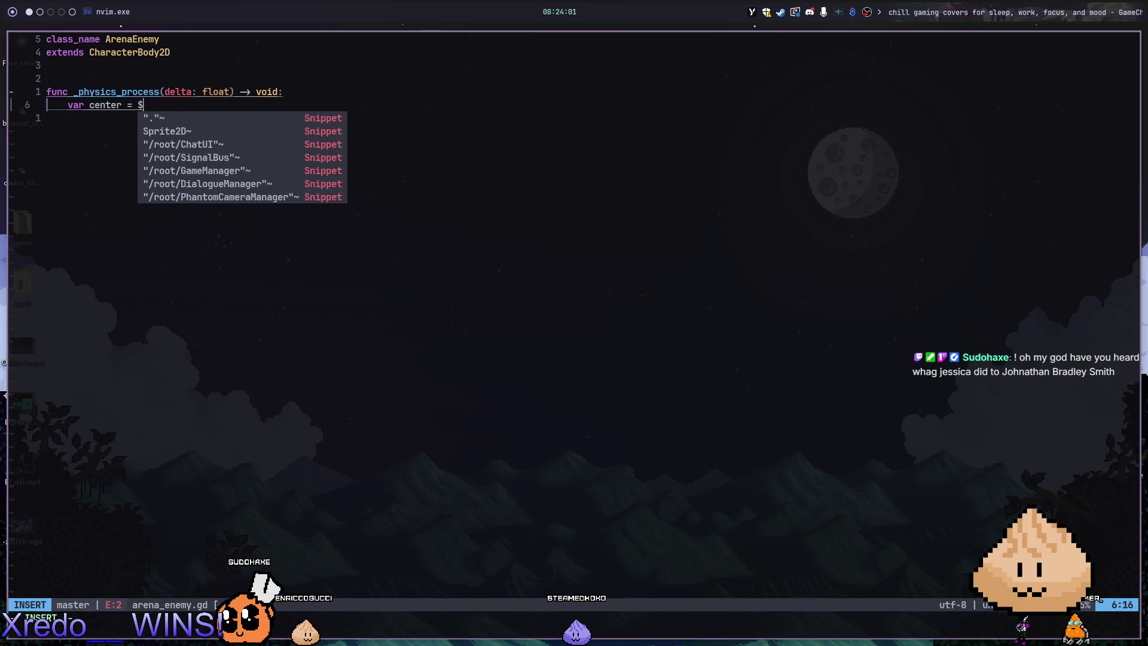
key("BackSpace")
key("Escape")
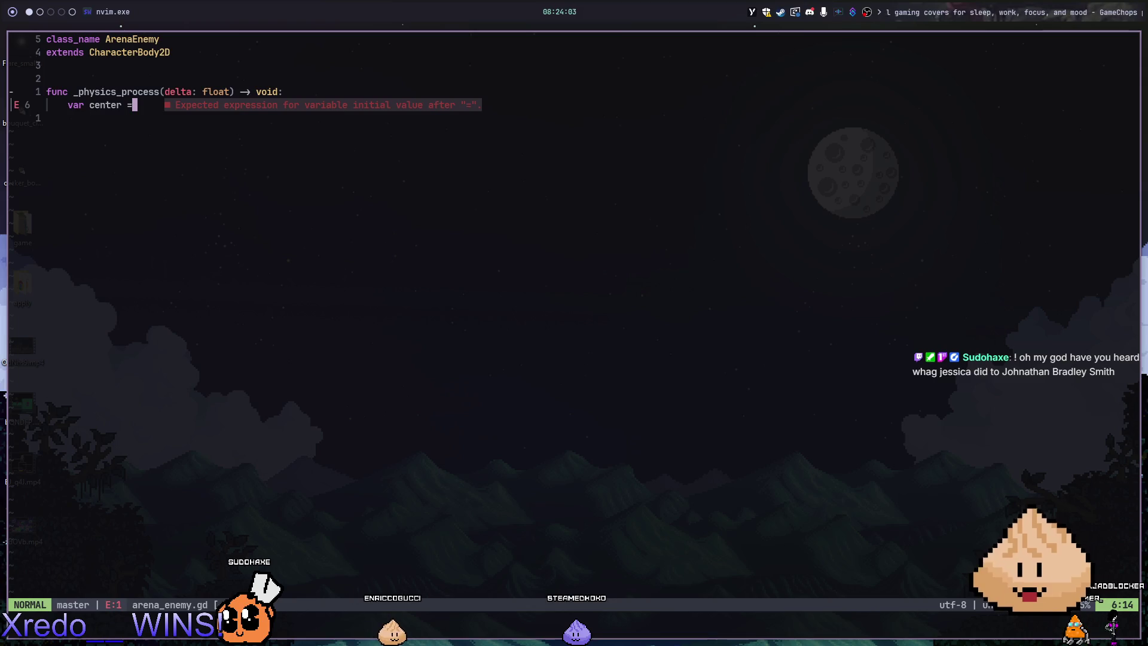
key("alt+2")
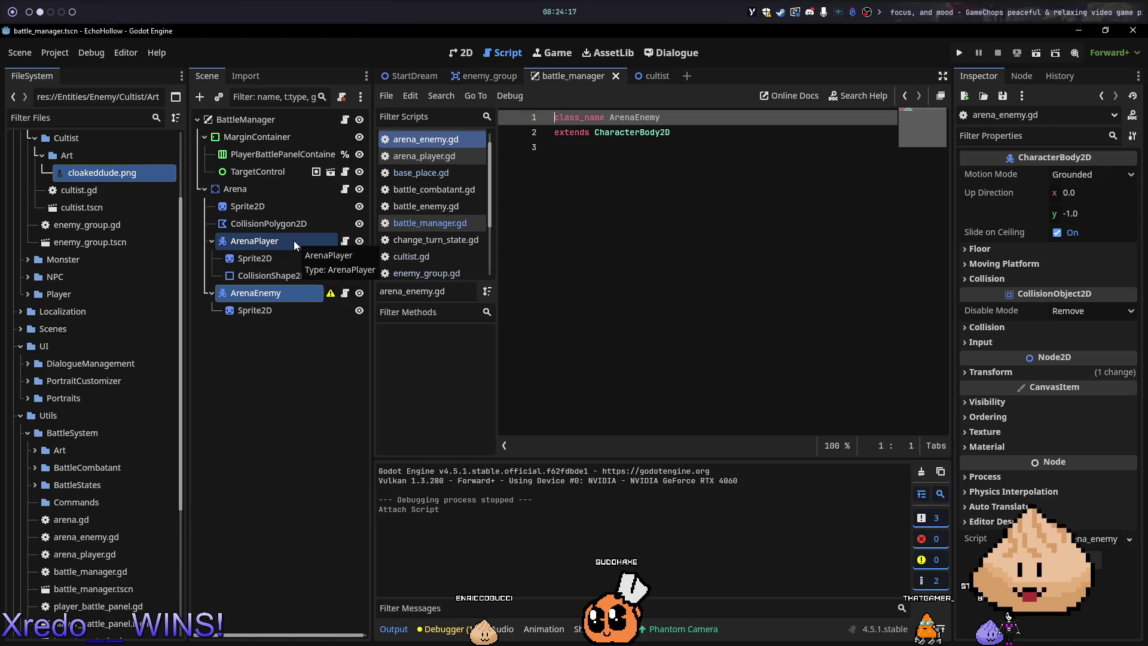
Check the ArenaPlayer node's context menu and select the Arena node, then return to Neovim
right_click(292, 249)
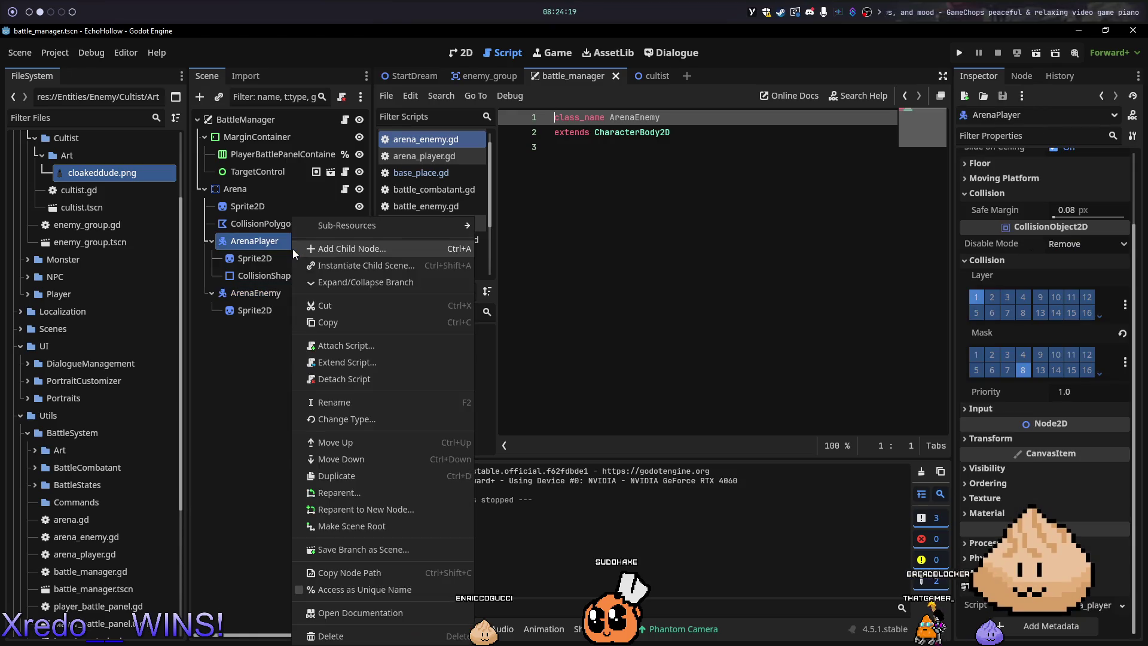
left_click(281, 246)
right_click(281, 246)
key("Escape")
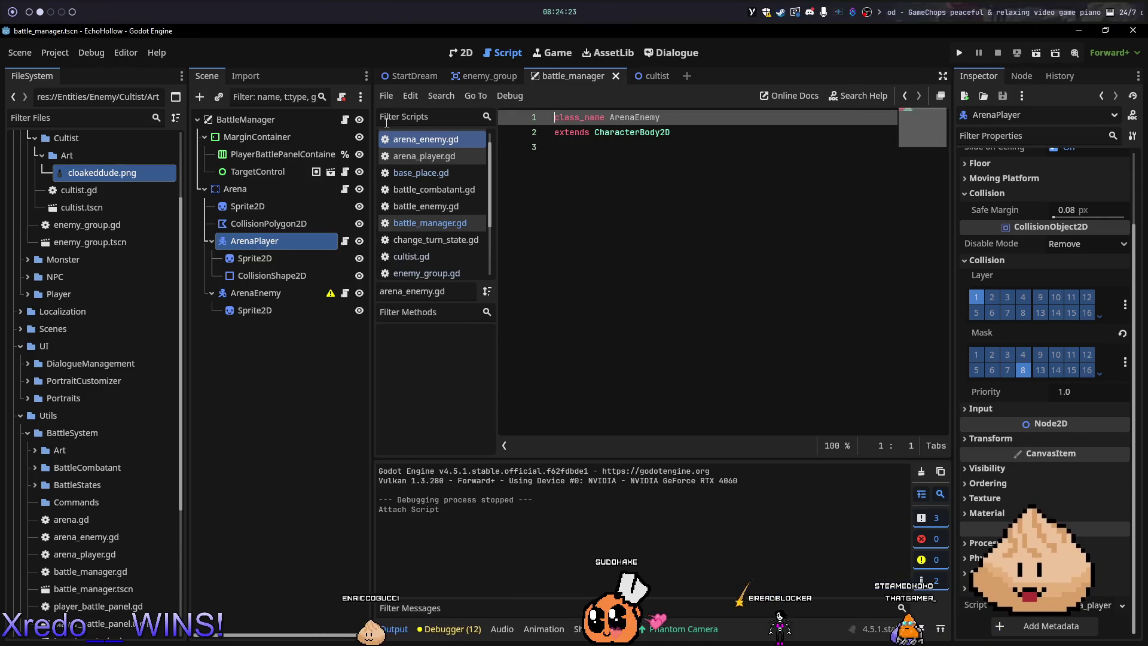
left_click(279, 189)
key("alt+1")
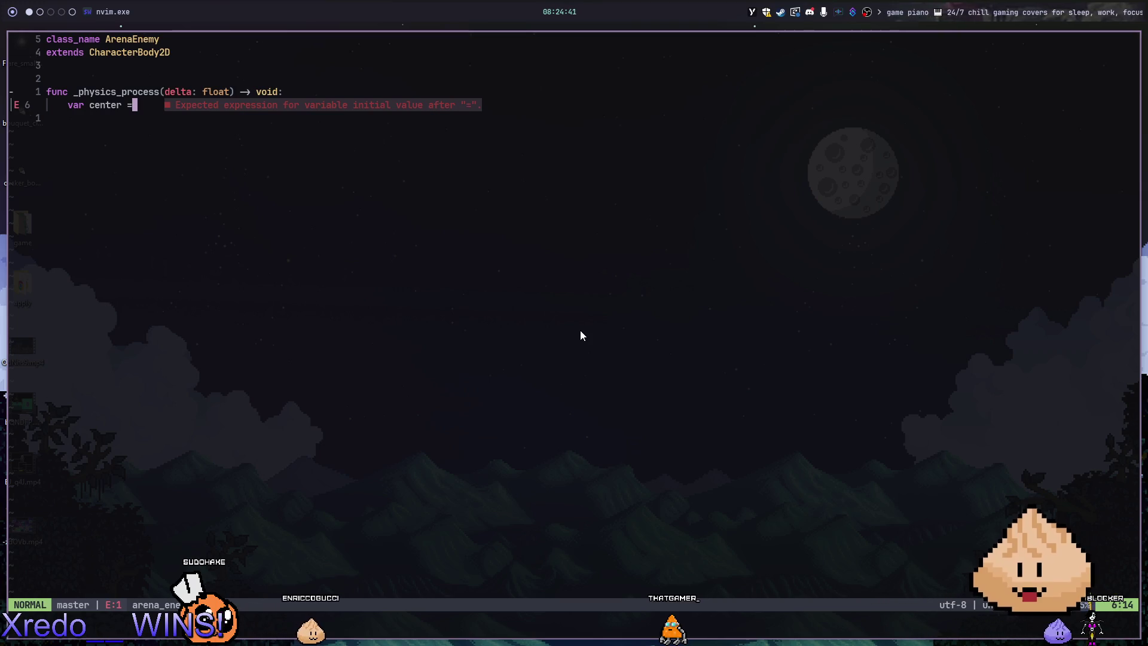
key("alt+2")
key("alt+1")
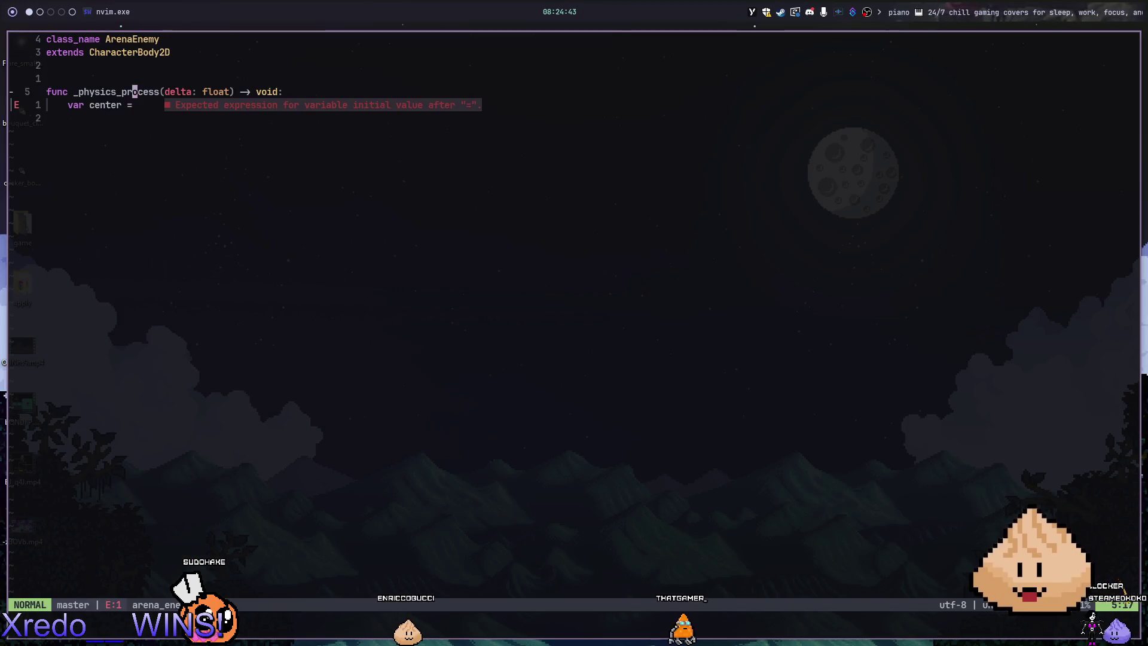
type("kO@ex")
type("port var player")
key("BackSpace")
type(": Battle")
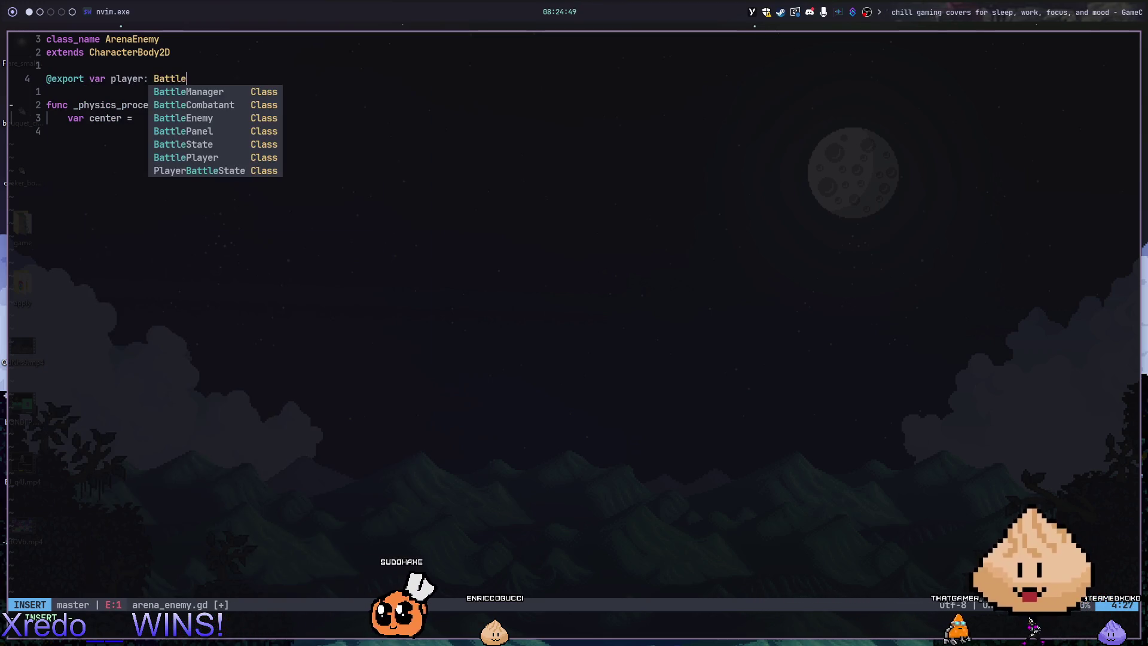
type("Pla")
key("Tab")
key("Escape")
key("j")
key("j")
key("j")
type("a player.")
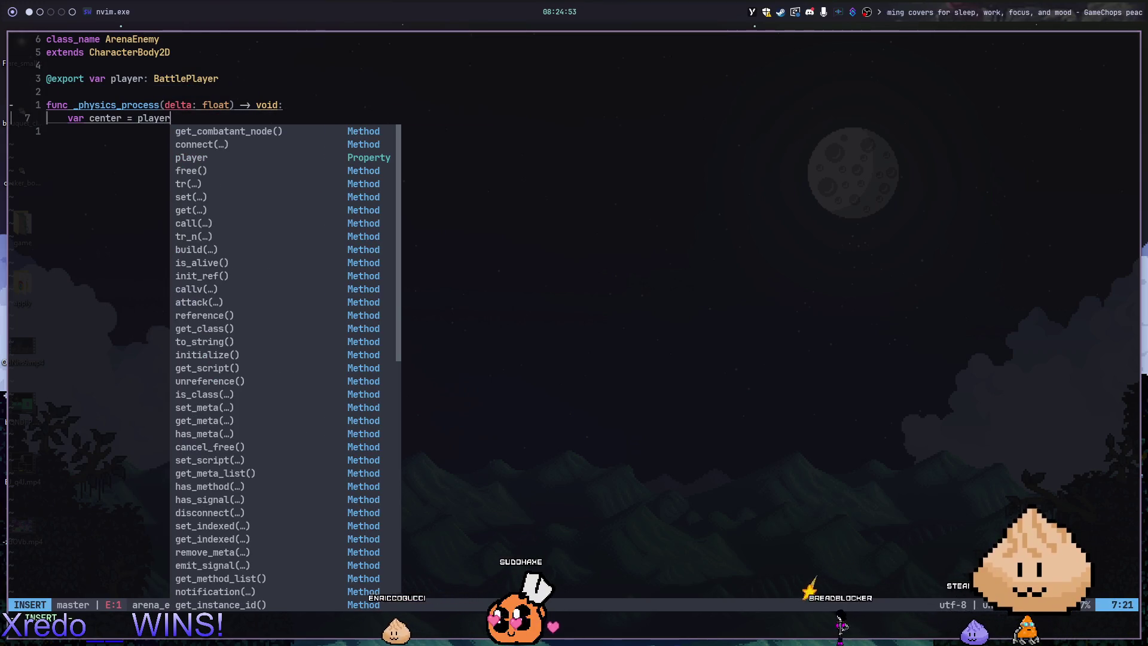
type(".global_position")
key("Escape")
type(":w")
key("Return")
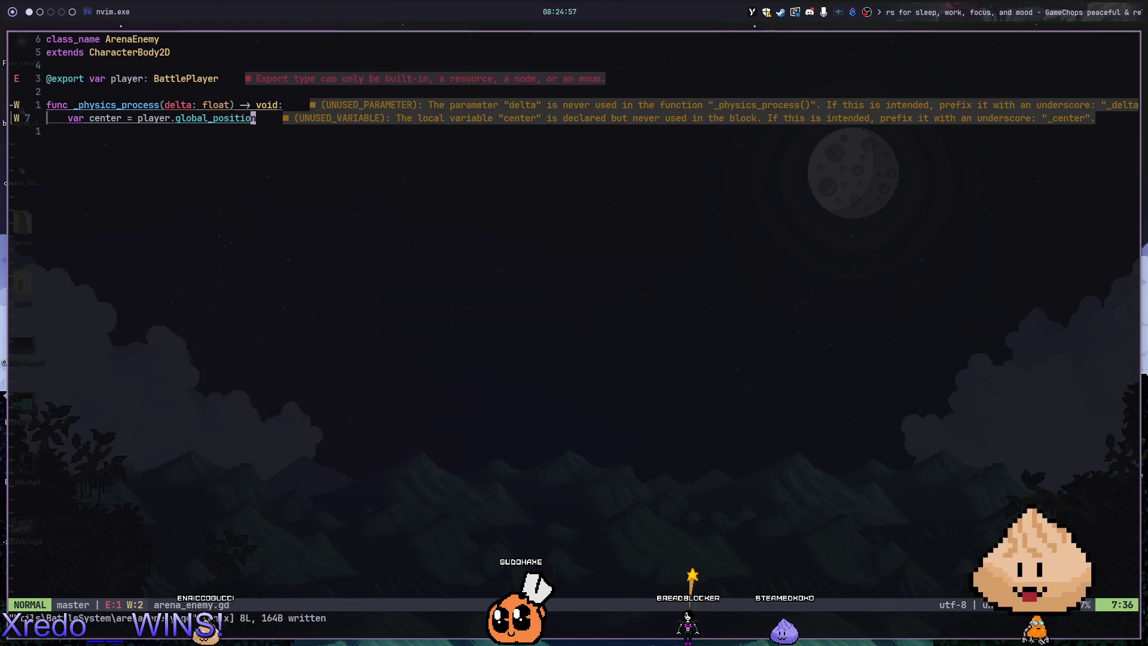
key("k")
key("k")
key("k")
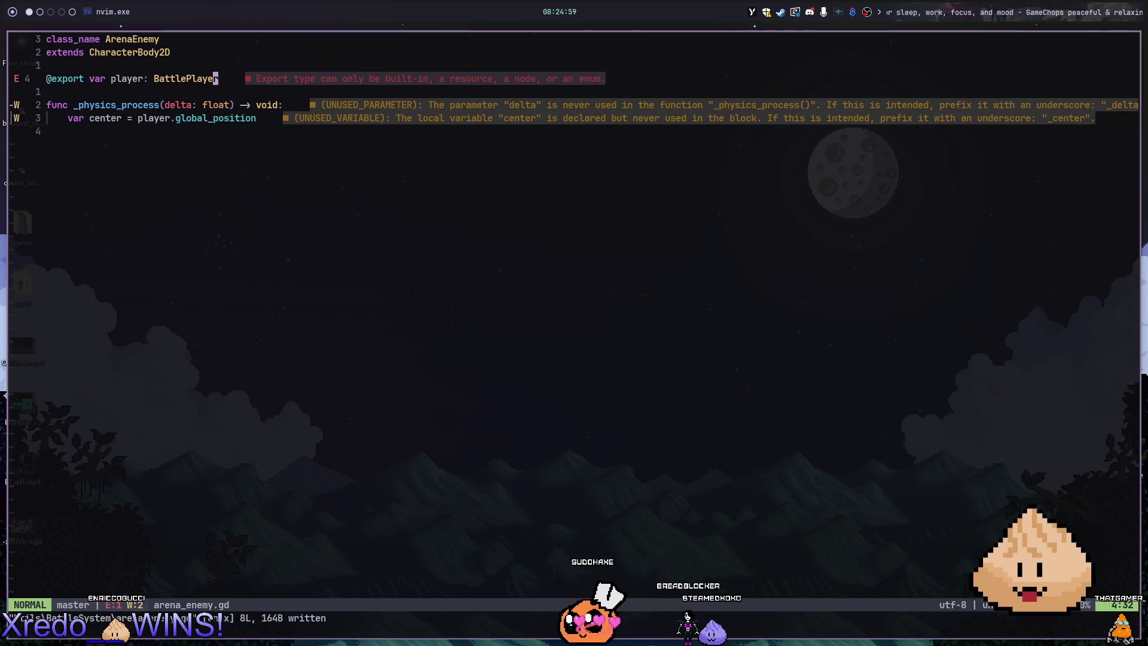
Change the player variable's type from BattlePlayer to ArenaPlayer and save the script
left_click(113, 78)
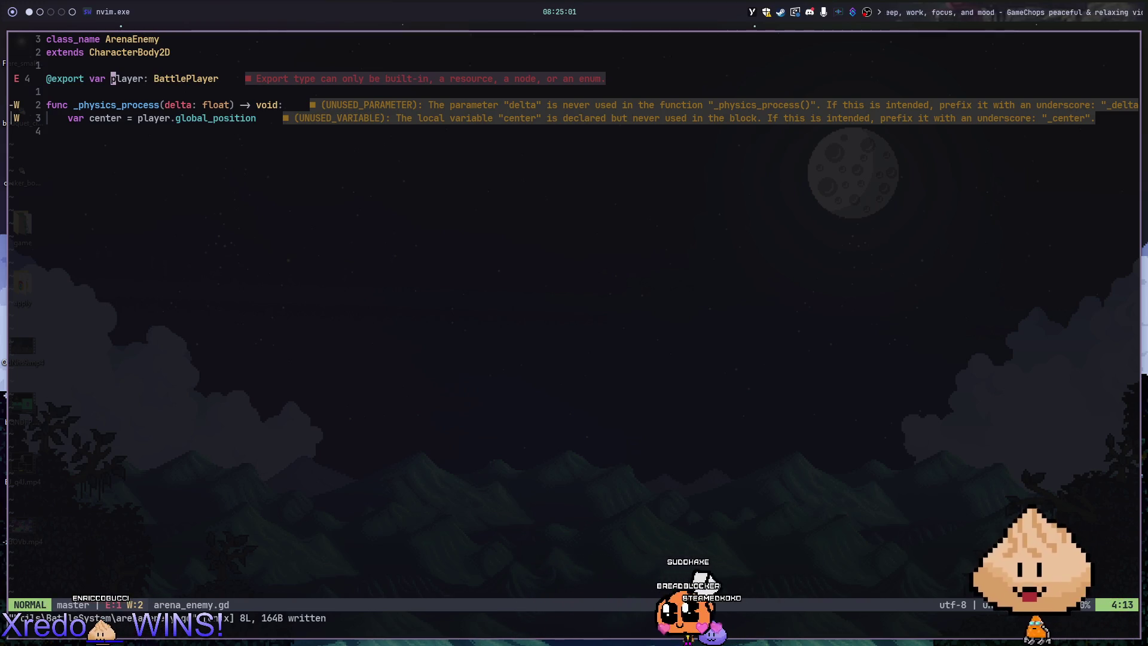
key("w")
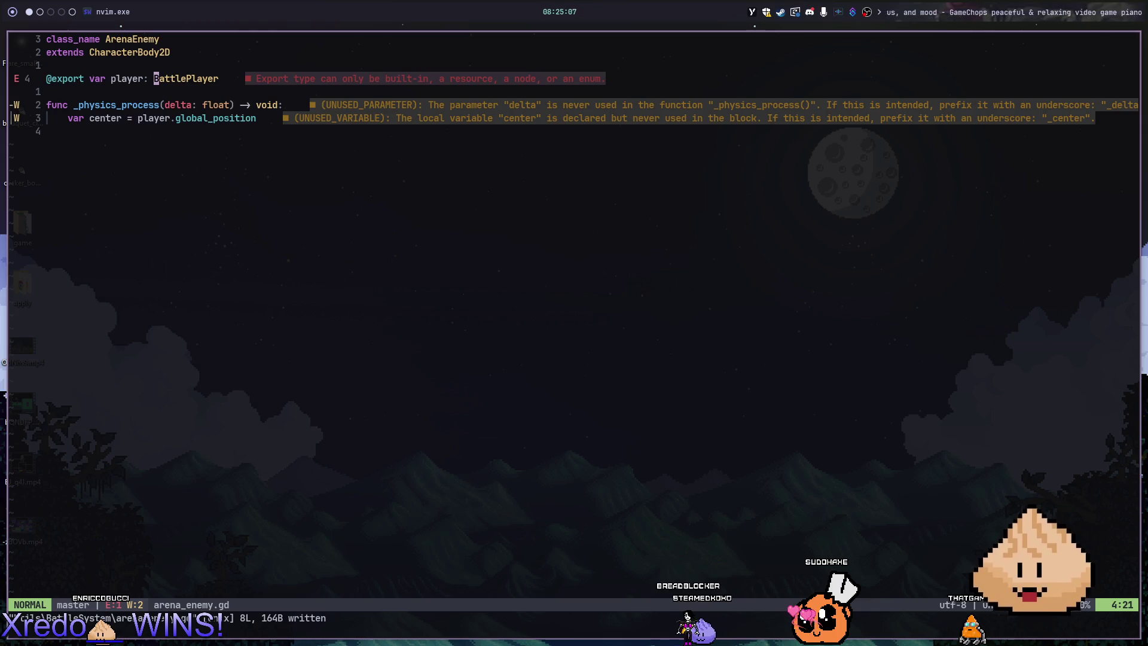
key("g")
key("d")
key("ctrl+o")
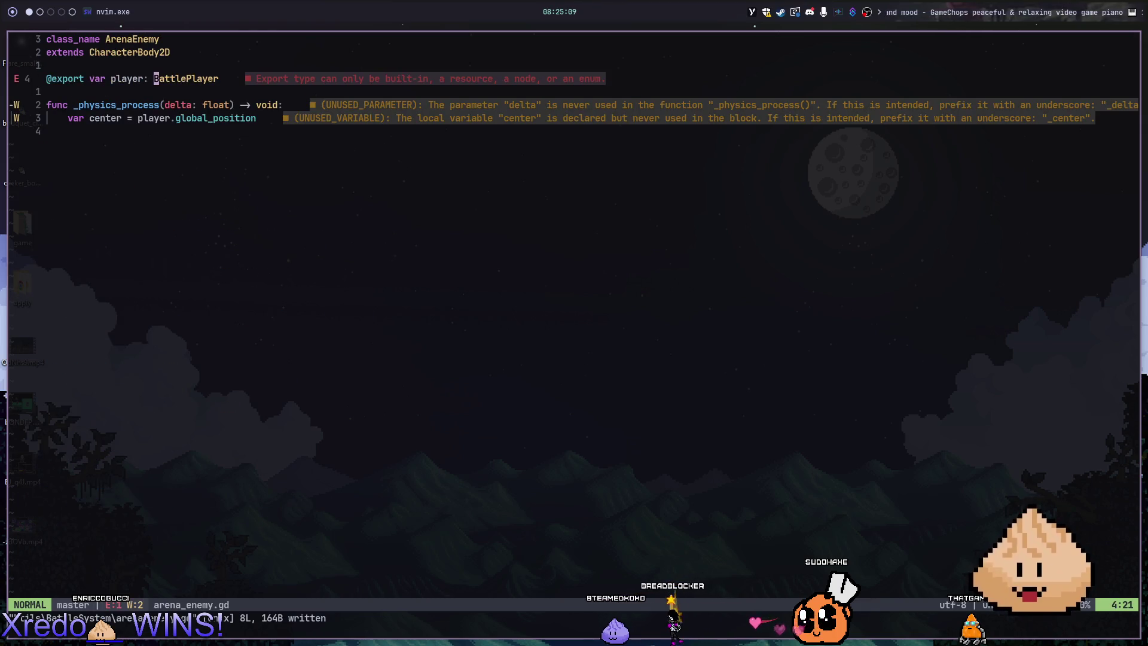
type("ciwArena")
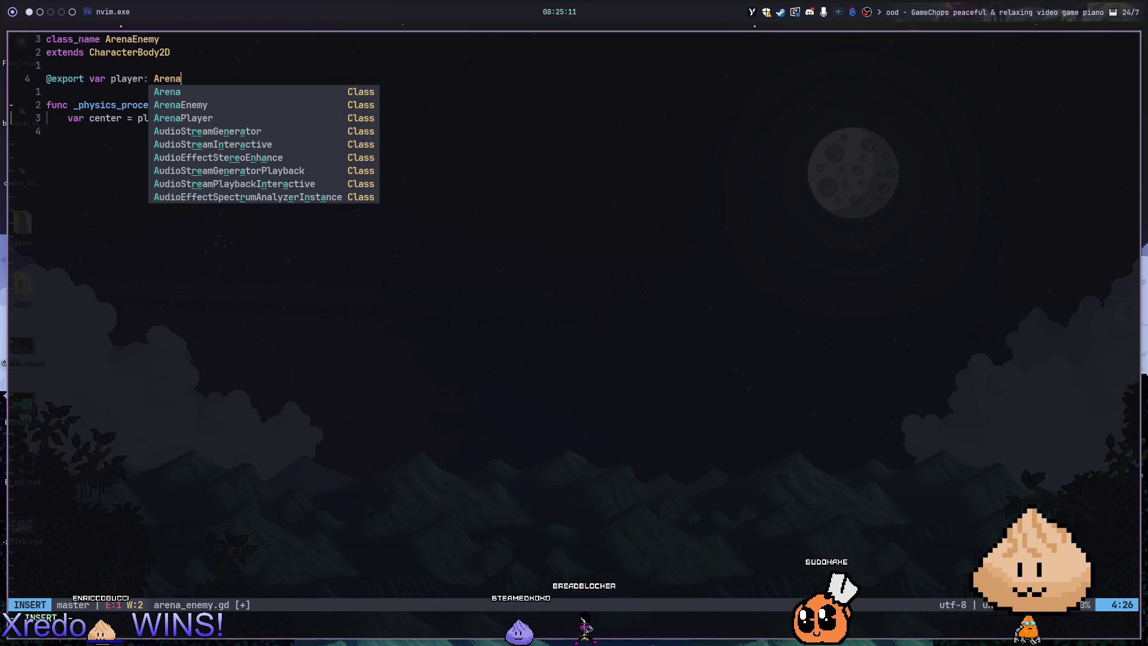
type("P")
key("Return")
key("Escape")
type(":w")
key("Return")
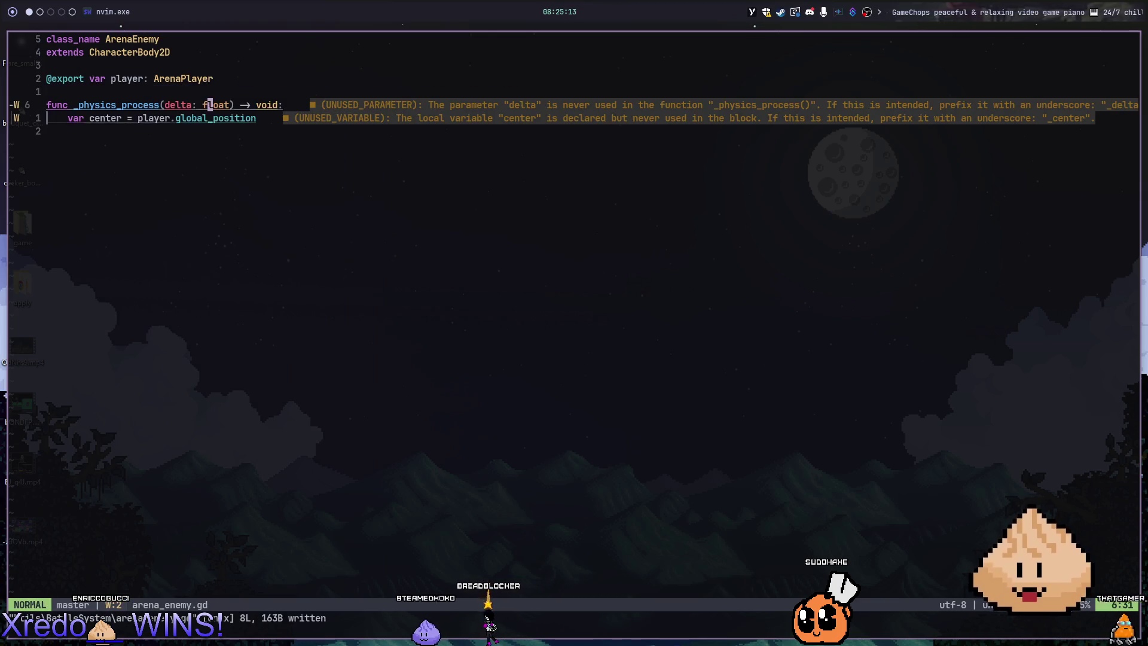
key("alt+2")
left_click(461, 53)
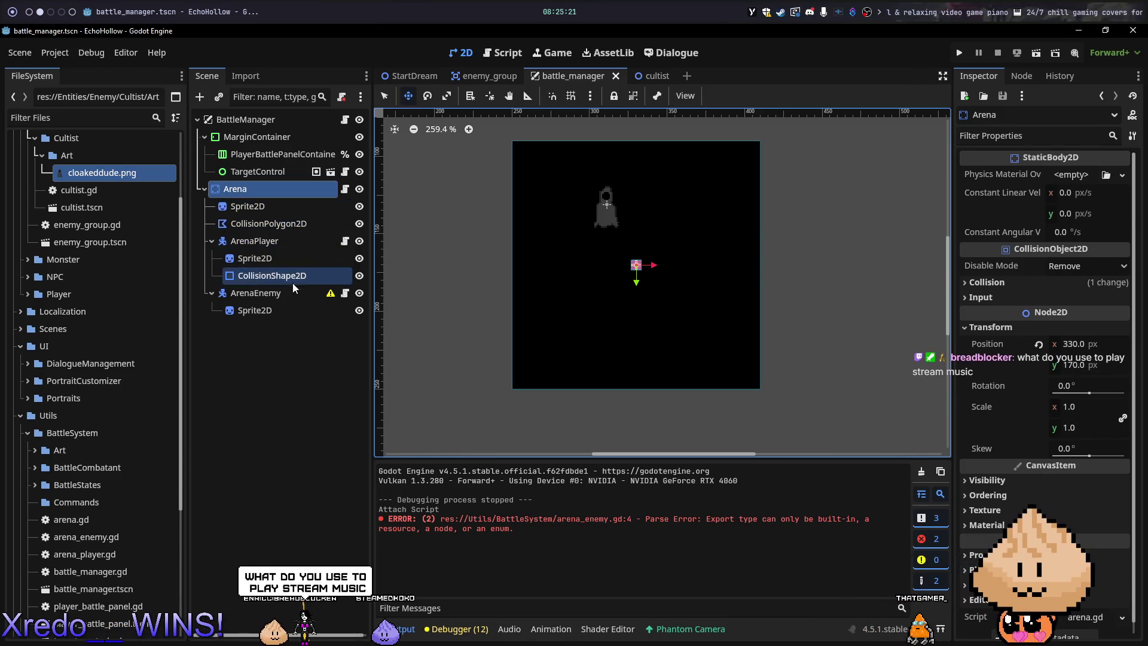
Drag the ArenaPlayer node into ArenaEnemy's Player field in the Inspector and save battle_manager
left_click_drag(285, 242, 1044, 149)
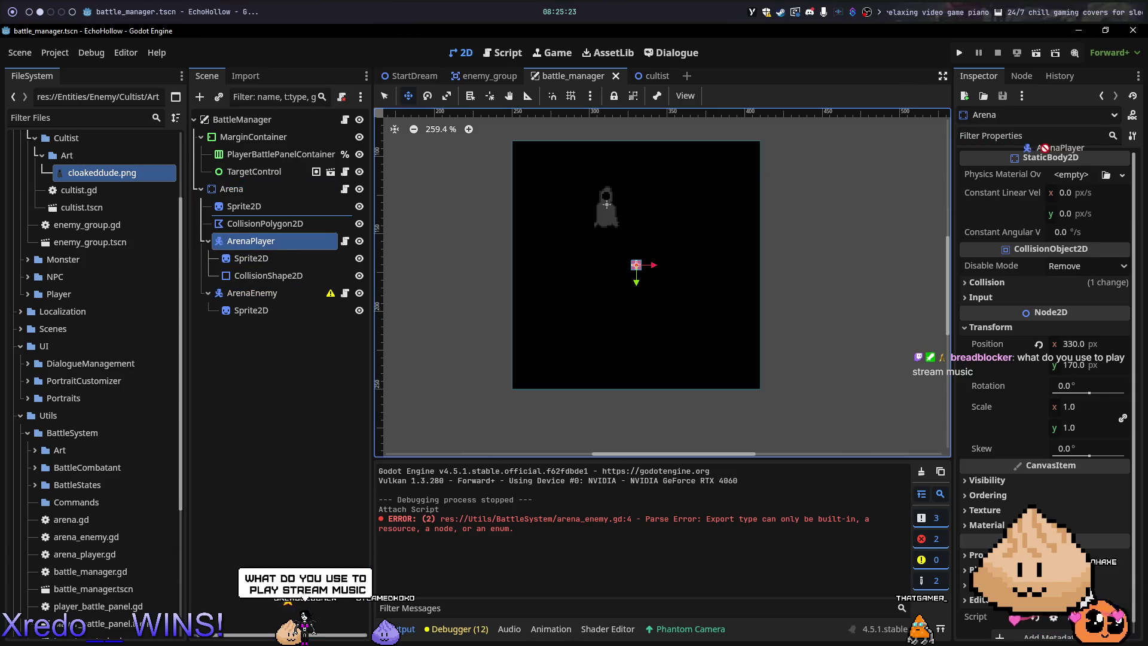
left_click_drag(1101, 286, 890, 282)
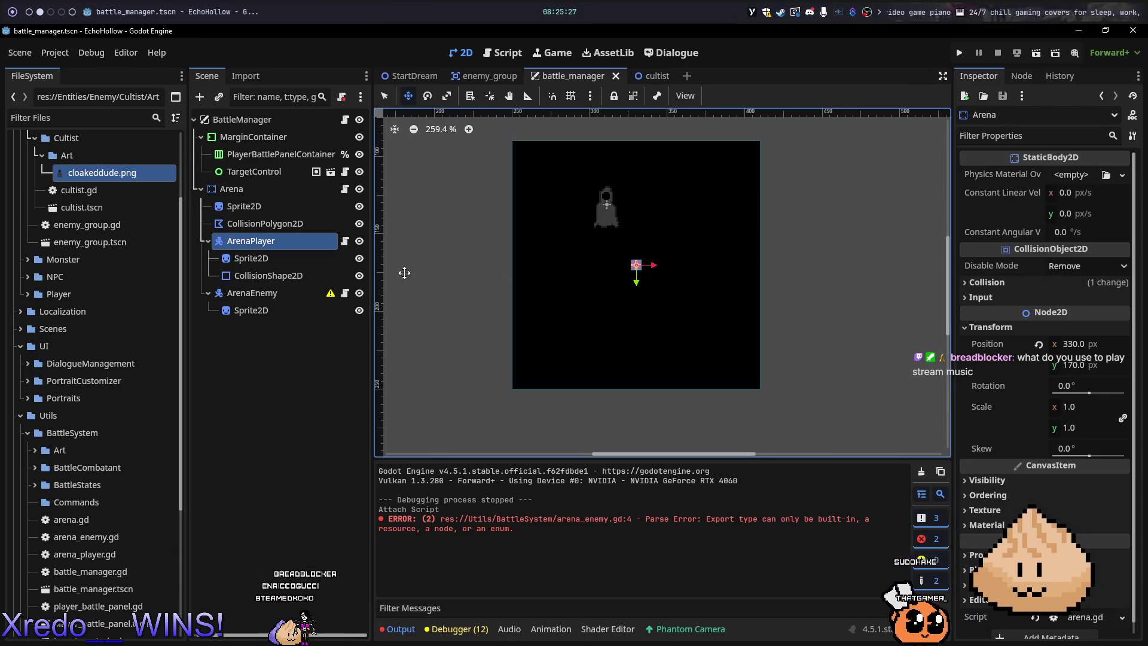
left_click(273, 292)
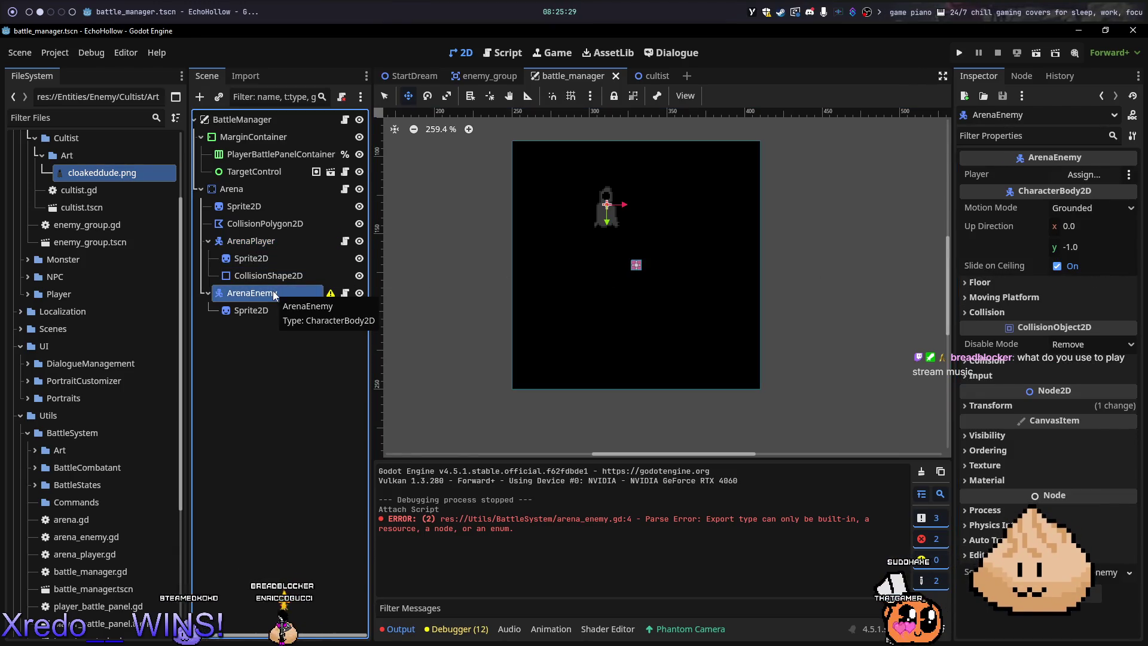
left_click(296, 246)
left_click_drag(325, 246, 1082, 175)
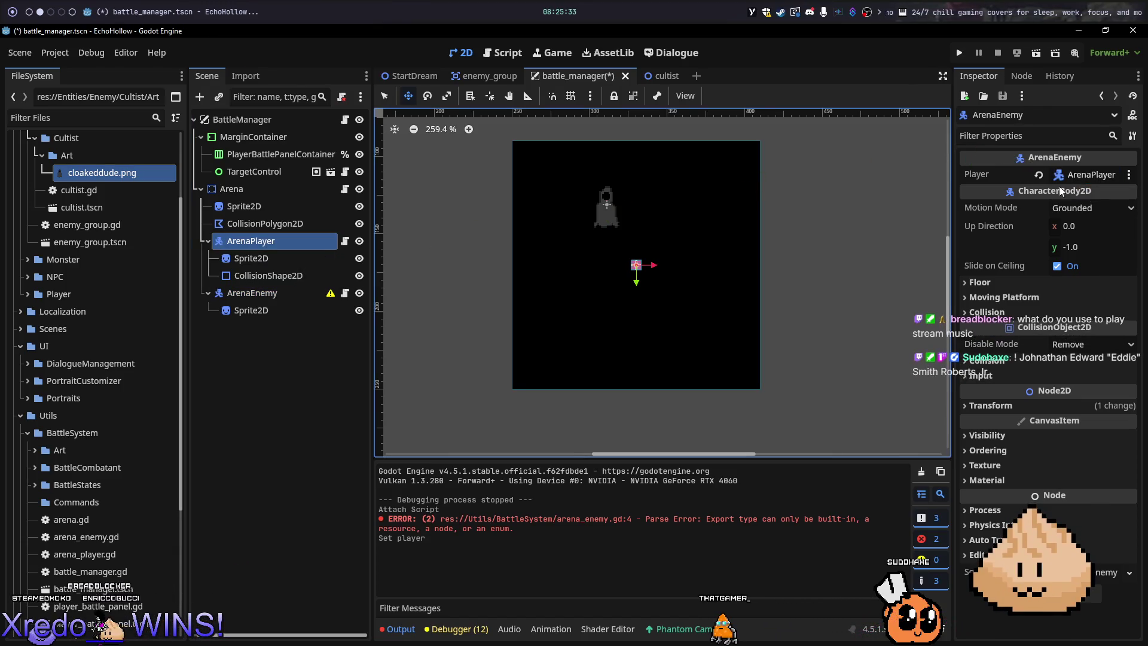
key("ctrl+s")
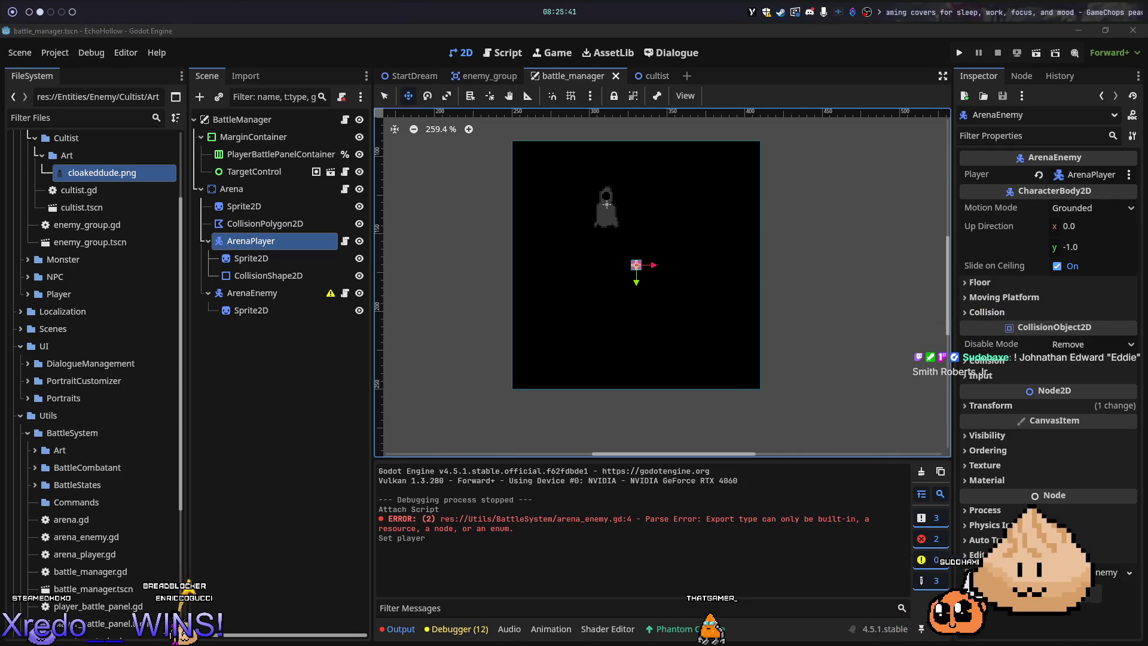
key("alt+Tab")
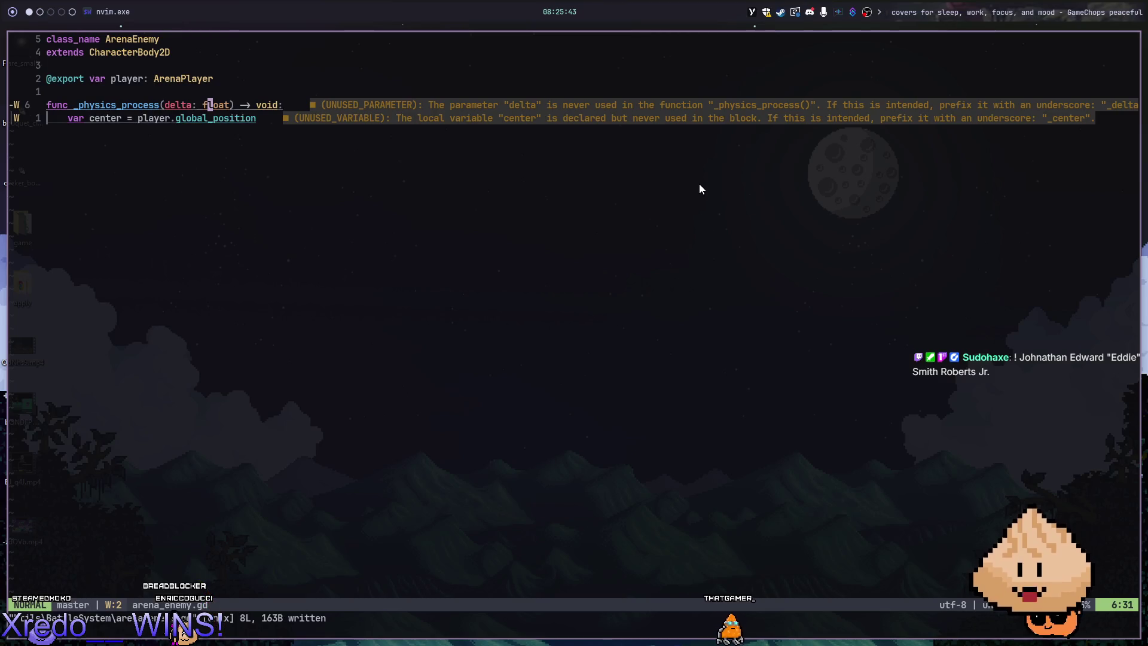
Save the script, then copy the example lines from 'angle += speed * delta' to 'global_position = Vector2(x, y)'
type("j:w")
key("Return")
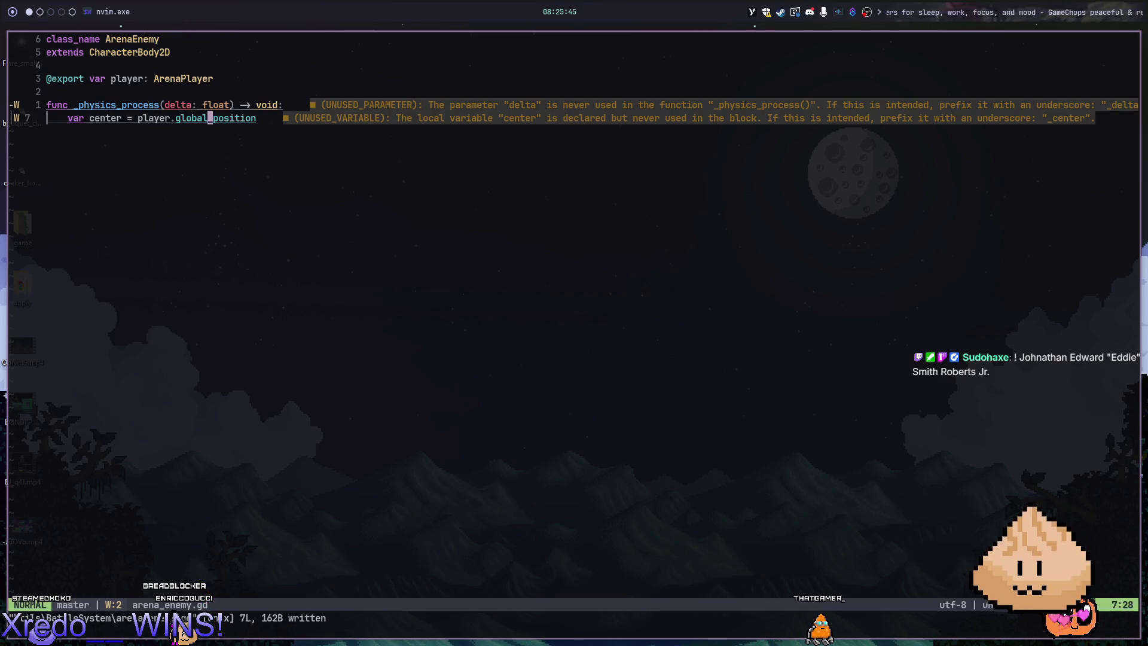
key("alt+Tab")
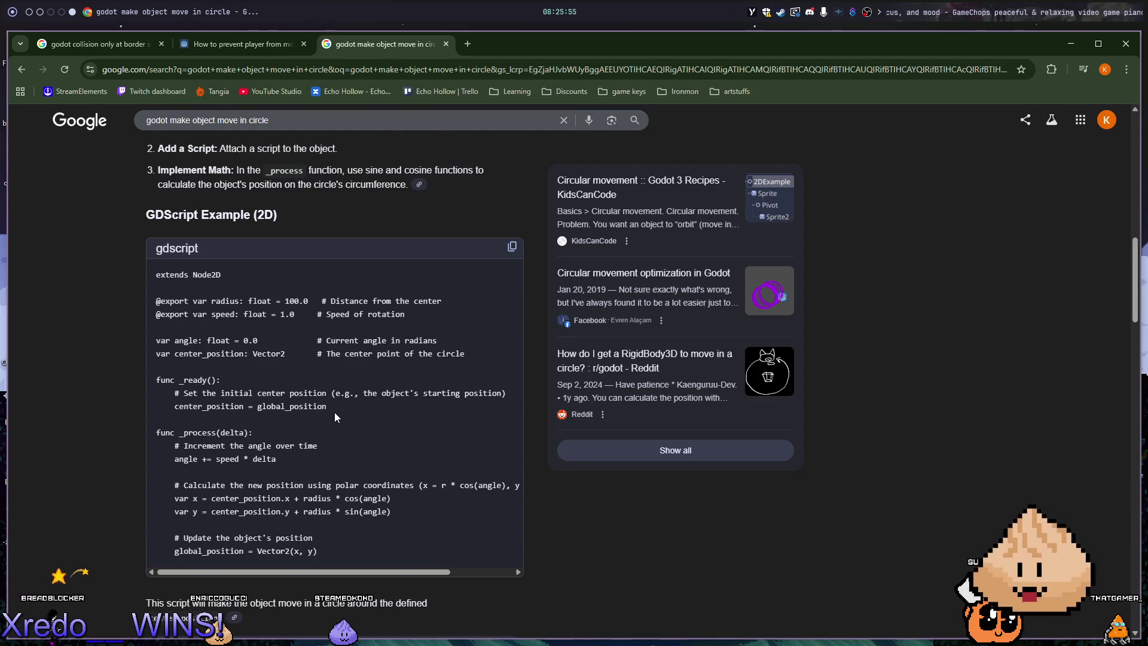
key("alt+Tab")
key("alt+Tab")
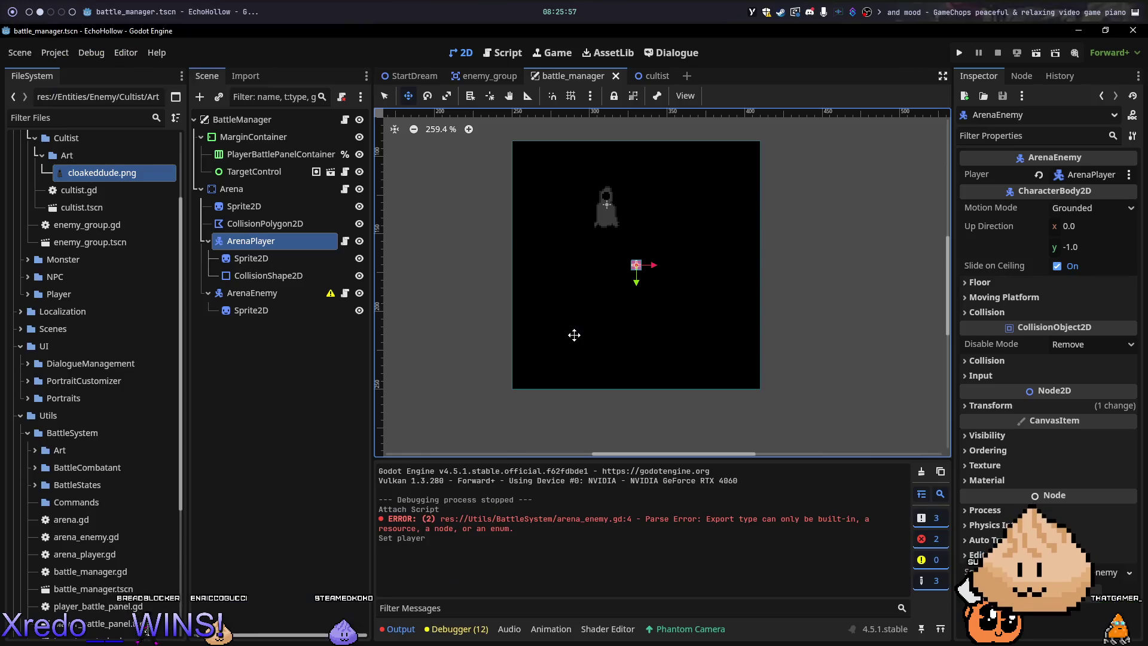
key("alt+Tab")
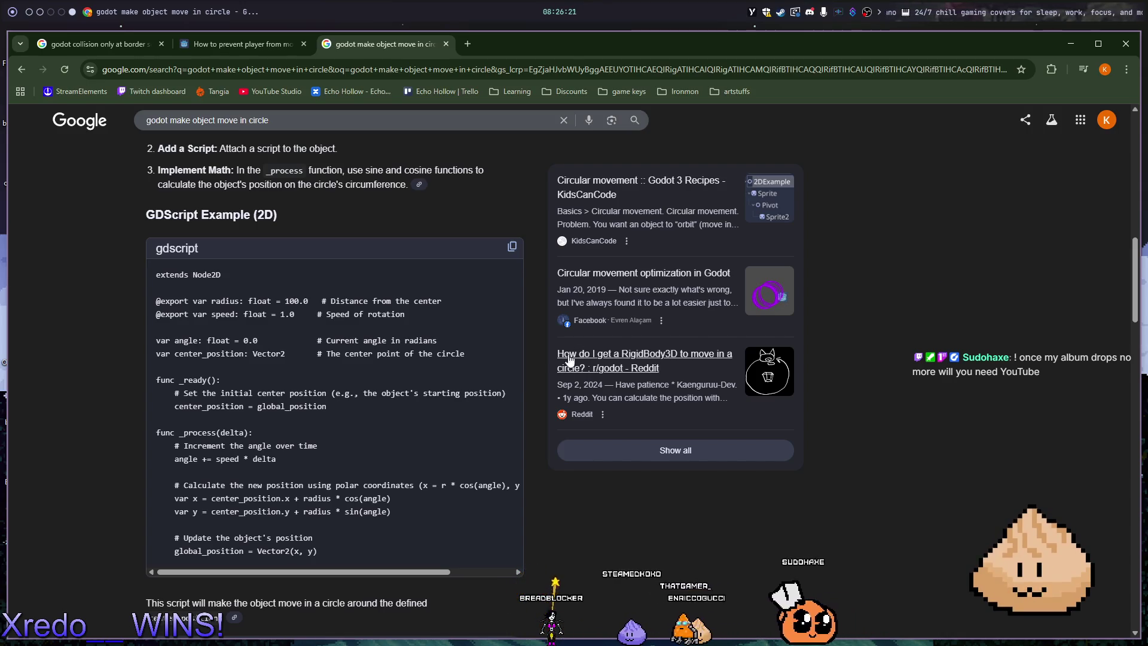
mouse_move(321, 551)
left_mouse_down()
mouse_move(324, 526)
mouse_move(204, 468)
mouse_move(131, 469)
mouse_move(124, 454)
left_mouse_up()
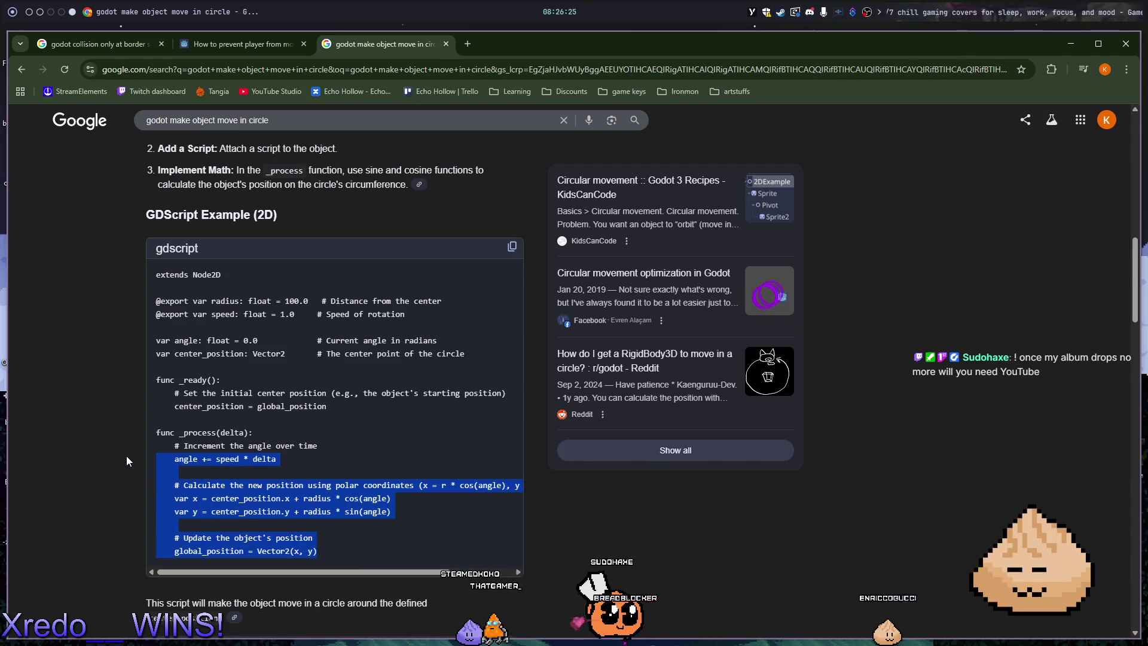
key("alt+Tab")
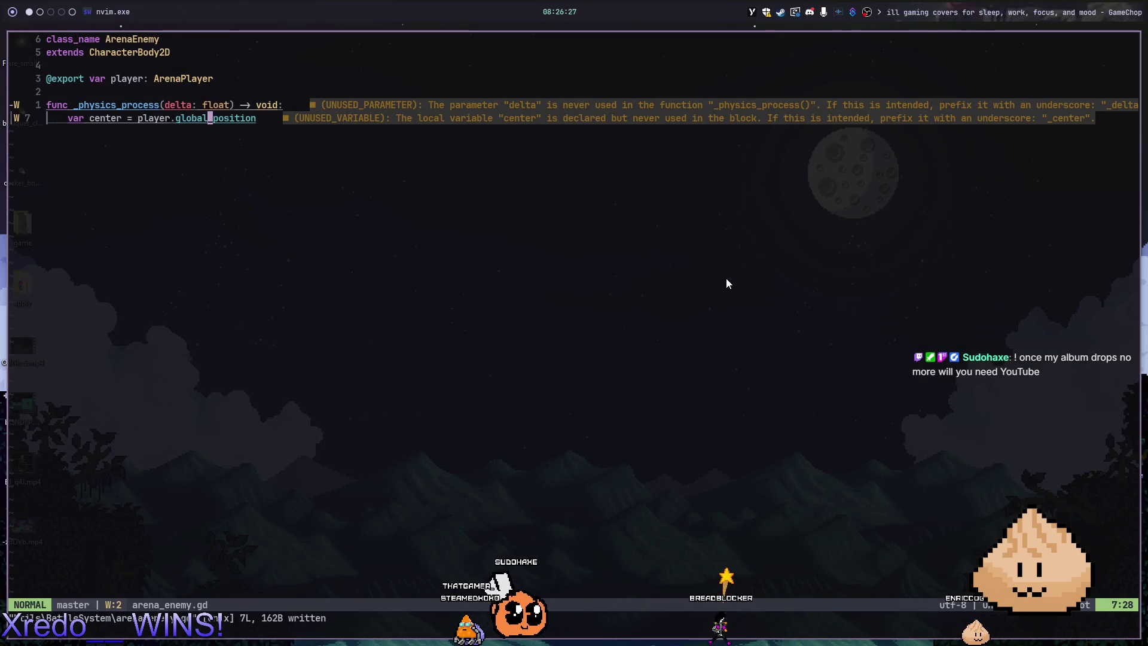
Paste the copied orbit code below the center line, save, and indent it into the function body
key("p")
type("k")
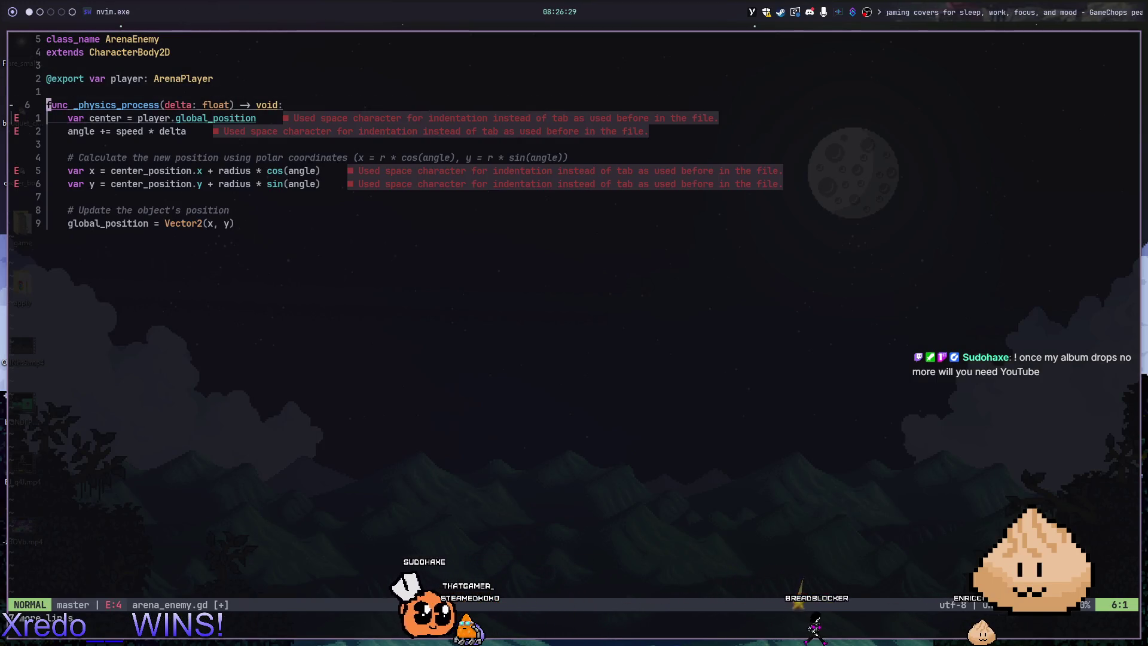
type(":w")
key("Return")
key("j")
key("V")
key("j")
key("j")
key("j")
key("j")
key("j")
key("j")
key("less")
type(":")
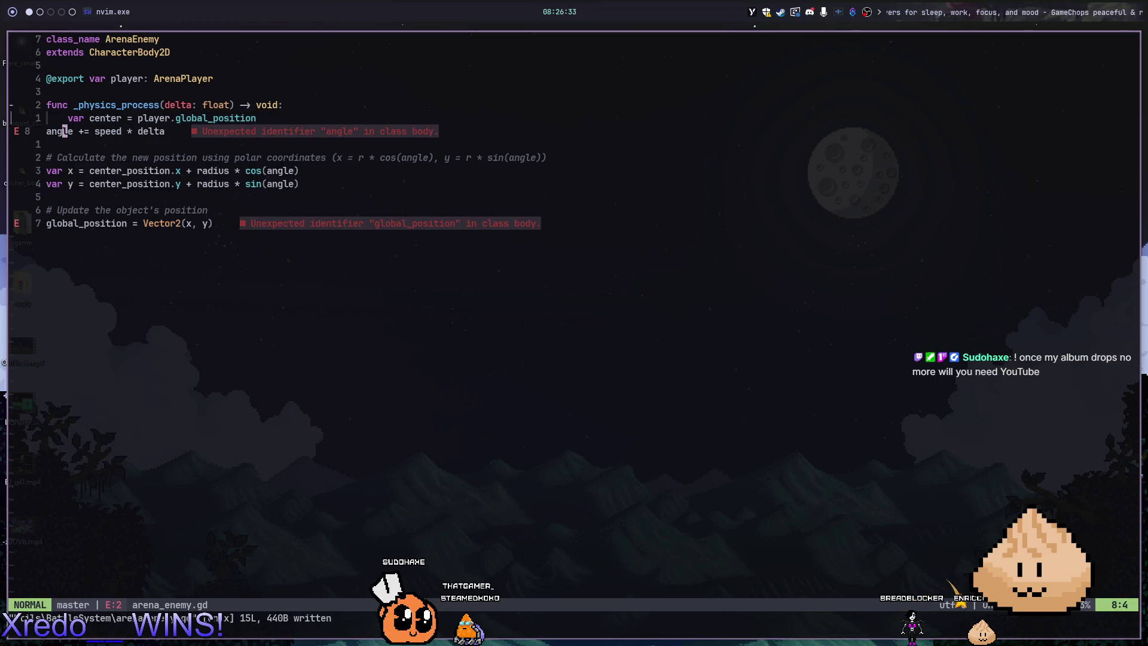
type("V")
key("j")
key("j")
key("j")
key("j")
key("j")
key("j")
key("greater")
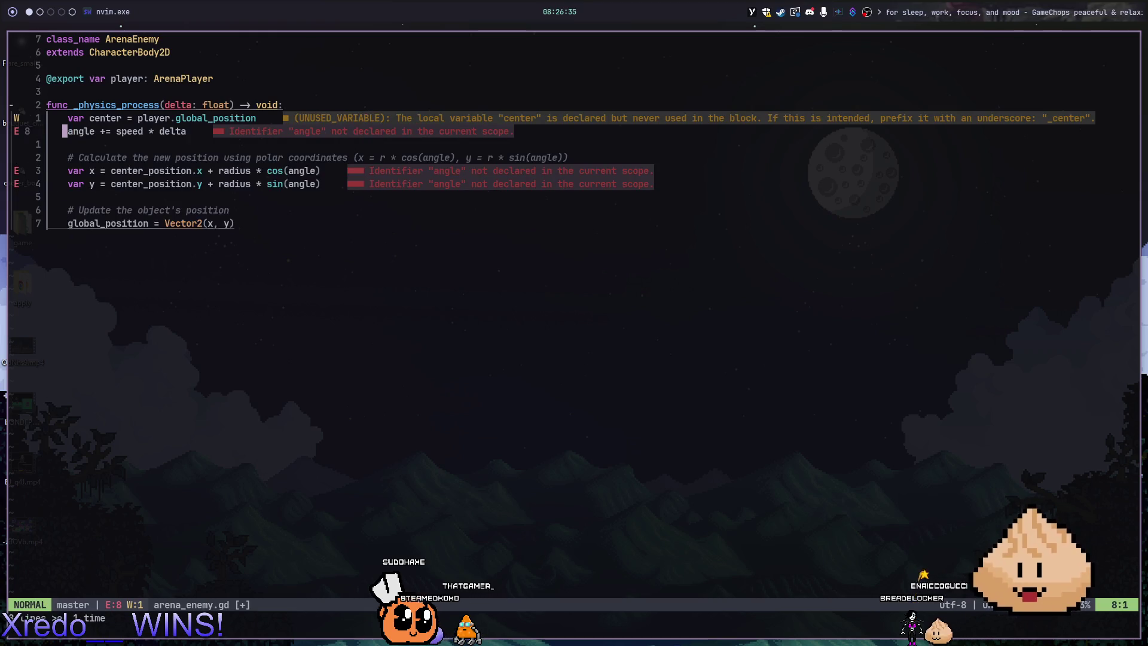
Declare angle with 'var' on the angle line, save, and undo a stray new line
type("var")
key("Escape")
type(":w")
key("Return")
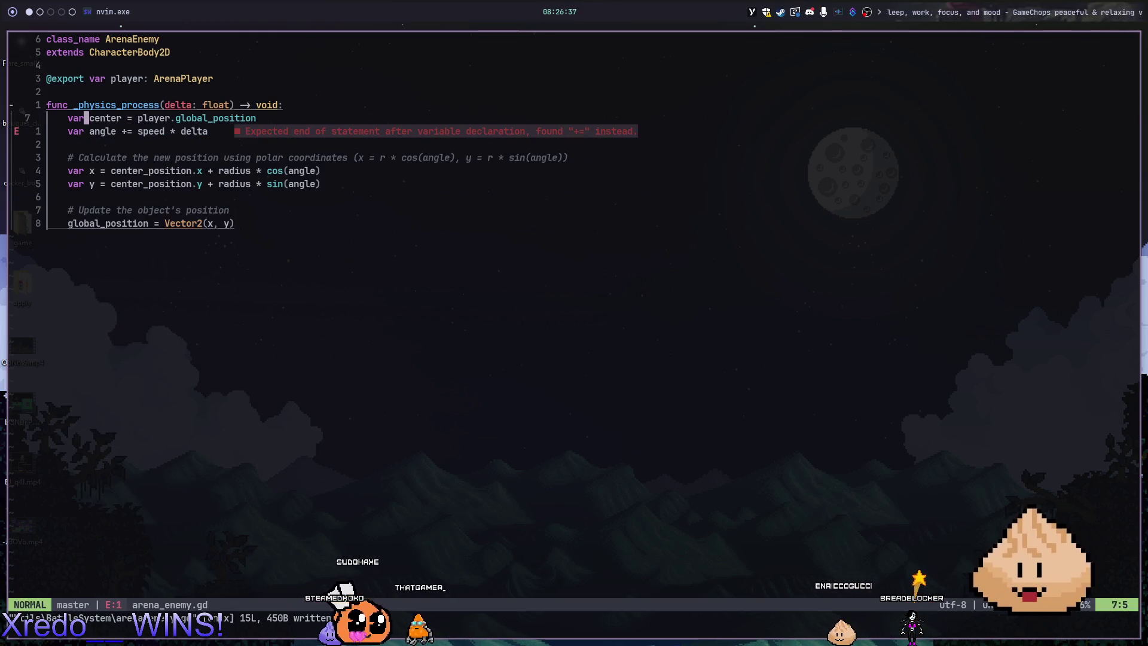
key("w")
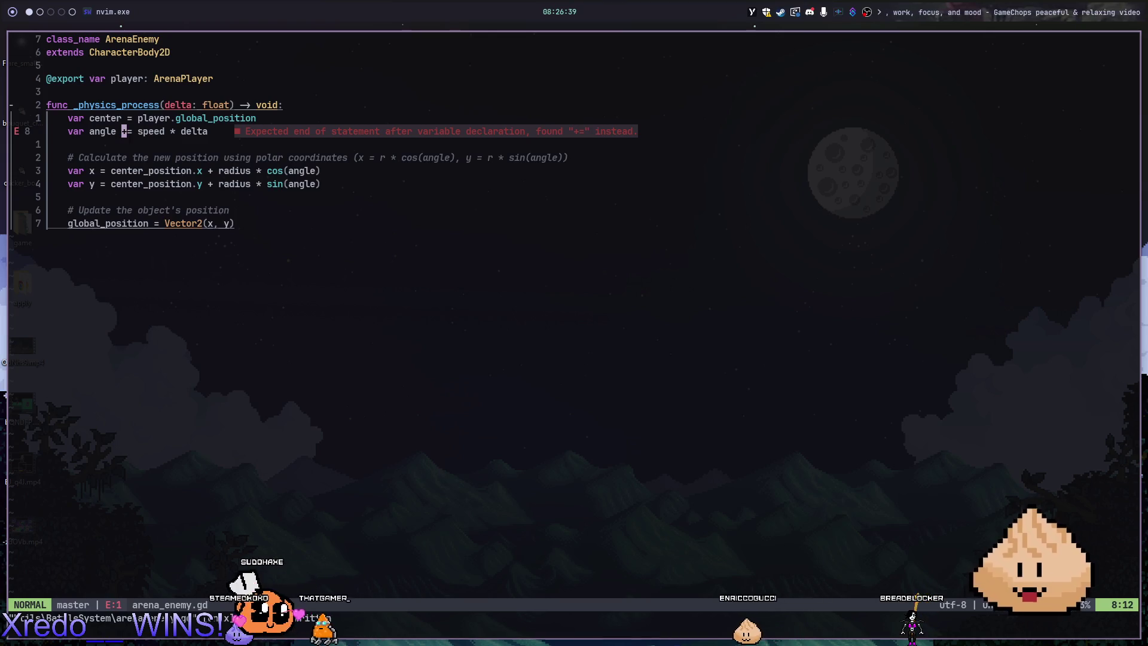
type("k")
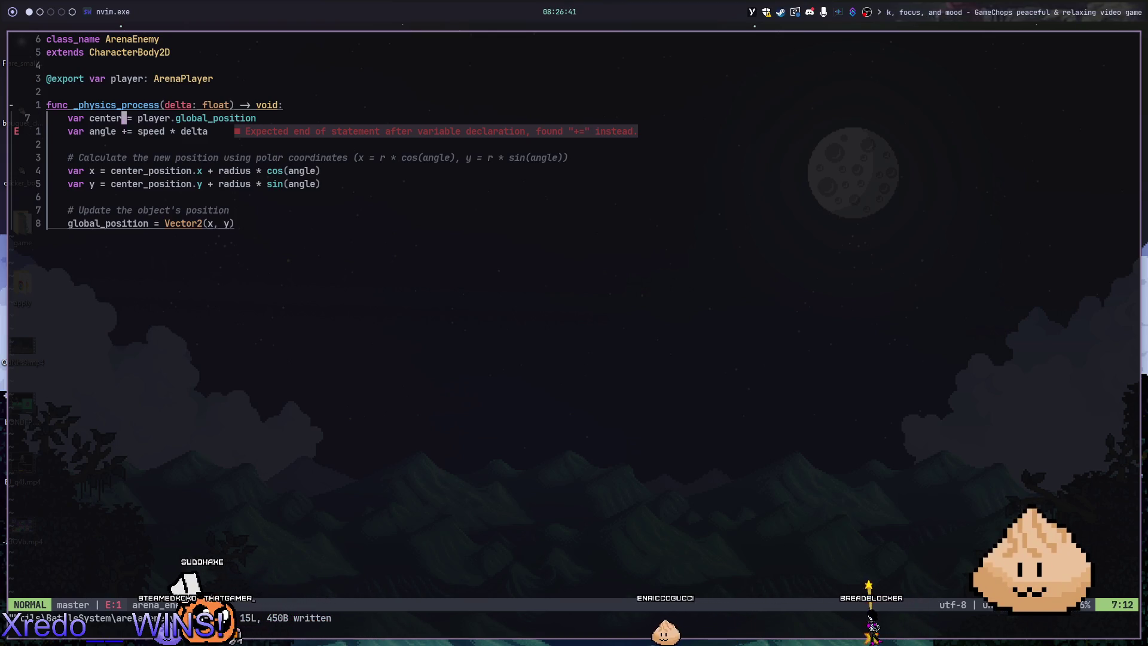
type("ova")
key("Escape")
key("u")
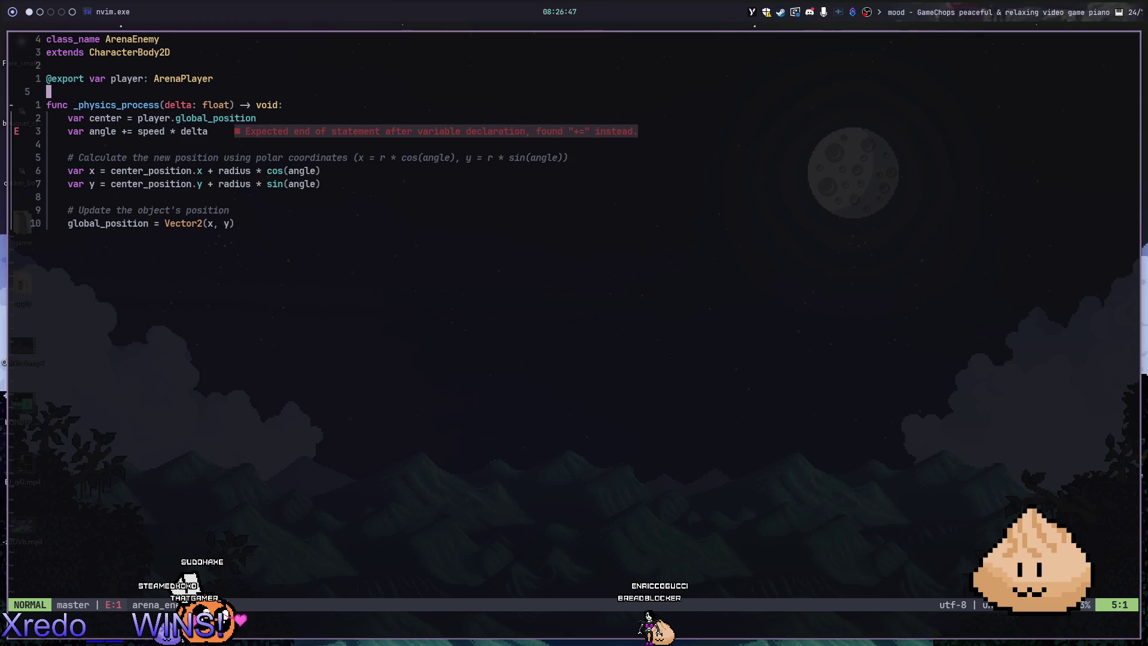
Add a class variable 'var angle: float = 0' above a new _ready function
key("o")
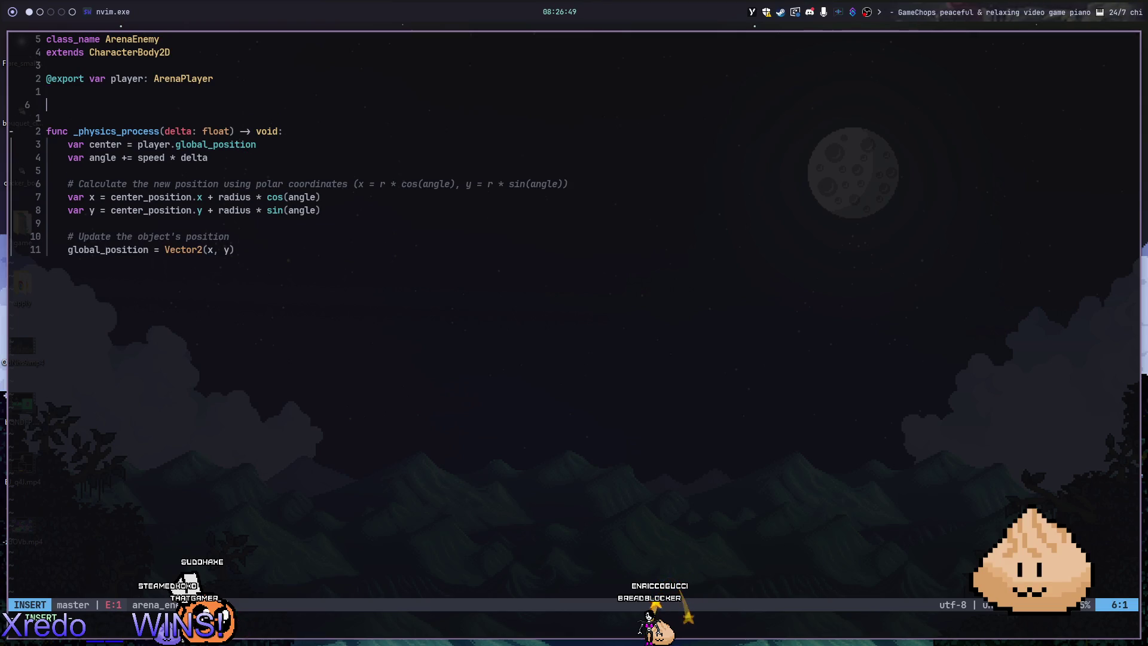
type("nc _rea")
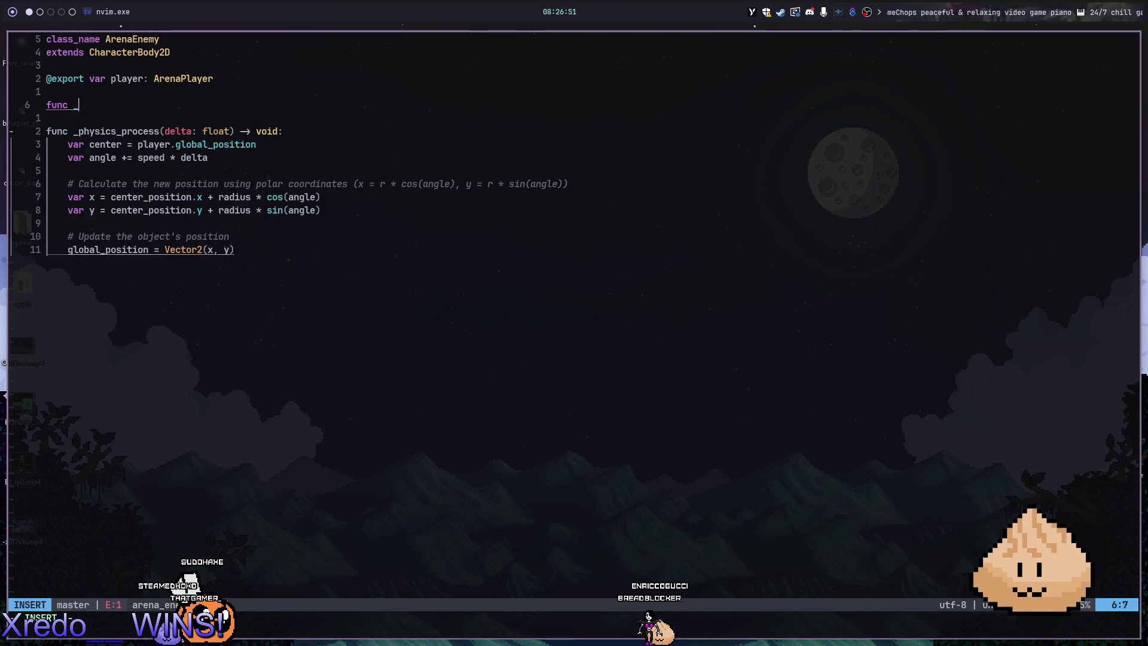
key("Return")
key("Return")
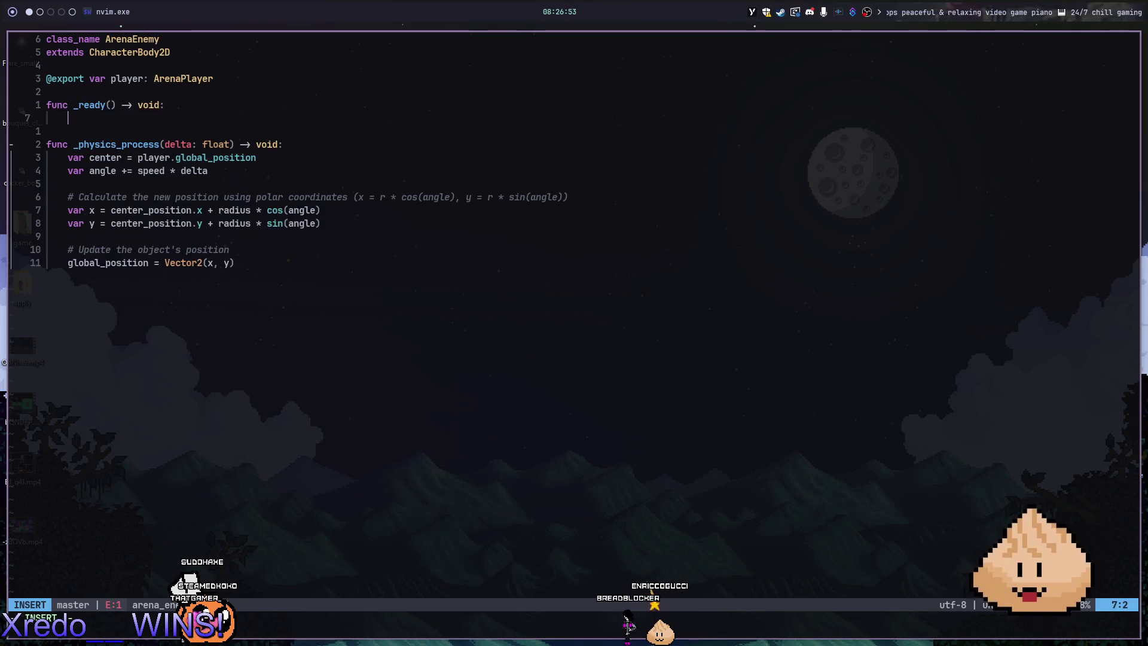
key("Escape")
key("k")
key("O")
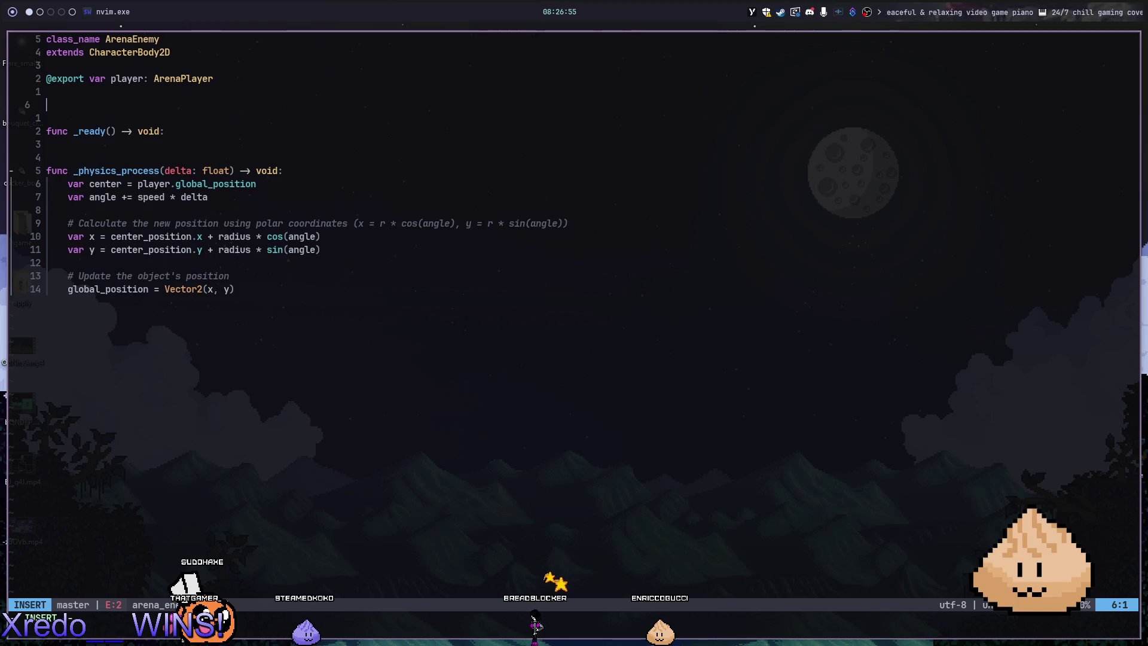
key("Escape")
type("Ovar ang")
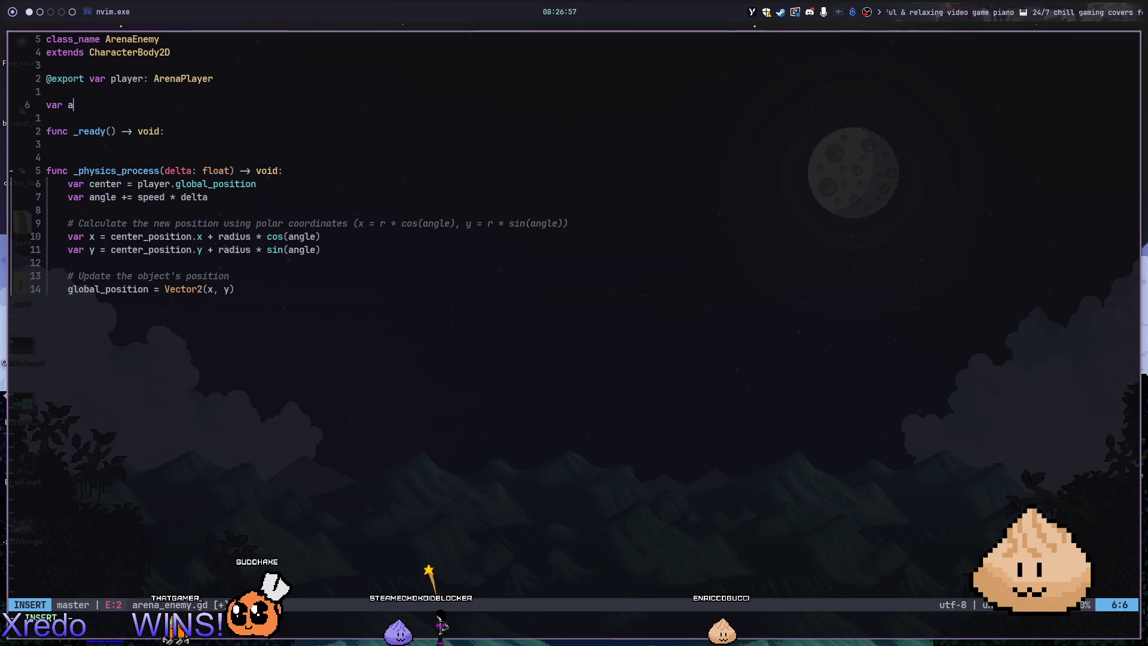
type("le")
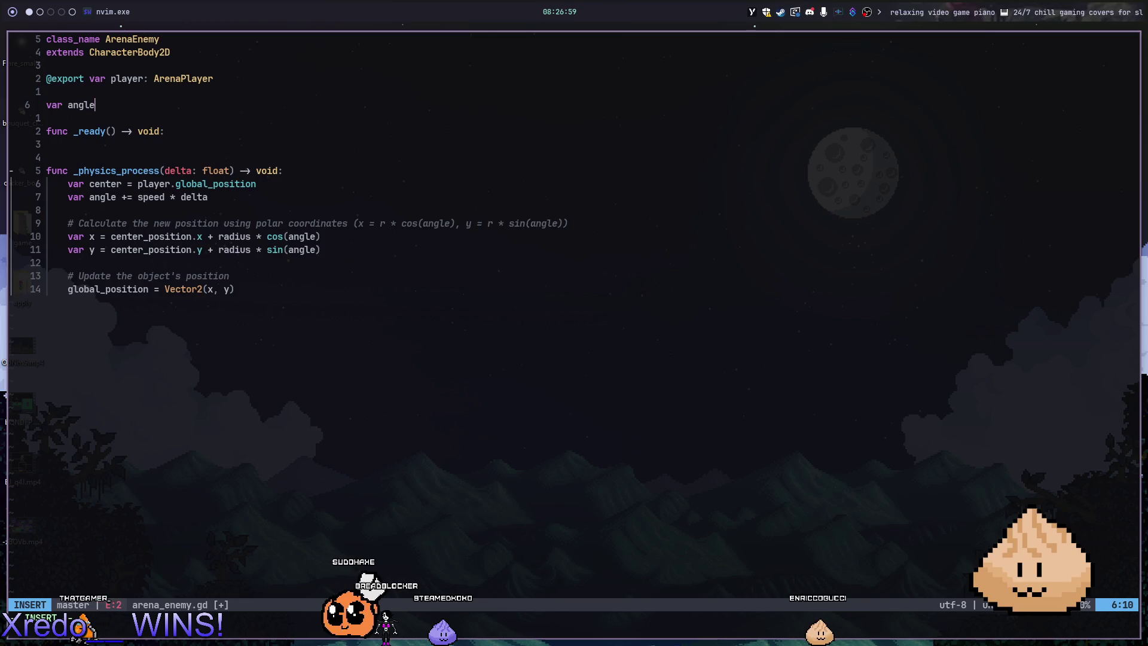
type(": float = 0")
key("Escape")
Delete the empty _ready function, drop 'var' from the angle update line, and save
key("j")
key("j")
key("3")
key("d")
key("d")
key("j")
key("j")
key("^")
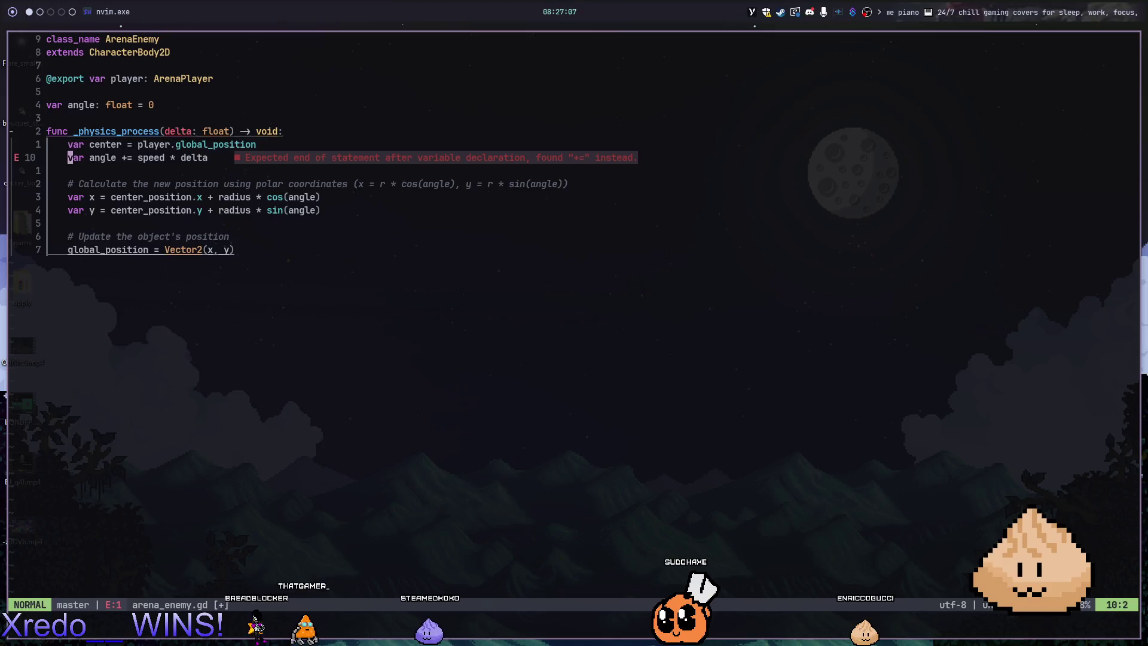
key("d")
key("b")
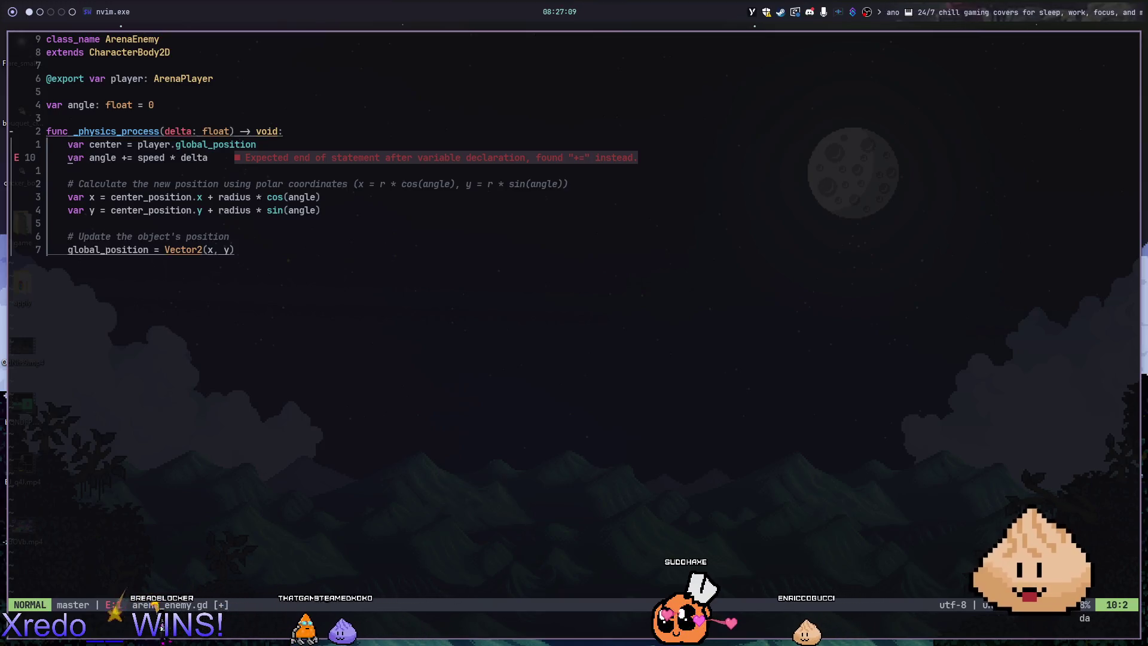
type(":w")
key("Return")
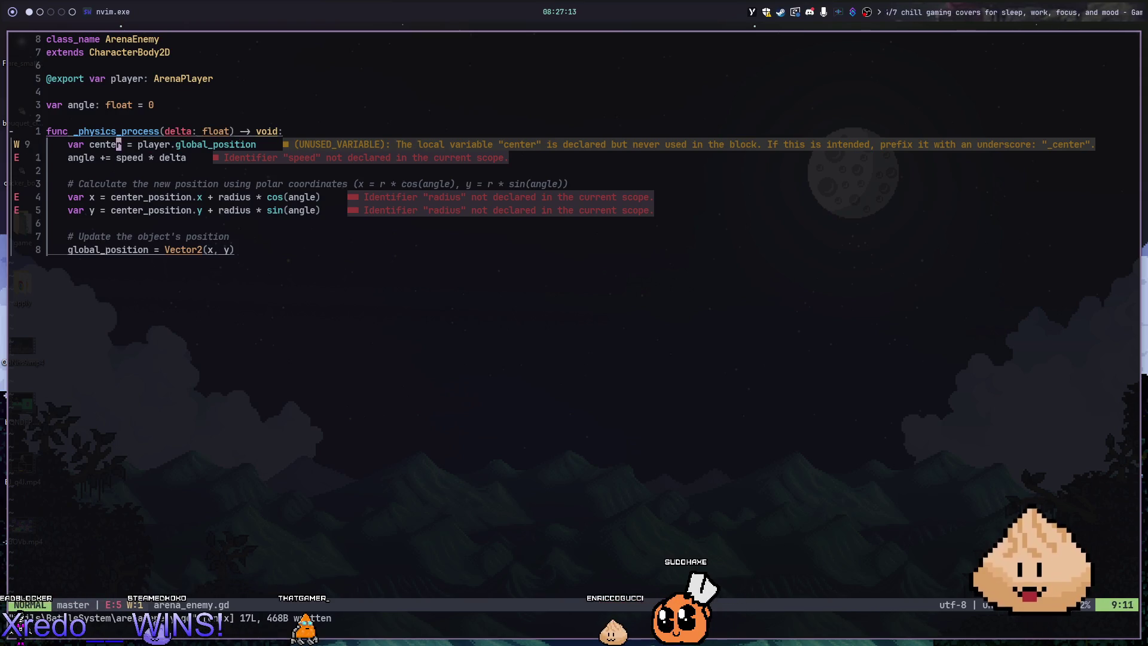
type("O")
type("export var spee")
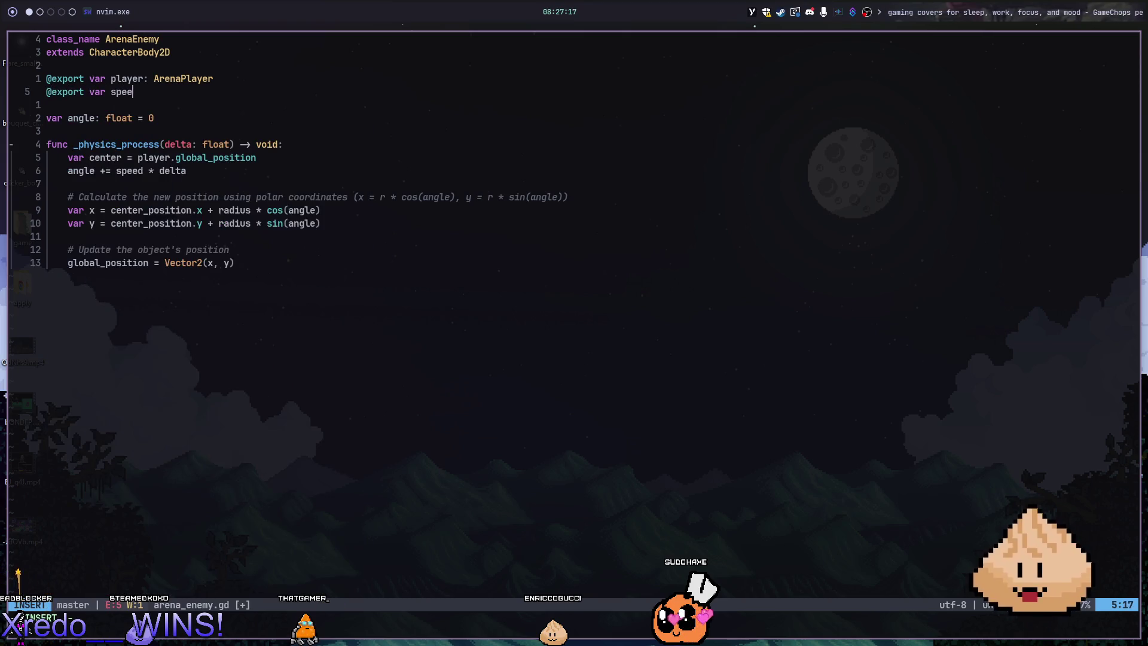
type(" float = 1")
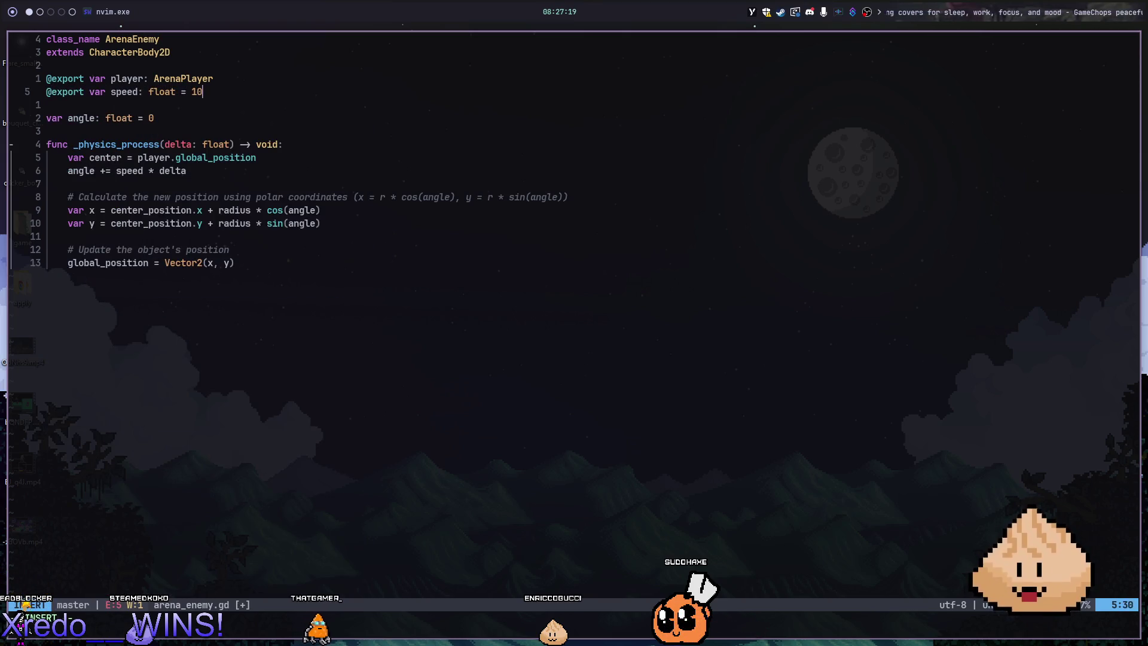
type("0")
key("Escape")
key("colon")
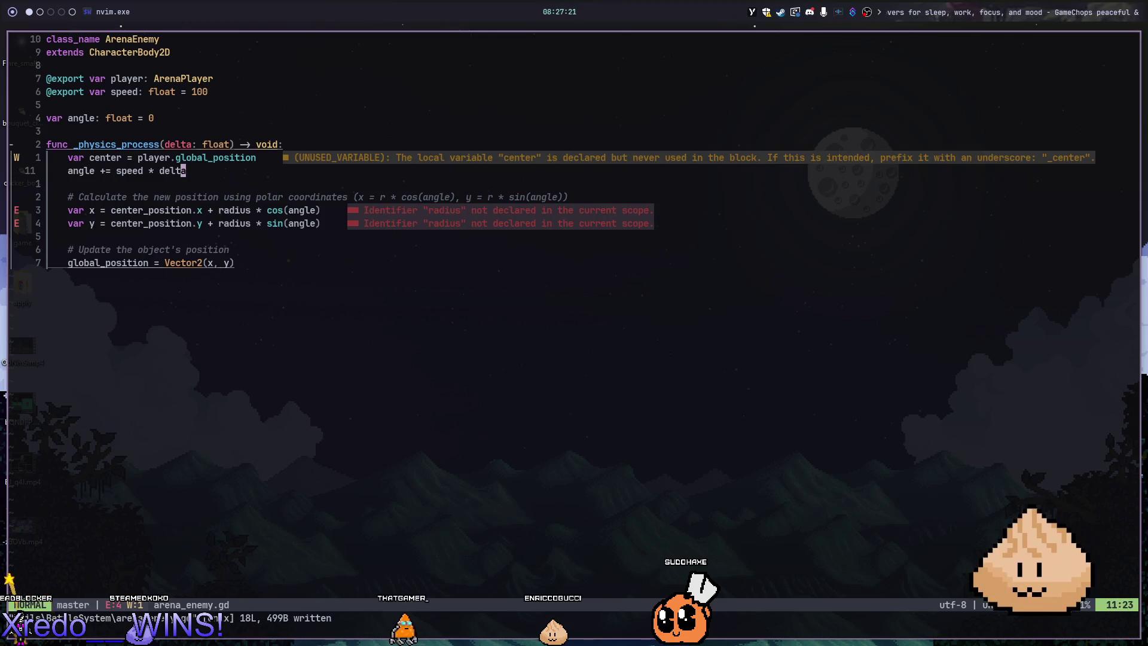
left_click(204, 210)
left_click(210, 210)
left_click(210, 197)
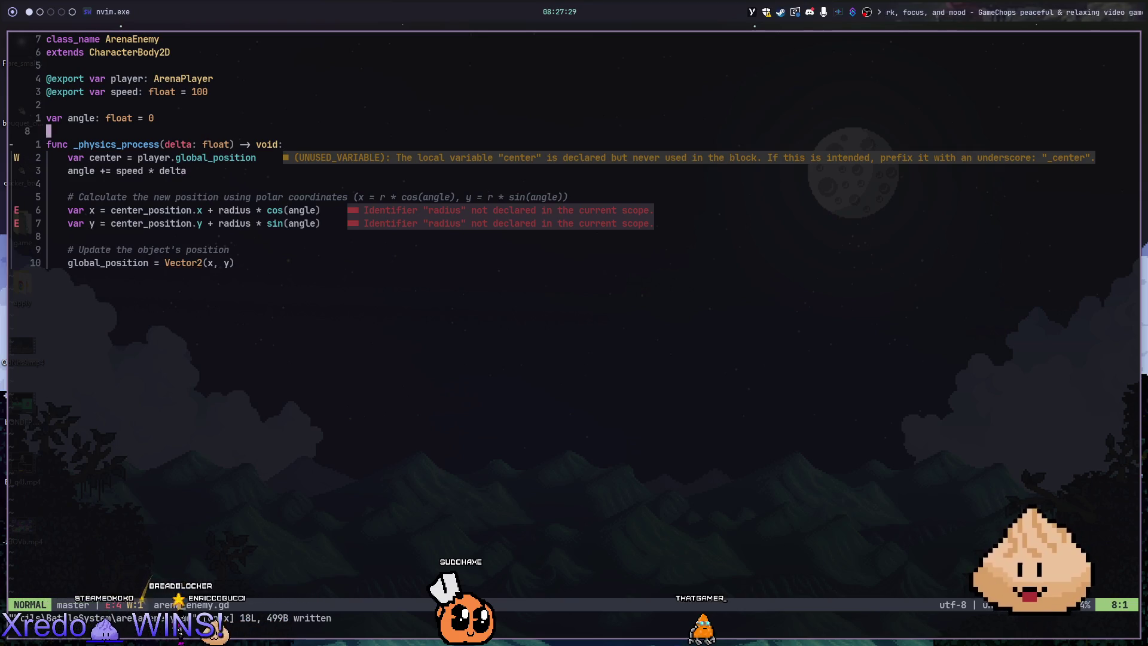
type("Ovar radi")
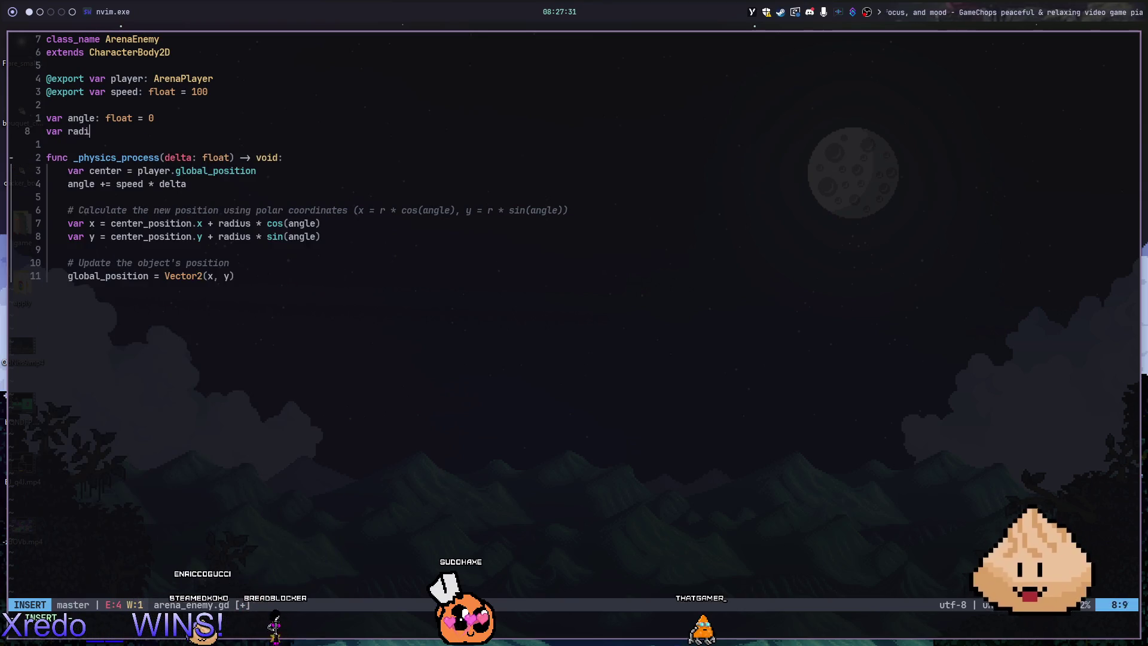
type(": float = 100")
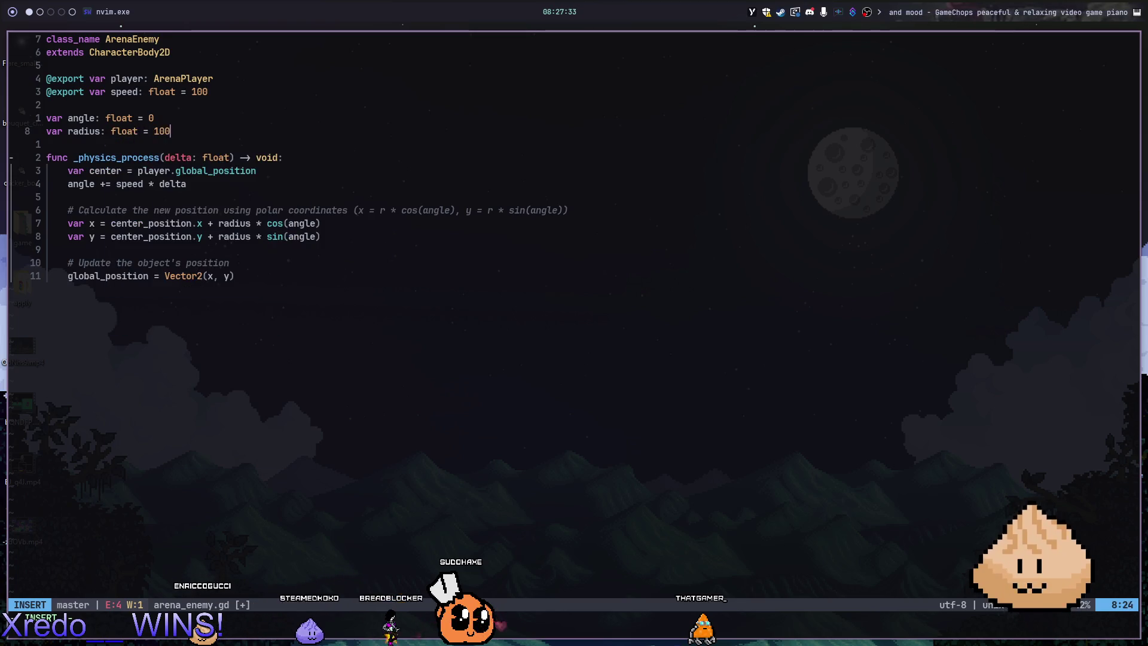
key("Escape")
Rename center_position to center on the x and y lines, save, and run the game
type(":")
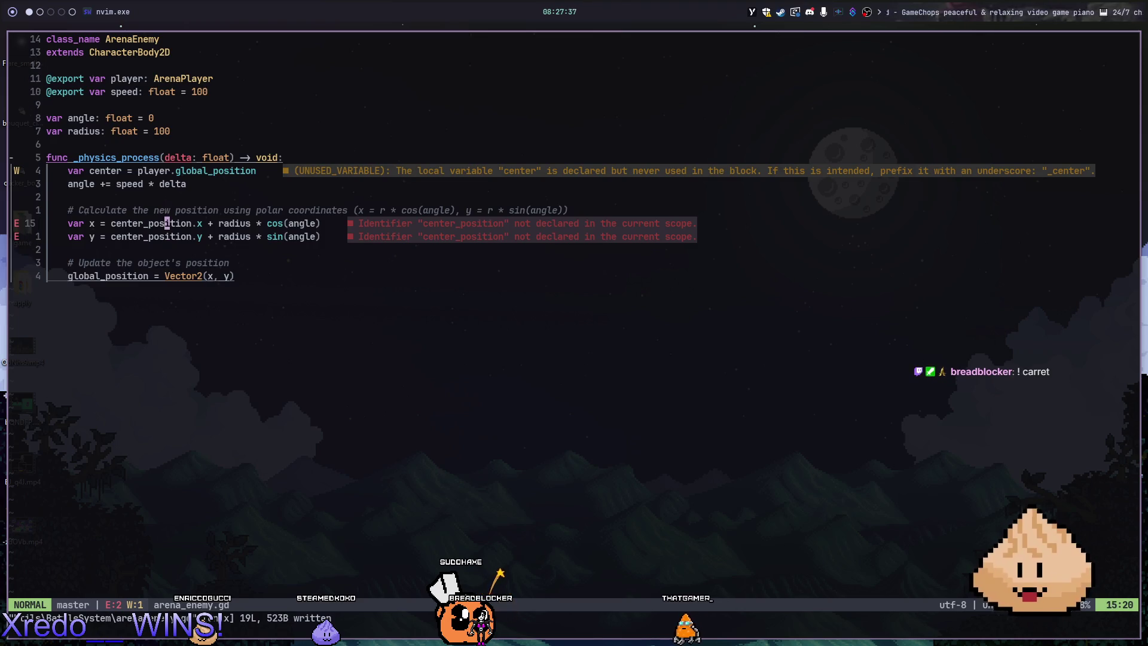
type("ciwcenter")
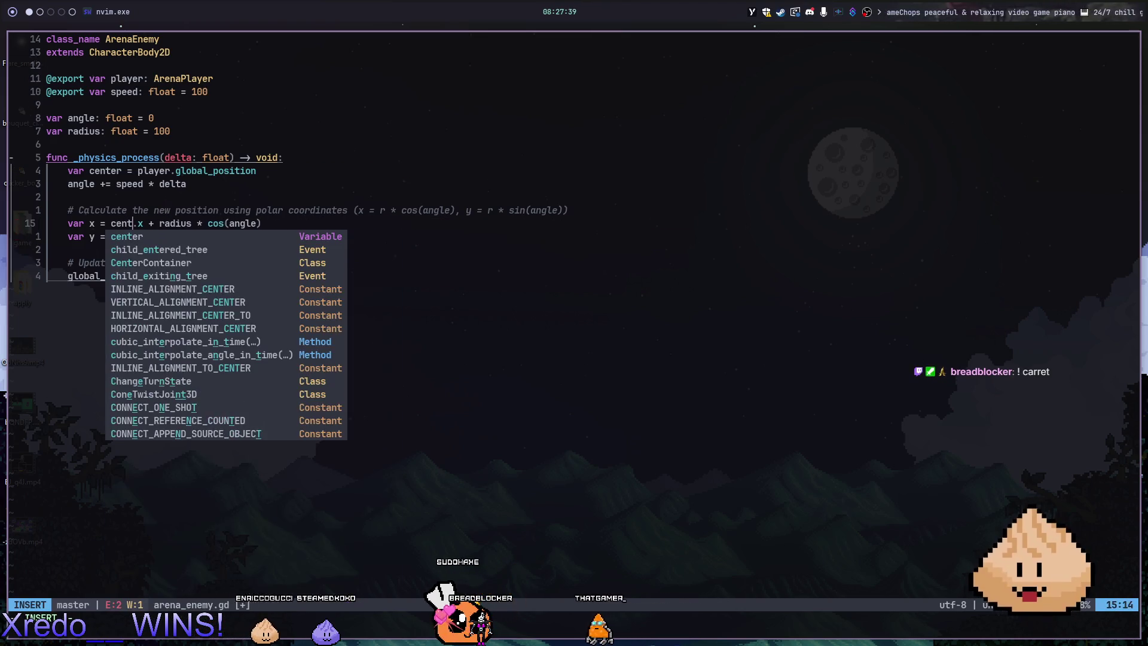
key("Escape")
type("j")
type(".")
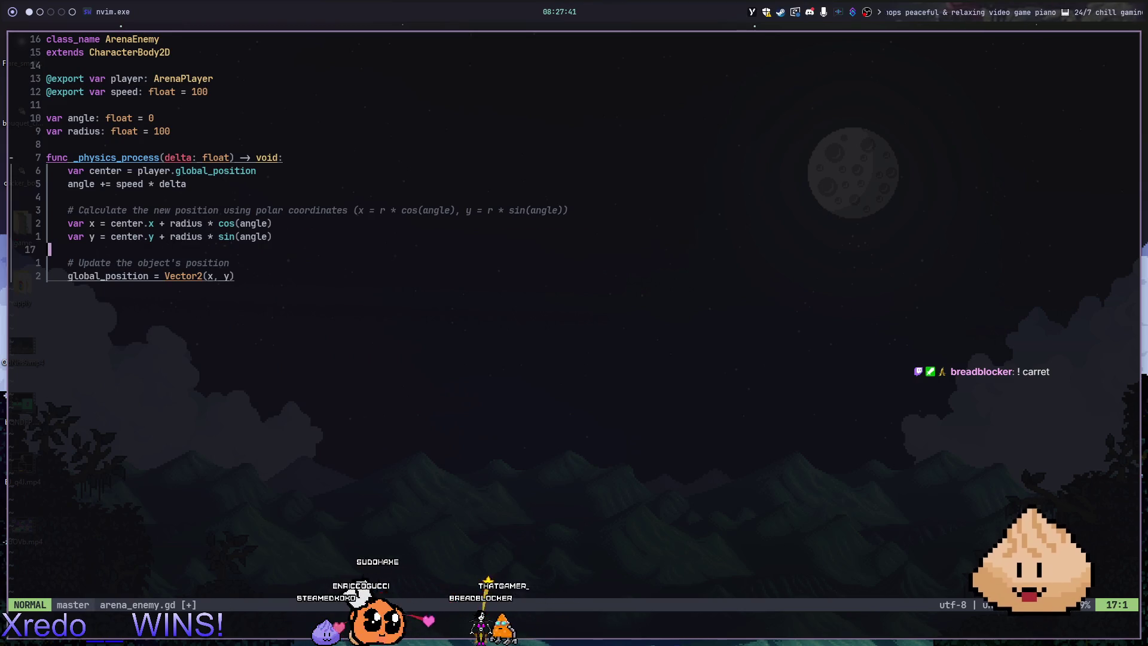
type("j:w")
key("Return")
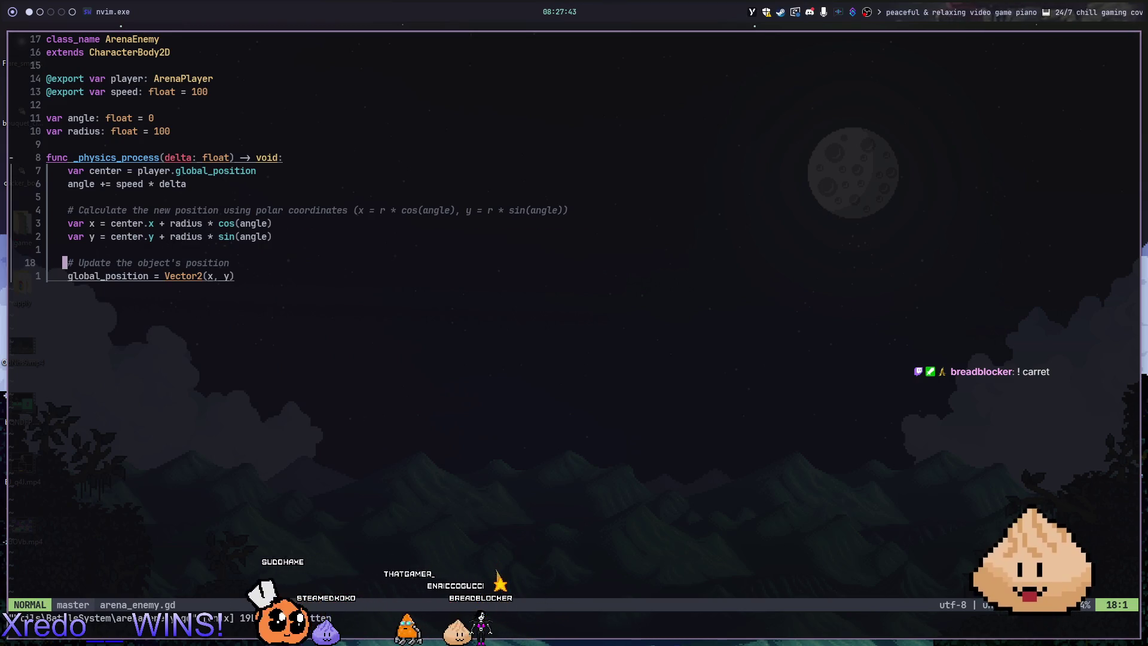
key("alt+2")
key("F5")
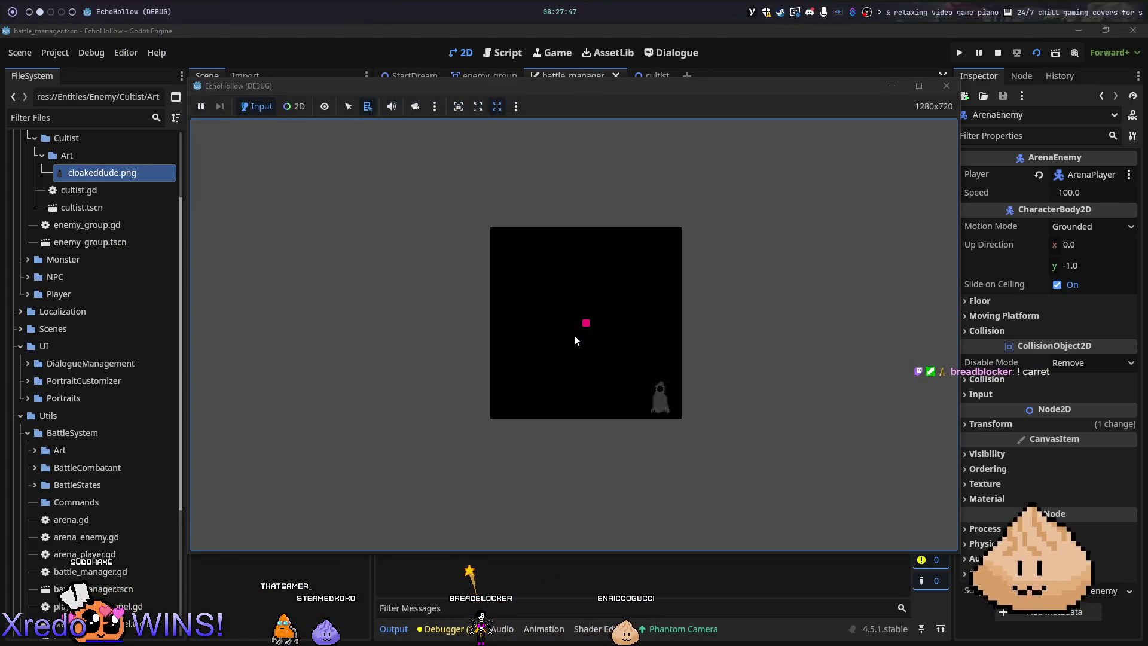
Stop the game, delete ' * delta' from the angle line, and rerun to watch the orbit
key("F8")
key("alt+1")
key("k")
key("k")
key("k")
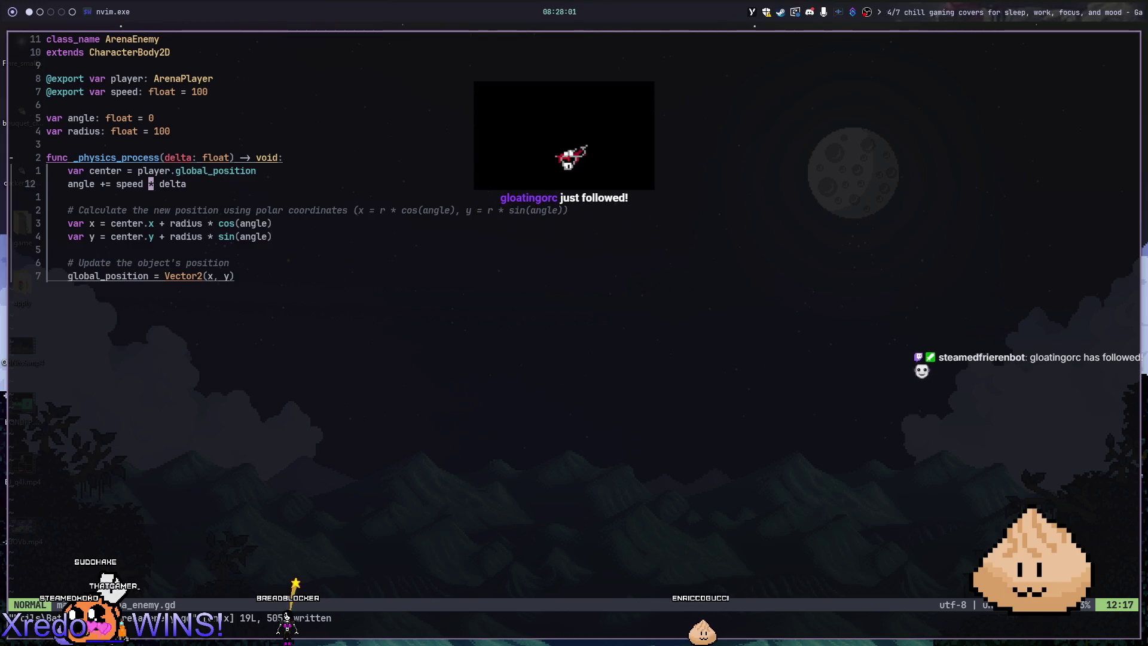
key("shift+d")
key("super+2")
key("F5")
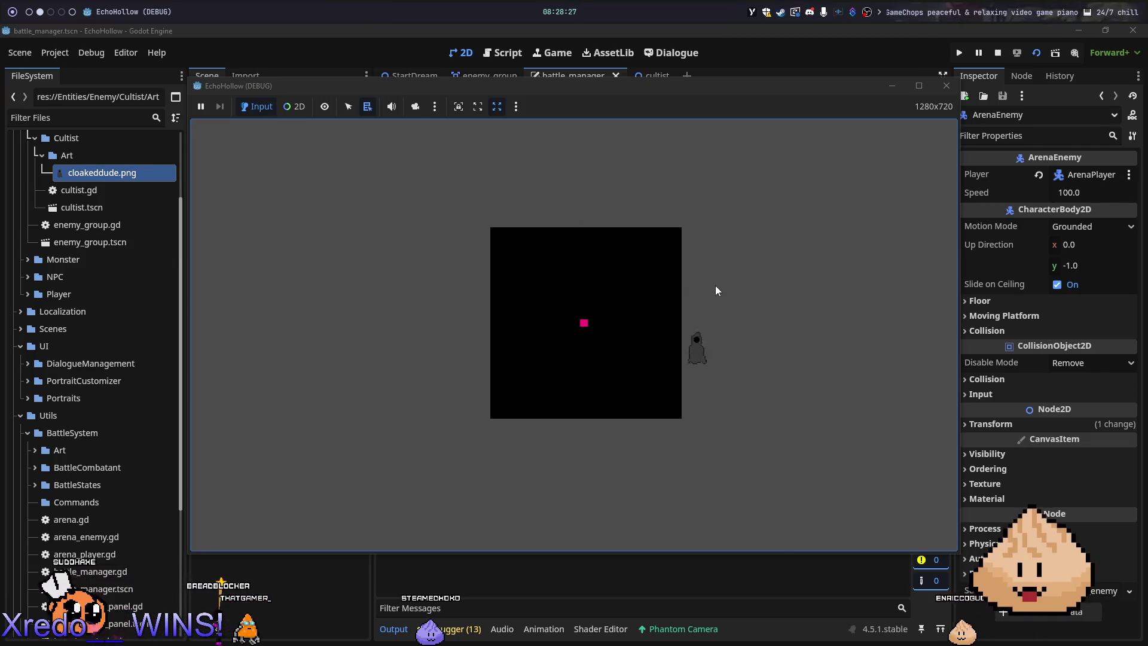
key("alt+1")
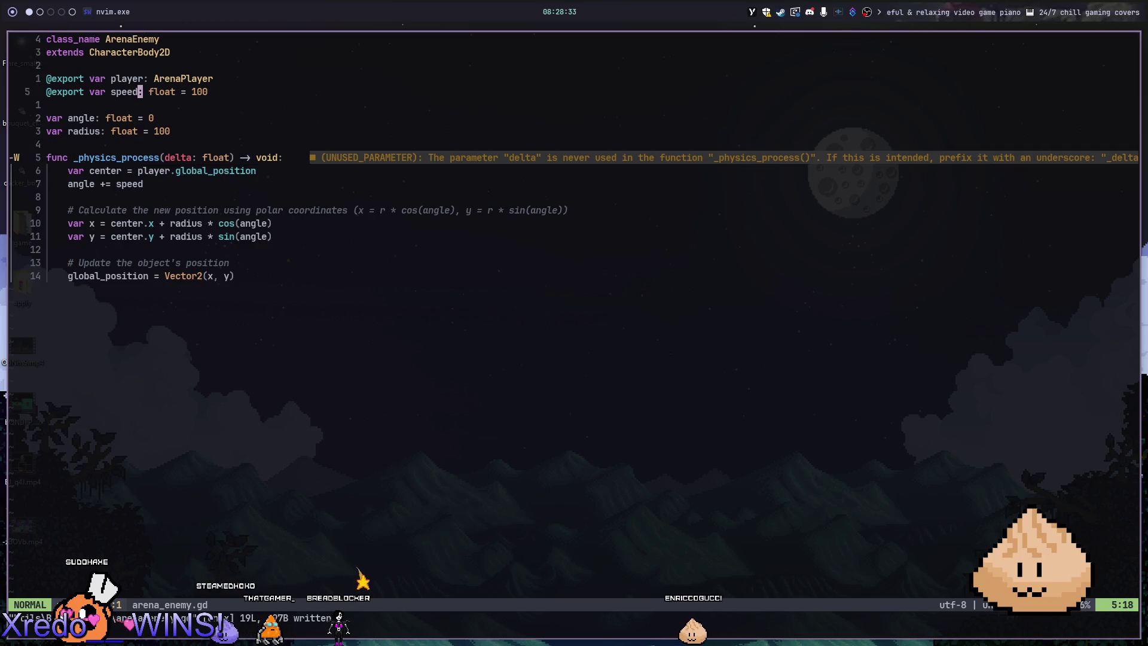
Lower the enemy's speed default from 100 to 50, then to 25
key("BackSpace")
type("0")
key("Return")
key("Escape")
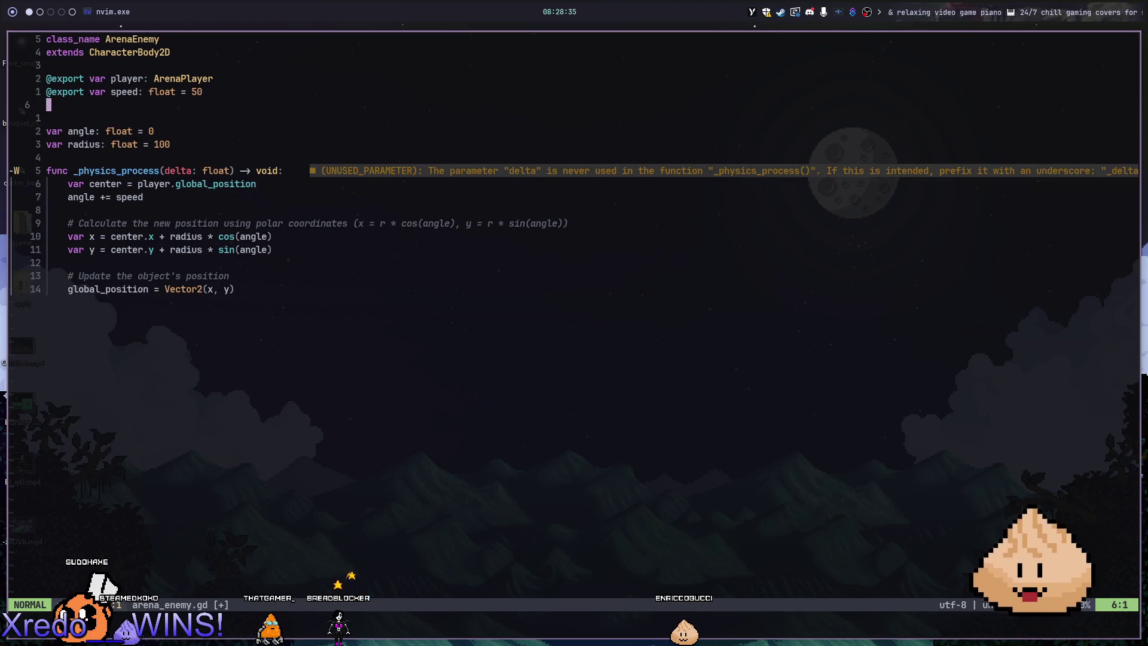
key("d")
key("d")
type("k")
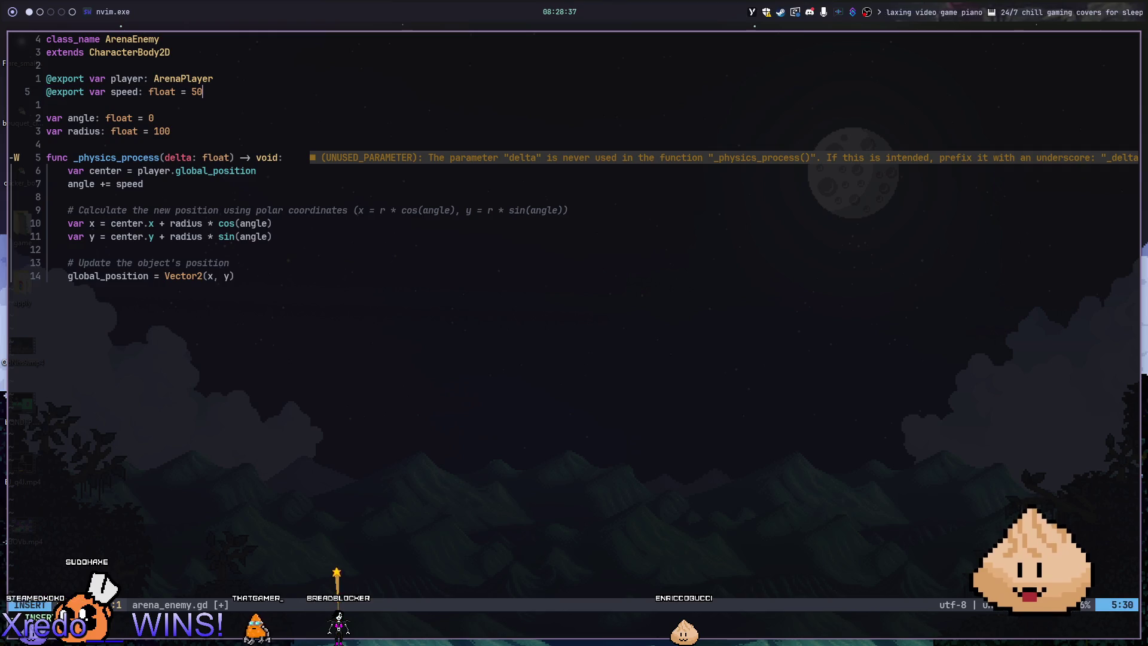
type("ciw25")
key("Escape")
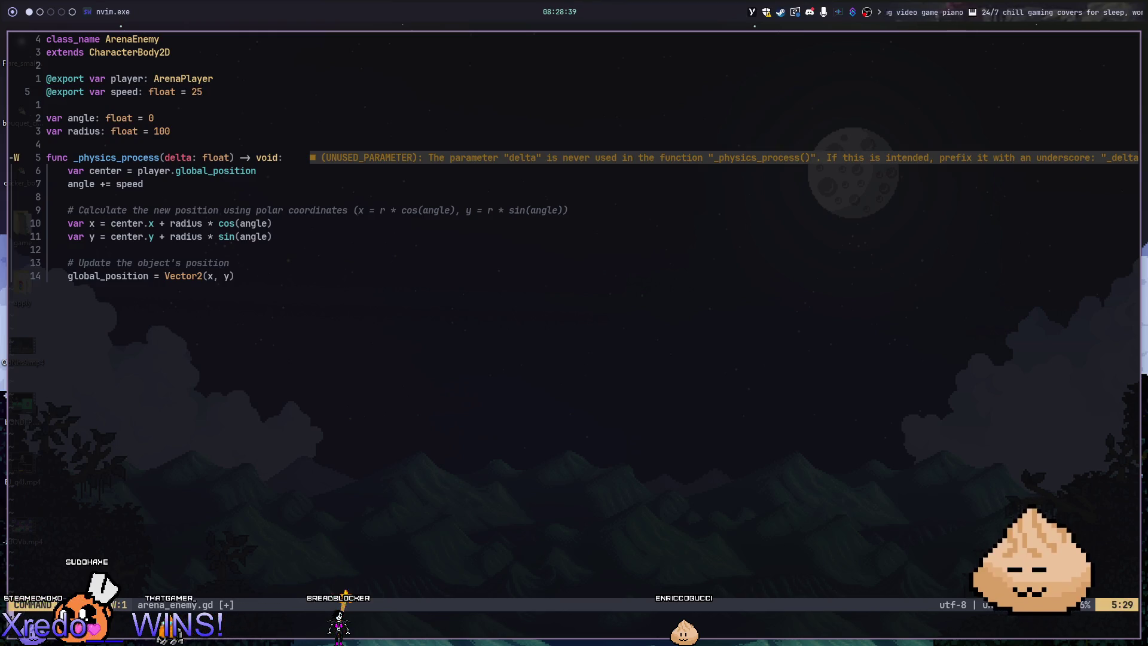
Run the game, move the player square around the arena, then stop it
key("Return")
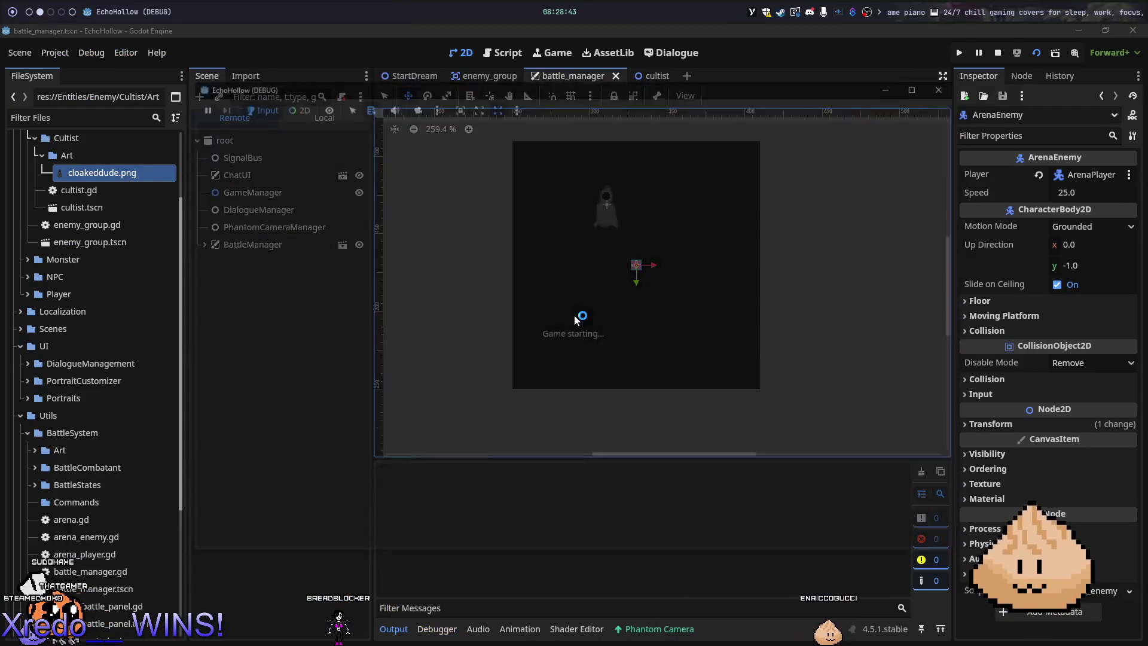
key("Right")
key("Down")
key("Left")
key("Left")
key("Up")
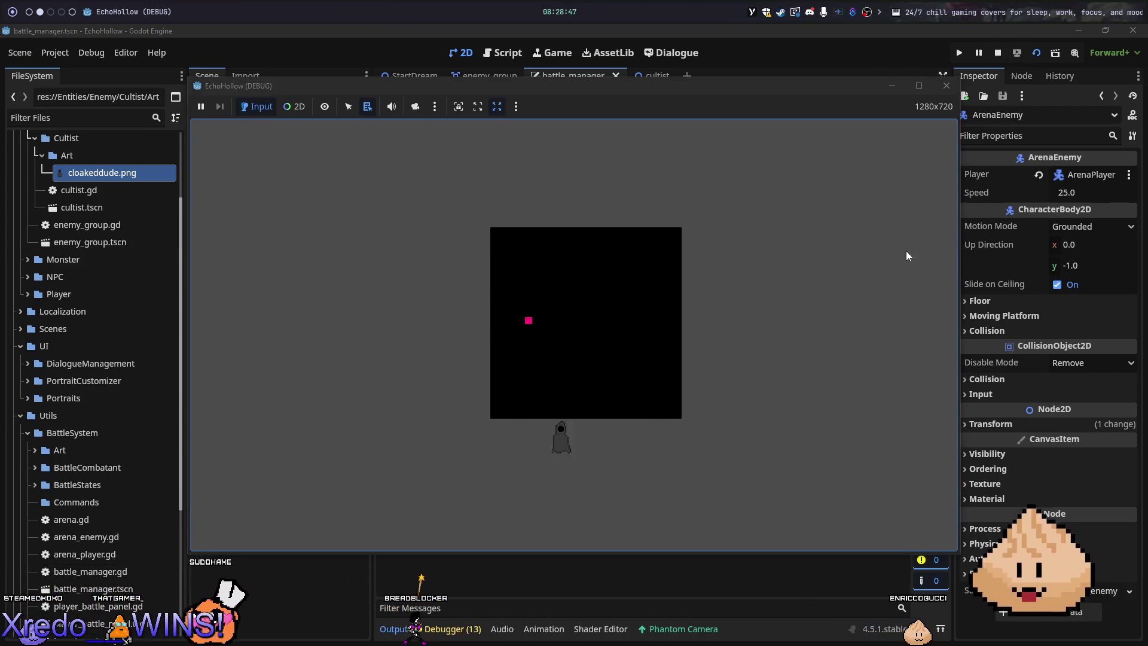
key("Right")
key("Down")
key("F8")
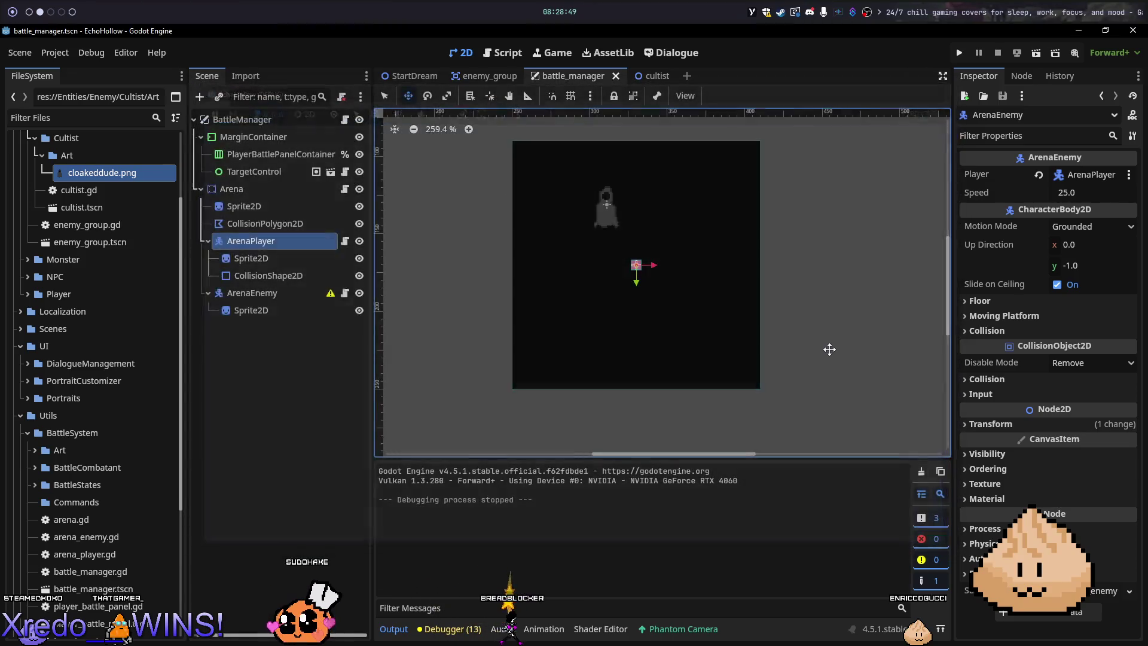
key("alt+Tab")
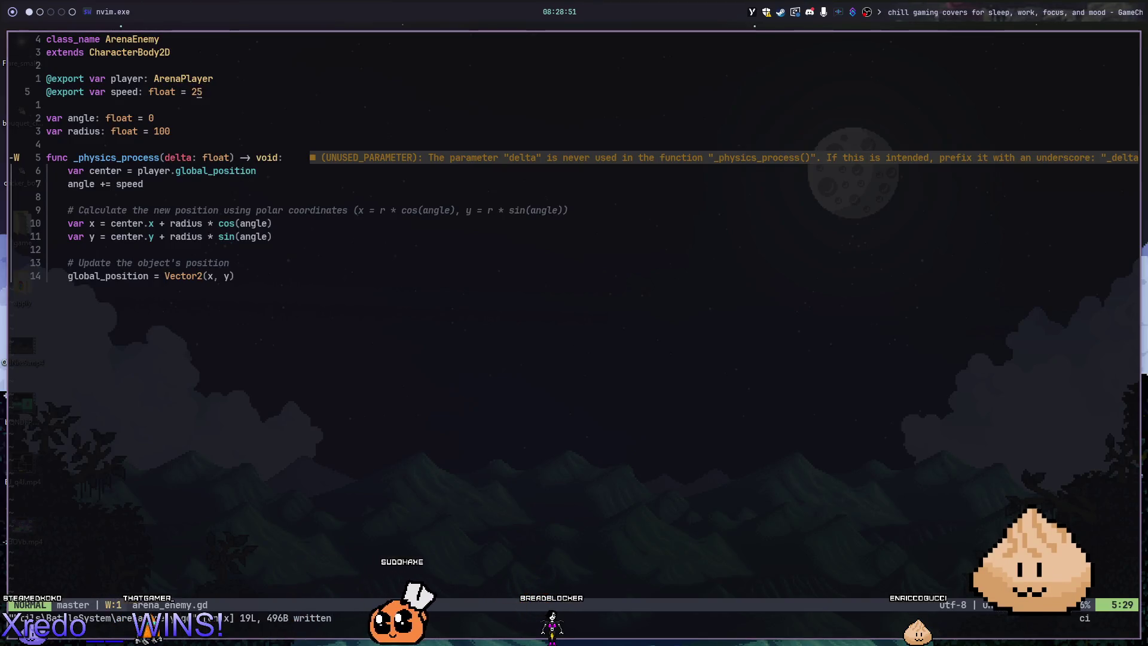
Set the speed to 5, save, and briefly test the game
type("X:w")
key("Return")
key("alt+Tab")
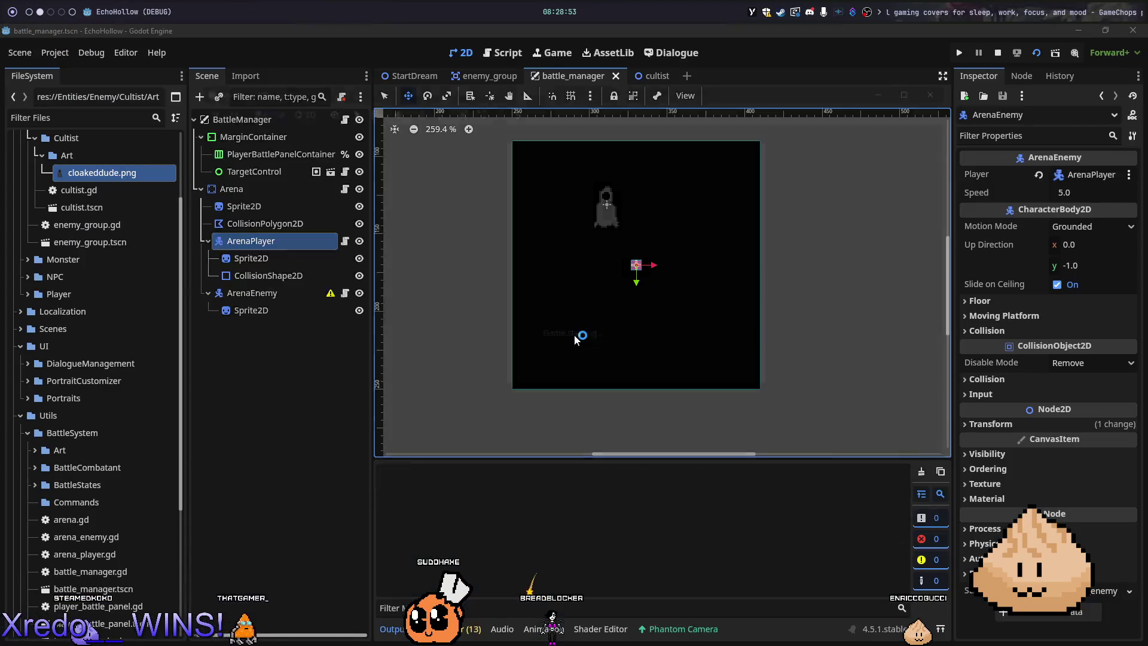
key("F5")
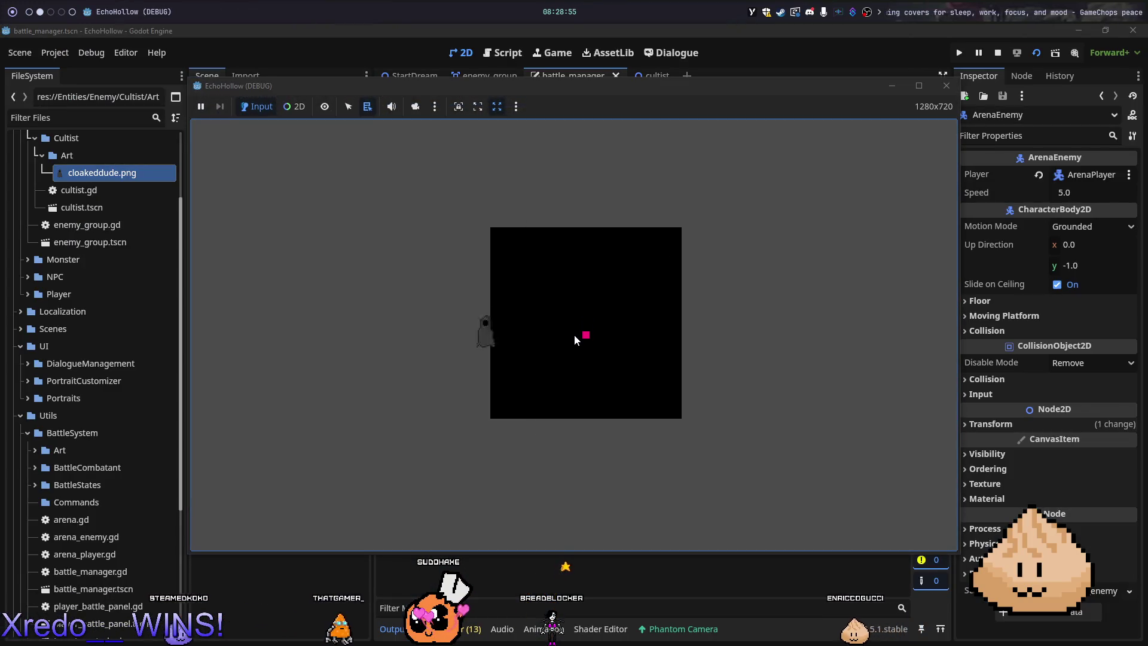
key("F8")
key("alt+Tab")
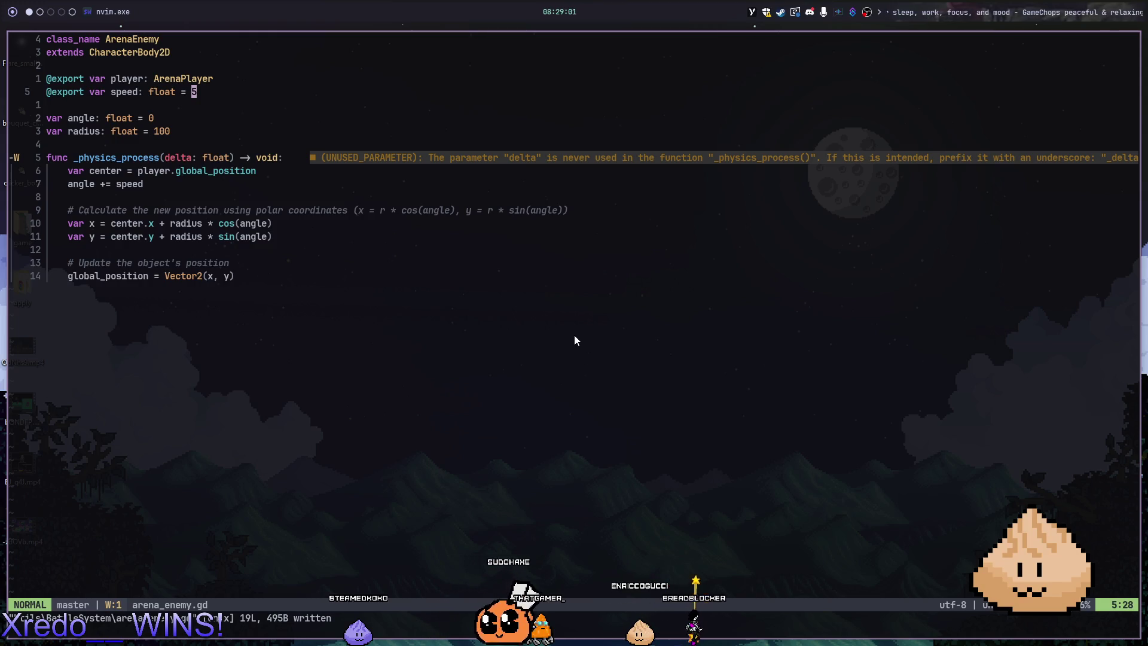
Rerun the game and move the player square down, right, up and left
type(":")
key("super+2")
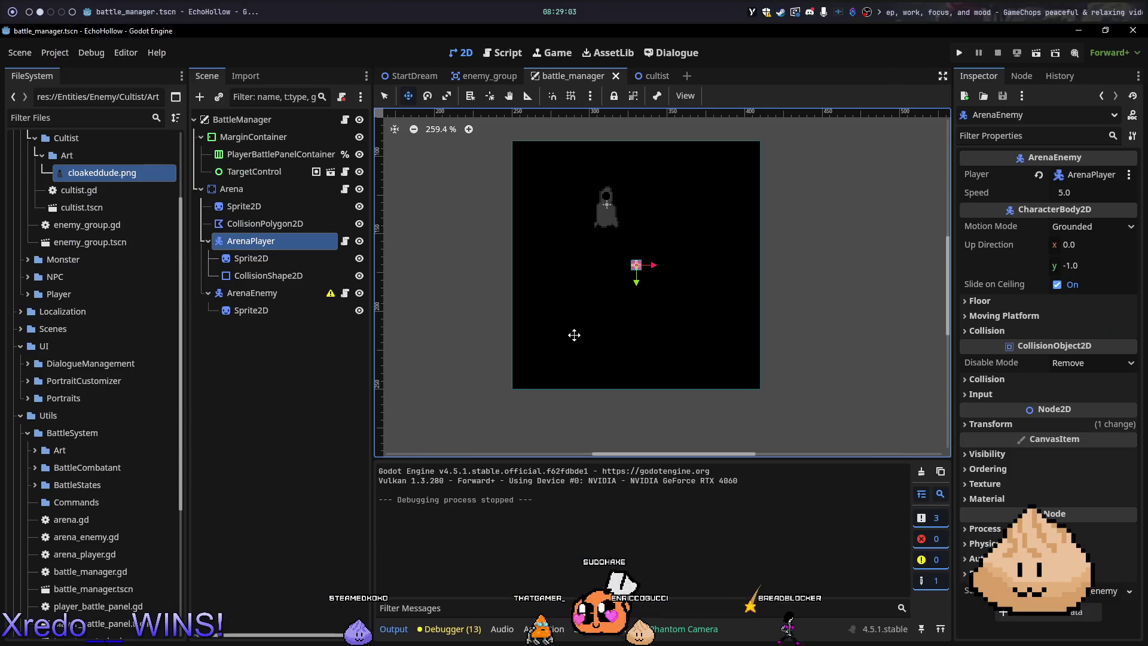
key("F5")
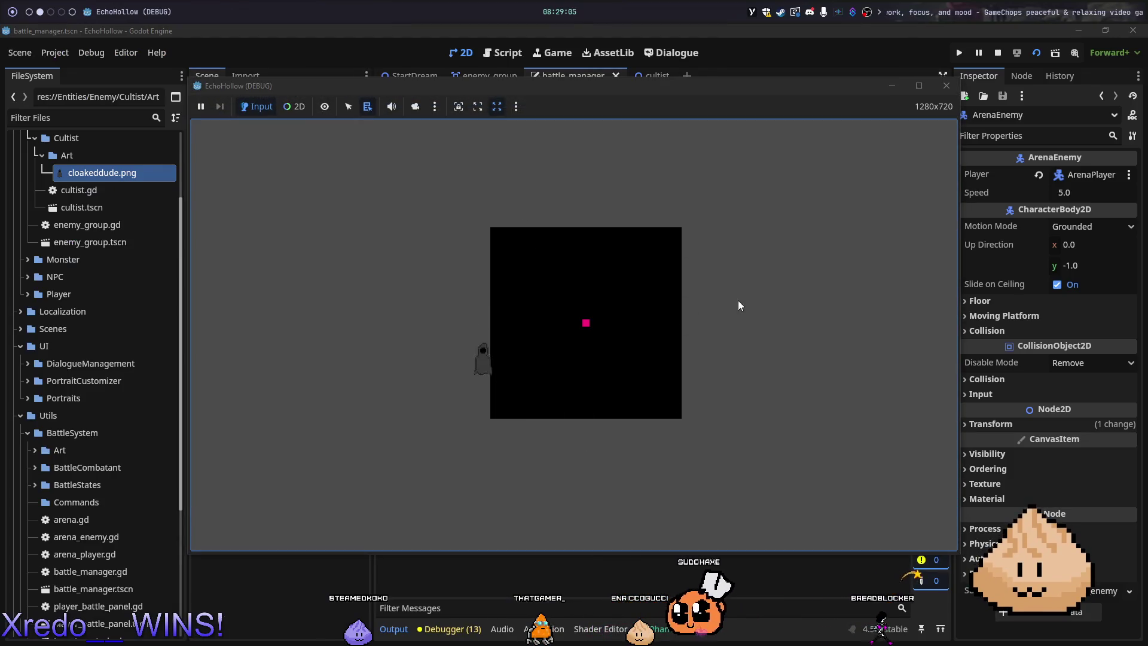
key("Down")
key("Right")
key("Up")
key("Left")
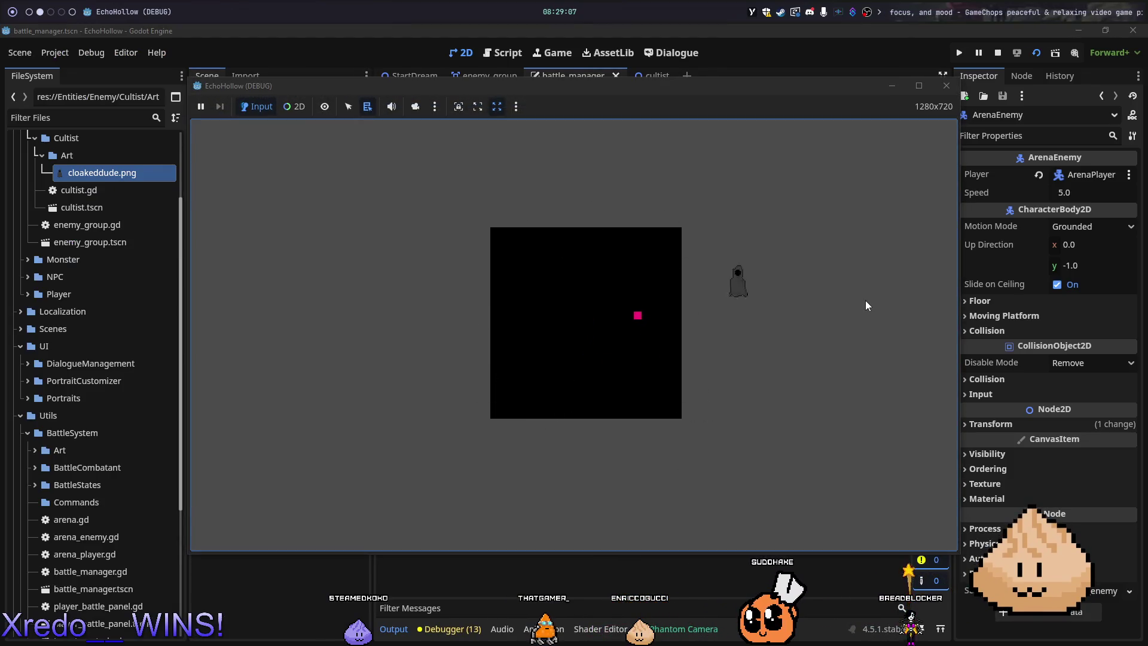
key("F8")
key("super+1")
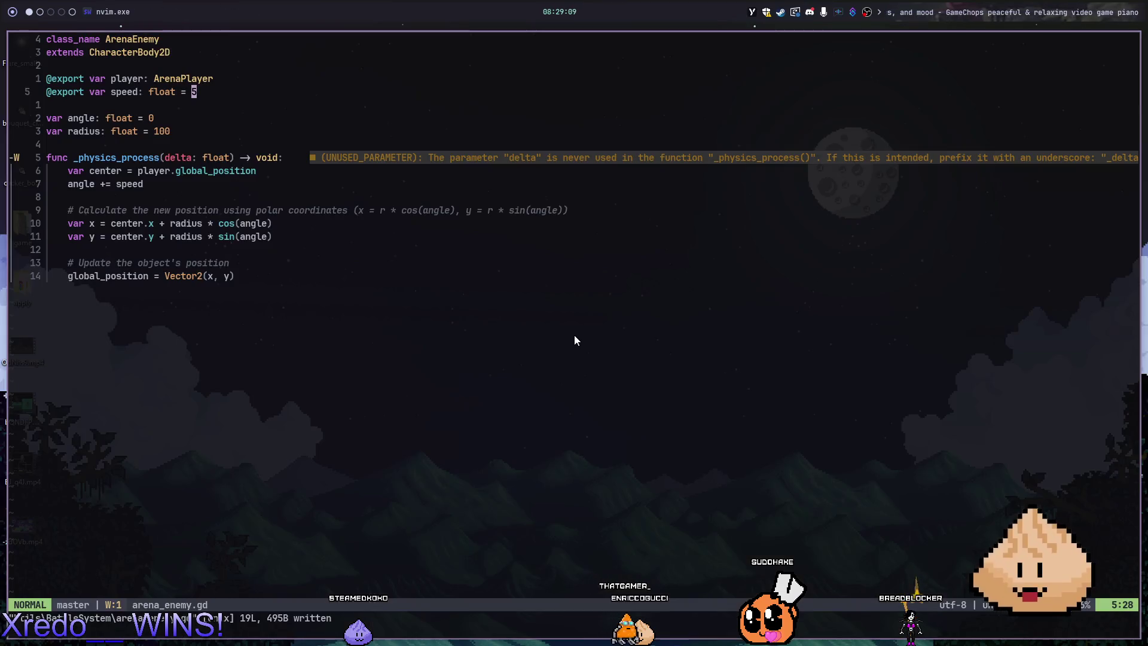
Change the speed to 1 and run the game
type("r1")
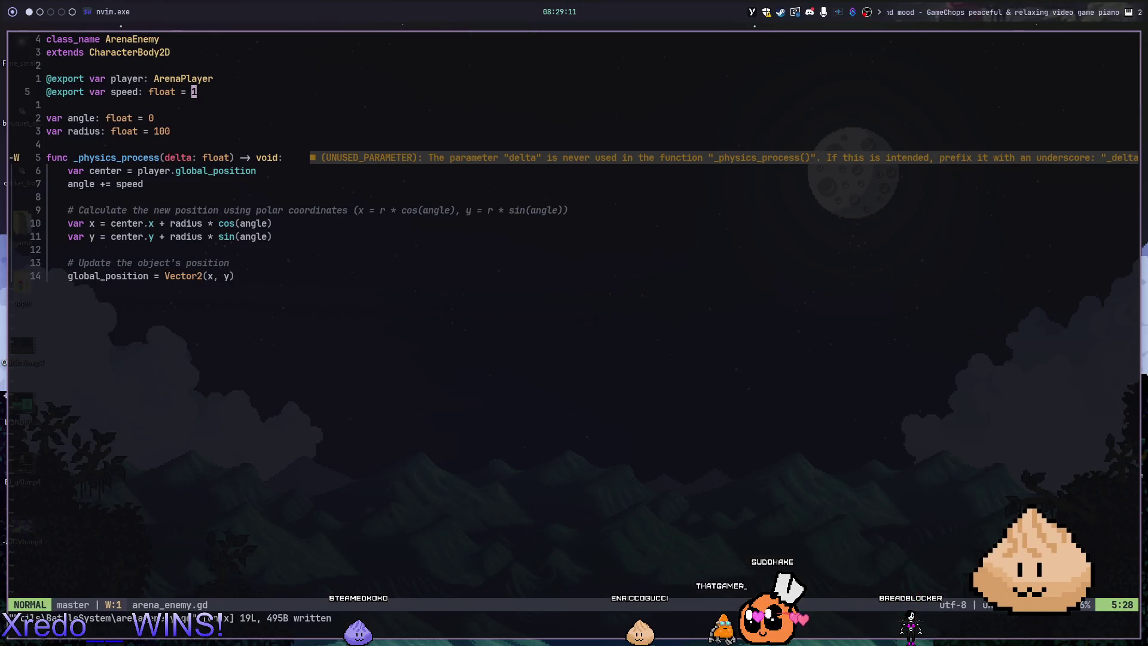
key("super+2")
key("F5")
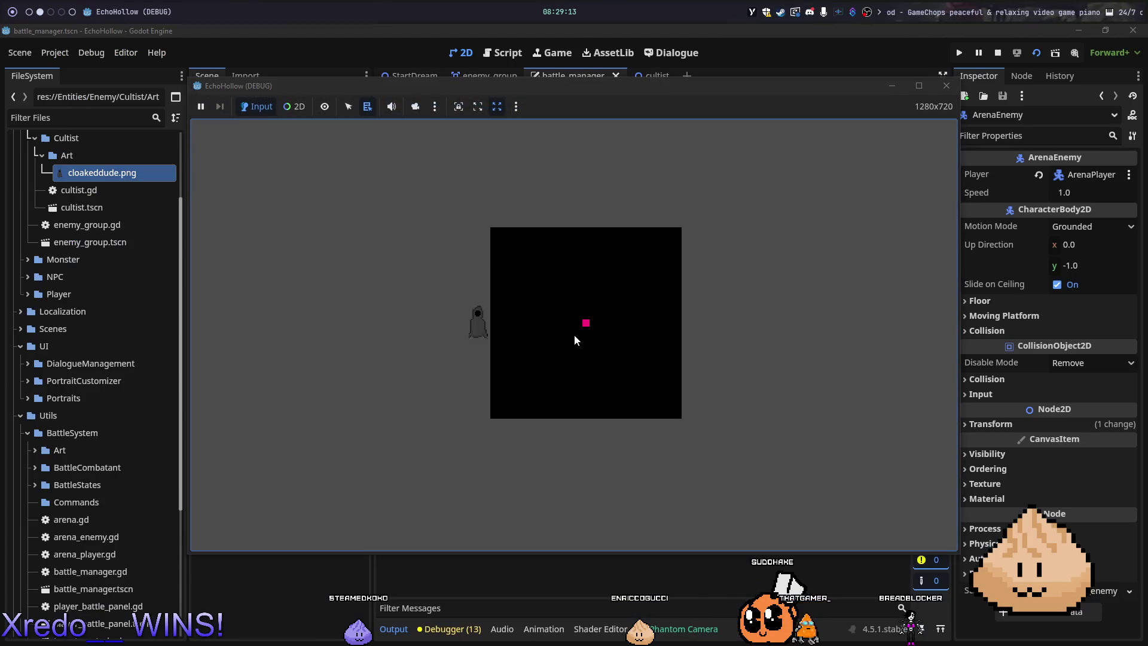
key("super+1")
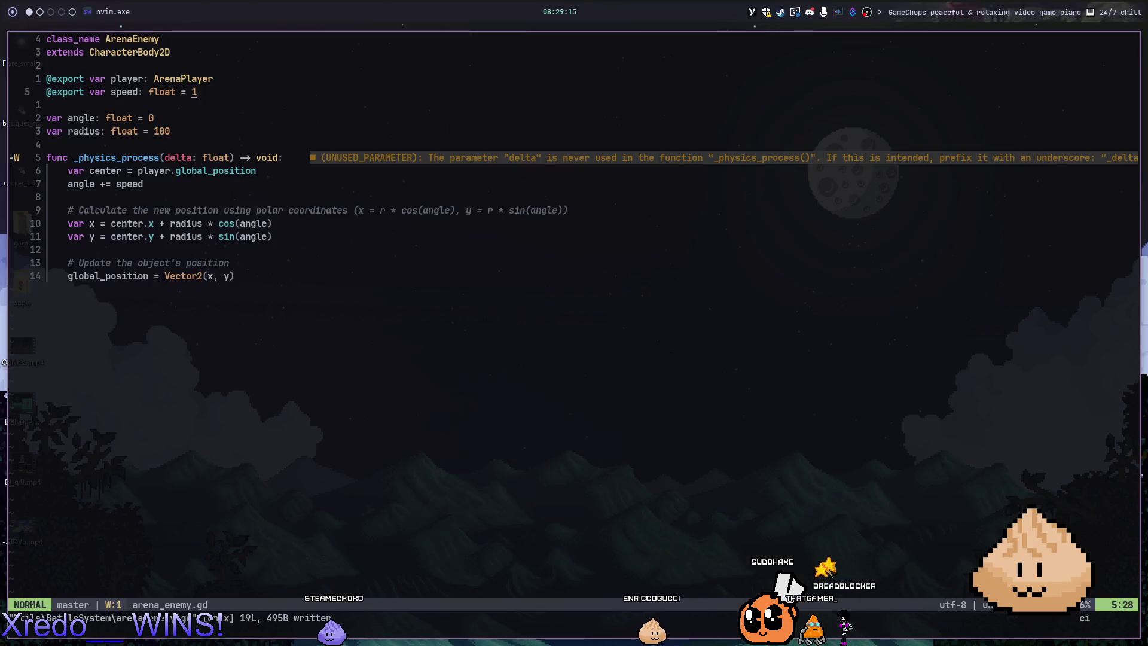
Set the speed to 30, save, relaunch the game, then return to the script
type("s")
type("30")
key("Escape")
type(":w")
key("Return")
key("super+2")
key("F5")
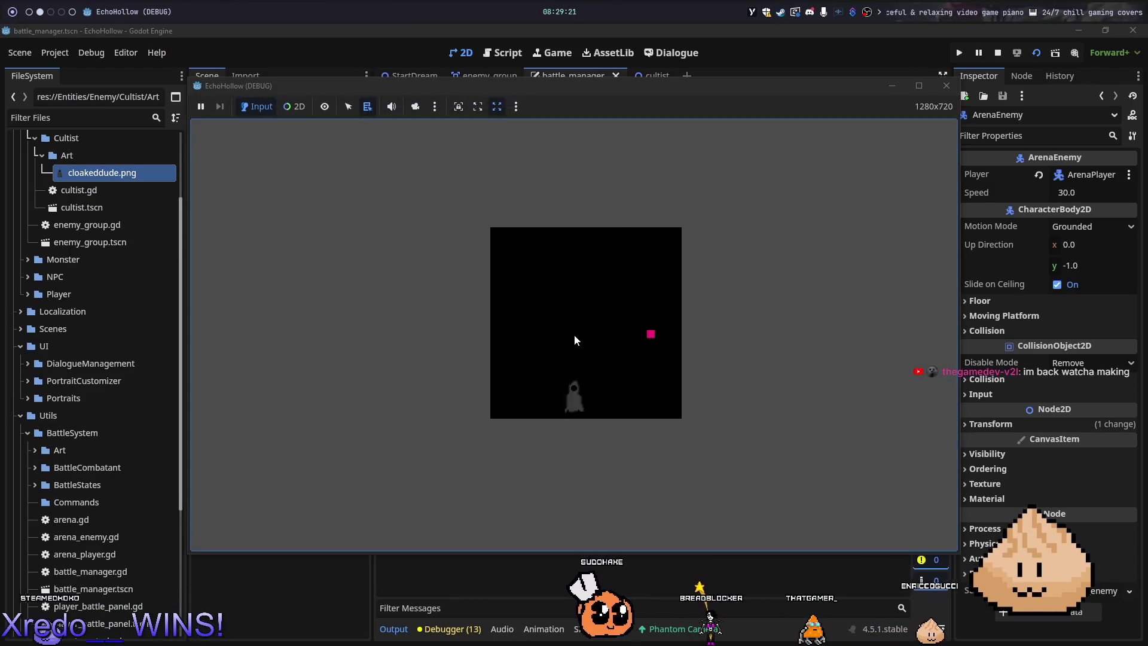
key("F8")
key("super+1")
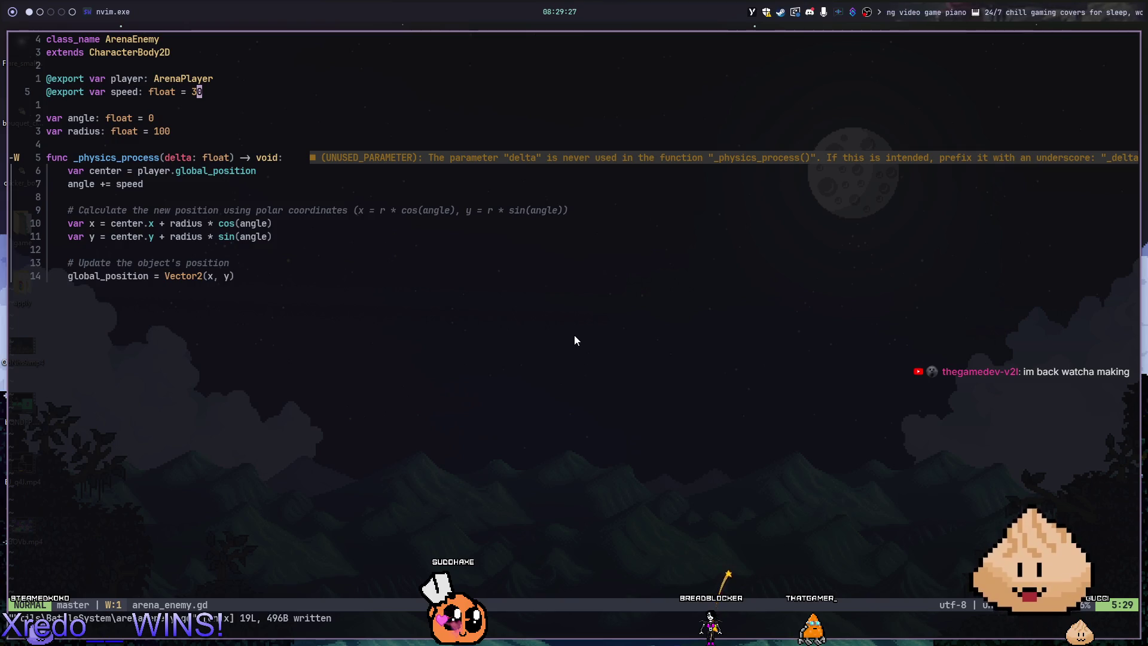
key("j")
key("o")
key("Escape")
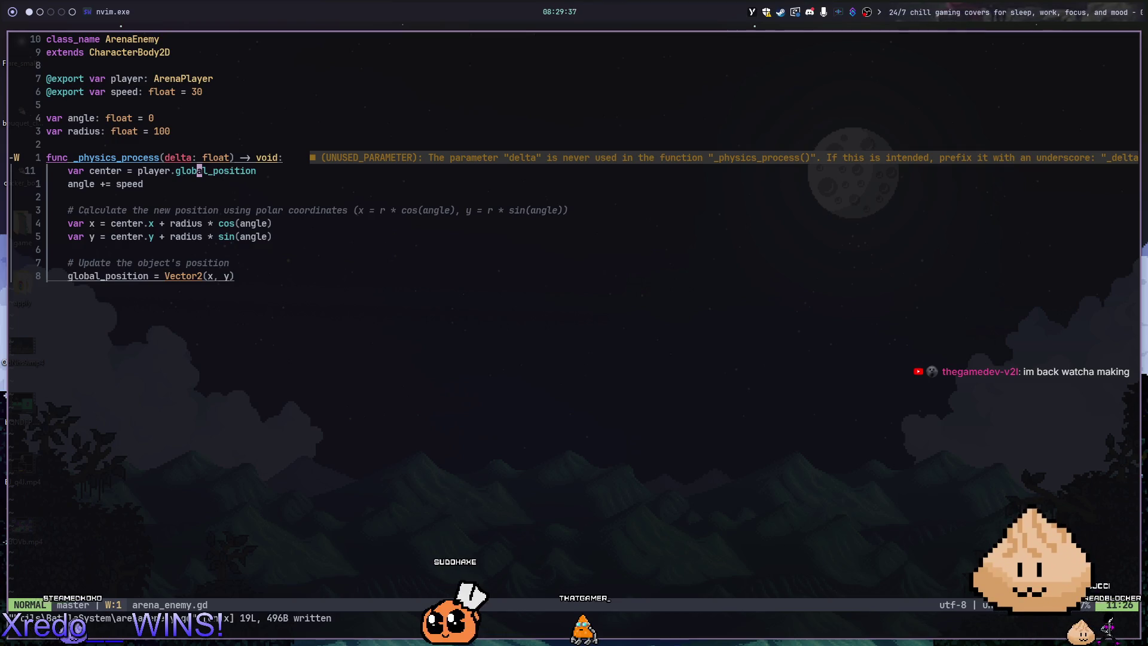
Append * delta to the angle += speed line, save, and briefly run the game
key("k")
key("k")
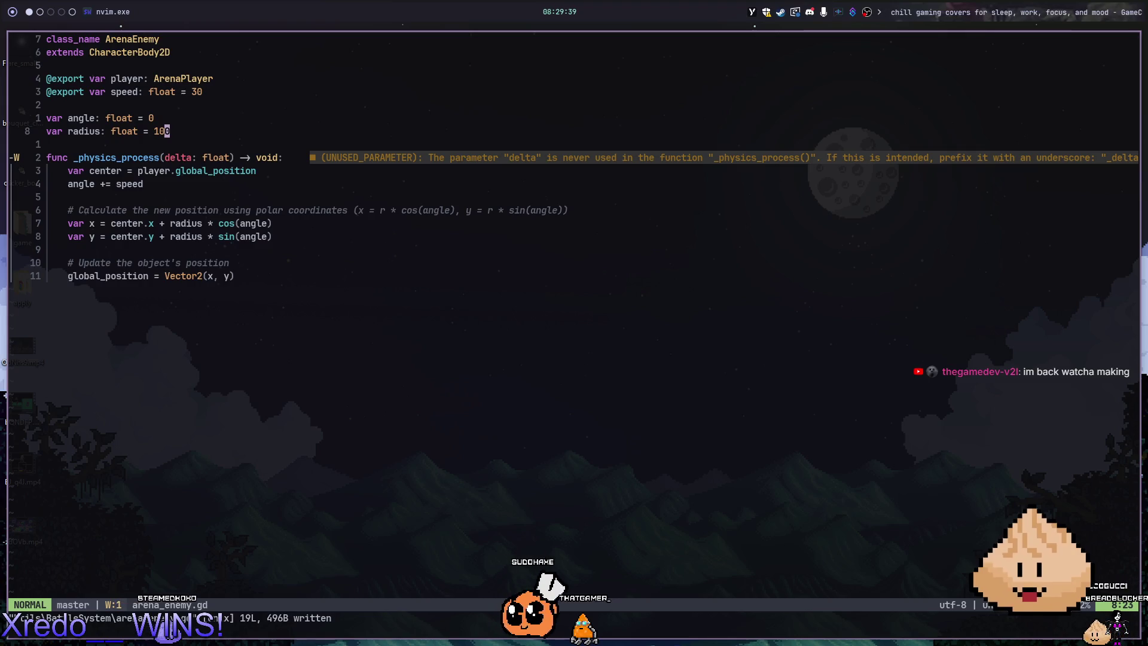
key("j")
key("j")
key("j")
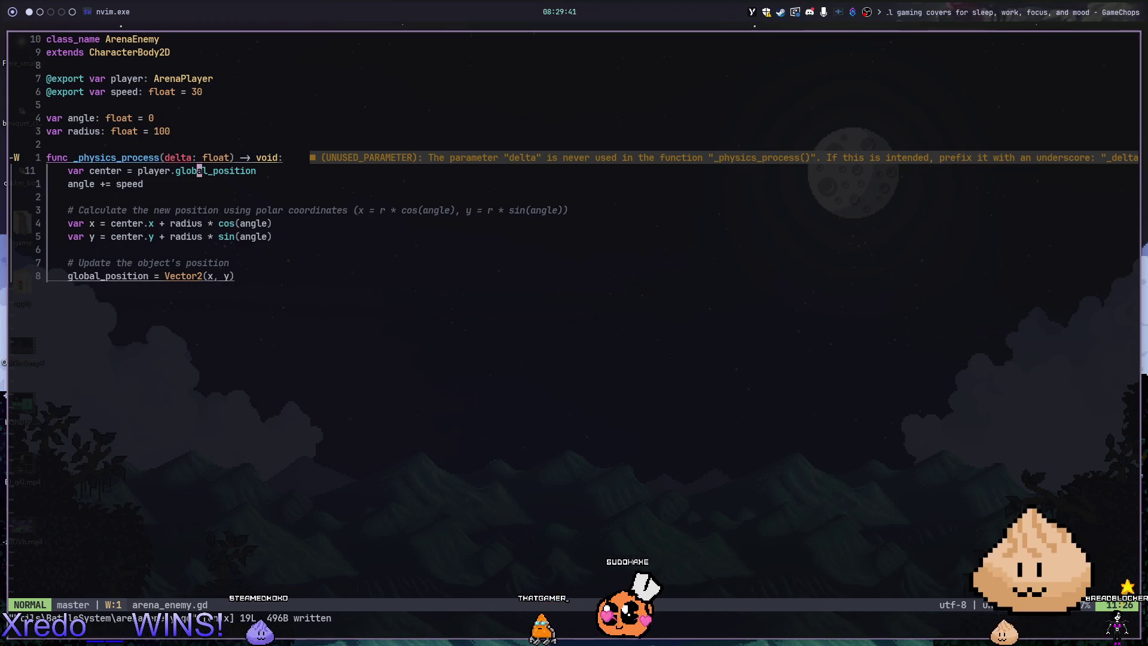
type("A * delta")
key("Escape")
key("F5")
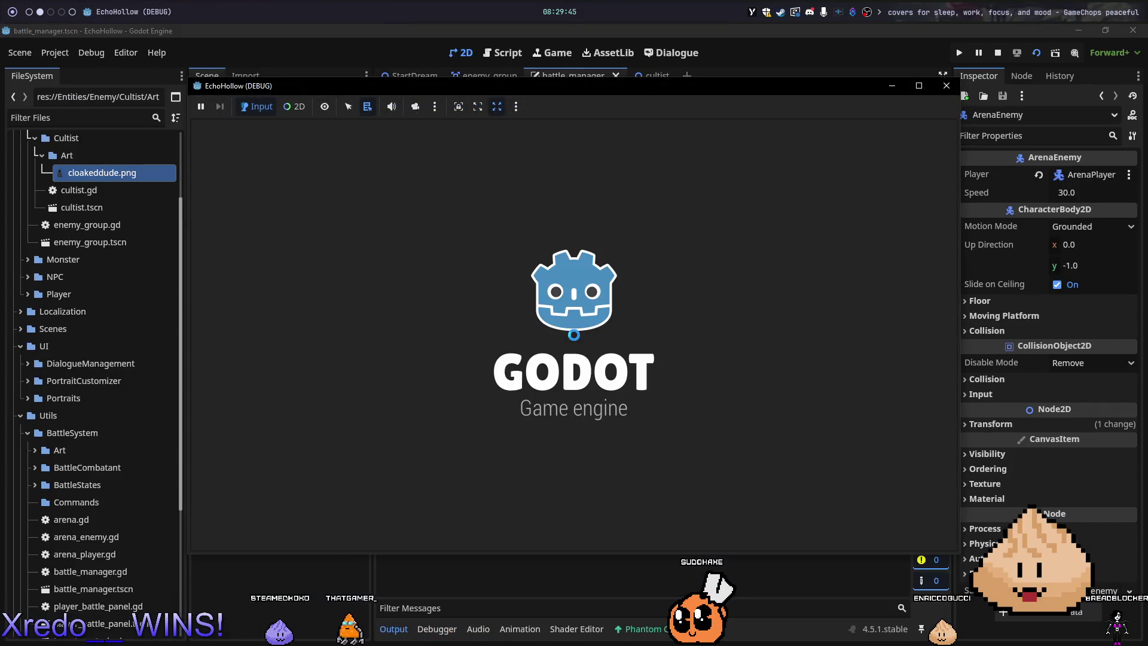
key("F8")
Try other radius and speed values in the running game
key("alt+1")
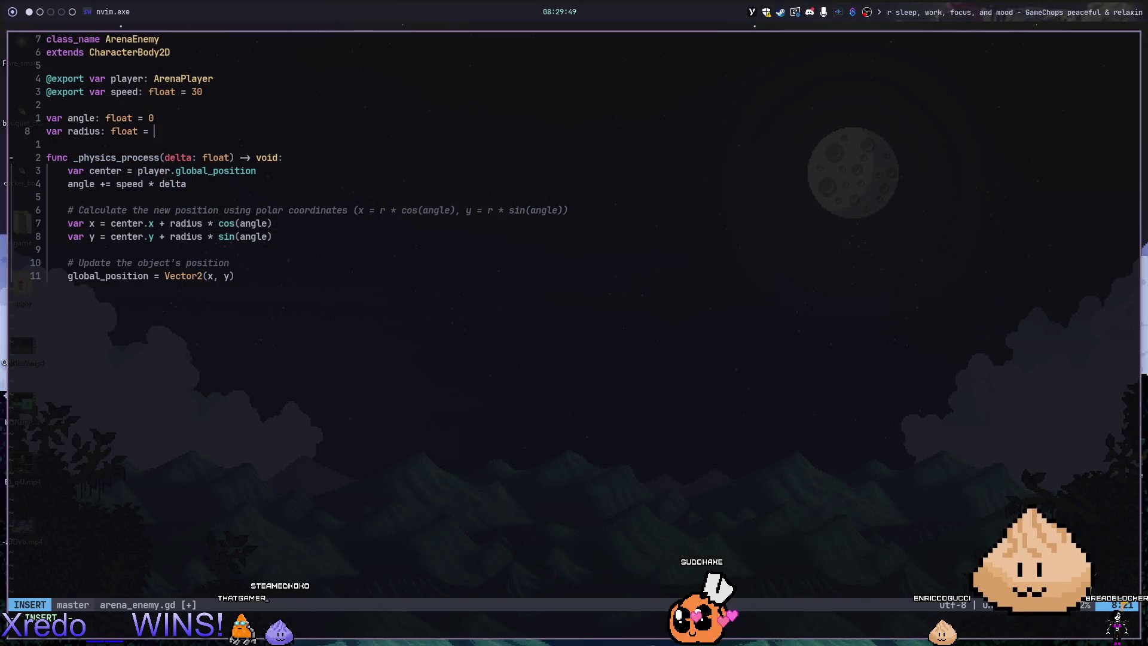
key("alt+2")
key("F5")
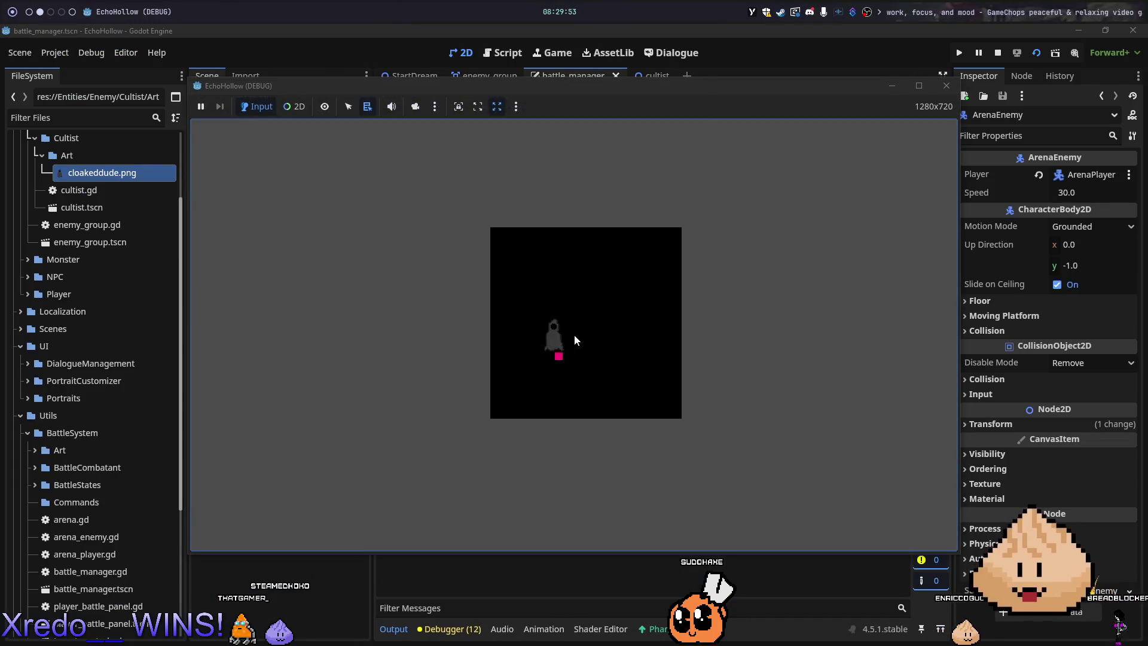
key("F8")
key("alt+1")
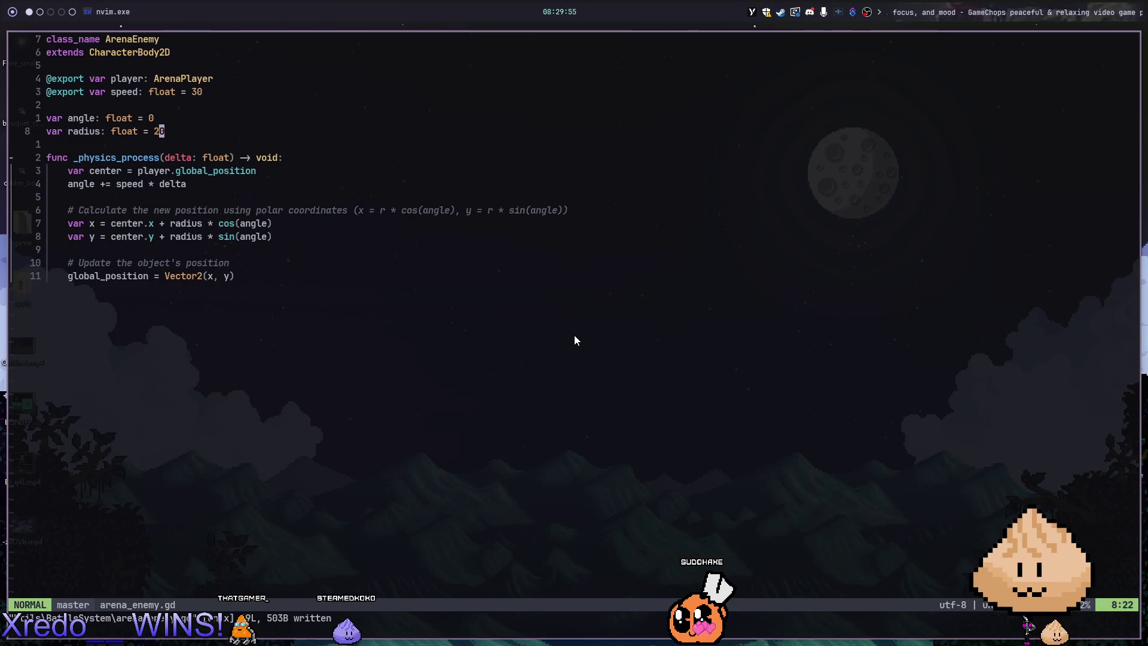
Revert the radius to 100 and retype the value on the speed line
key("u")
key("k")
key("k")
key("dollar")
type("ciw20")
key("Escape")
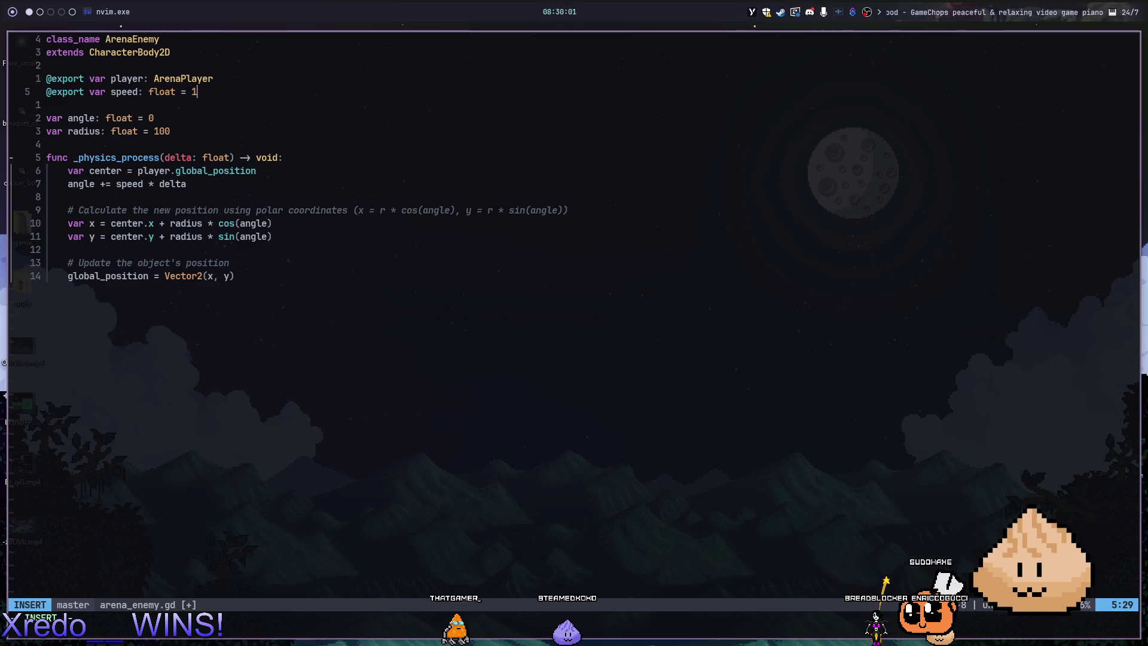
Relaunch the game with the updated speed value
key("alt+Tab")
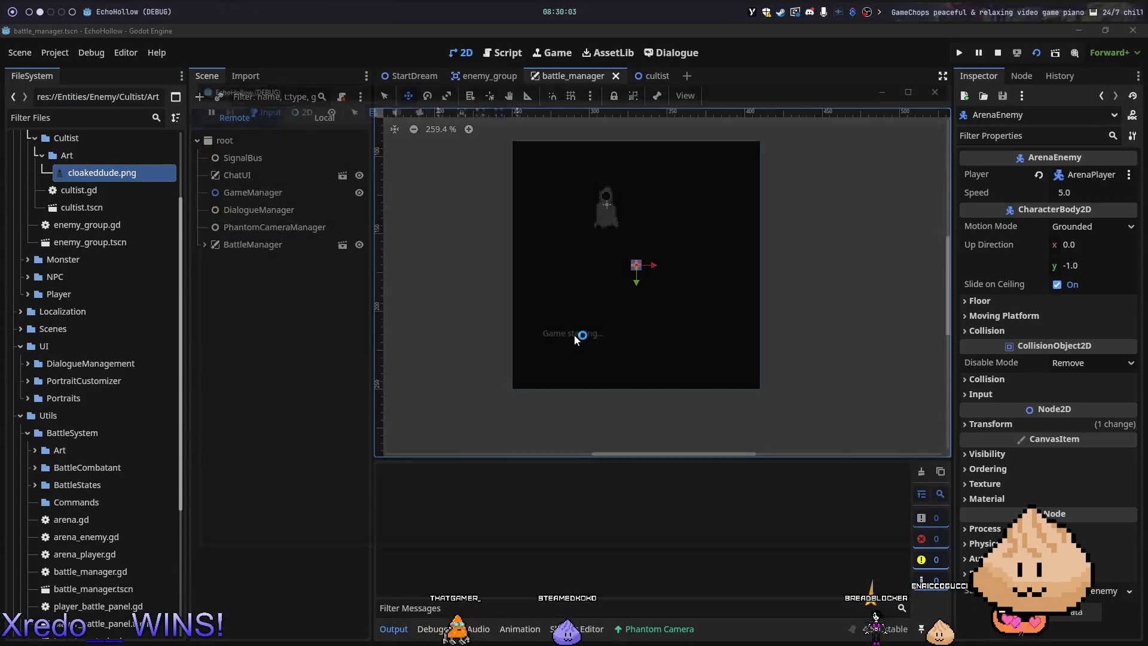
key("F5")
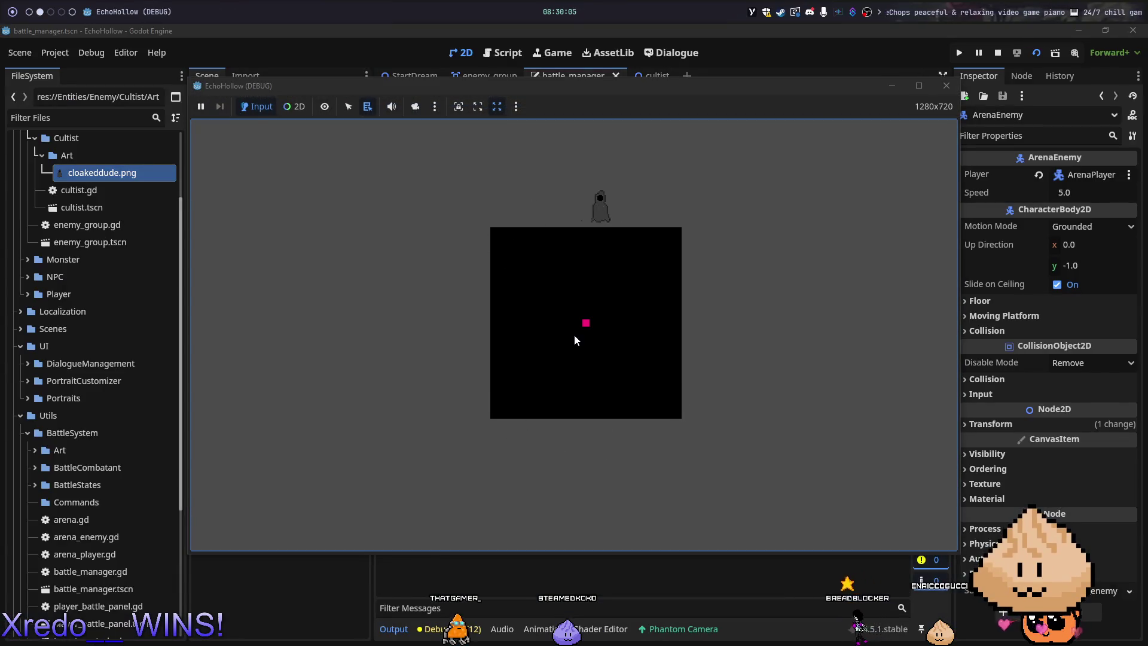
key("alt+Tab")
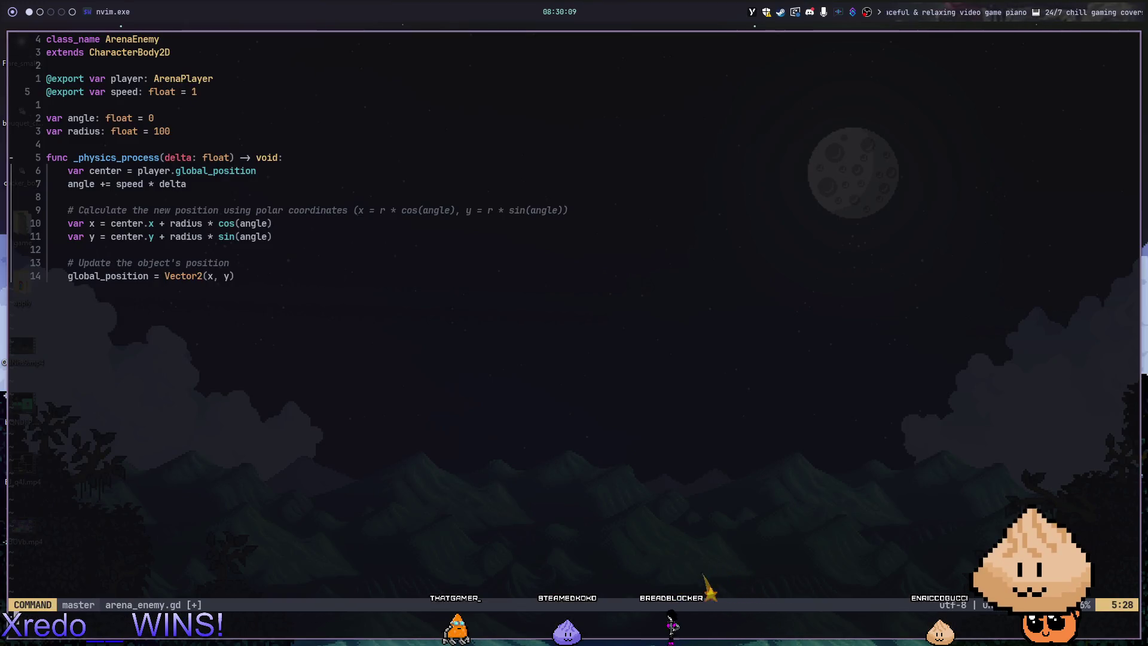
key("alt+Tab")
key("F5")
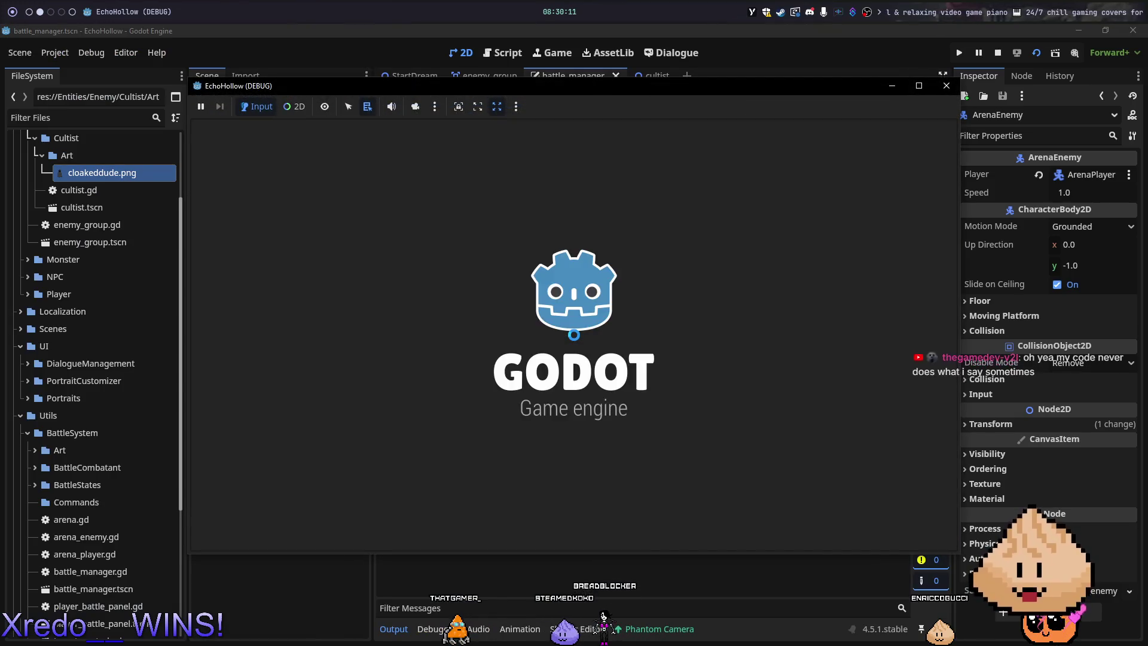
Move the player square around the arena, watching the cultist orbit, then close the game
key("Left")
key("Up")
key("Right")
key("Left")
key("Right")
key("Up")
key("Right")
key("Down")
key("Left")
key("Right")
key("Left")
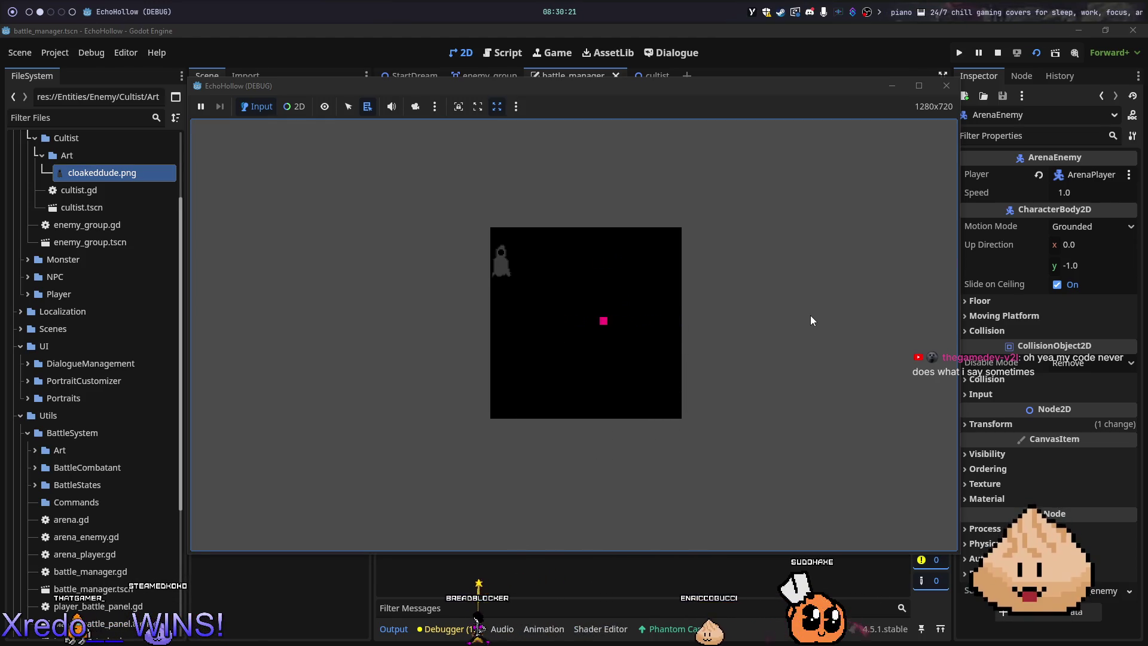
key("Right")
key("Left")
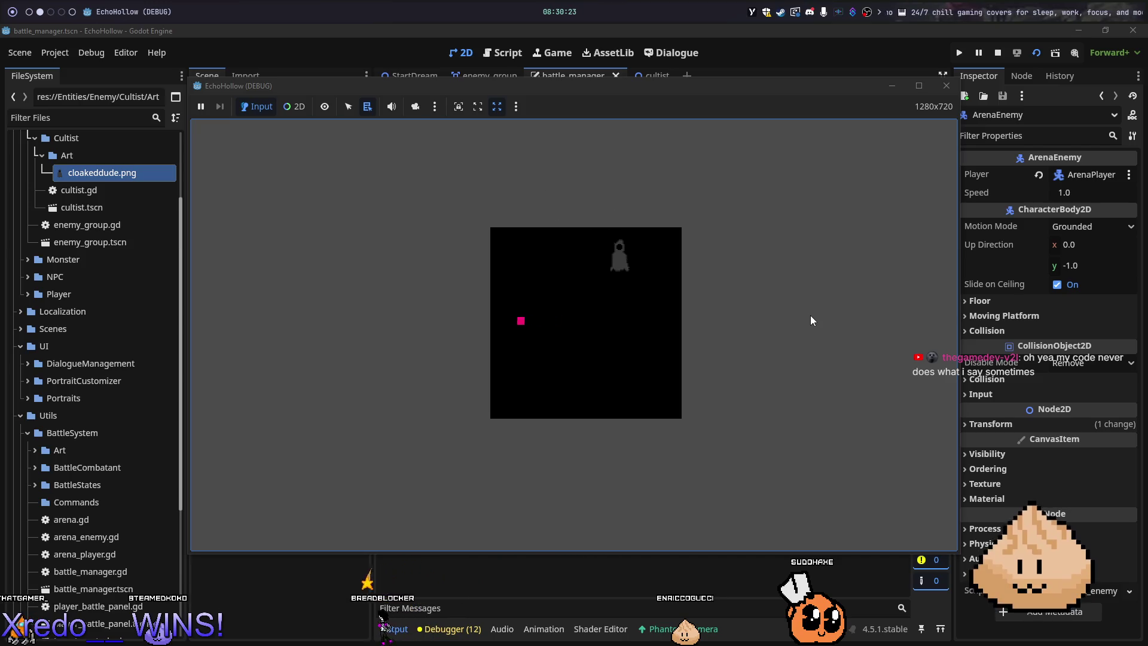
key("Right")
key("Left")
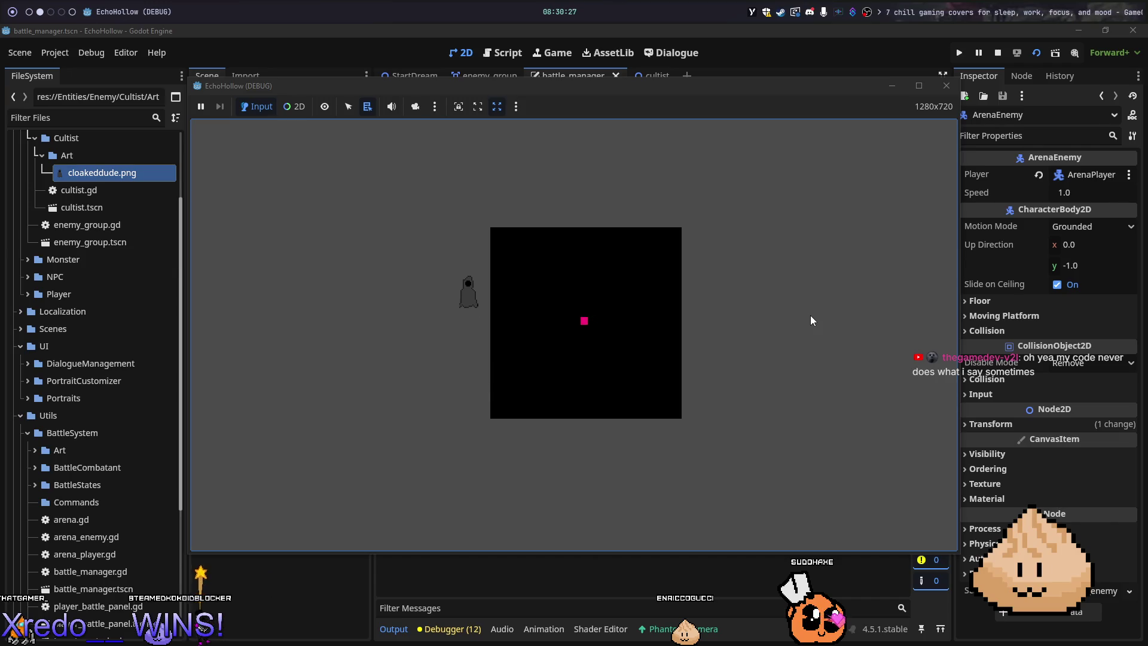
key("Right")
key("Left")
key("Right")
key("Left")
key("Right")
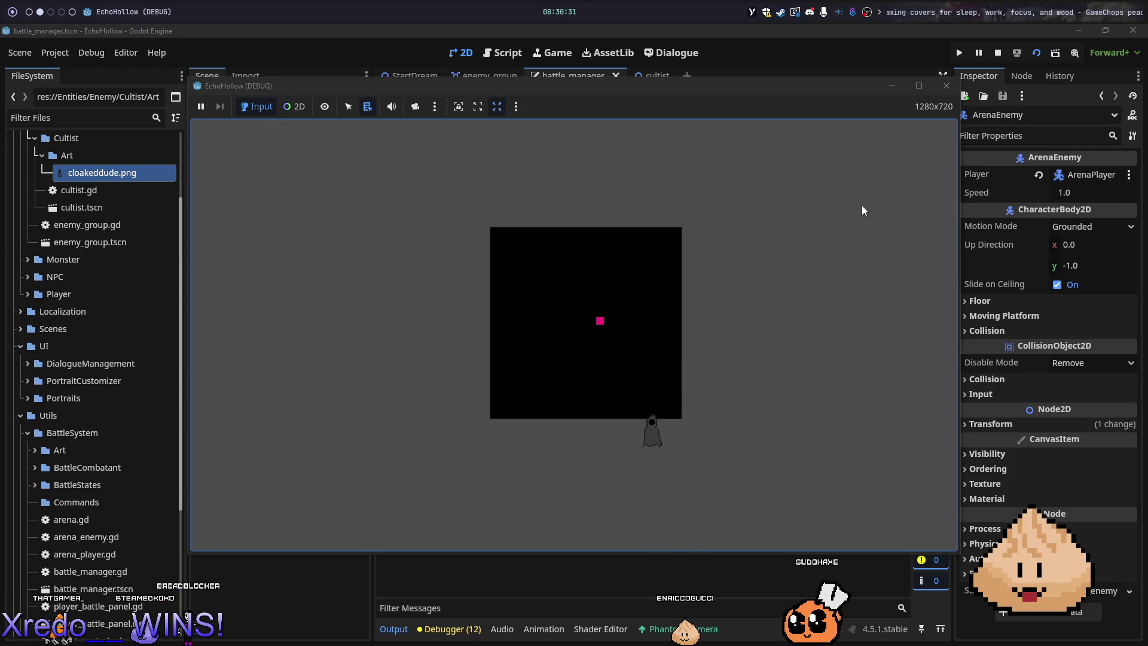
key("Down")
key("Left")
key("Up")
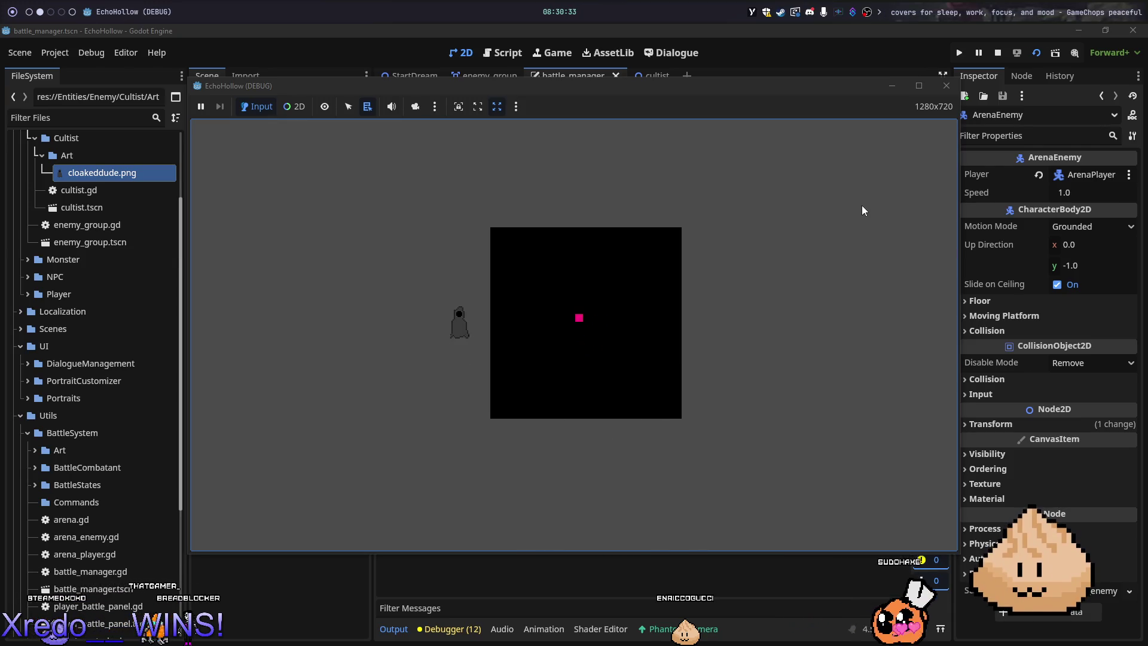
left_click(947, 85)
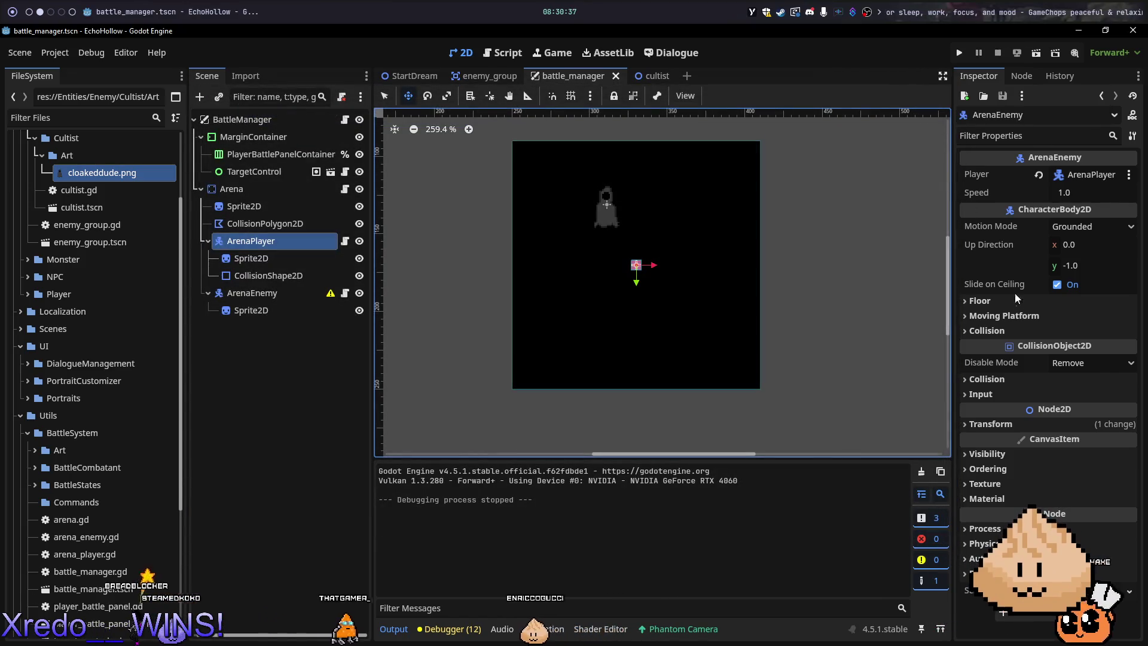
Zoom and pan the 2D view to center the arena, then return to arena_enemy.gd
scroll(798, 246, "down", 6)
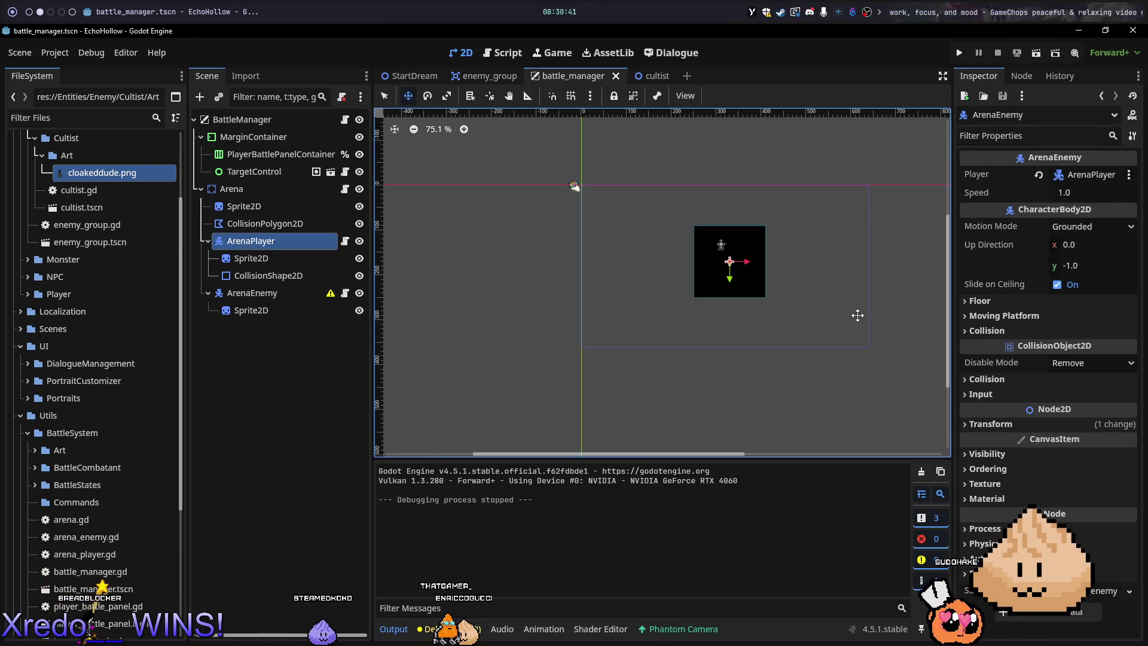
scroll(844, 307, "up", 7)
left_click_drag(711, 205, 770, 240)
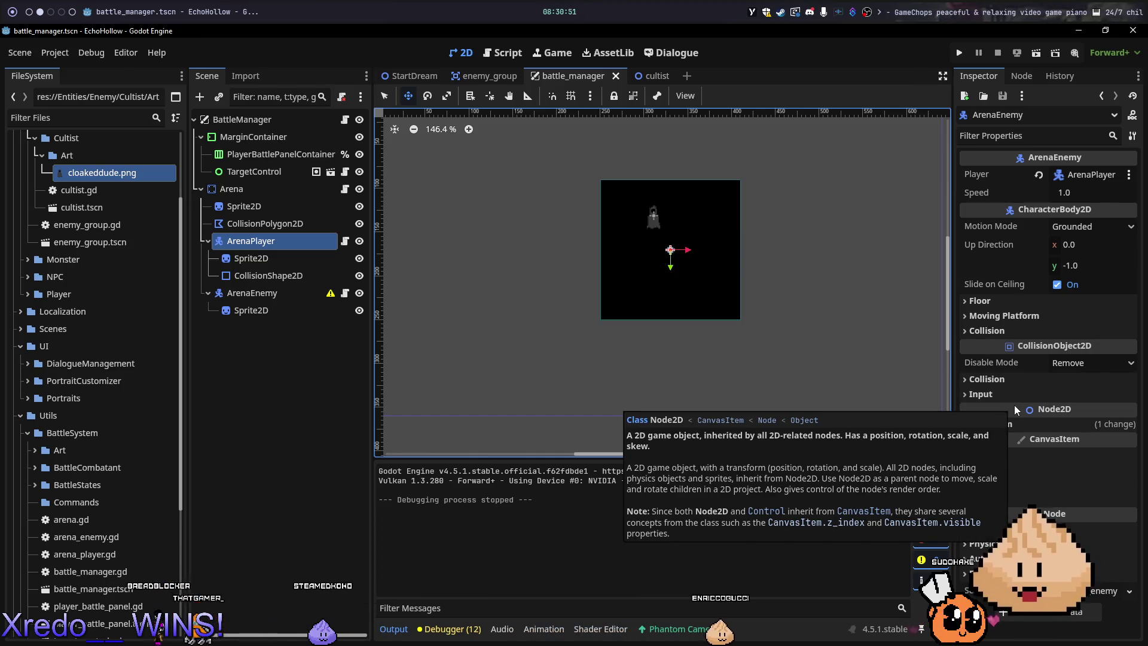
key("alt+Tab")
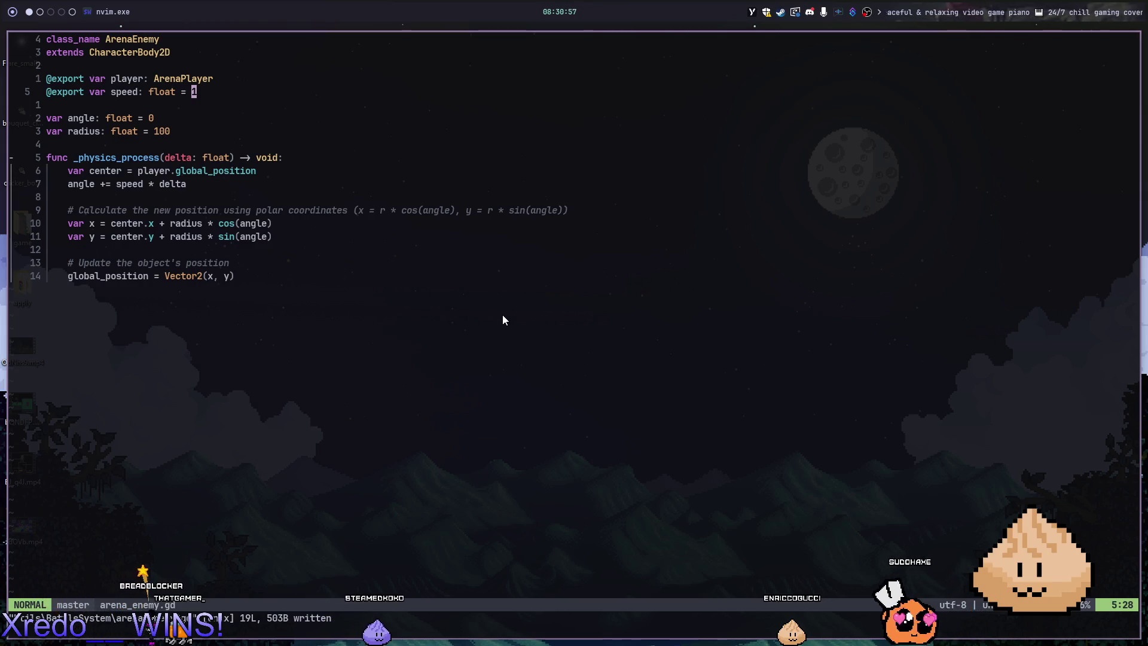
Start a new function line above _physics_process, then undo it
key("j")
key("j")
key("j")
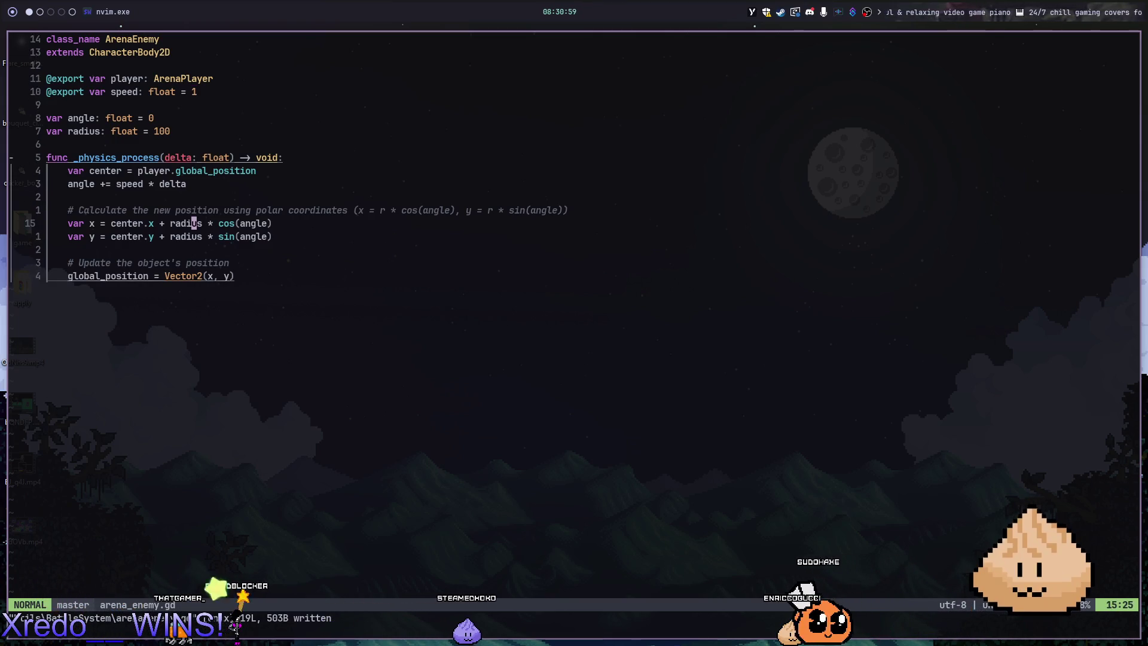
key("k")
key("k")
key("k")
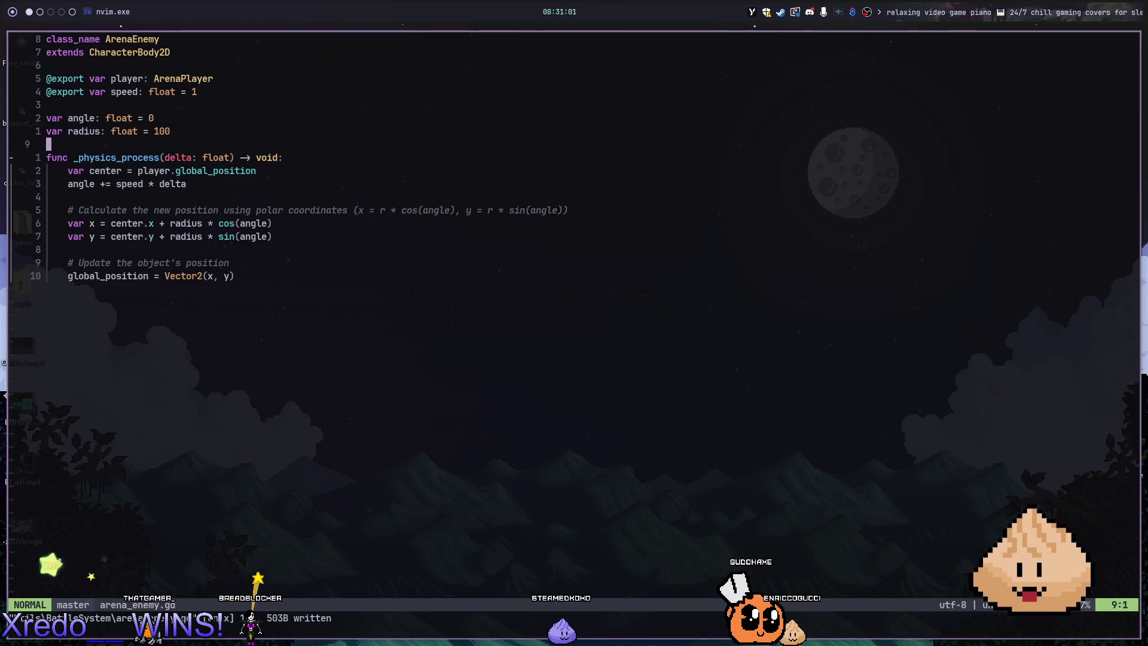
key("o")
key("Escape")
type("Ofunc")
key("Escape")
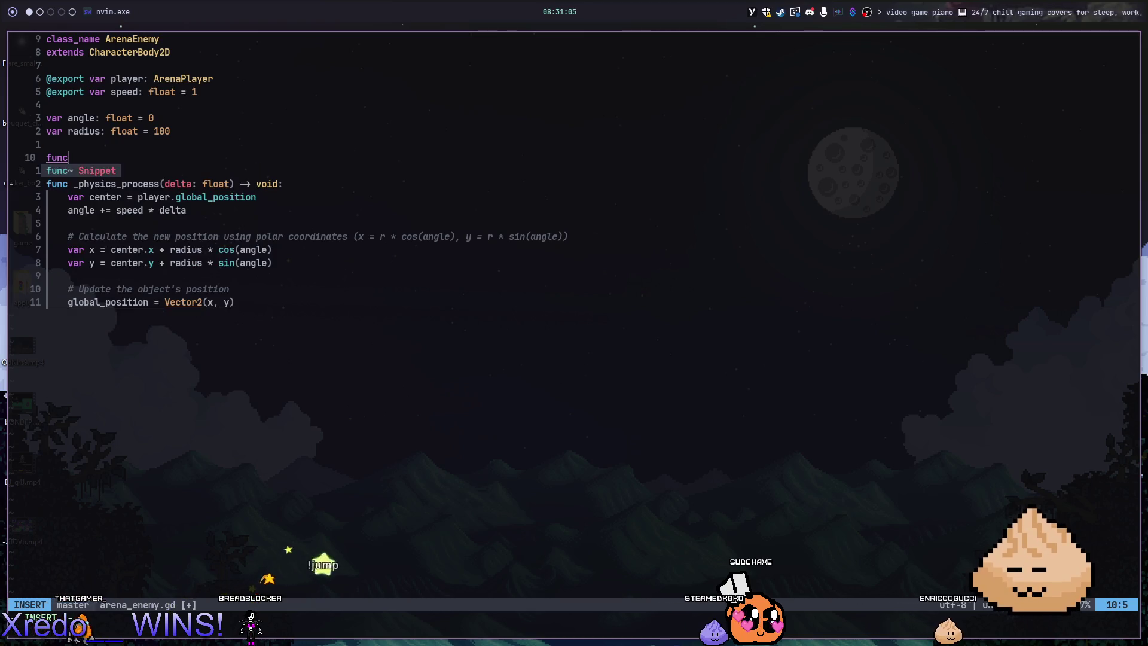
key("u")
Add a class-level `var center: Vector2 = Vector2()` line below the radius variable
key("k")
key("k")
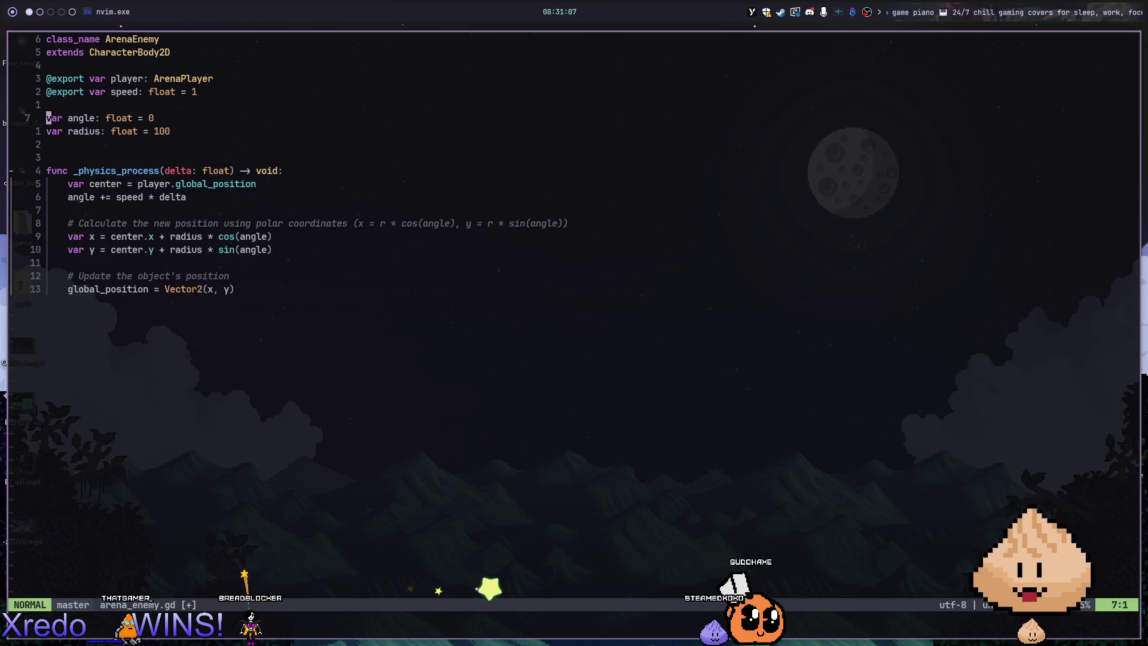
type("ovar center:")
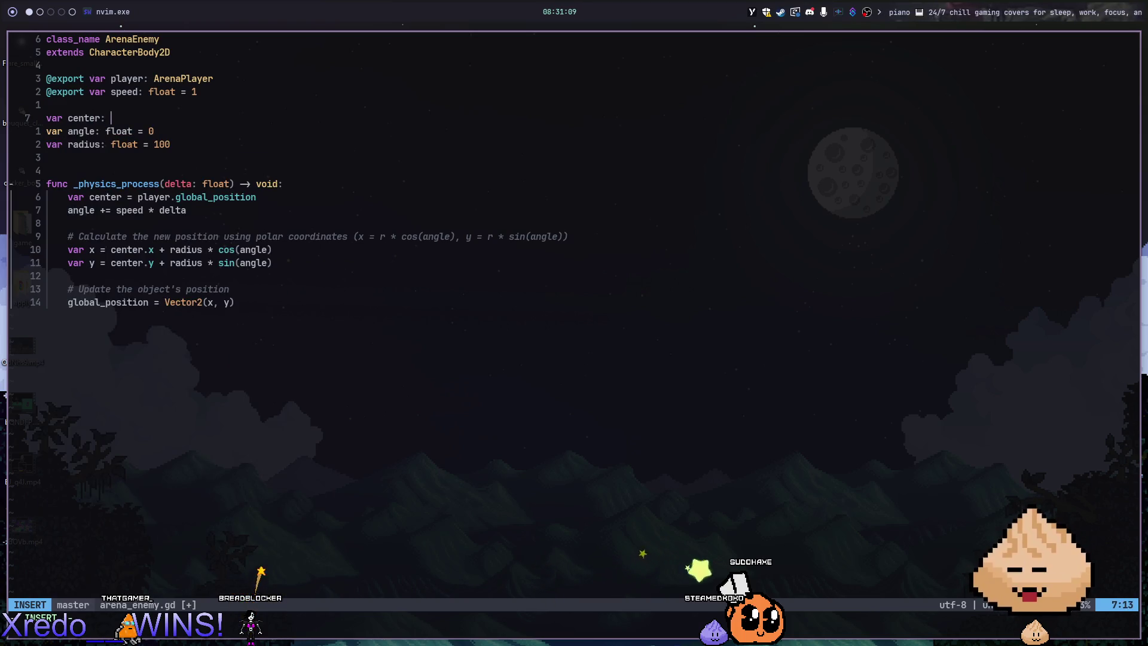
key("Escape")
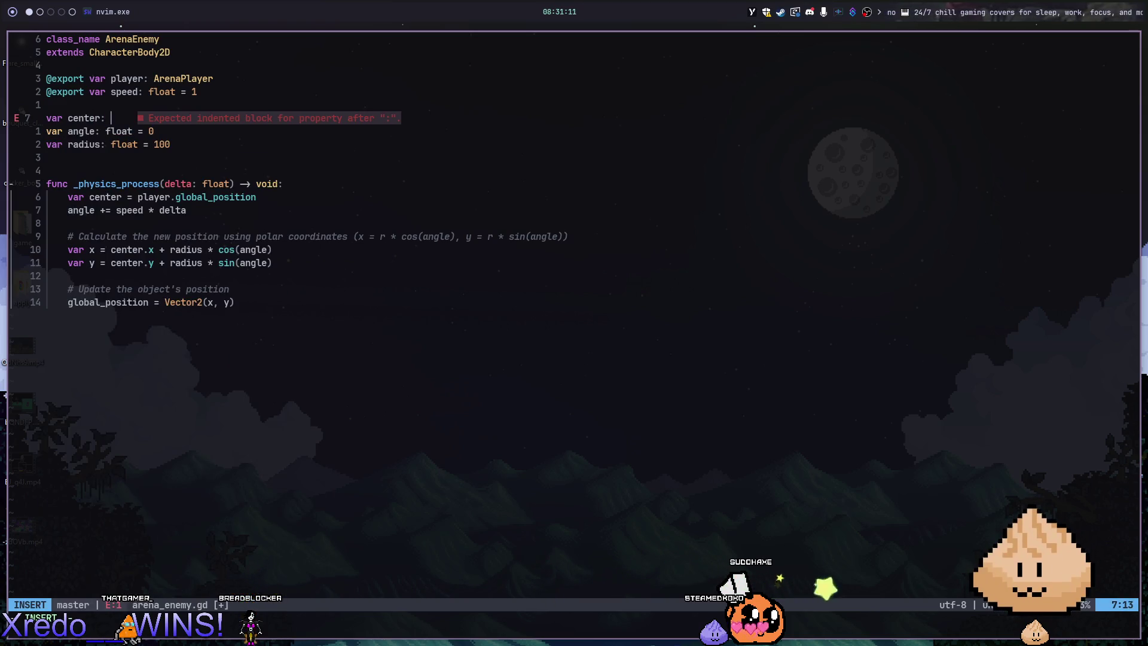
key("alt+Tab")
key("alt+Tab")
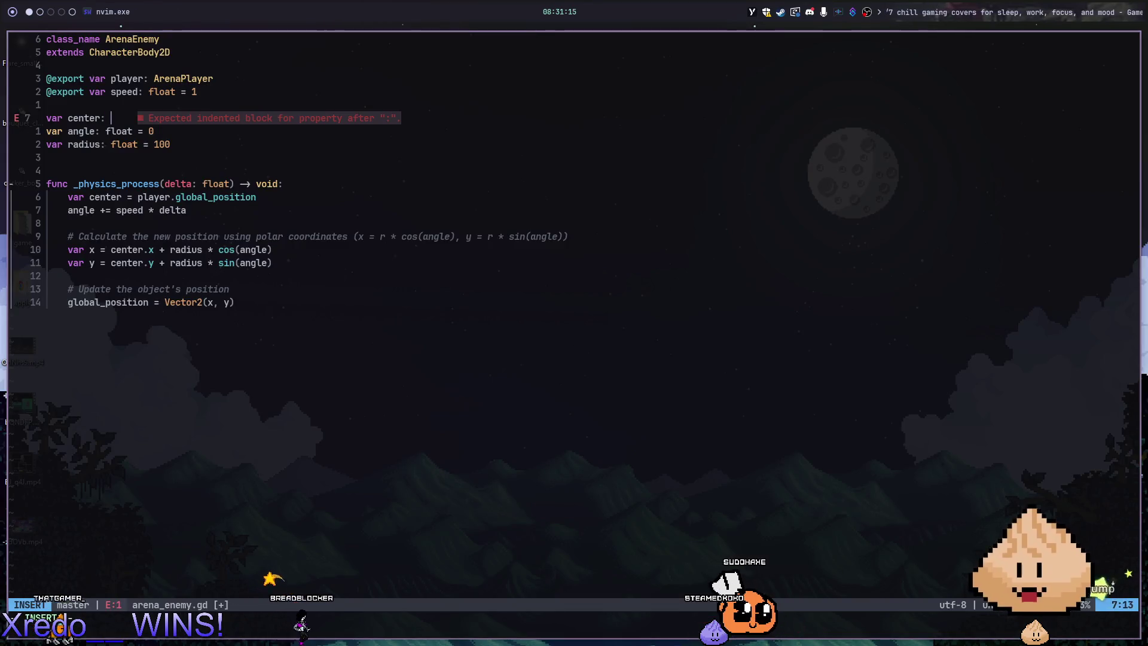
type("ar center: Vector2")
key("Escape")
type("a()")
key("Escape")
Measure the arena's center position in the Godot 2D viewport
key("alt+Tab")
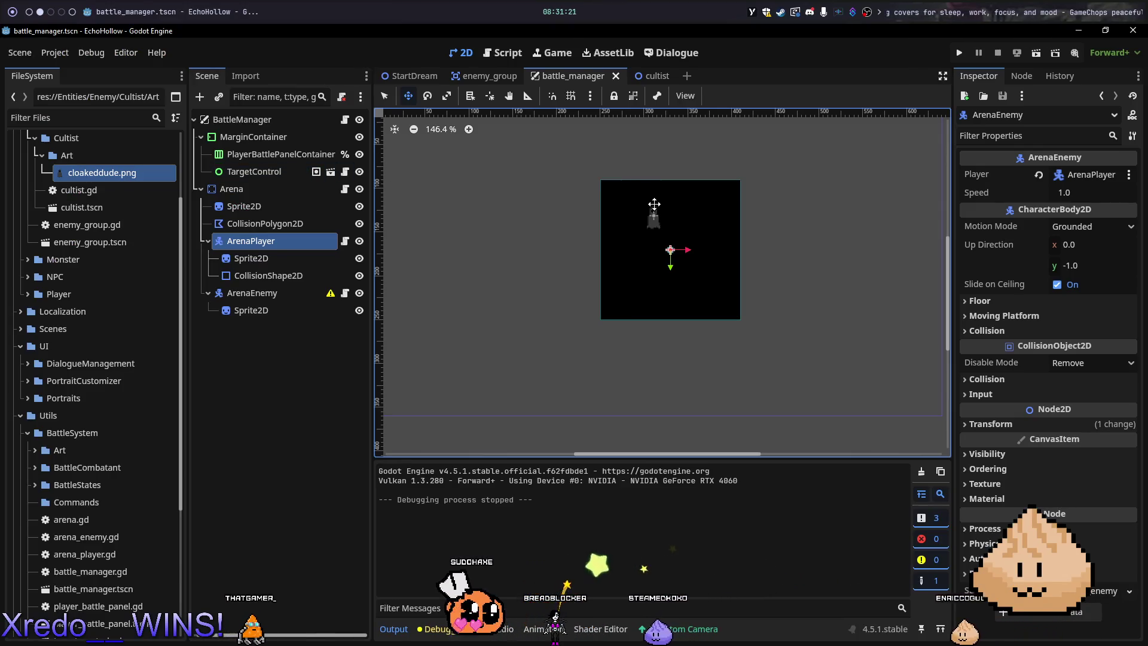
left_click(527, 97)
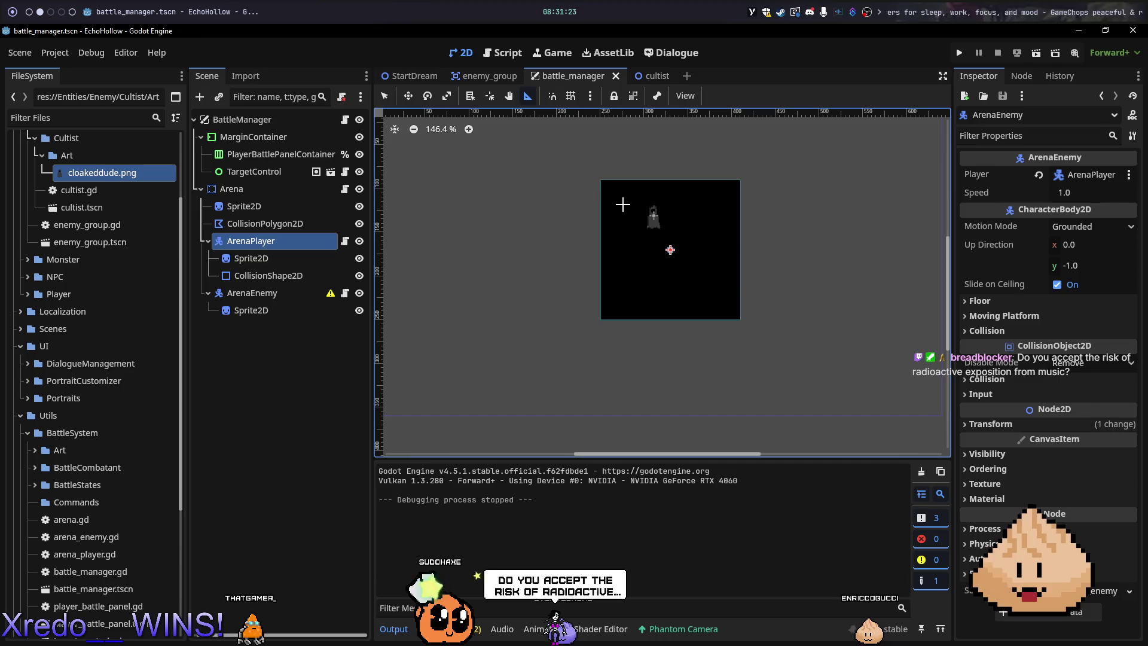
scroll(670, 256, "up", 10)
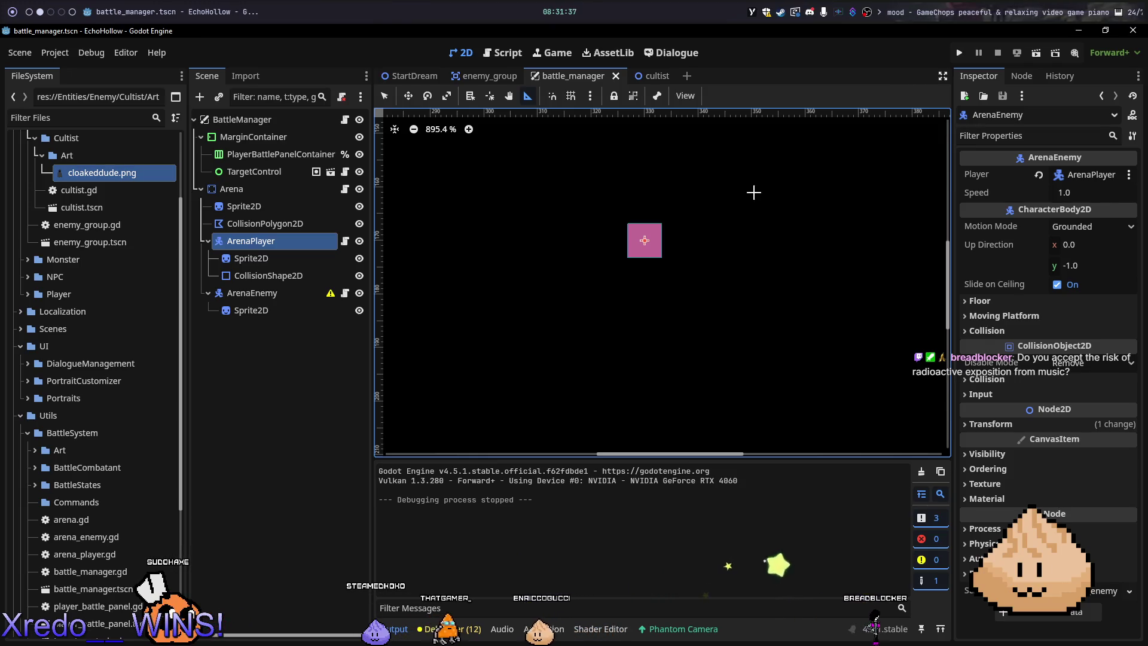
key("alt+1")
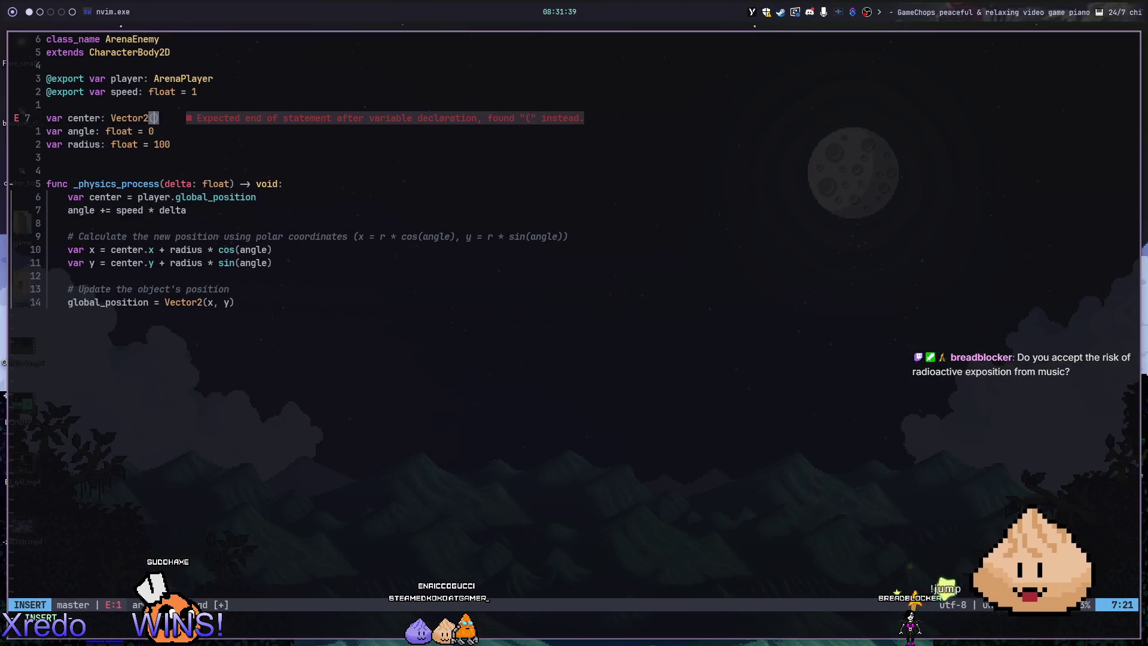
Fill in Vector2(330, 170) as the center value and save with :w
type("330, 170")
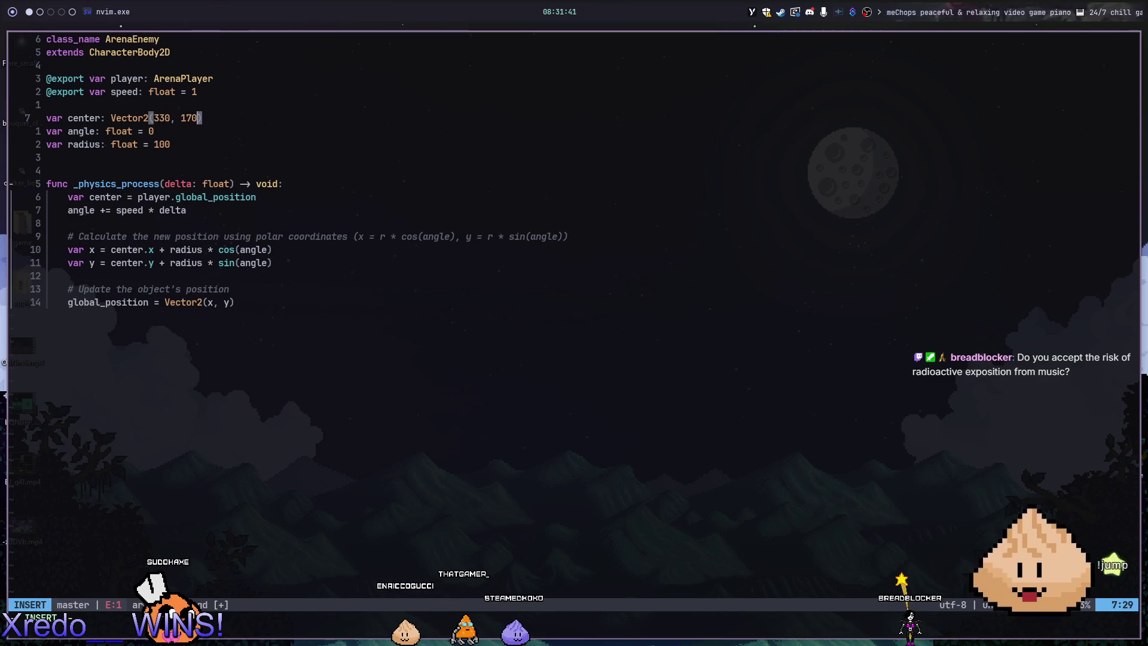
key("Escape")
type(":w")
key("Return")
key("j")
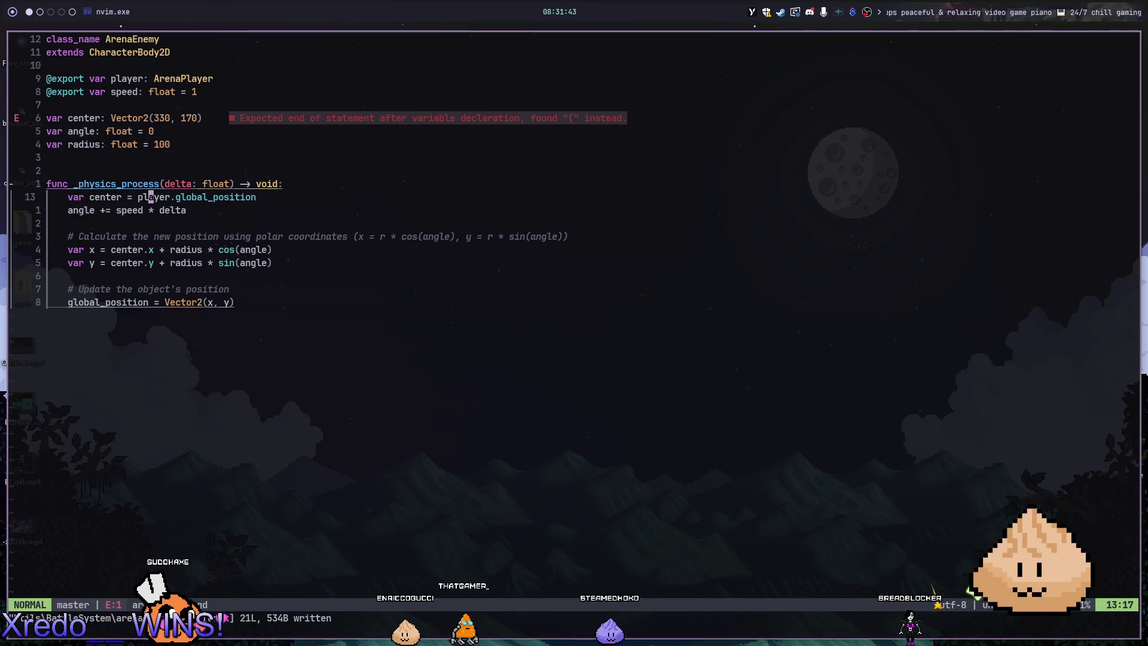
Comment out the player-position center line, fix the Vector2 annotation, and run the game
key("g")
key("c")
key("c")
key("k")
key("k")
key("k")
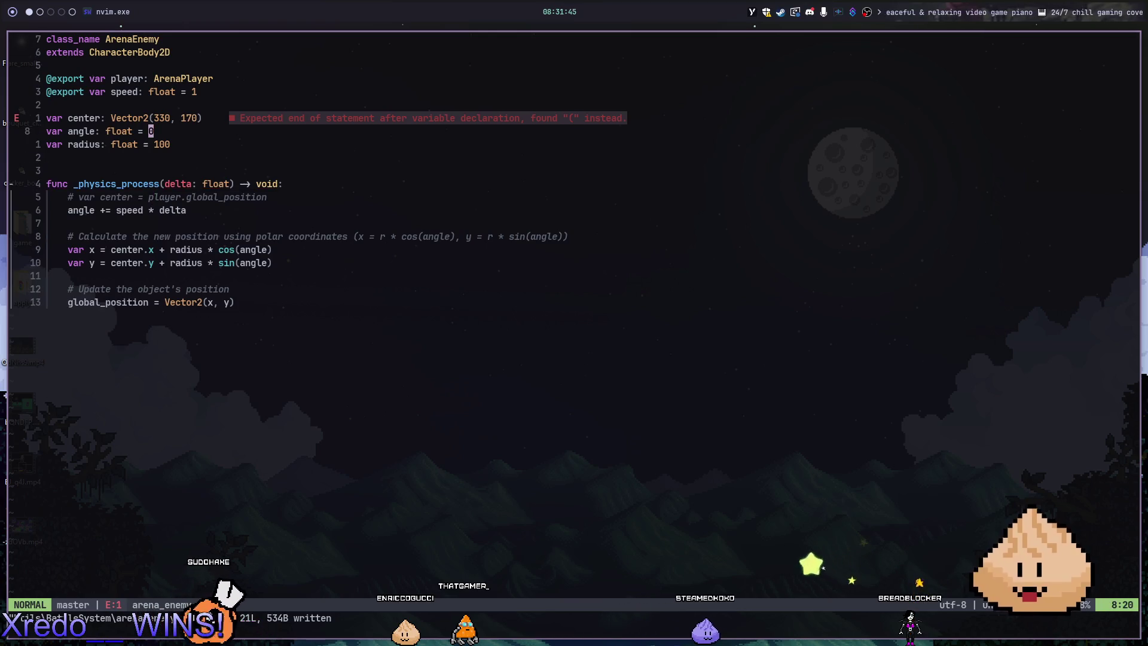
type("iVector")
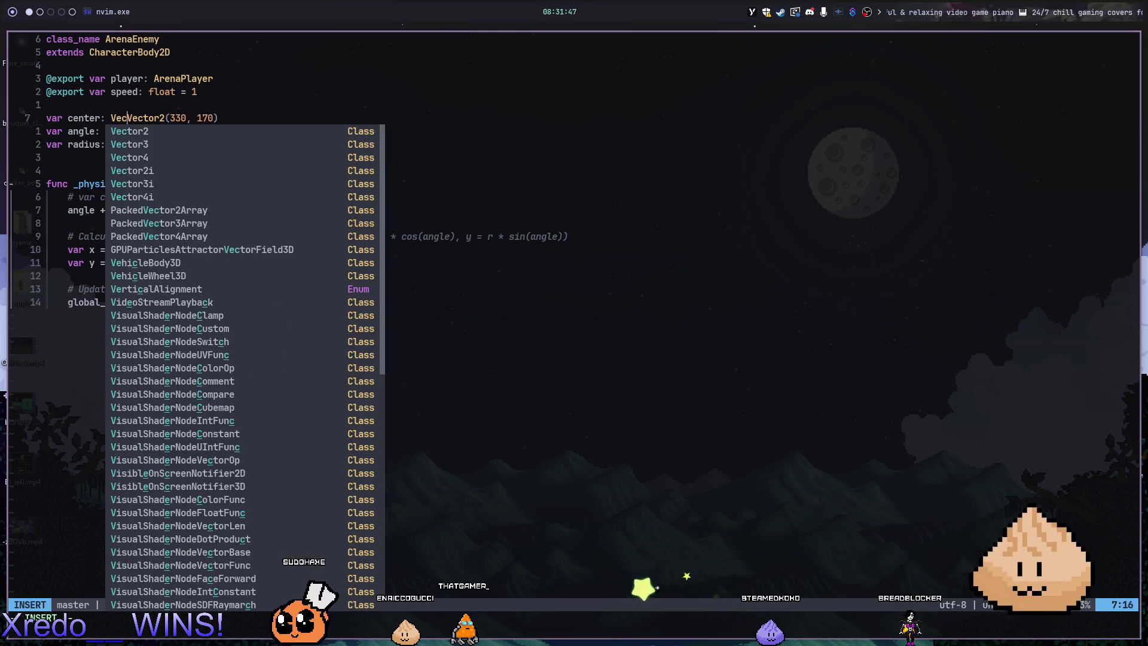
type("2:")
key("Escape")
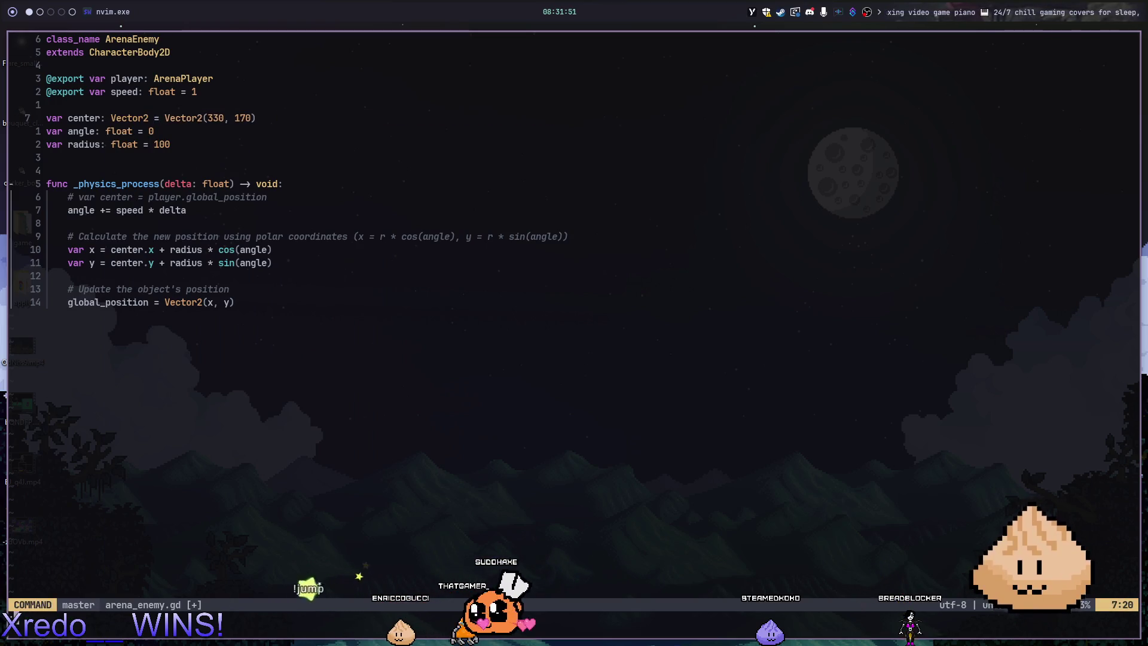
key("F5")
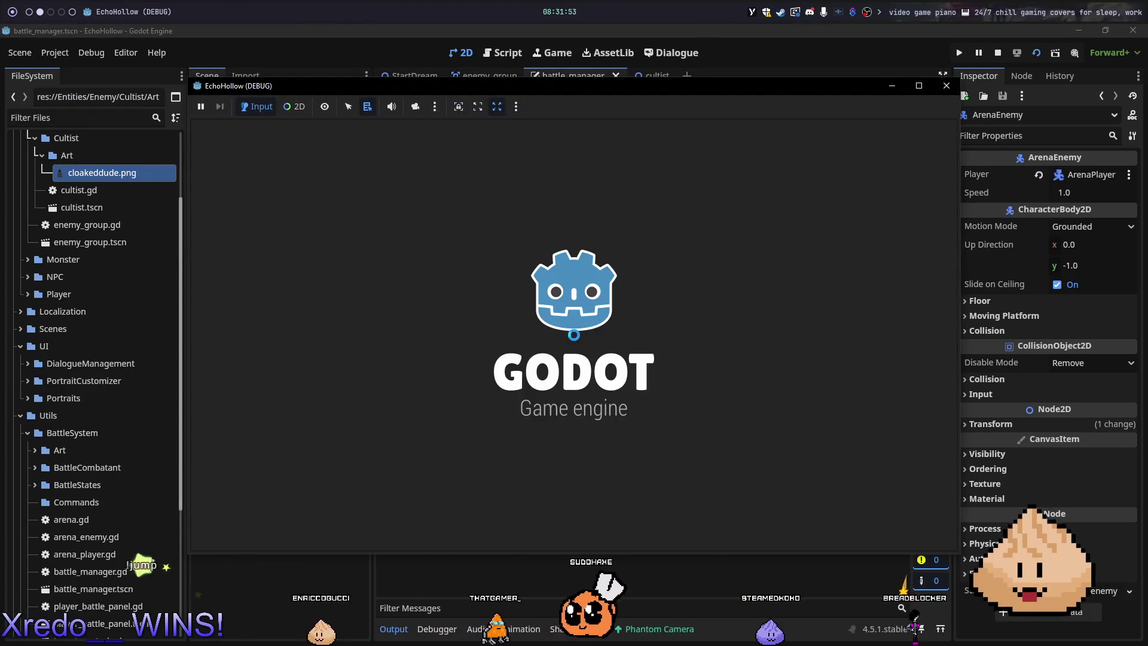
Steer the character left, up, right and down while the enemy orbits the fixed center
key("Left")
key("Up")
key("Right")
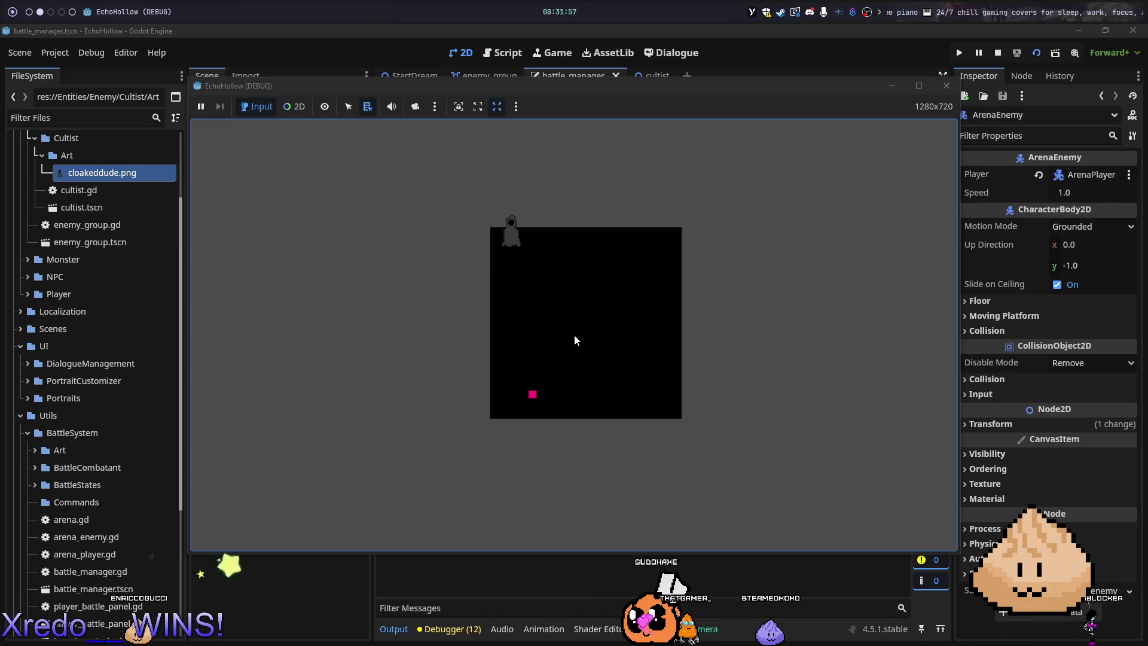
key("Down")
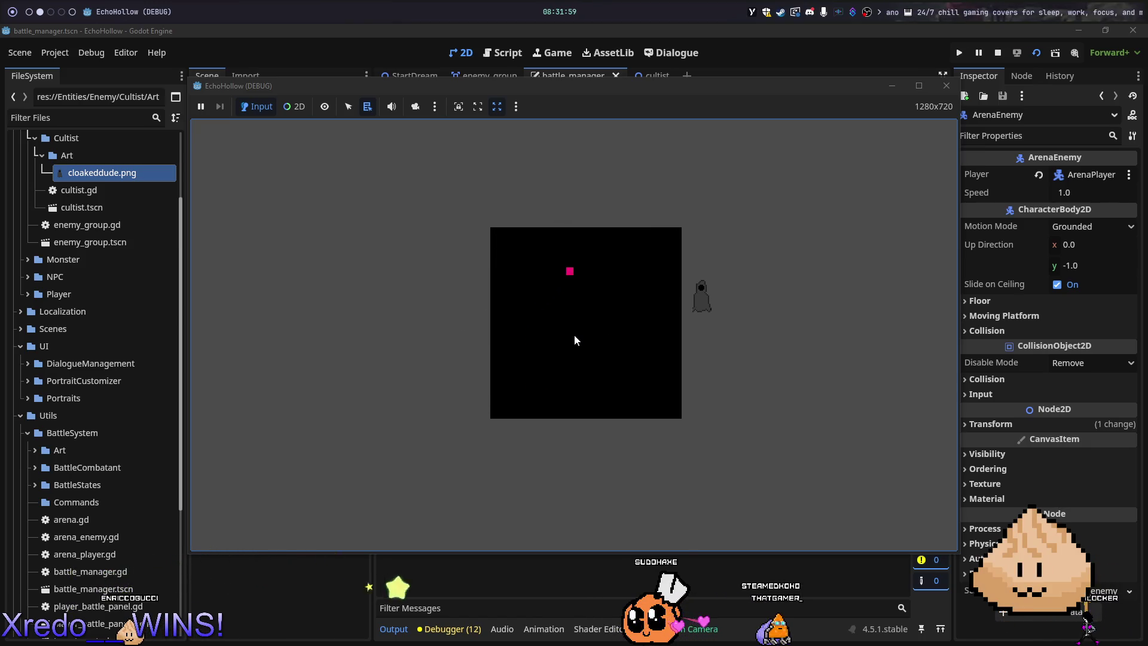
key("Left")
key("Right")
key("alt+1")
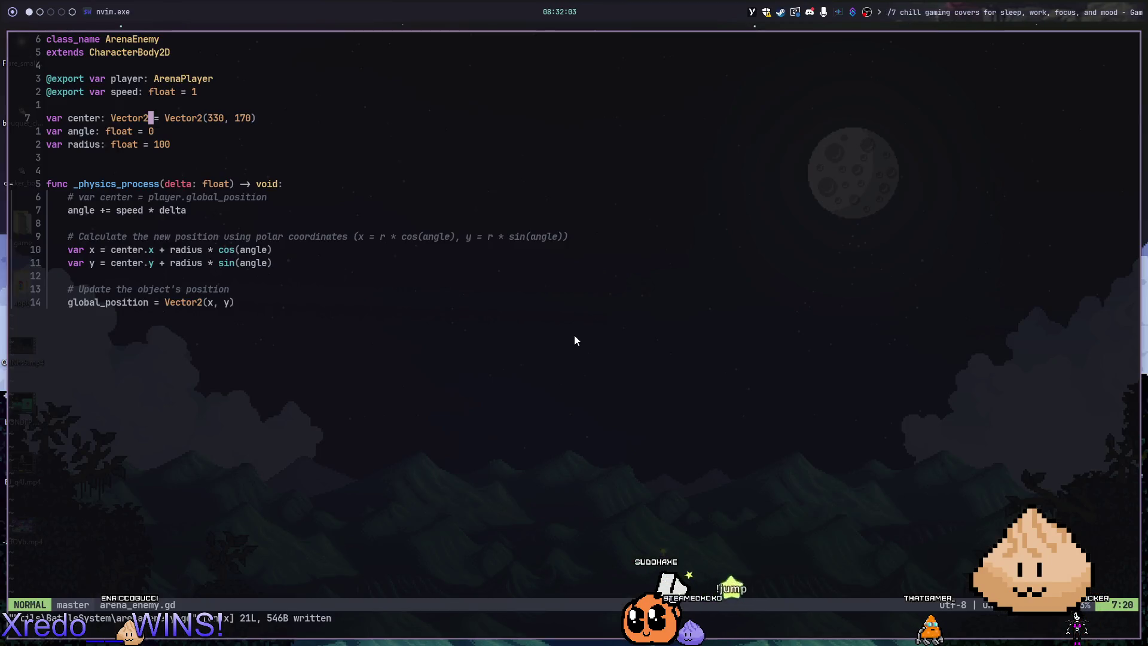
Append `func shoot_shit() -> void:` at the end of arena_enemy.gd and save it
key("alt+2")
key("alt+1")
key("j")
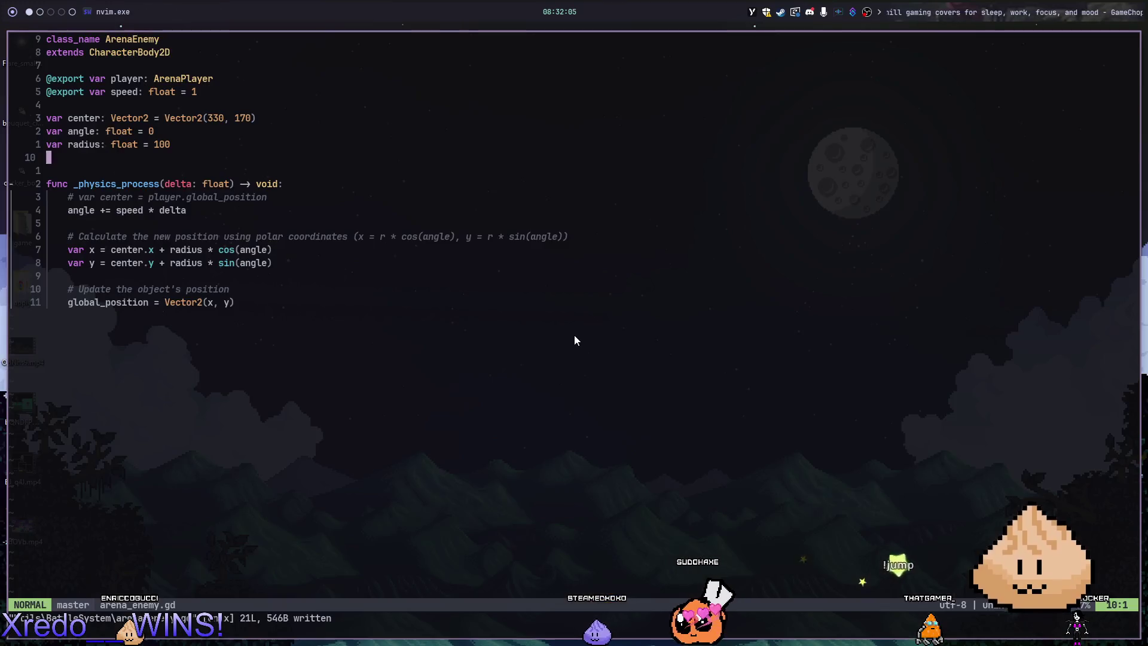
key("G")
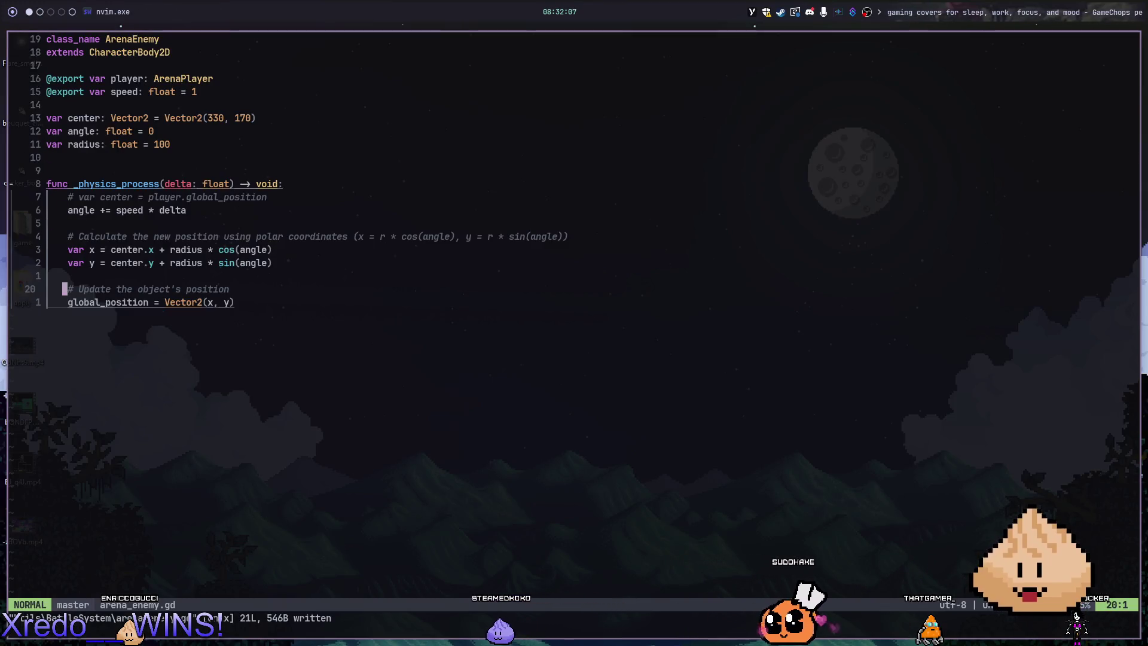
key("o")
key("Return")
type("func s")
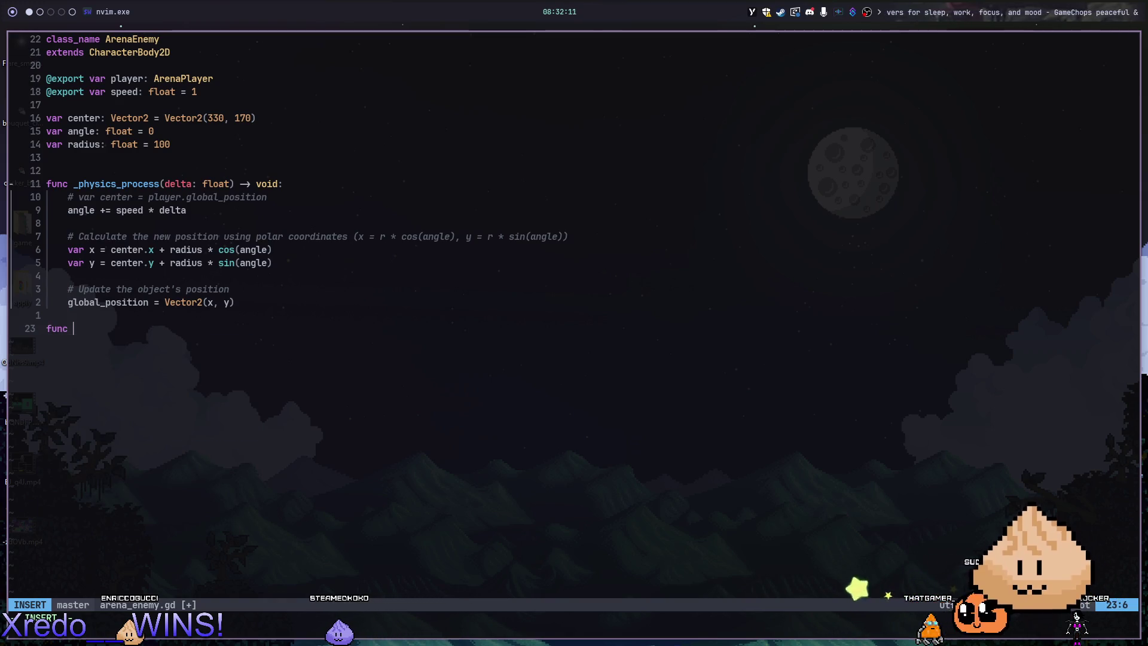
type("hoot_shit(")
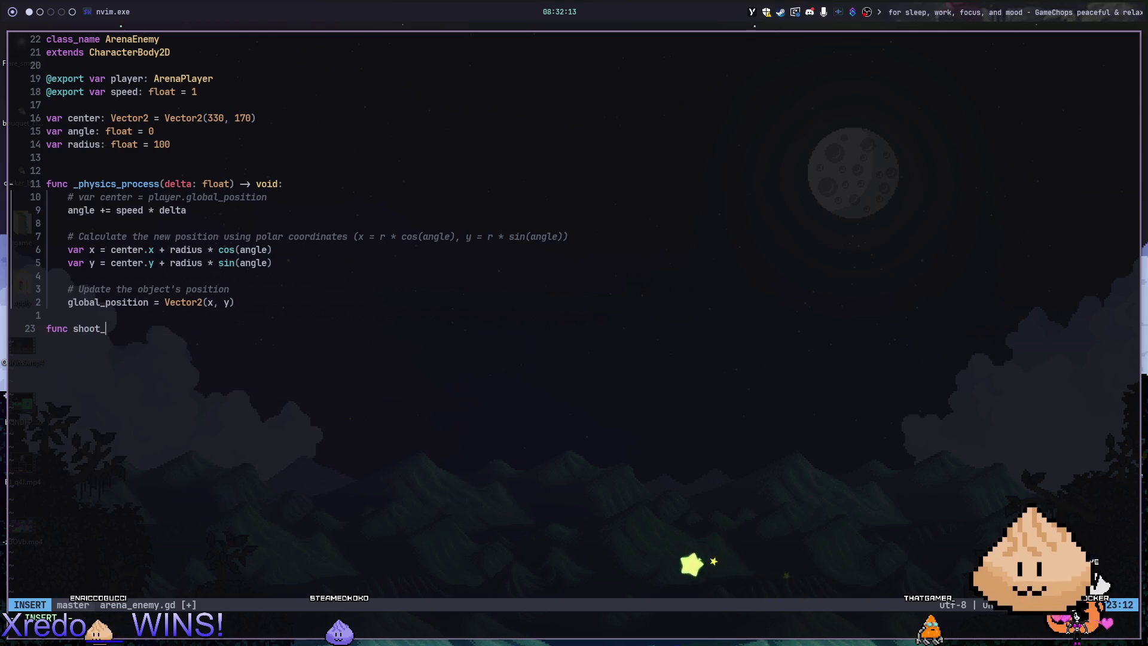
type(") -> ")
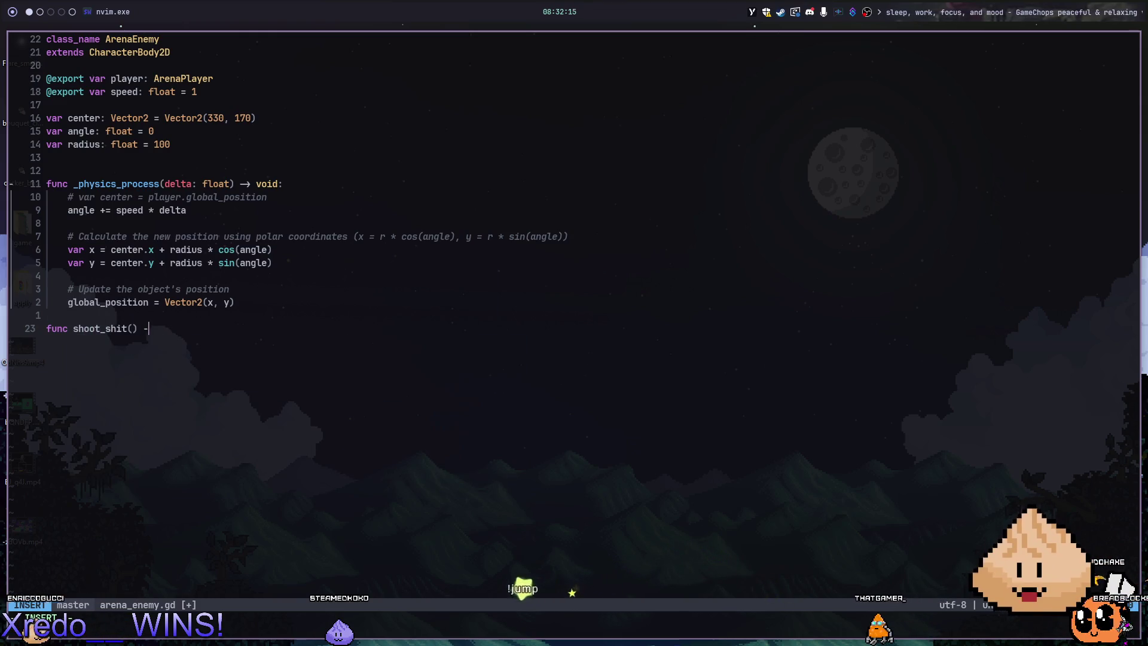
type("void:")
key("Return")
key("Escape")
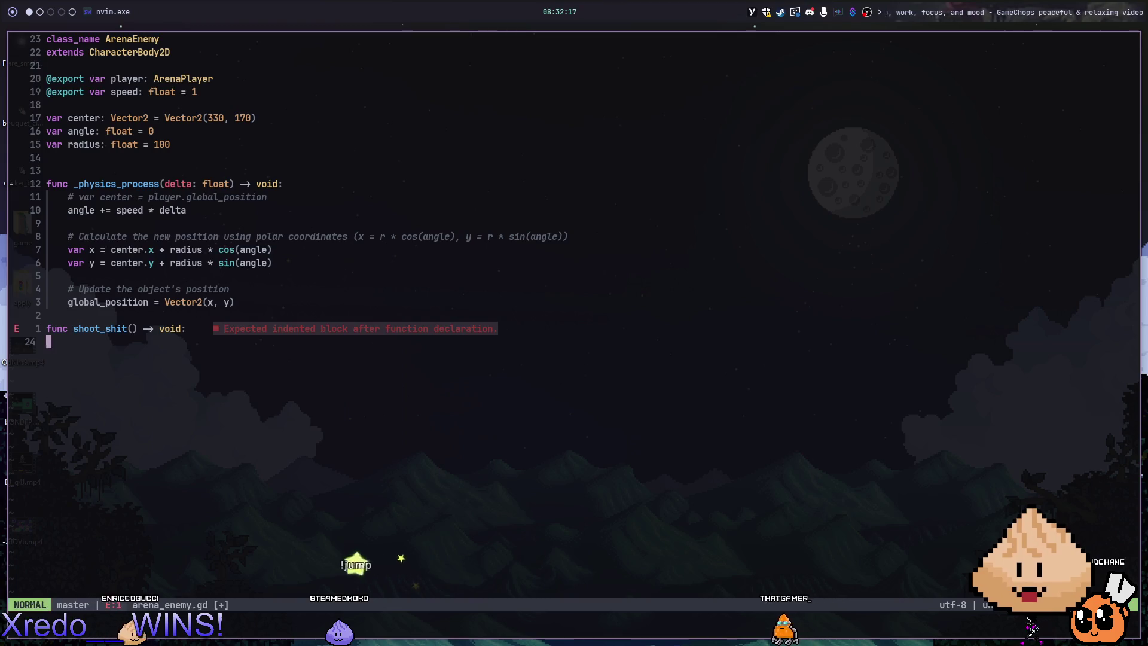
type(":w")
key("Return")
key("alt+2")
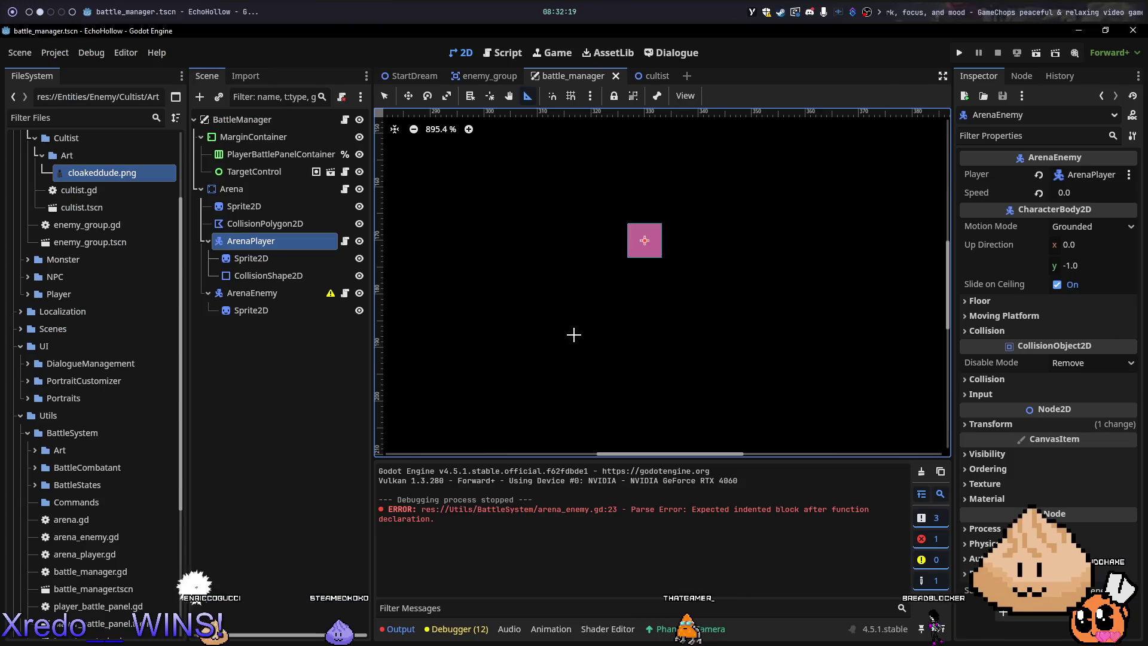
scroll(645, 310, "down", 2)
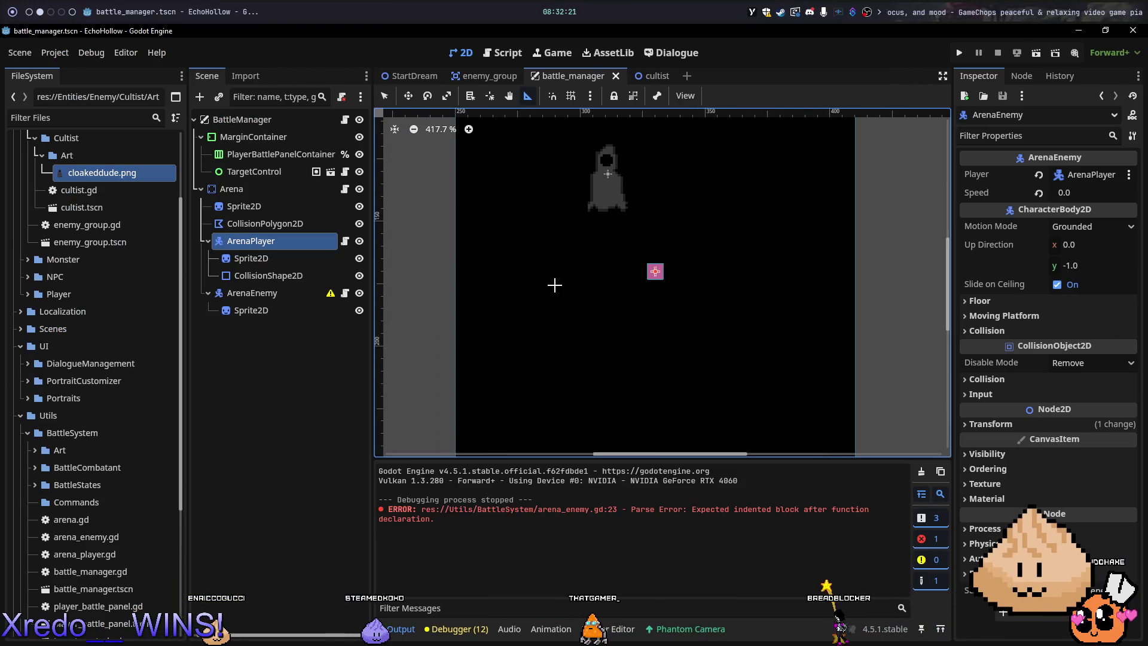
Open Add Child Node on ArenaEnemy, clear the search, then close the dialog without adding a node
right_click(287, 293)
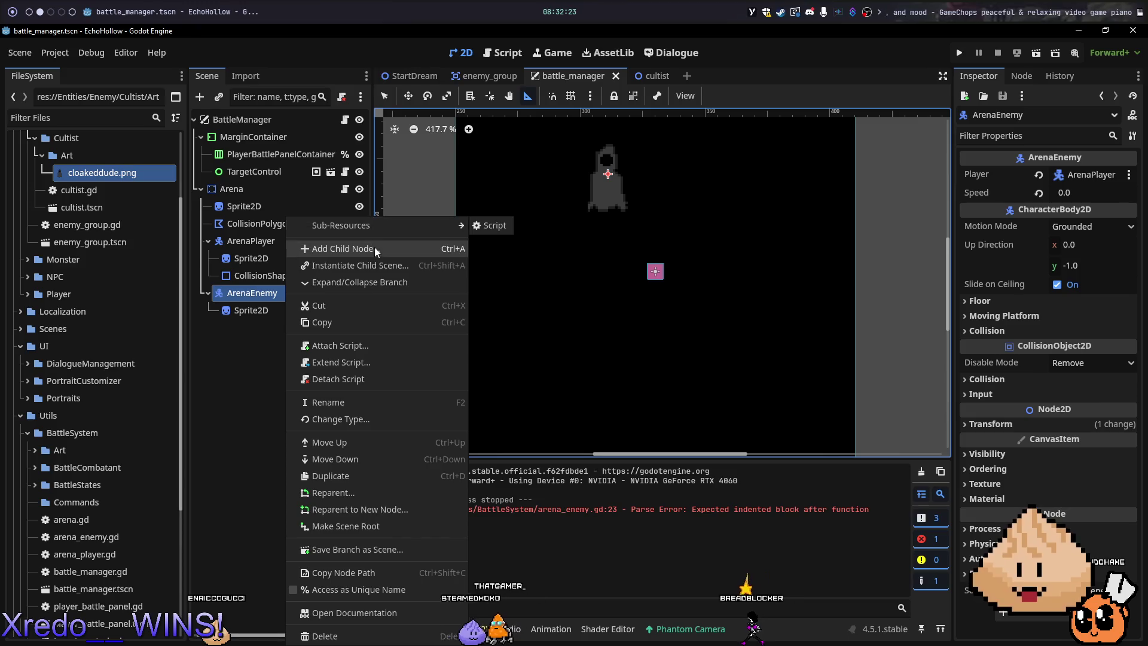
left_click(375, 247)
type("b")
key("BackSpace")
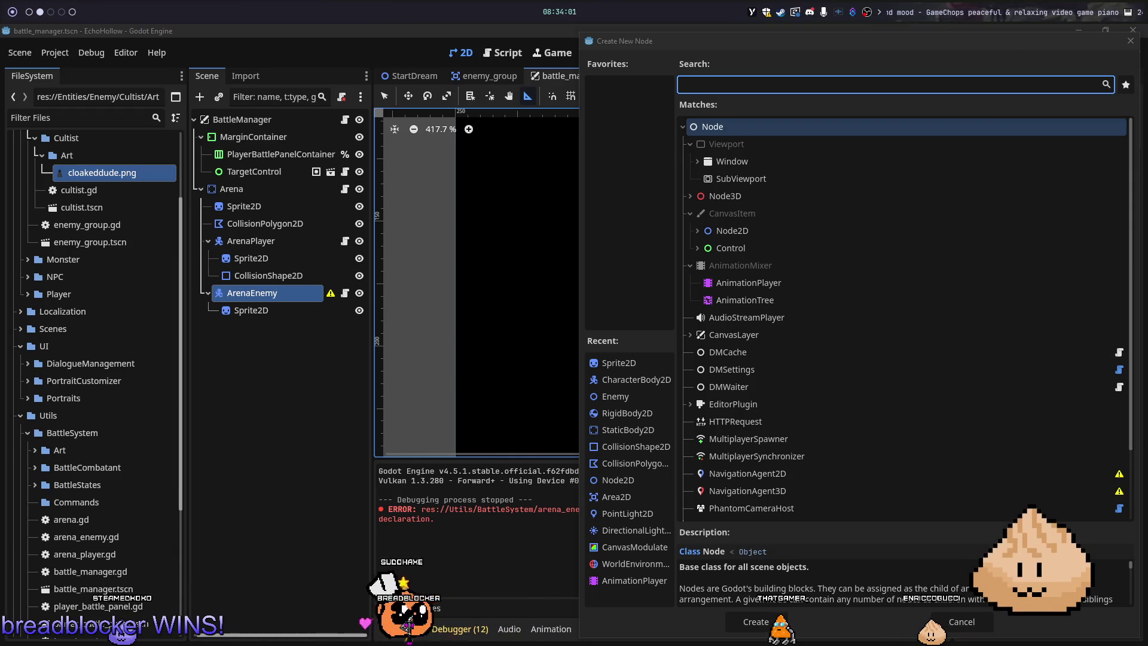
left_click(878, 49)
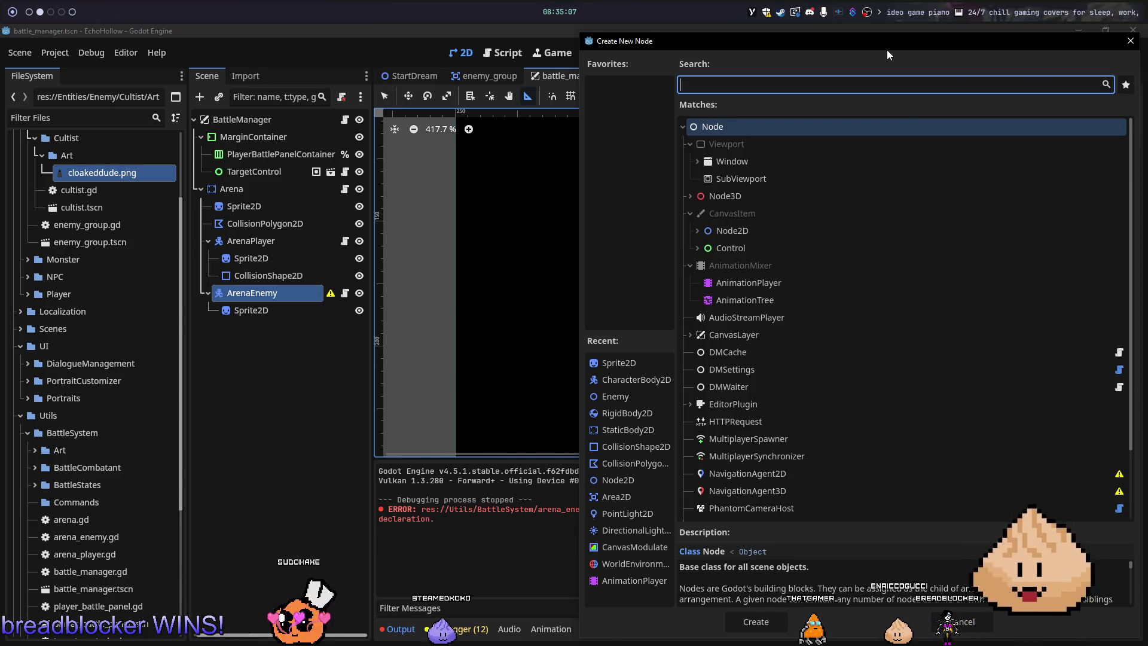
key("Escape")
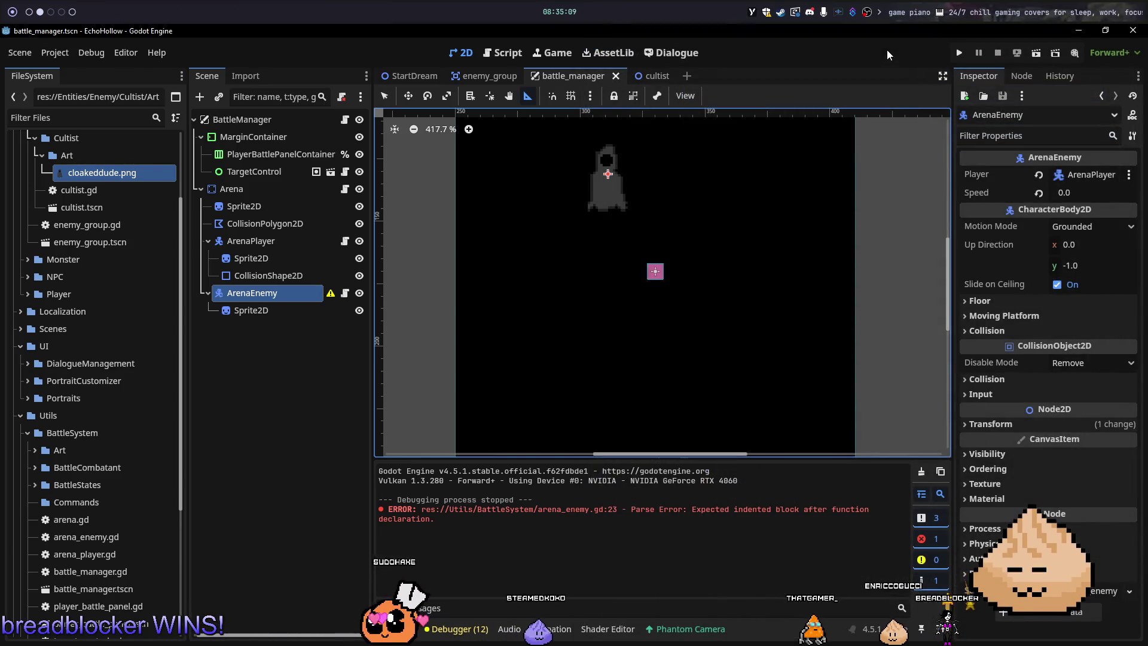
Give shoot_shit an indented `pass` body, then save and quit Neovim with :wq
key("F6")
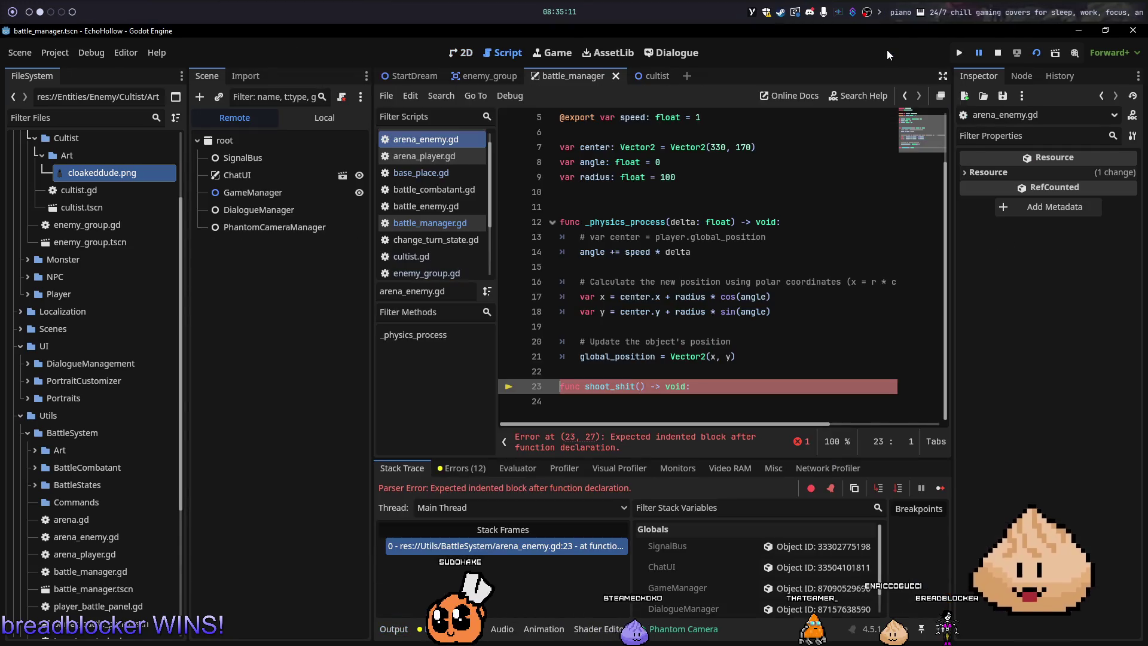
key("alt+1")
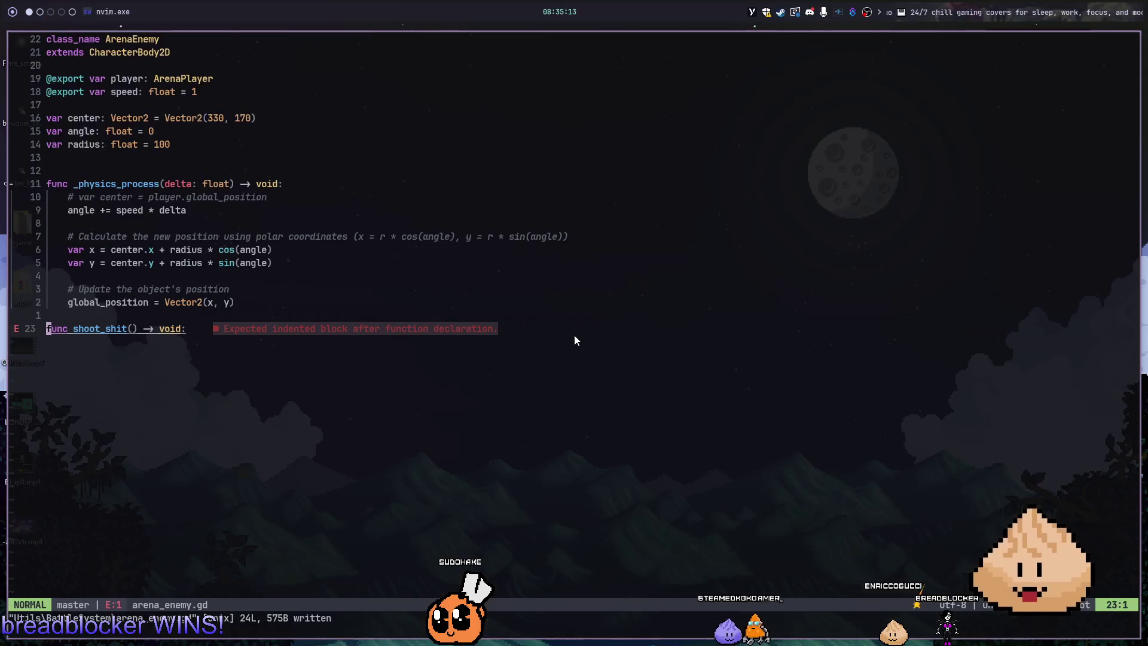
key("o")
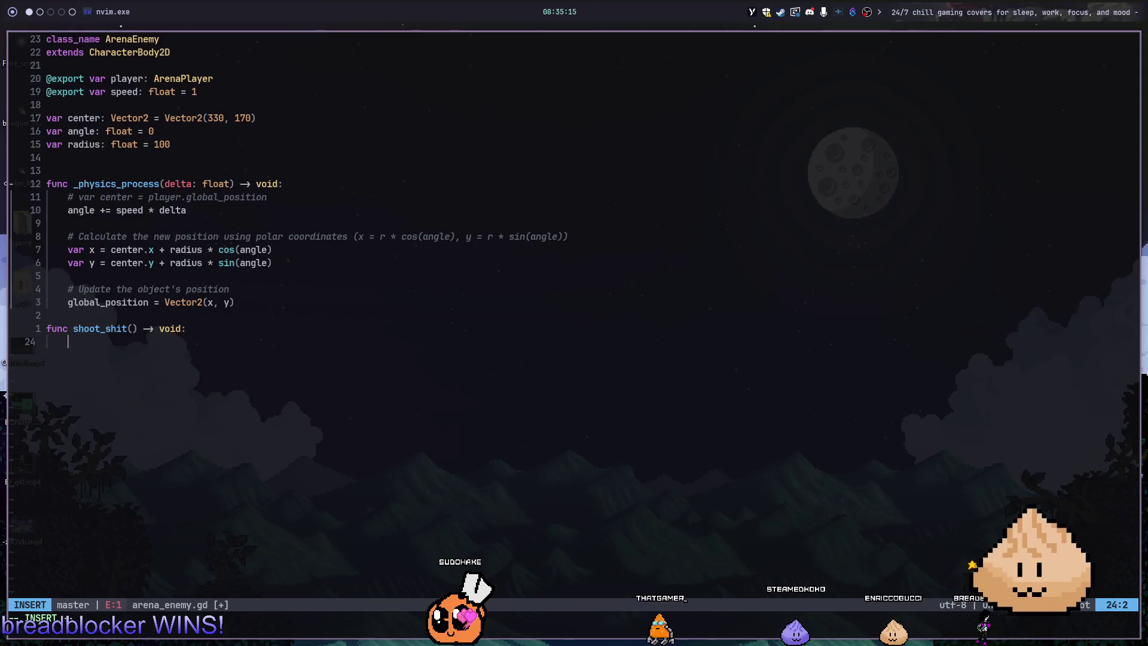
key("Escape")
type(":w")
key("Return")
key("i")
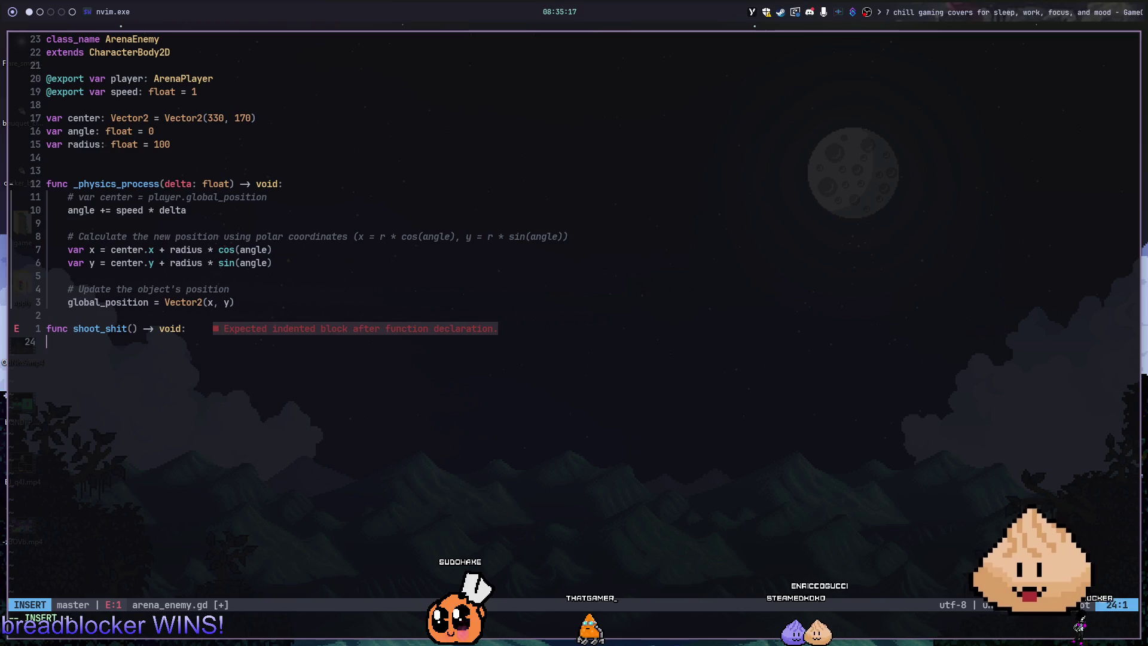
key("Tab")
type("s")
key("Escape")
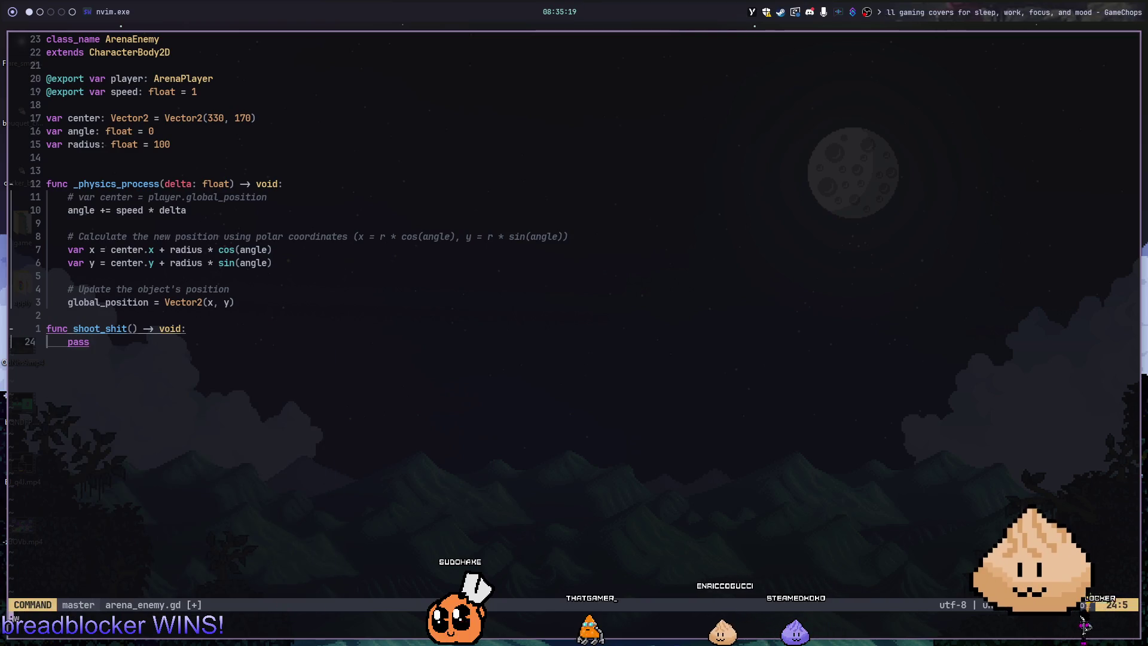
type("wq")
key("Return")
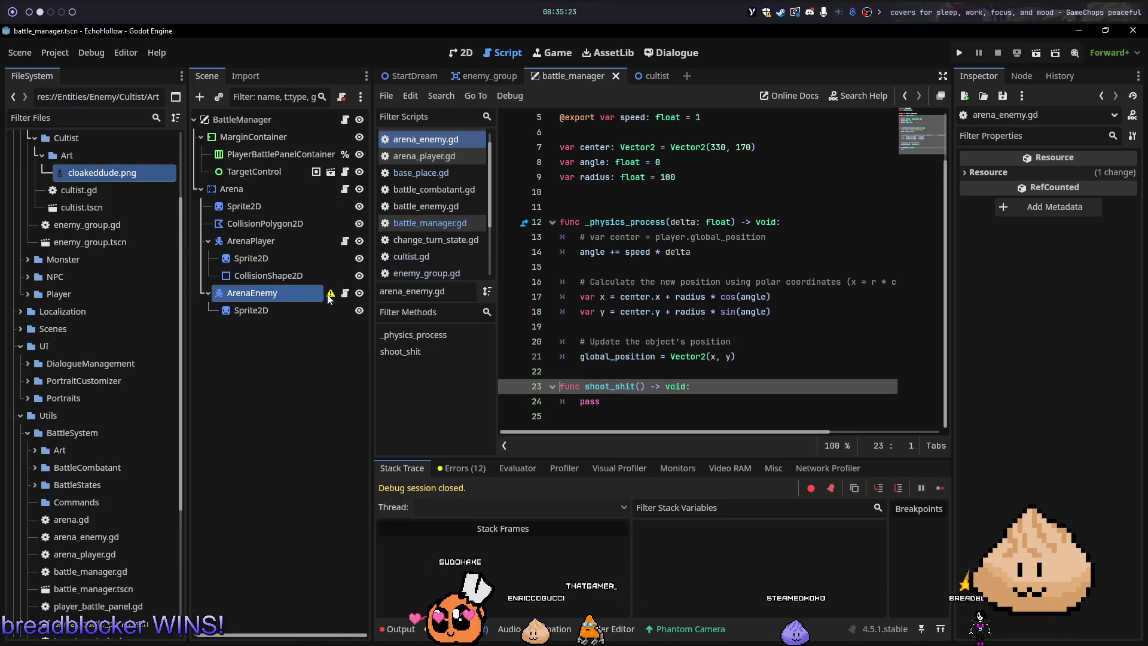
Open and dismiss the ArenaEnemy context menu twice in the Scene dock
scroll(628, 221, "up", 1)
scroll(410, 261, "down", 1)
scroll(658, 269, "down", 1)
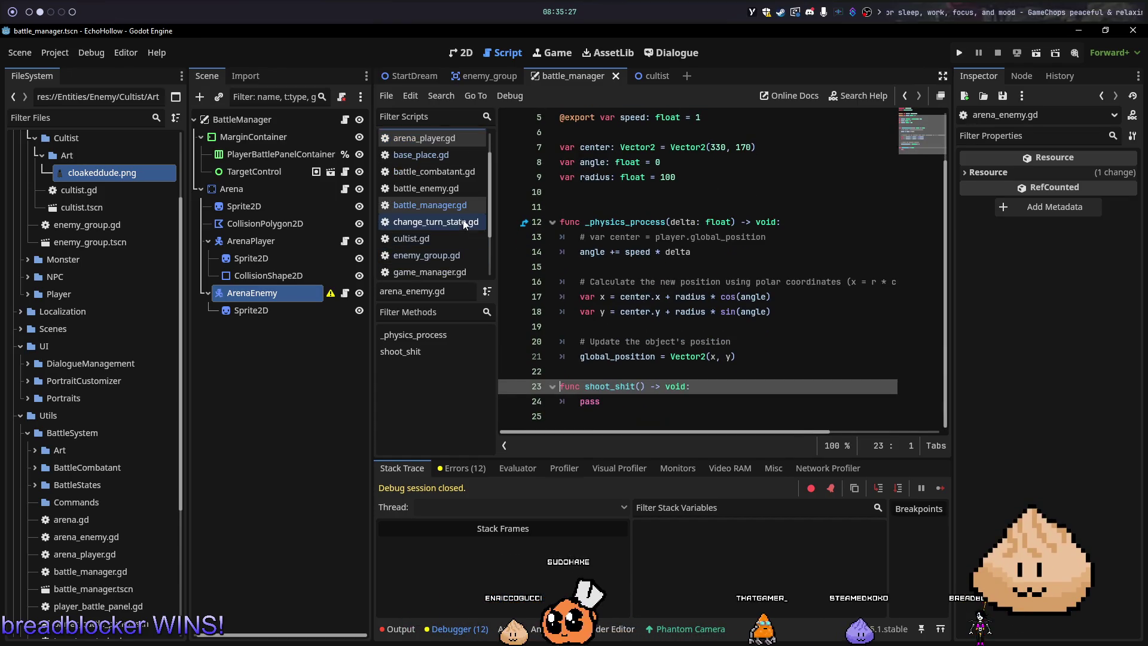
scroll(690, 227, "up", 2)
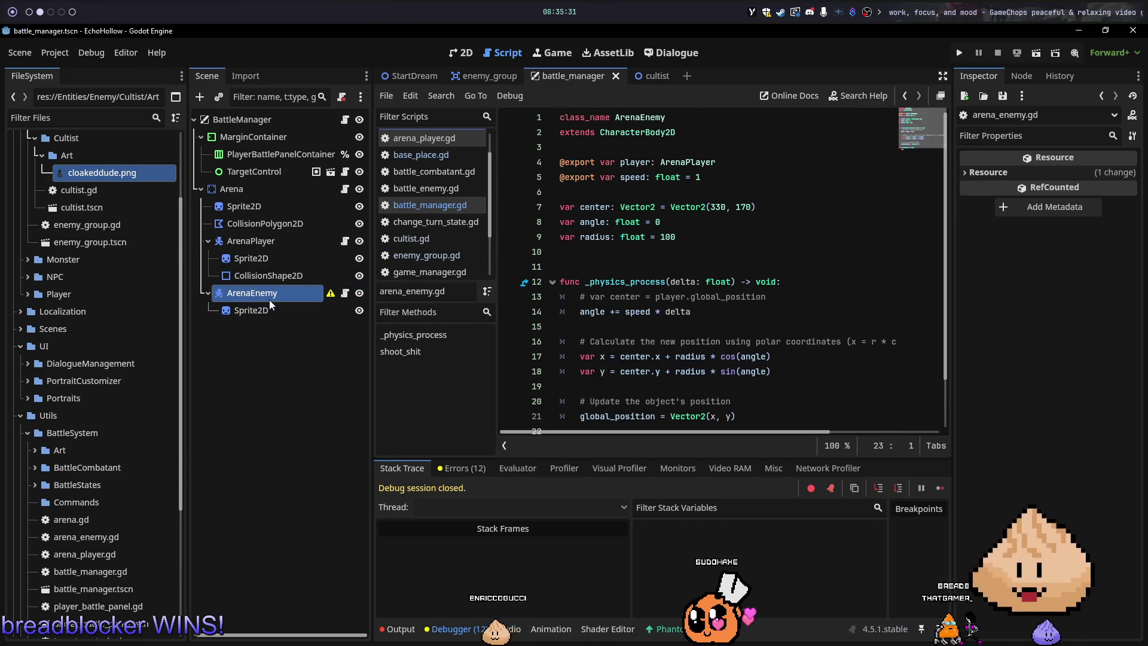
right_click(288, 300)
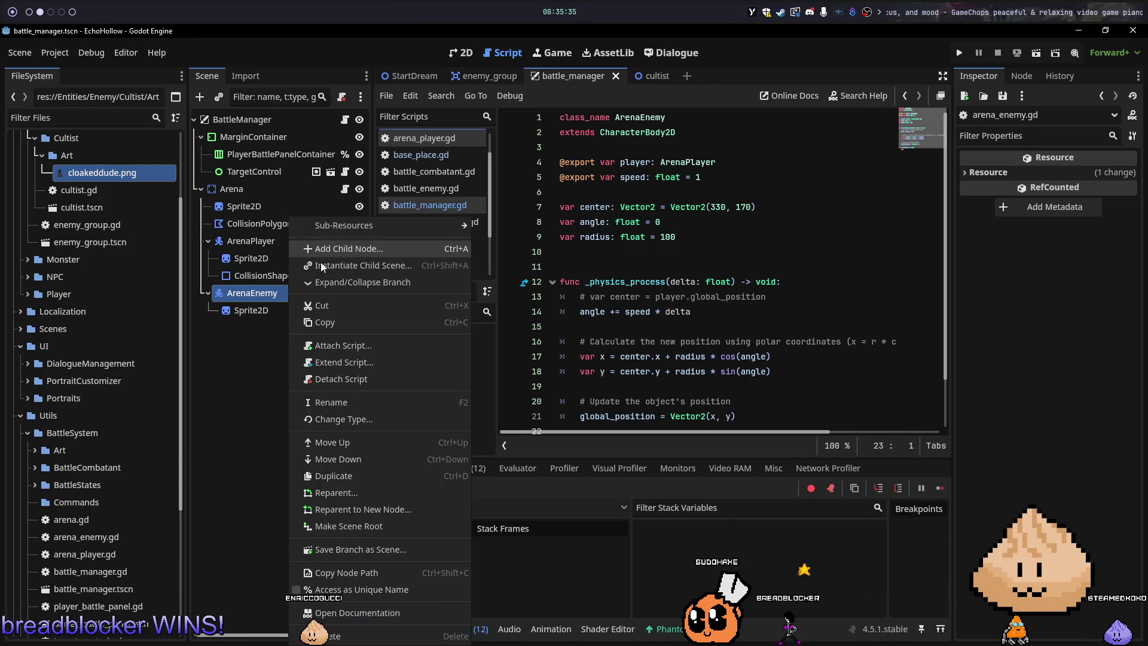
left_click(225, 265)
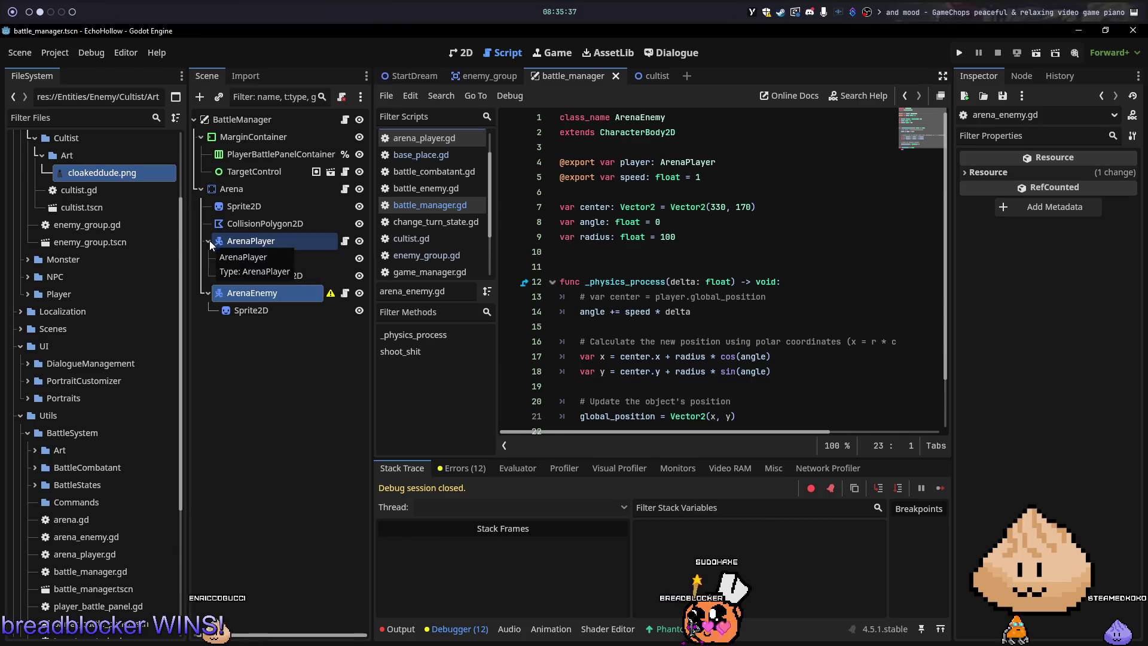
right_click(225, 292)
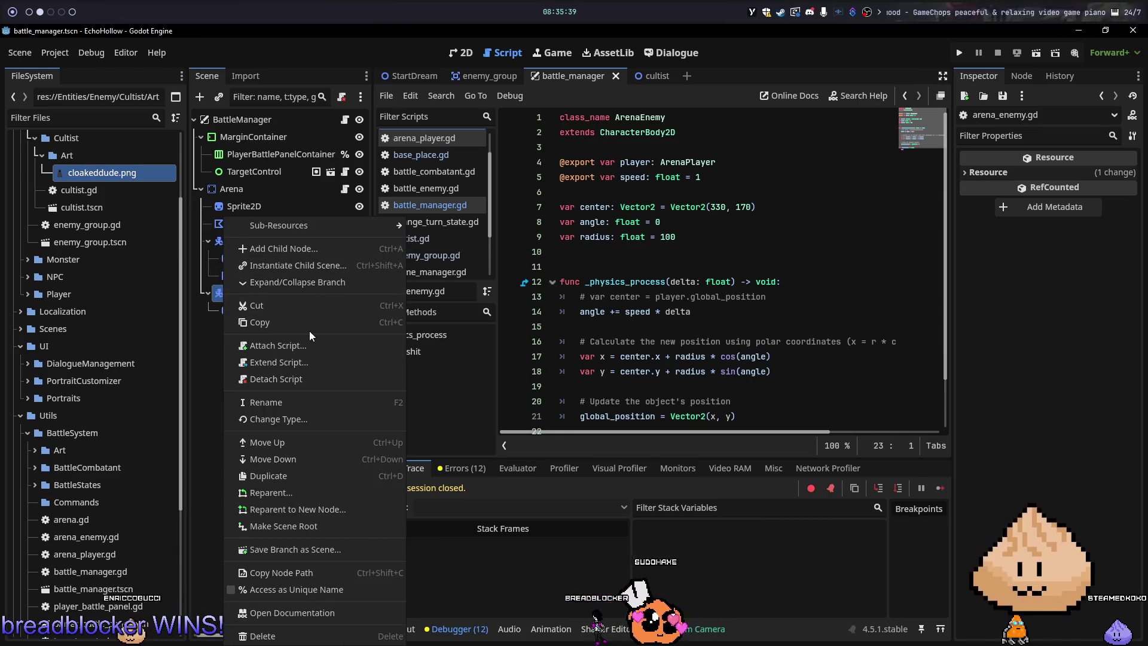
left_click(219, 295)
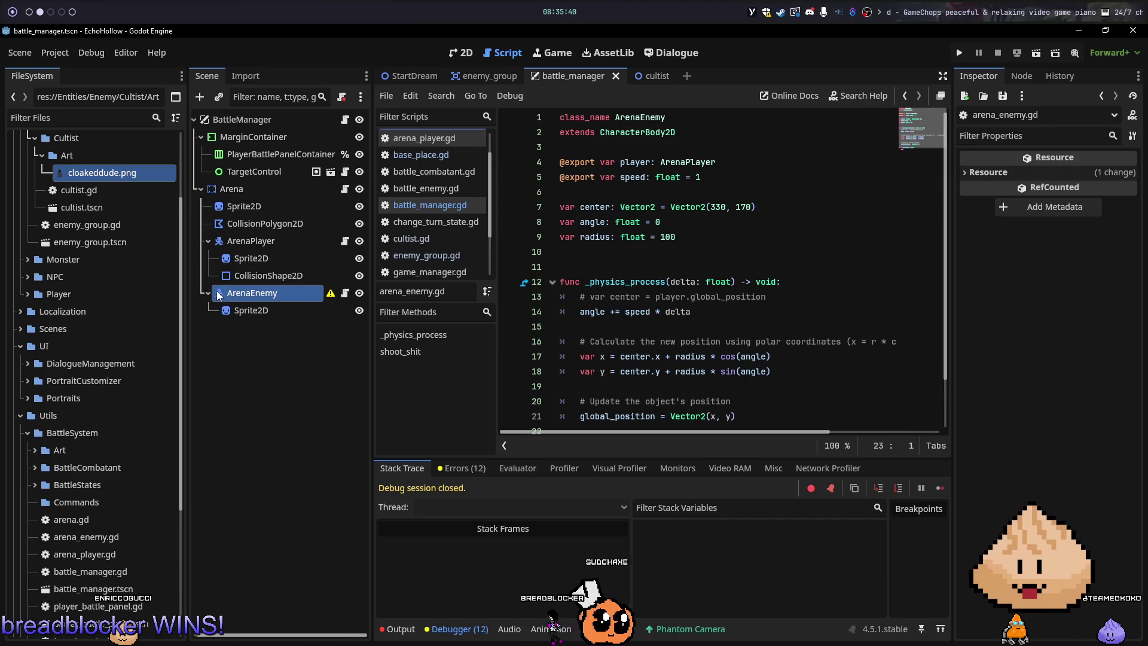
Expand the arena_enemy.gd resource's path and name details and collapse the Enemy folder
left_click(985, 174)
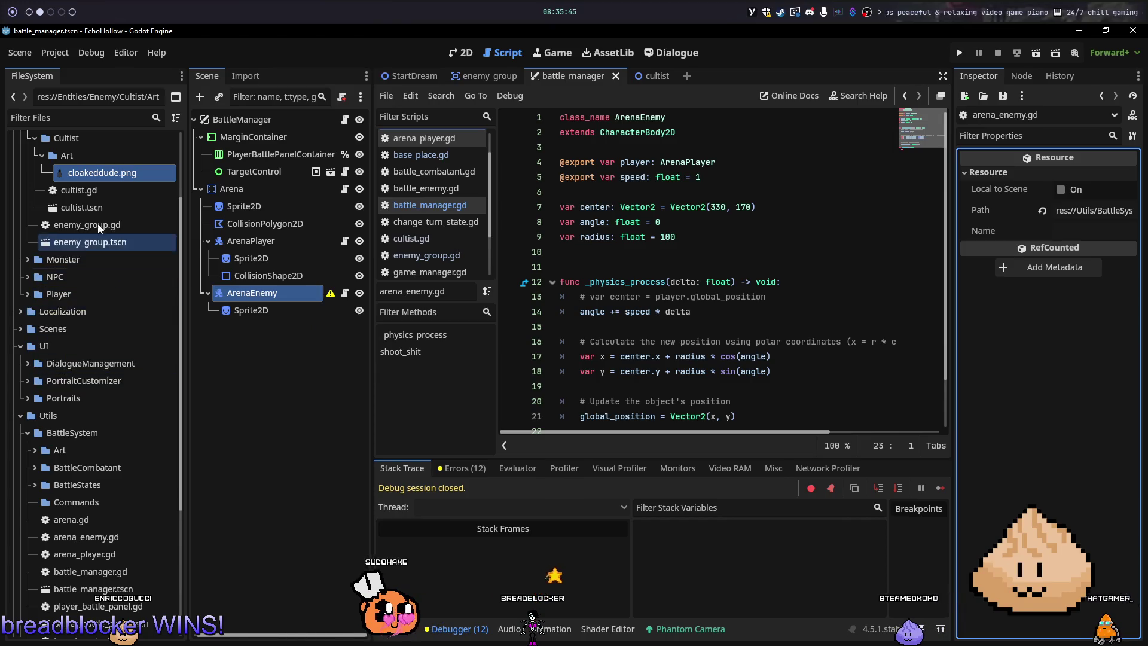
scroll(65, 189, "up", 4)
left_click(58, 226)
left_click(28, 227)
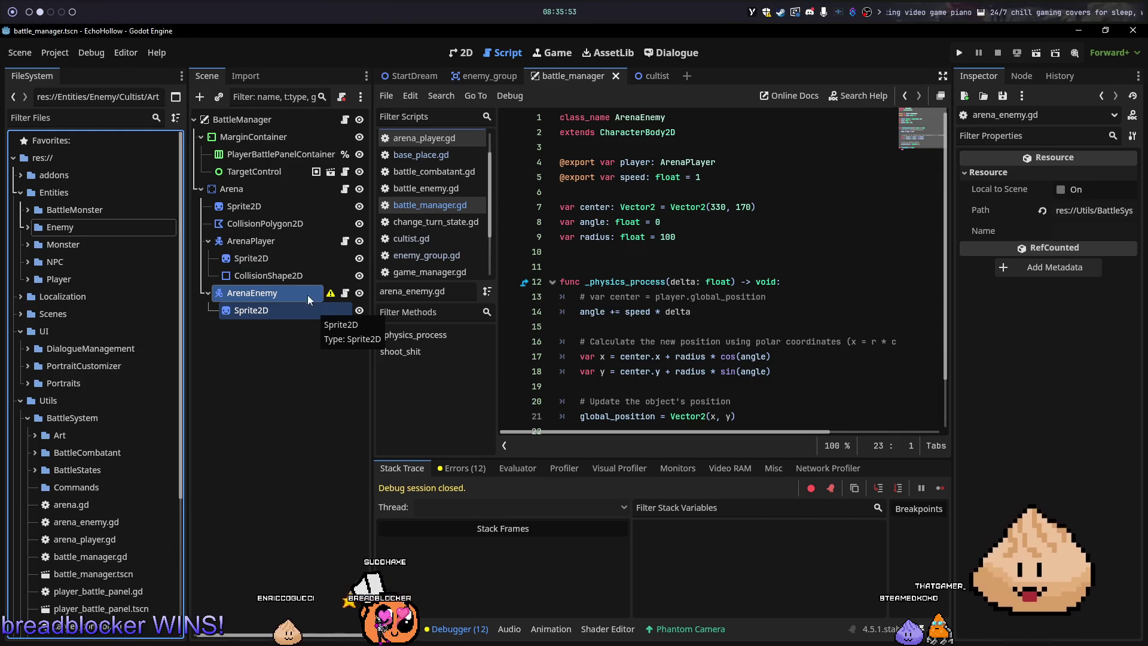
right_click(290, 292)
Add an Area2D child node found by searching 'area2', then show the 2D workspace
left_click(354, 245)
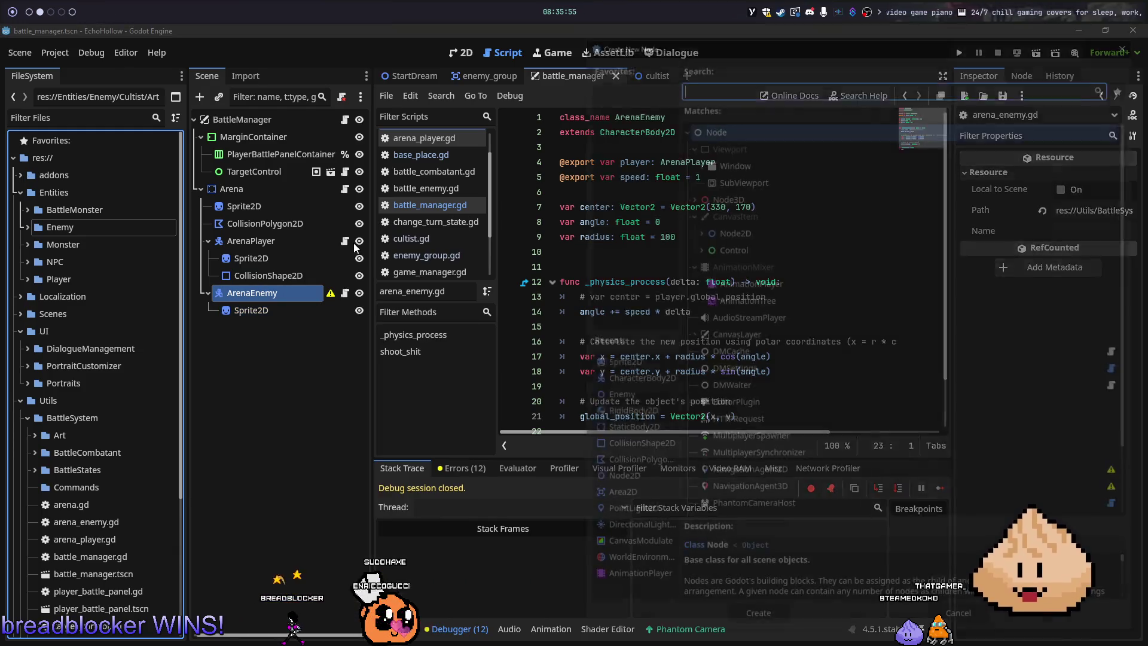
type("re")
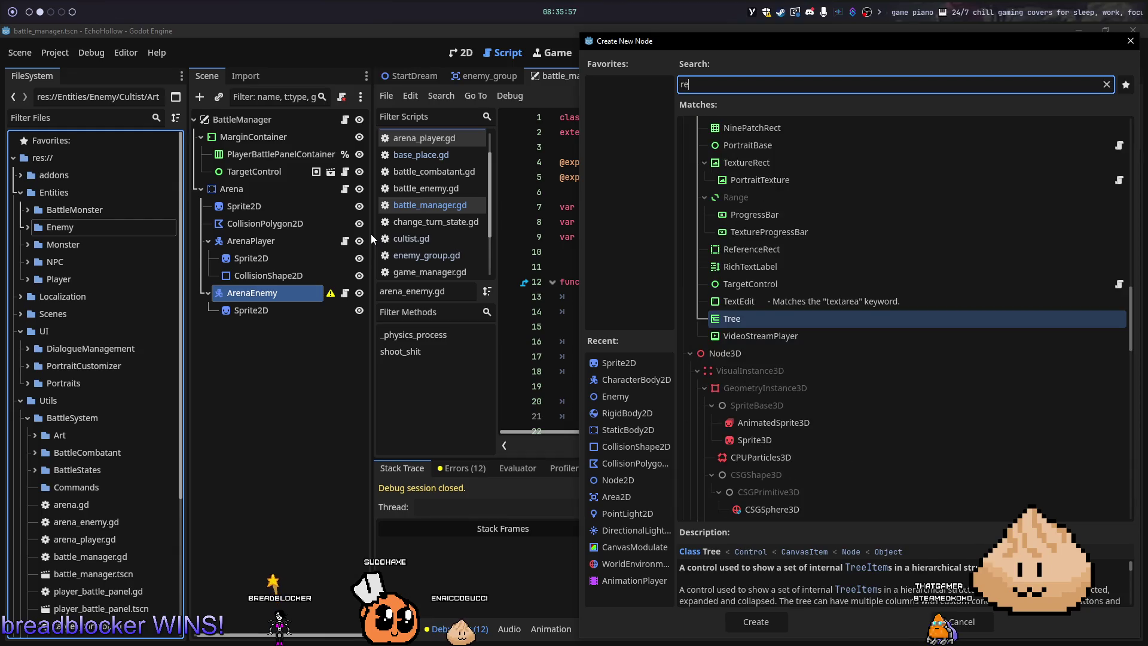
key("BackSpace")
key("BackSpace")
type("area2")
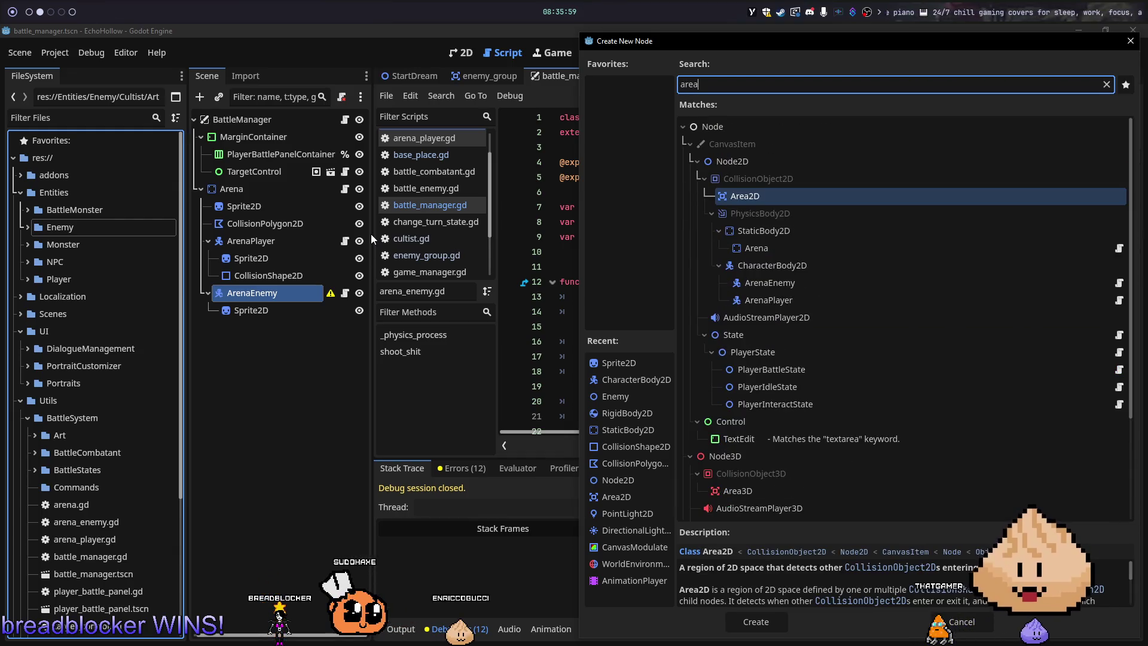
key("Return")
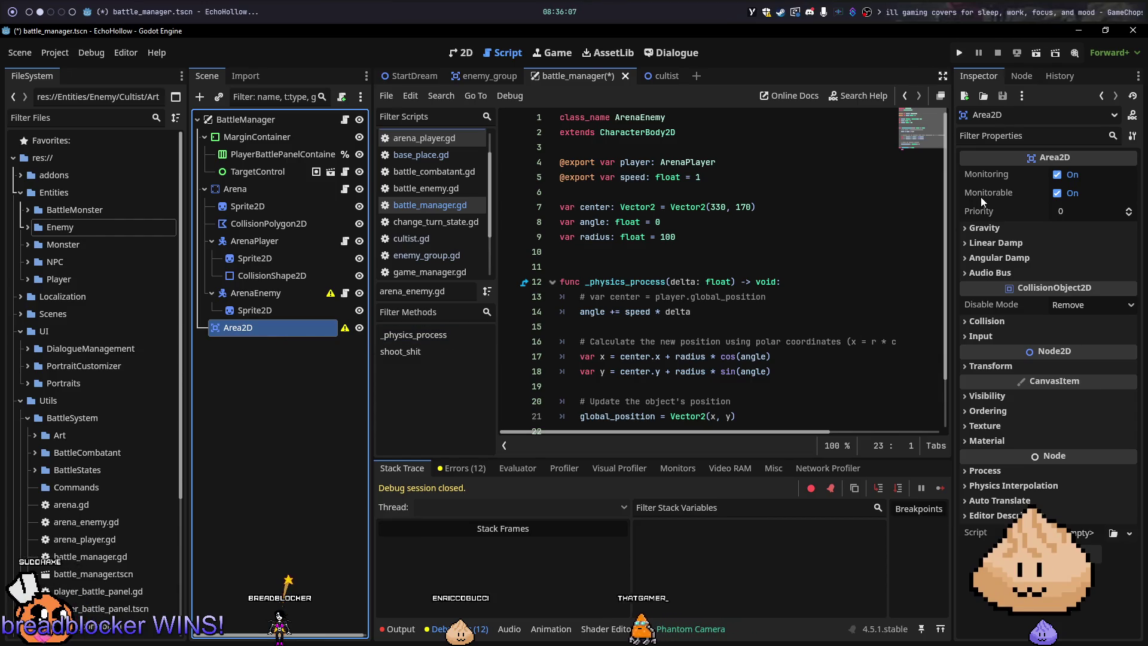
left_click(461, 53)
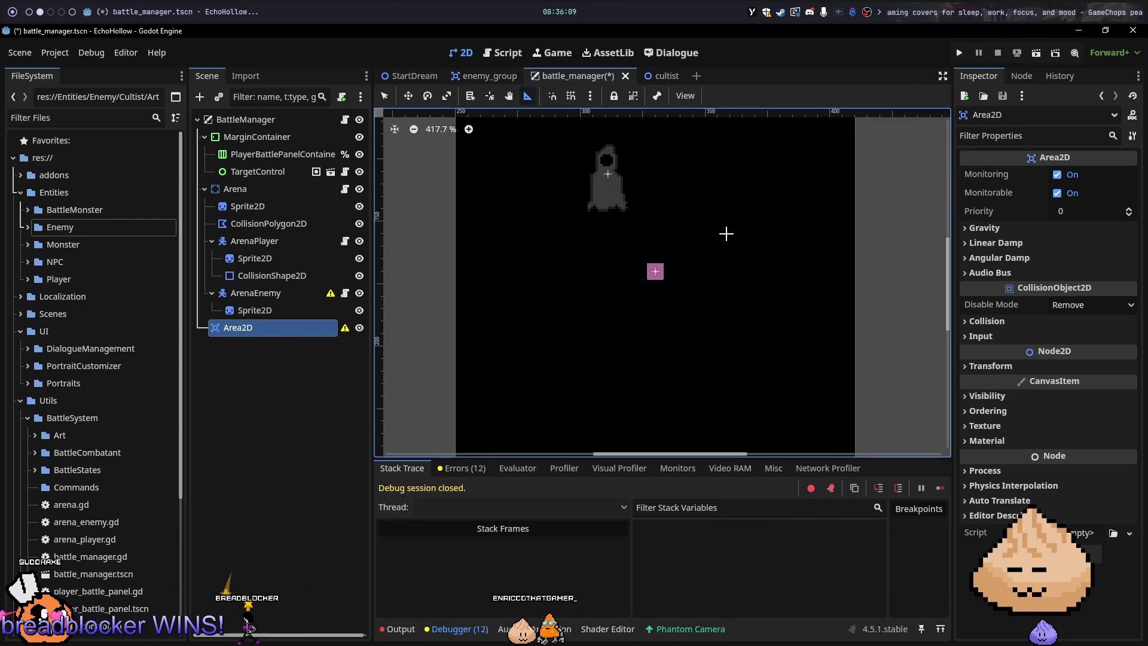
Add a CollisionShape2D child under the Area2D by searching 'colli' in Add Child Node
right_click(316, 330)
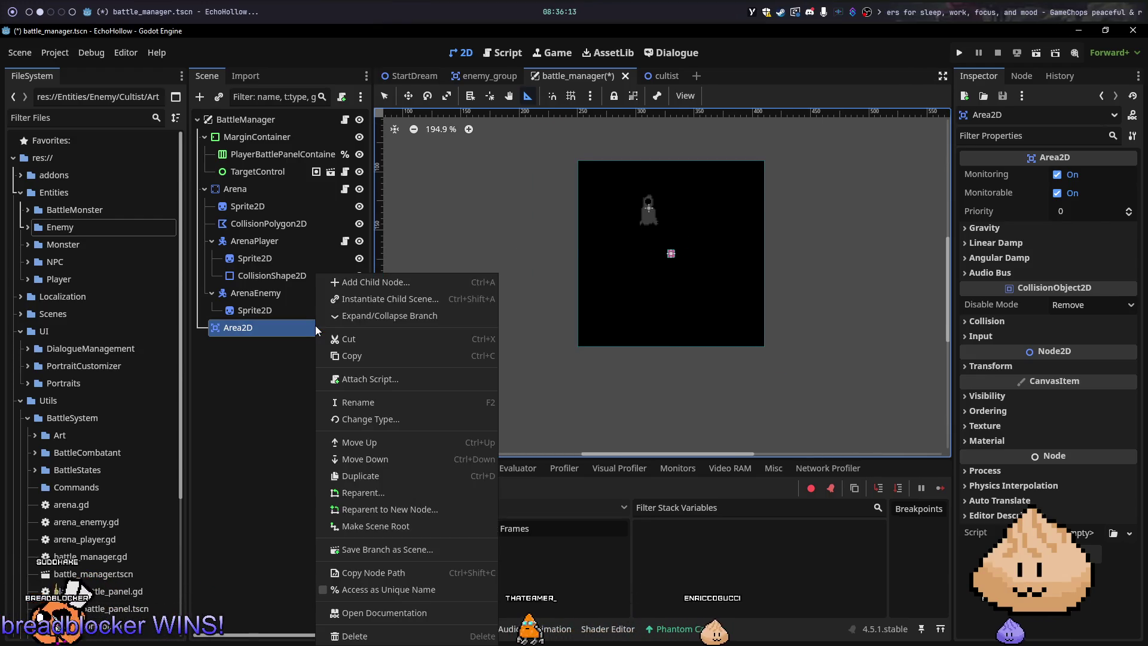
left_click(375, 285)
type("colli")
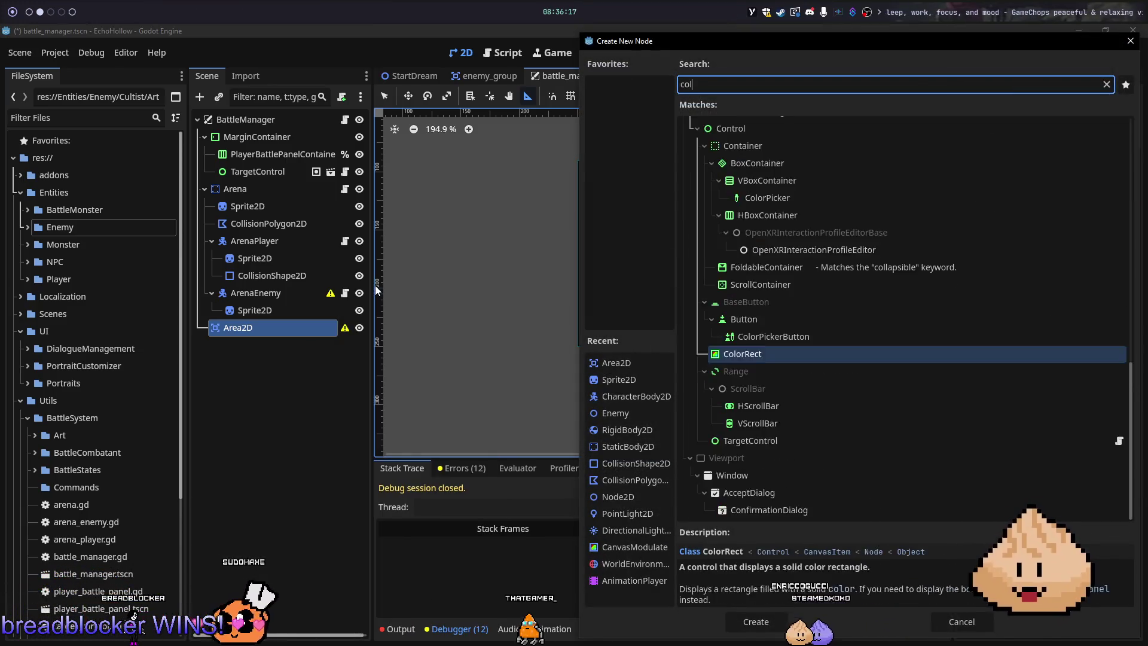
key("Return")
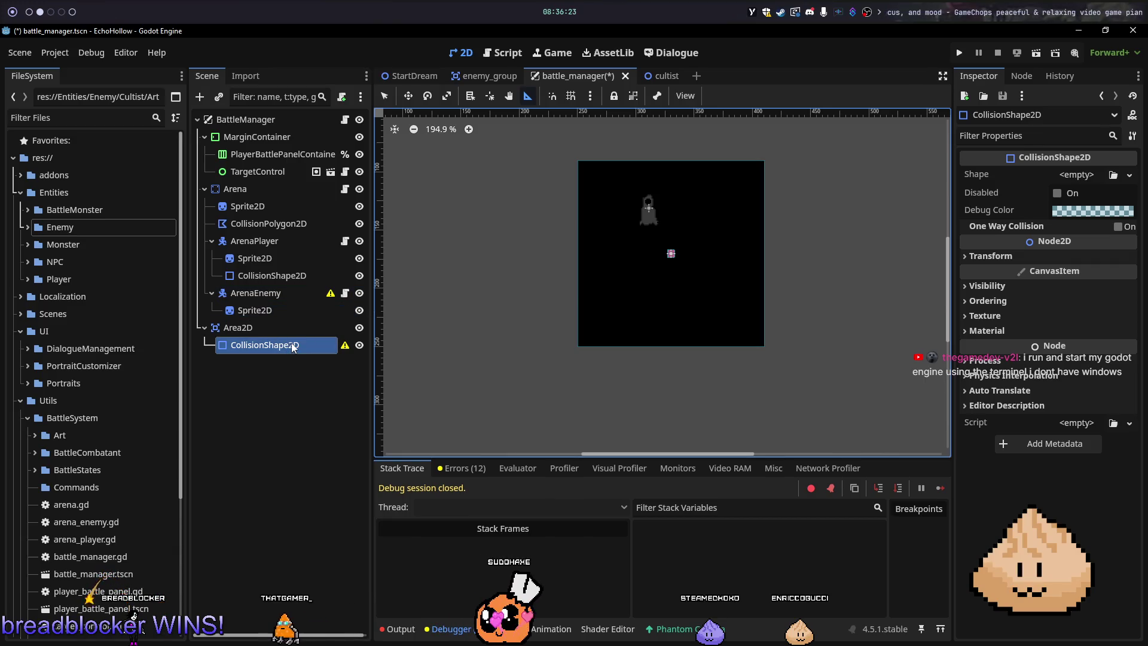
scroll(501, 322, "up", 3)
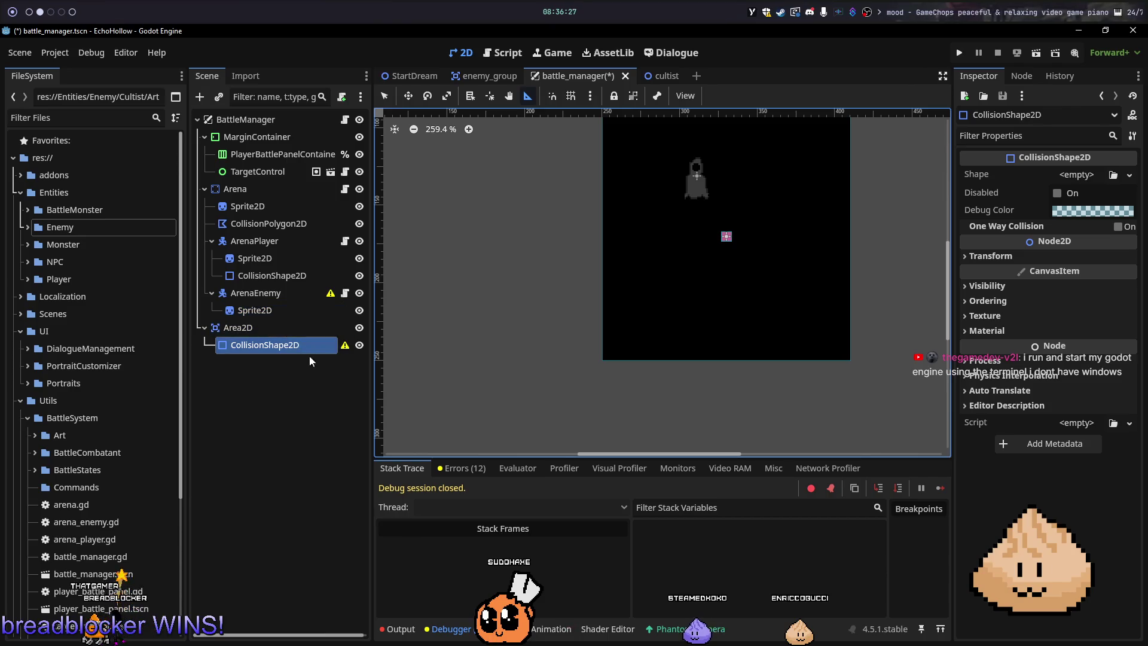
mouse_move(305, 344)
left_mouse_down()
mouse_move(289, 326)
mouse_move(324, 357)
left_mouse_up()
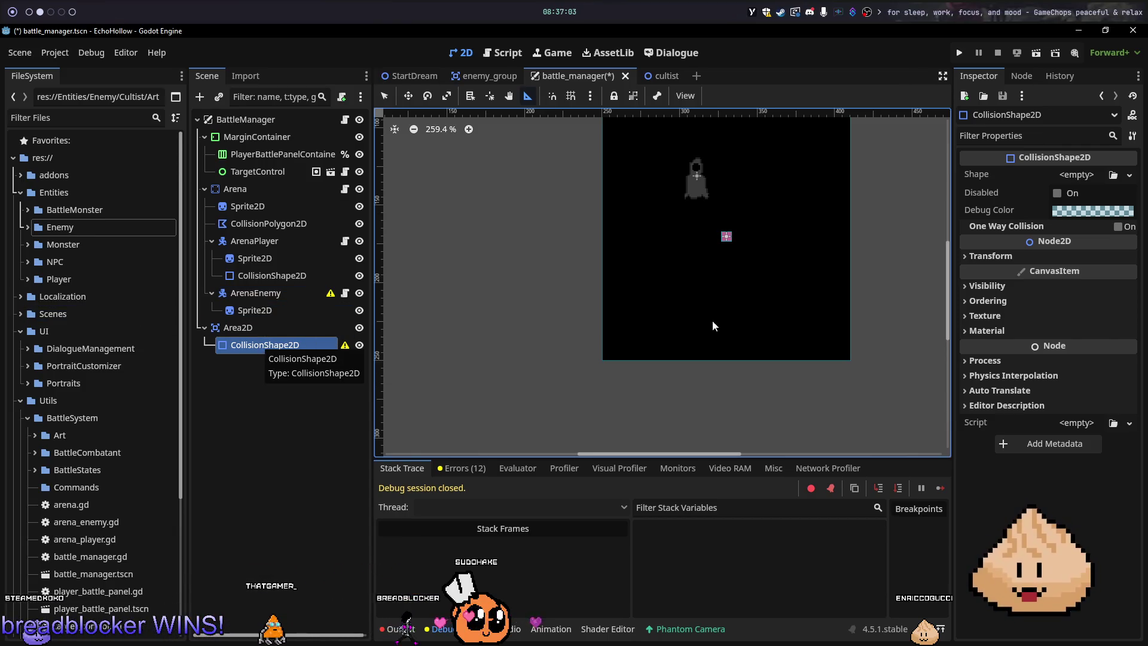
Give the CollisionShape2D a New RectangleShape2D, then add a Sprite2D child under Area2D
left_click(1087, 175)
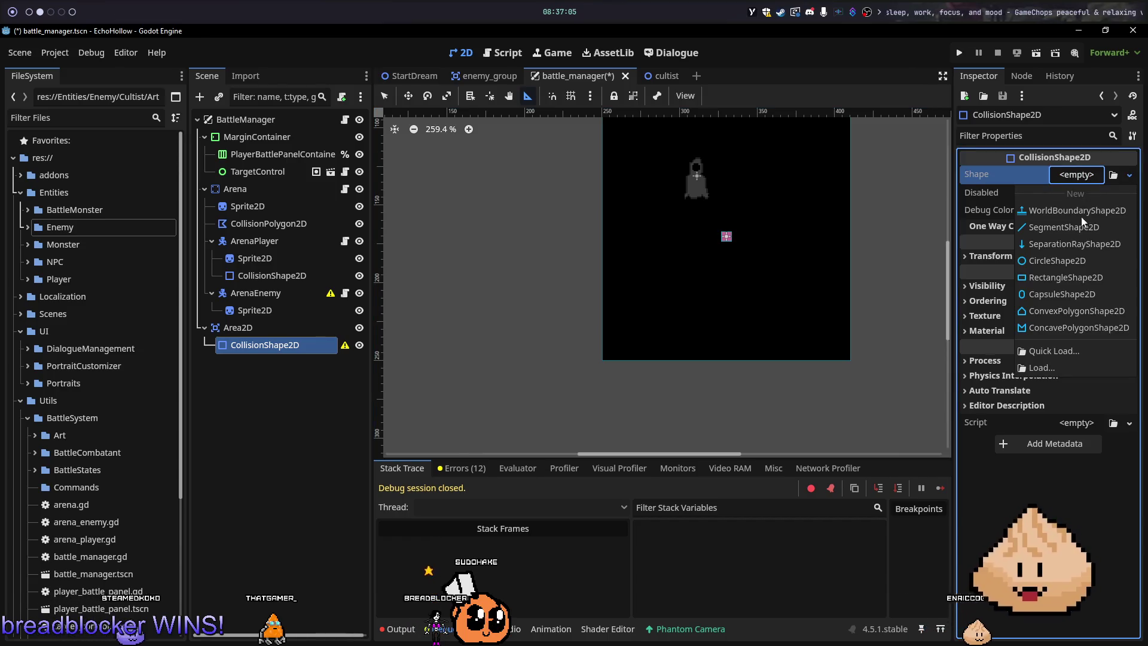
left_click(1053, 277)
right_click(236, 333)
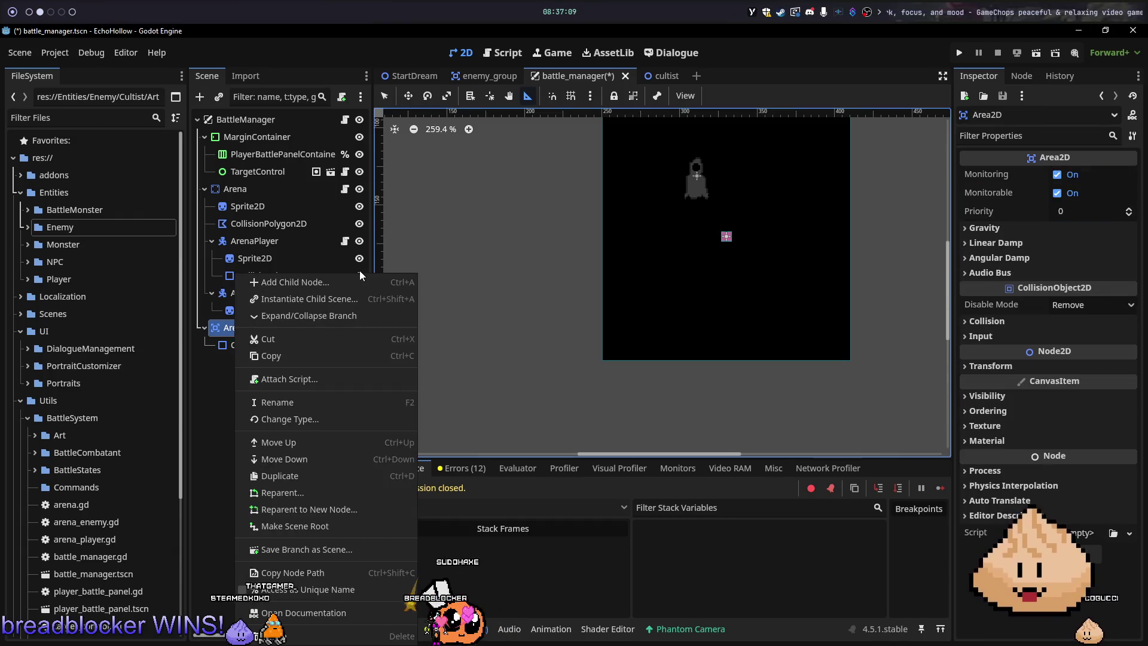
left_click(357, 281)
type("sprite2d")
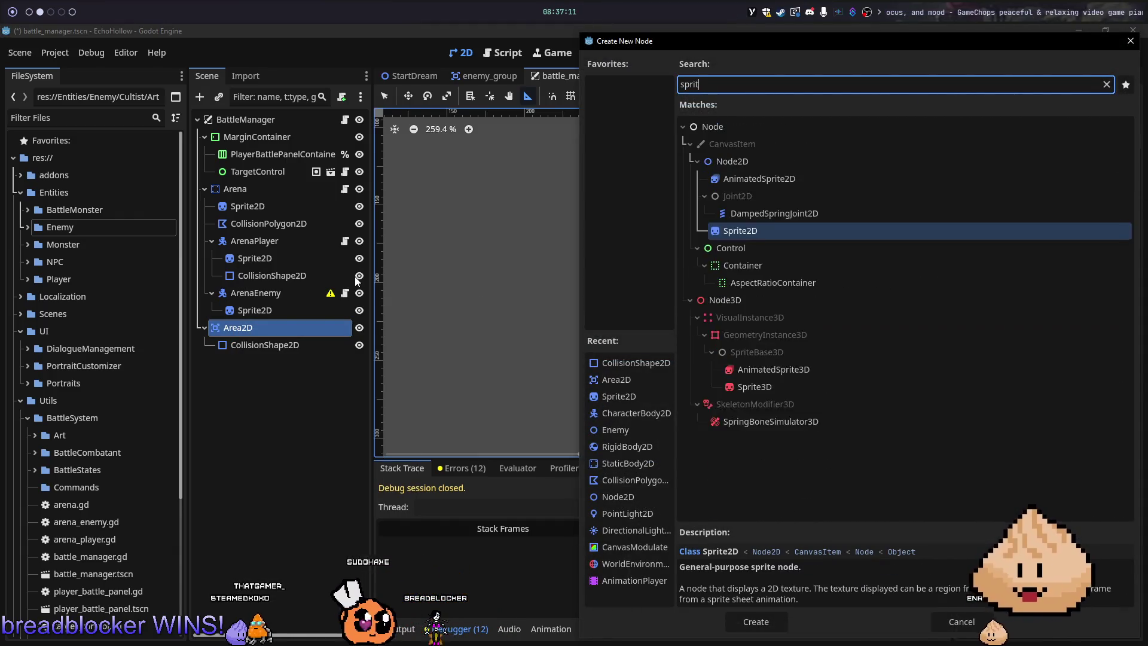
key("Return")
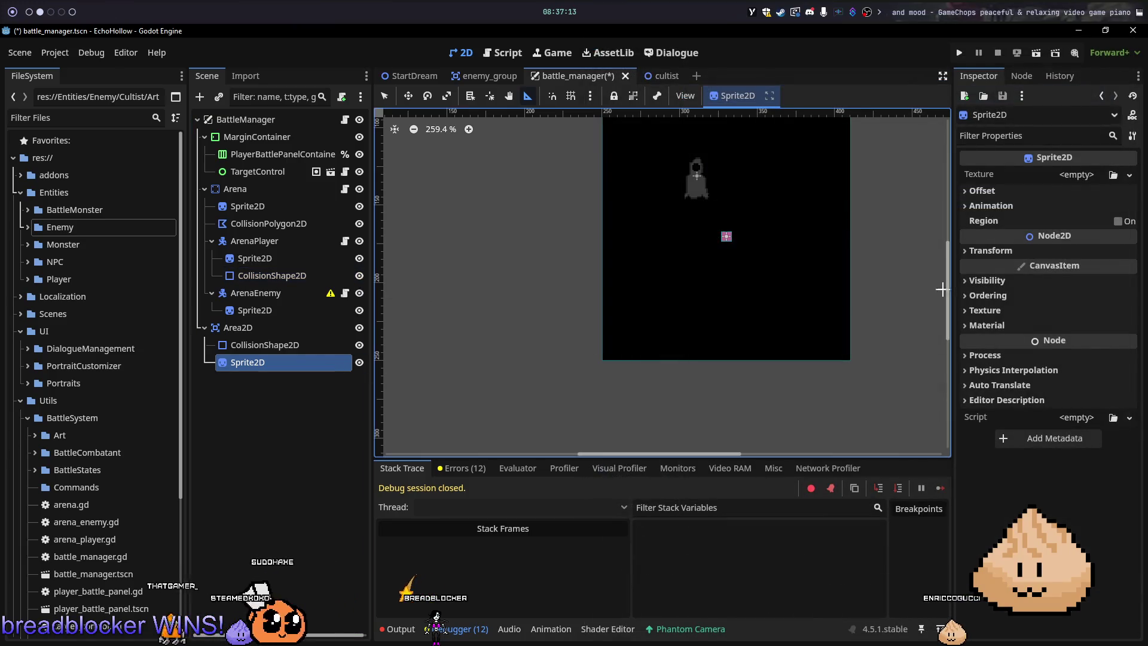
Check the Sprite2D's Texture options without choosing one, then save and run the scene
left_click(1076, 174)
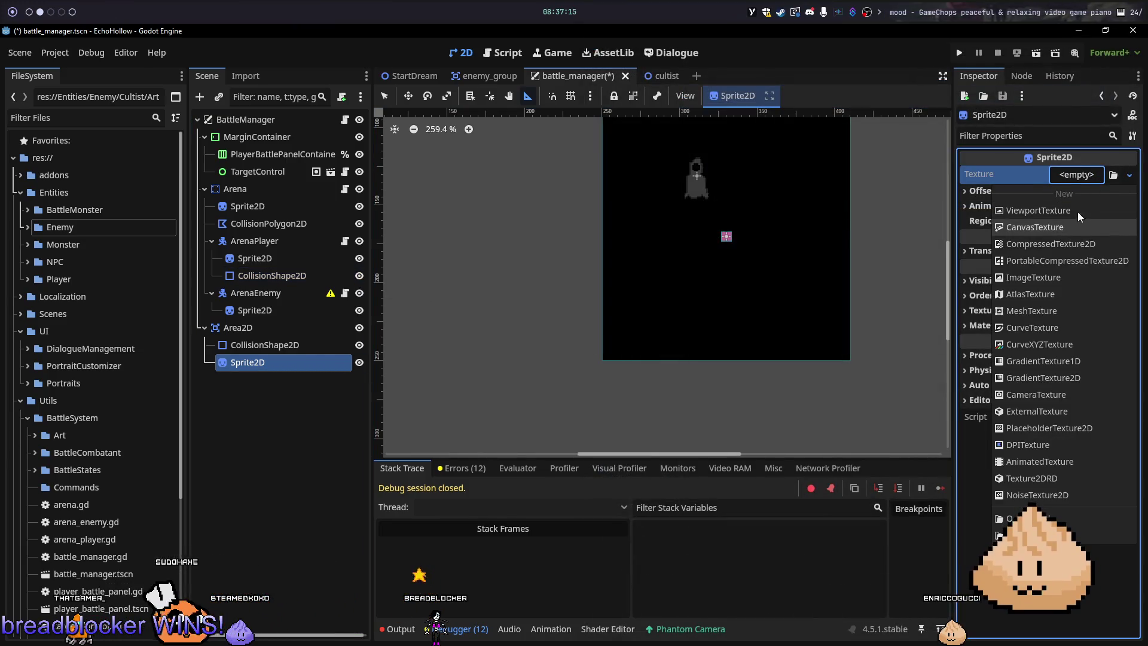
key("Escape")
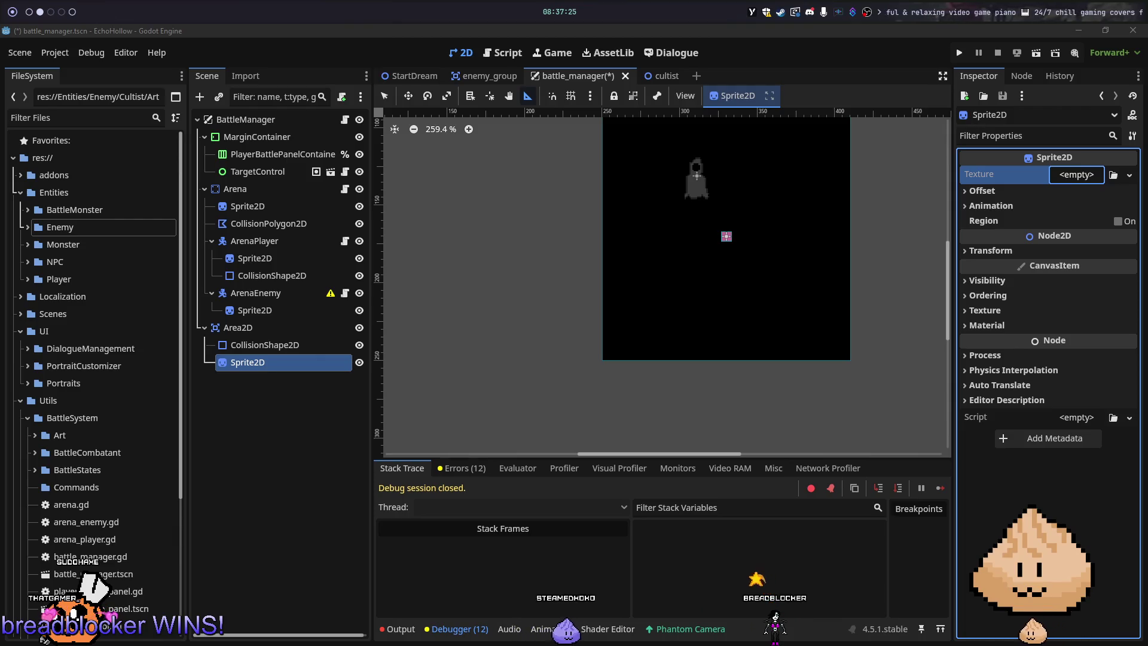
left_click(836, 174)
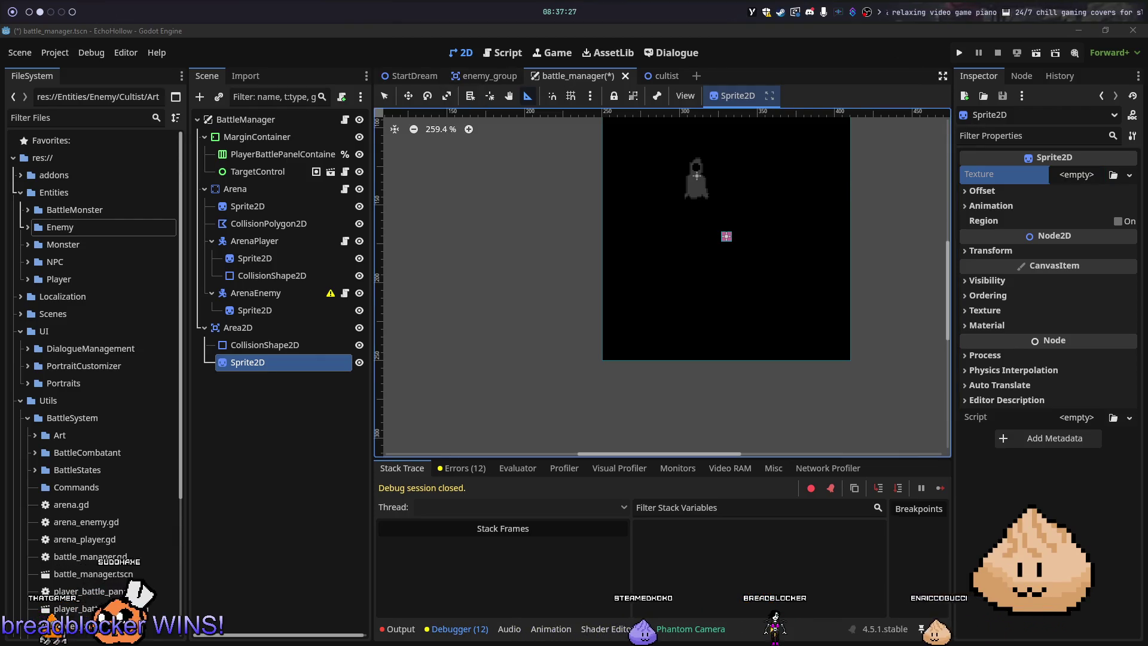
left_click(1036, 55)
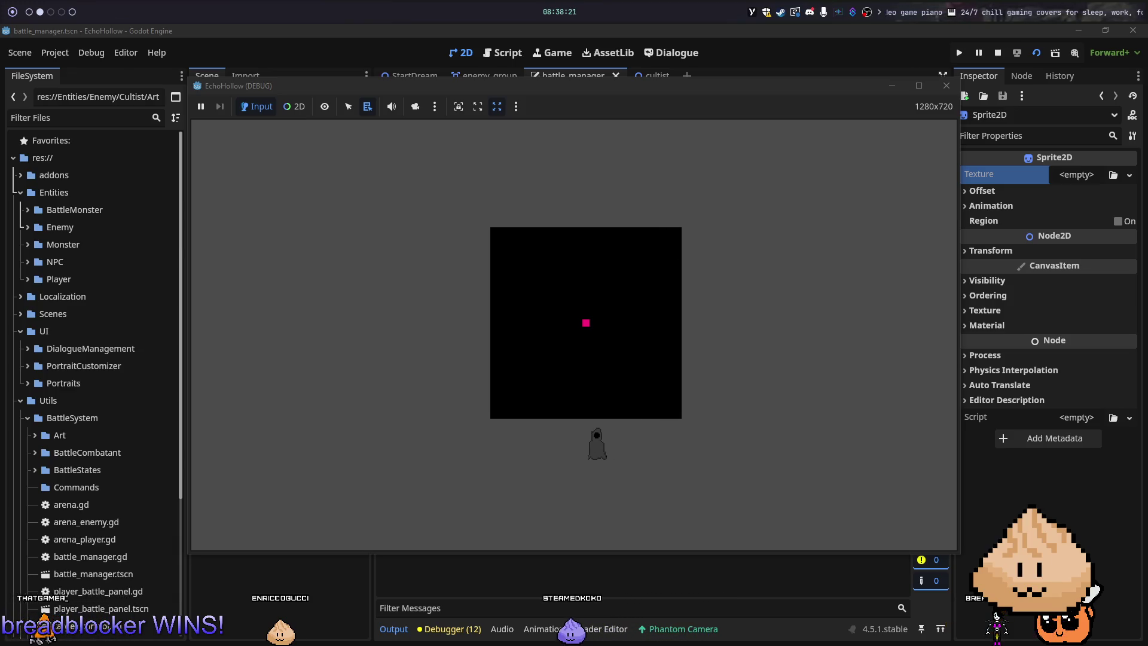
Walk the hooded character up-left, right across the top, down the right side, then back around
key("Up")
key("Left")
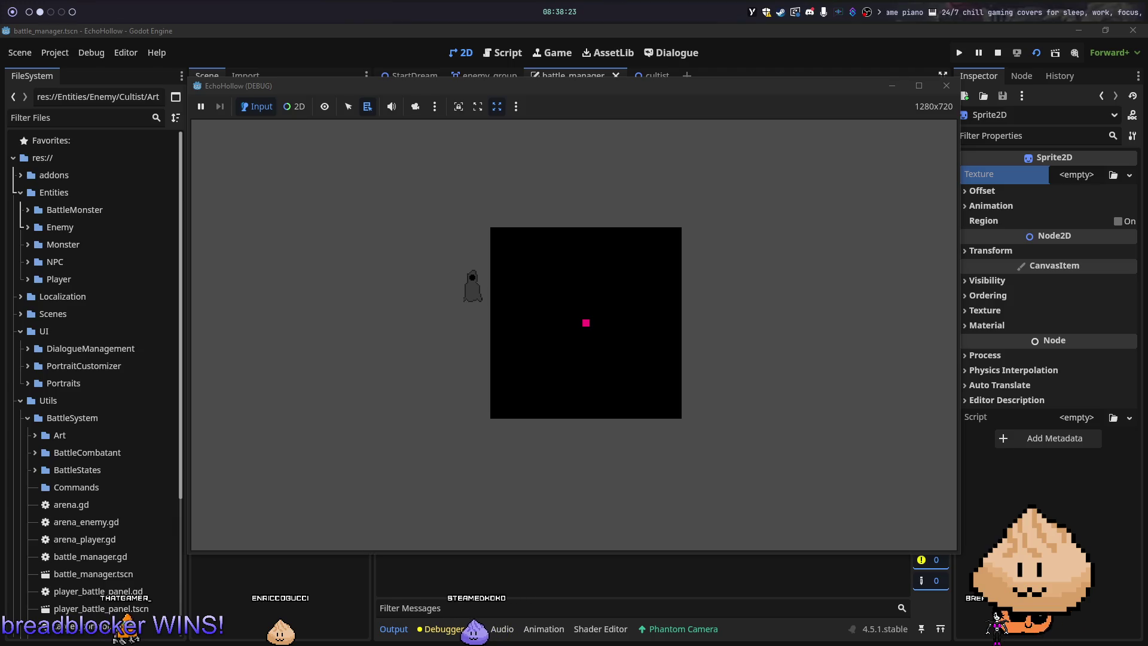
key("Right")
key("Down")
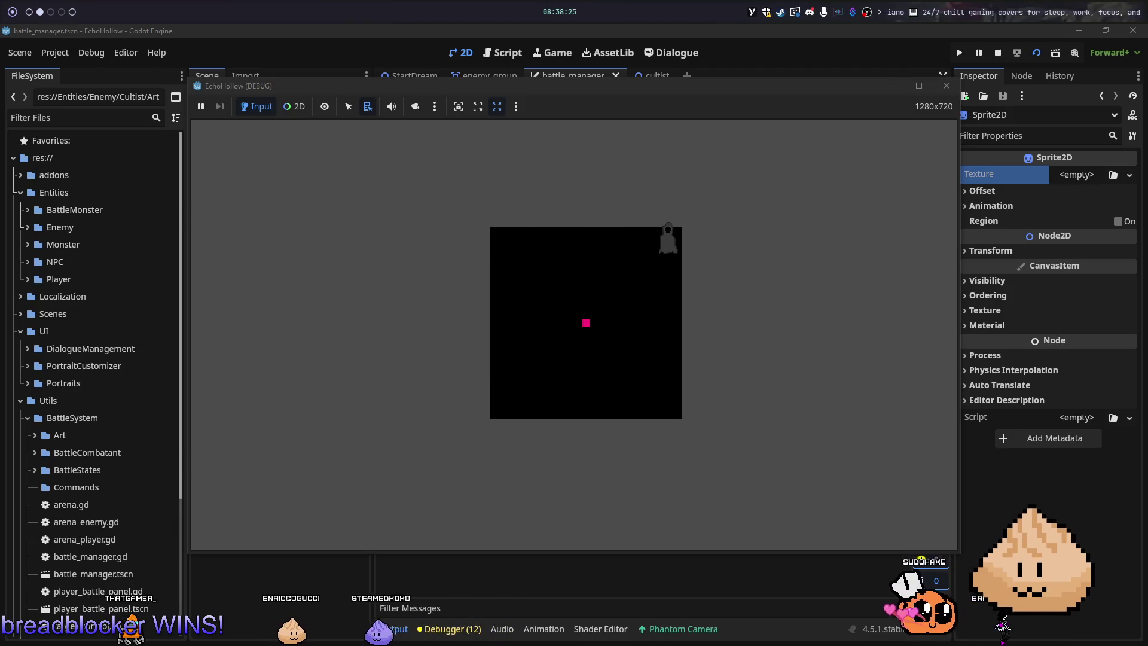
key("Left")
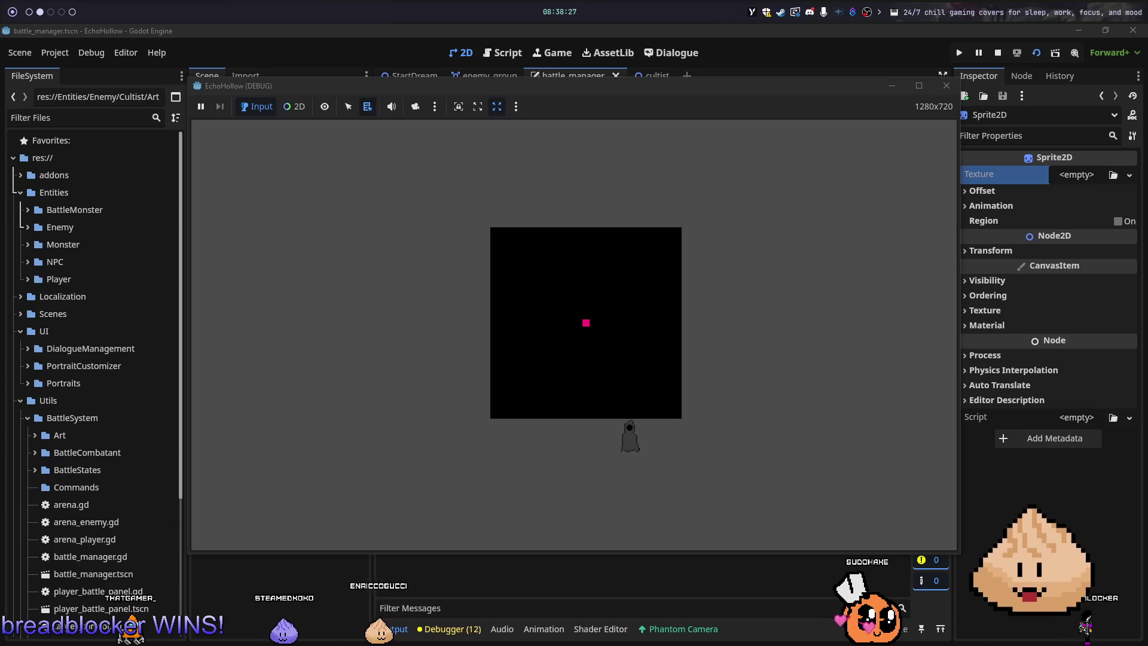
key("Up")
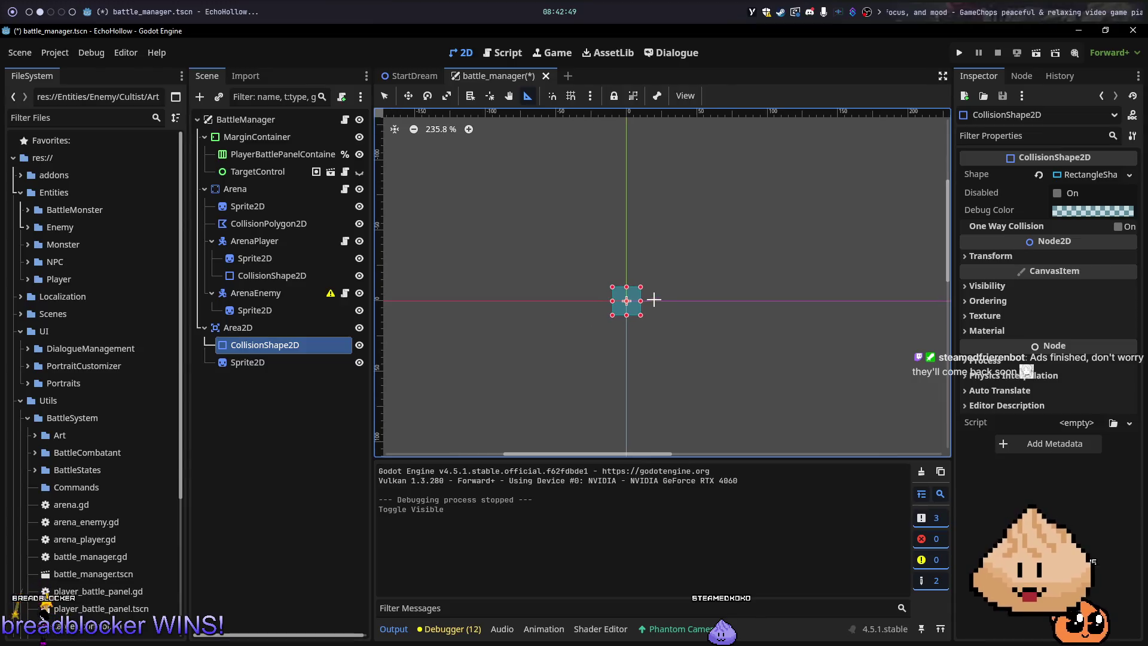
Select the Area2D's Sprite2D and give it a New GradientTexture2D, replacing a mistaken GradientTexture1D
left_click(300, 326)
left_click(304, 345)
left_click(292, 365)
left_click(293, 344)
left_click(289, 326)
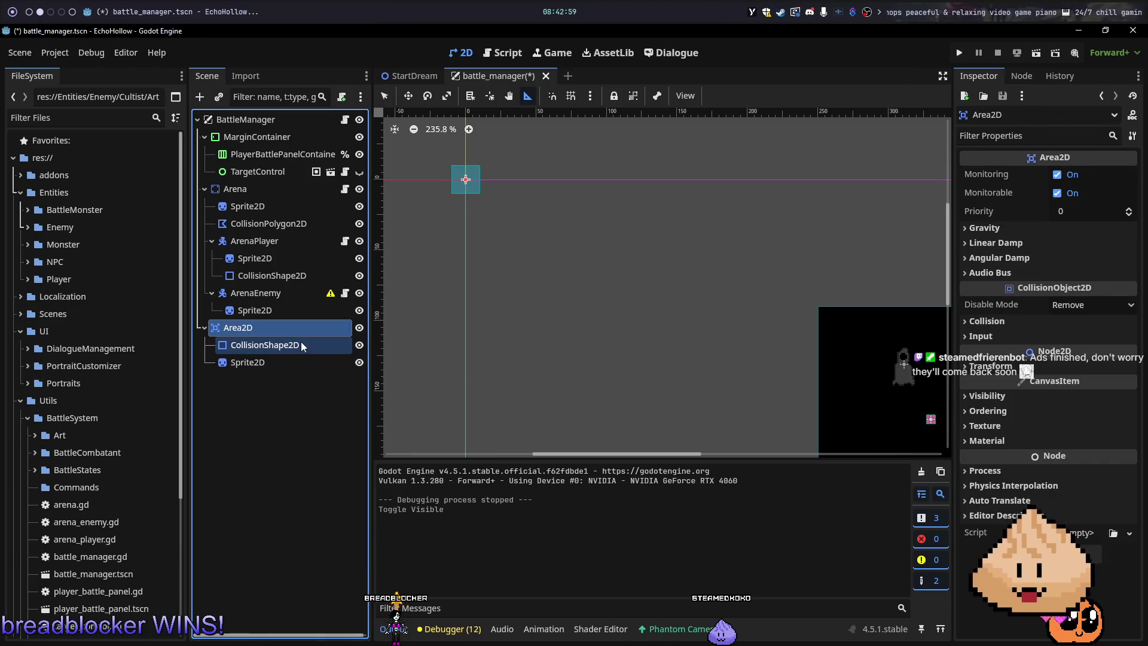
left_click(299, 362)
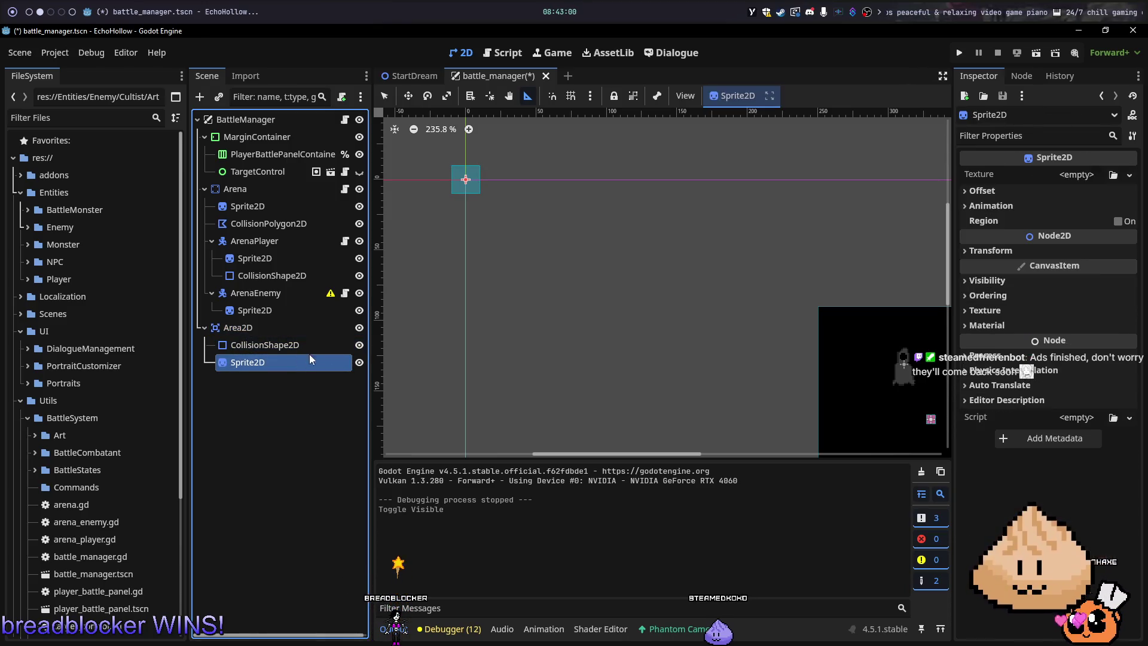
left_click(1078, 174)
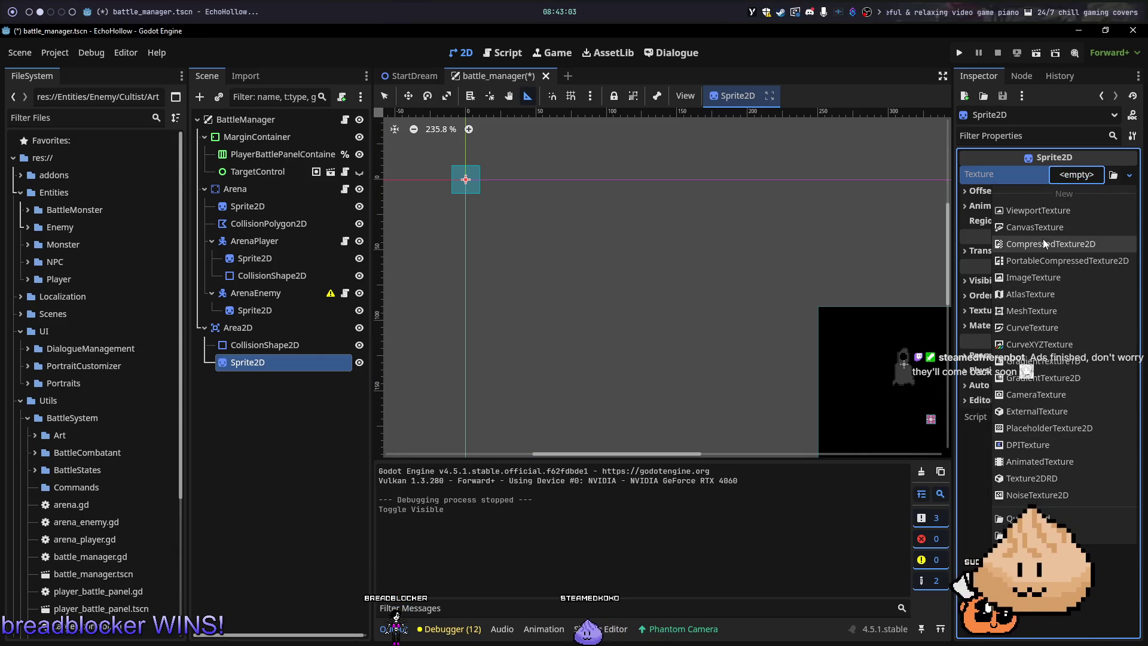
left_click(1039, 361)
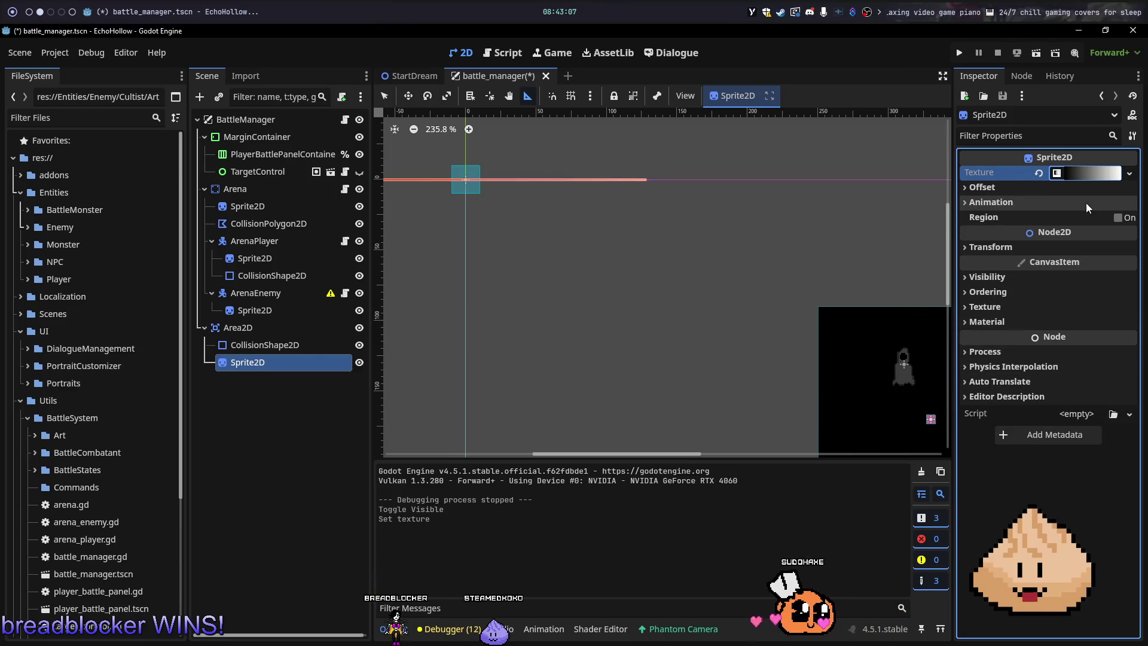
left_click(1067, 178)
left_click(1039, 173)
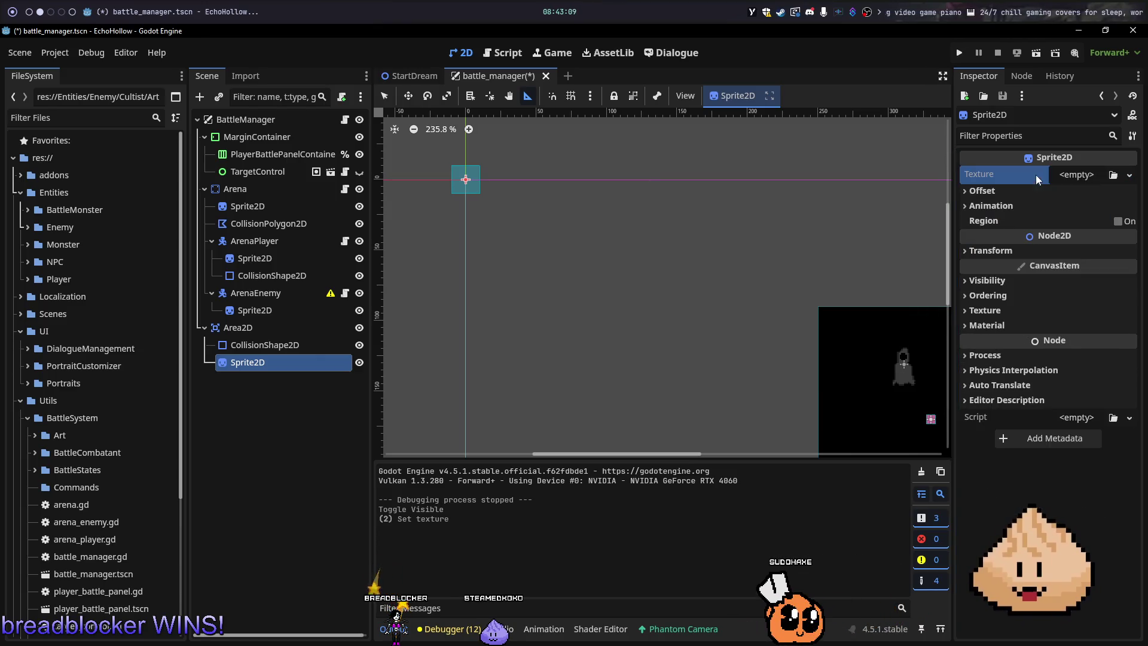
left_click(1098, 175)
left_click(1076, 379)
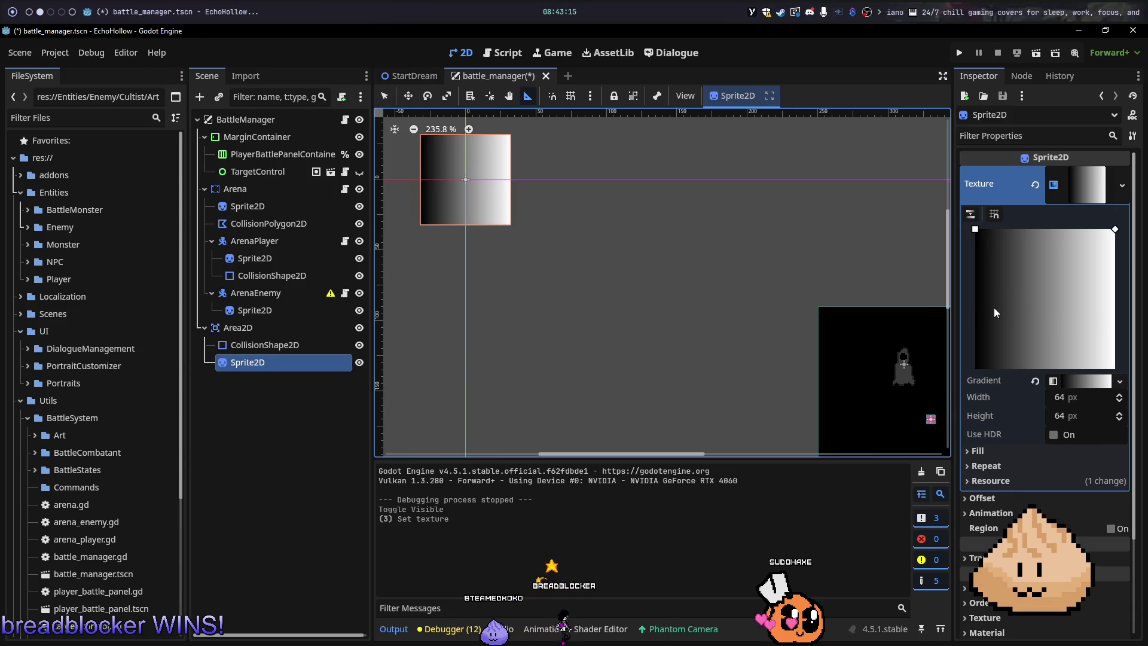
Set the gradient's starting colour stop to white
left_click(1082, 383)
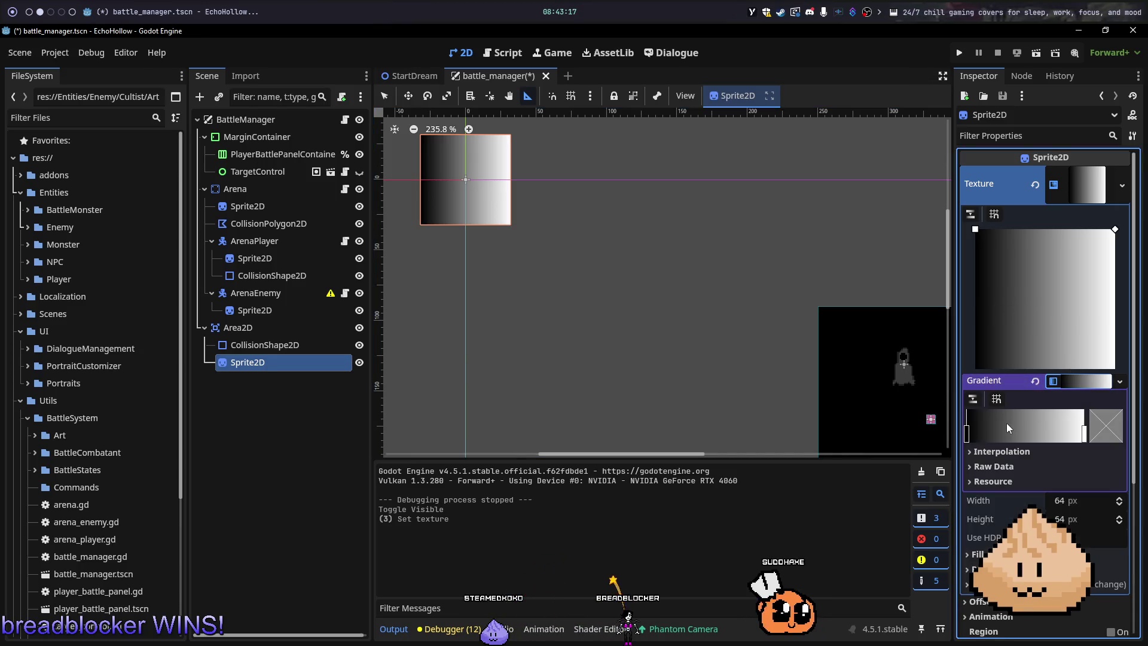
left_click(968, 433)
left_click(1105, 432)
left_click_drag(1131, 186, 1131, 47)
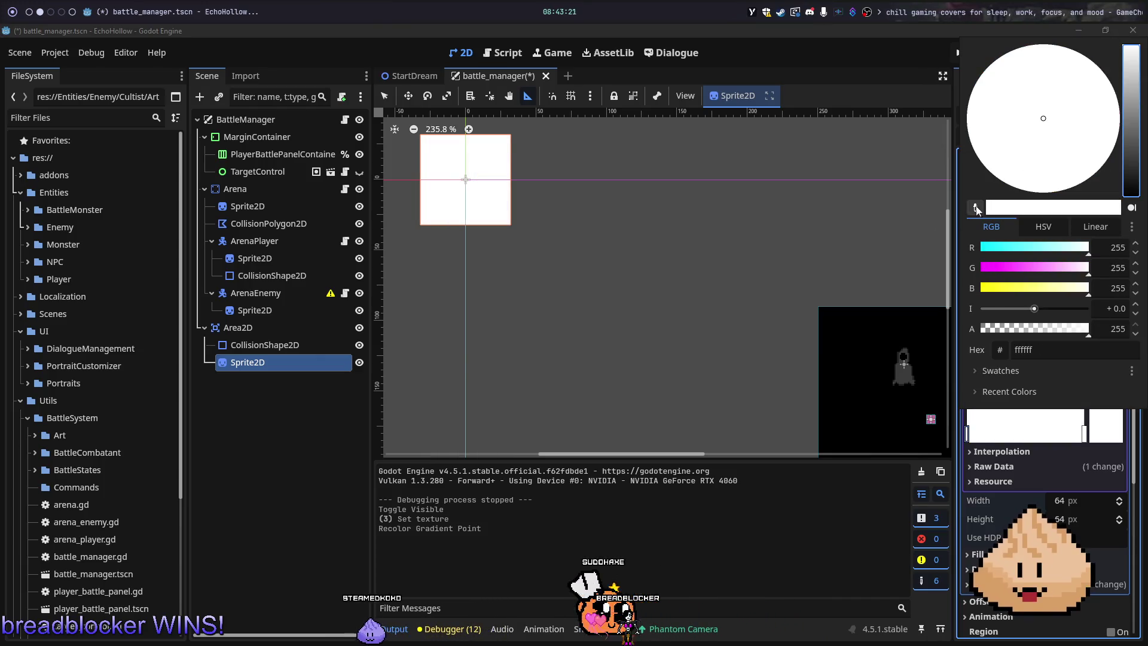
left_click(1064, 451)
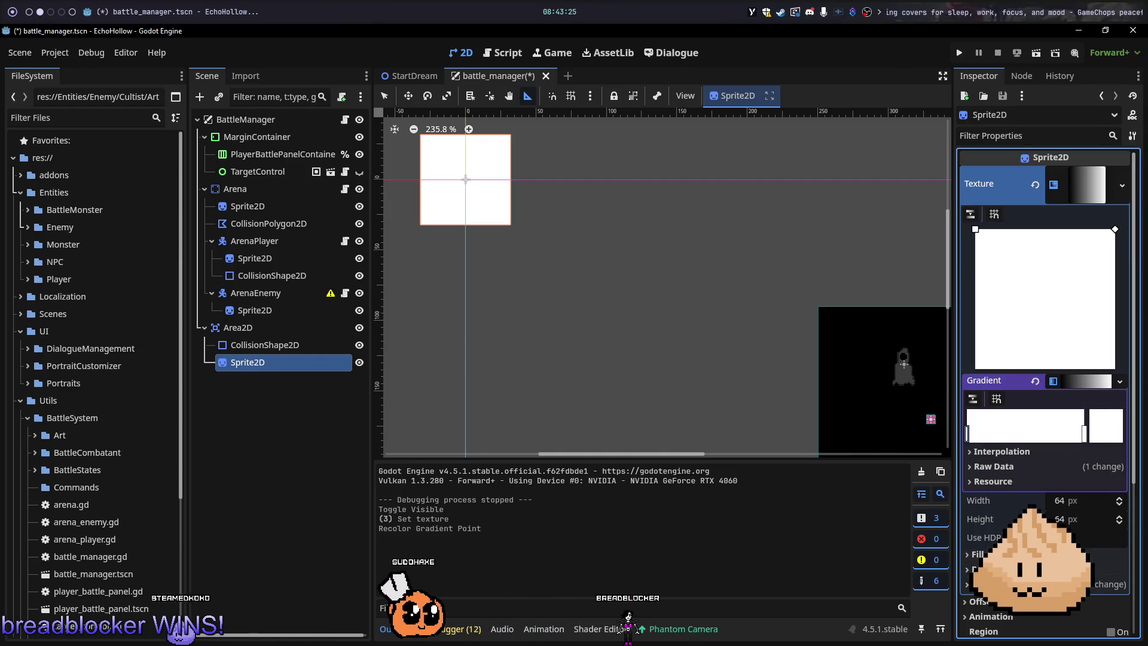
Set the gradient texture's Fill to Radial
scroll(1034, 497, "down", 2)
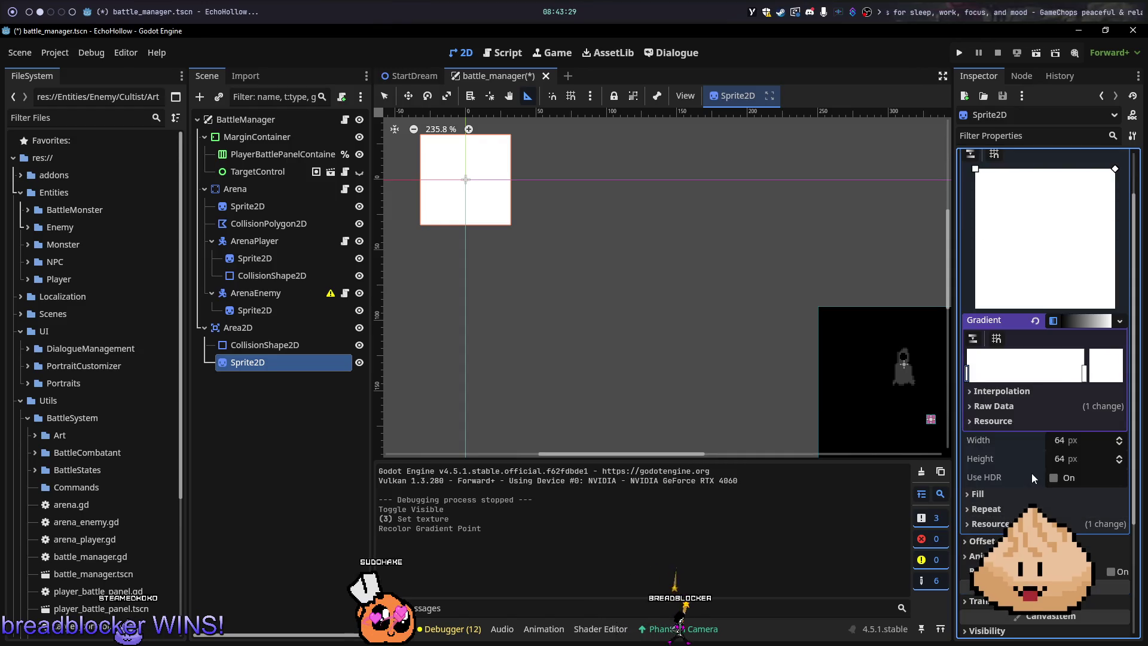
scroll(1035, 463, "up", 2)
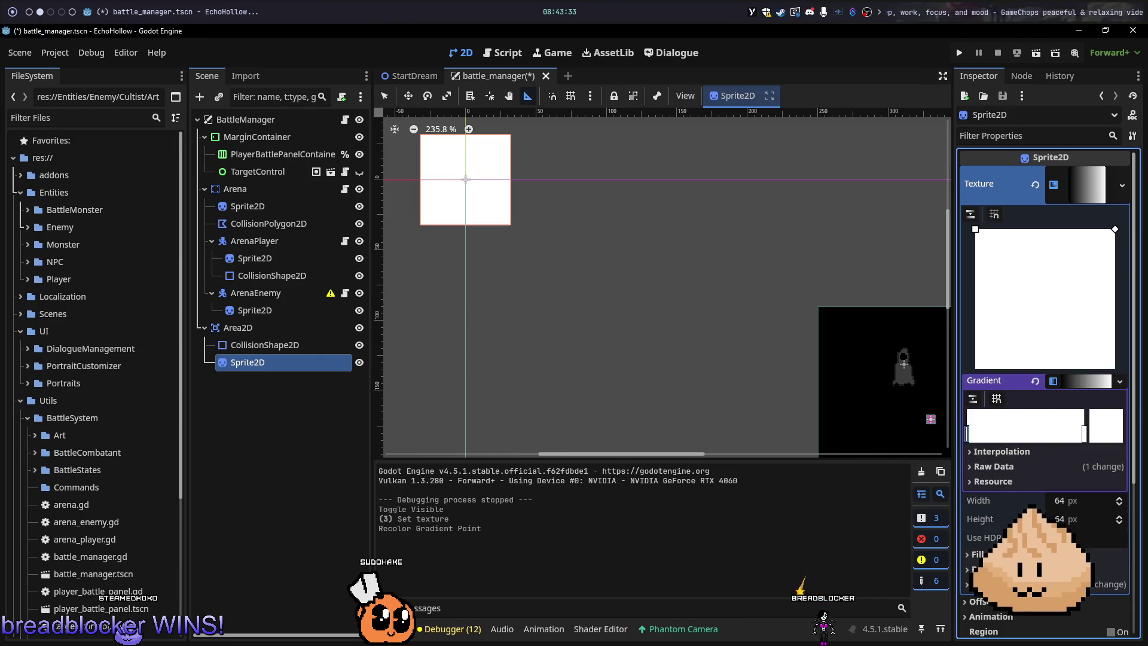
left_click(976, 554)
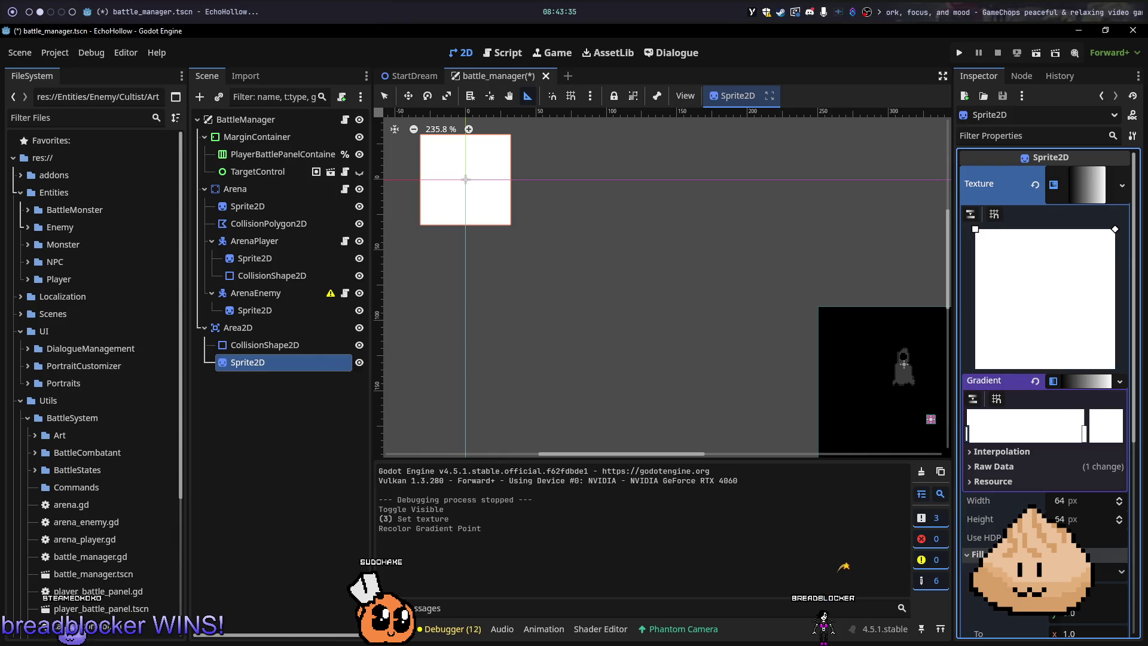
left_click(1017, 571)
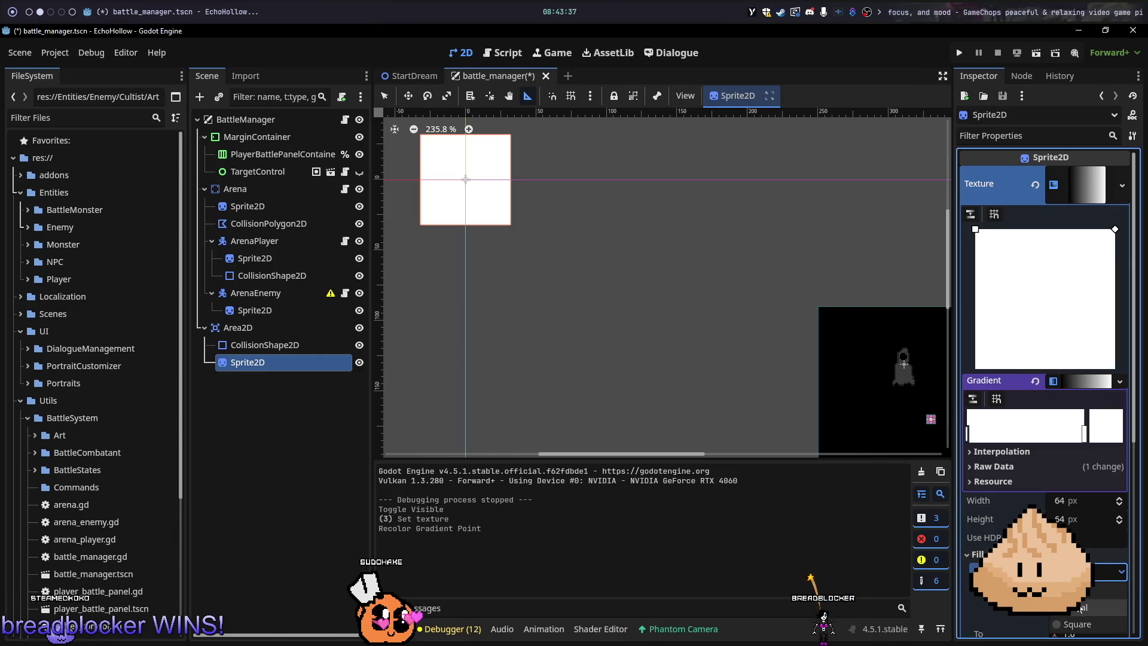
left_click(1080, 607)
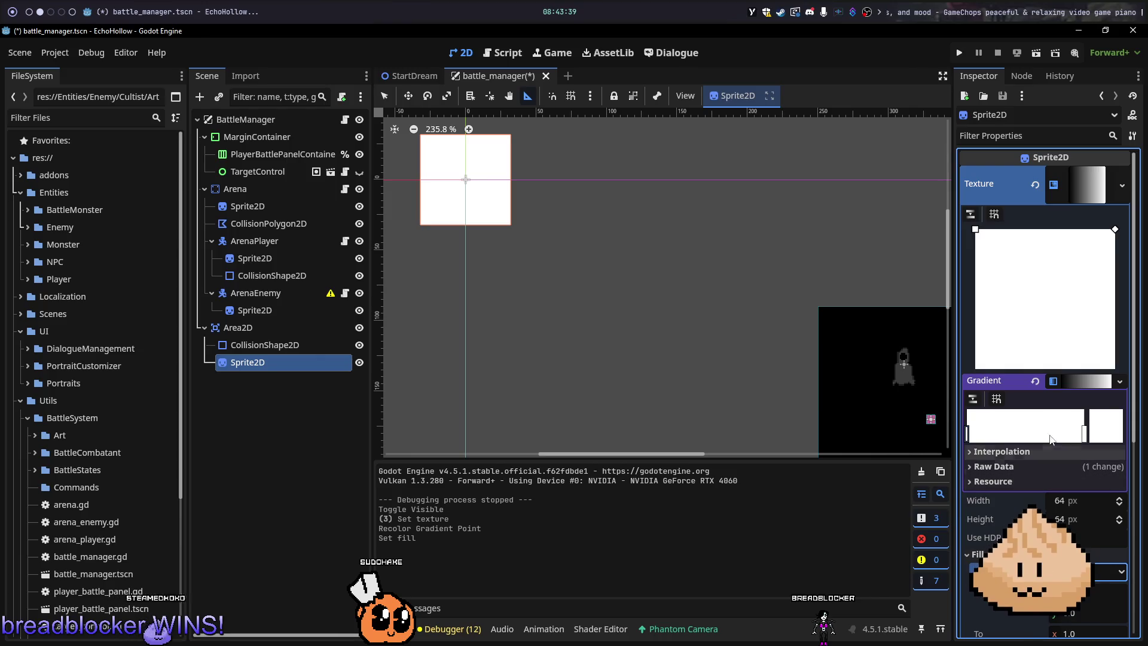
Drag the end stop's alpha to 0 so it becomes fully transparent white (ffffff00)
scroll(1016, 455, "down", 2)
scroll(1032, 384, "up", 2)
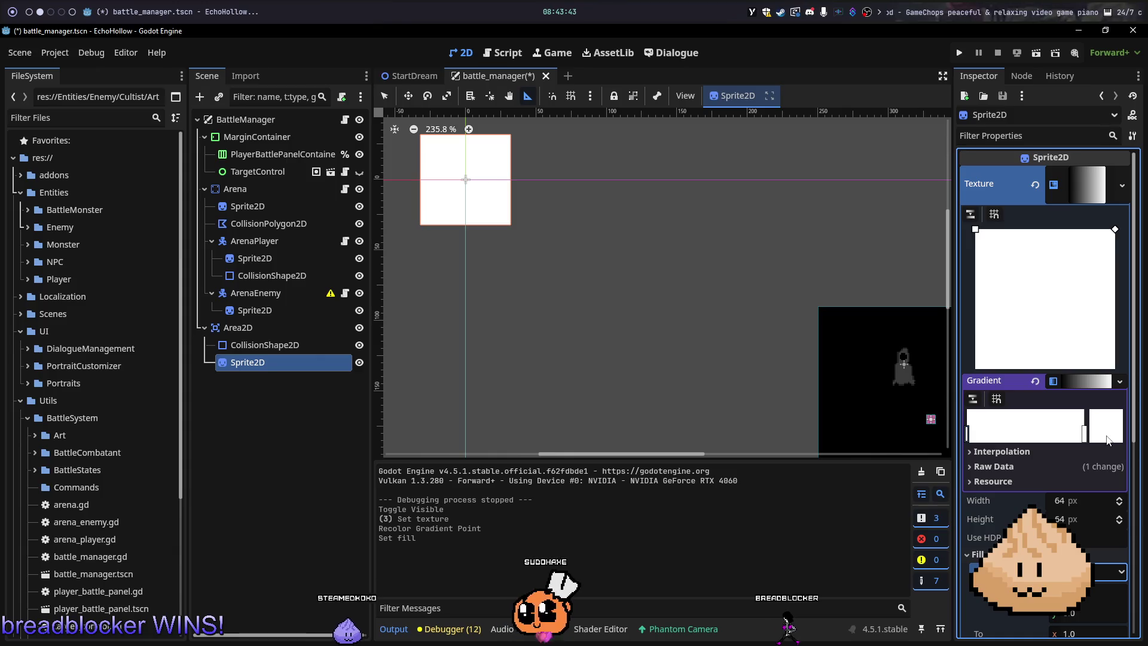
left_click(1109, 439)
left_click_drag(1087, 335, 980, 329)
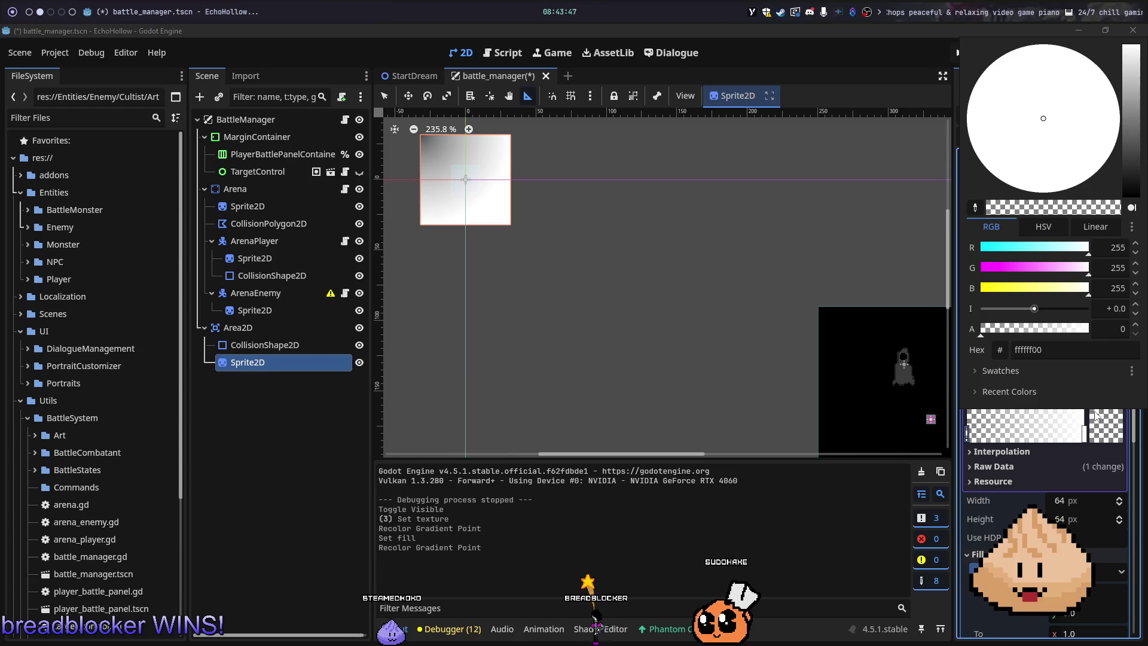
left_click(1110, 440)
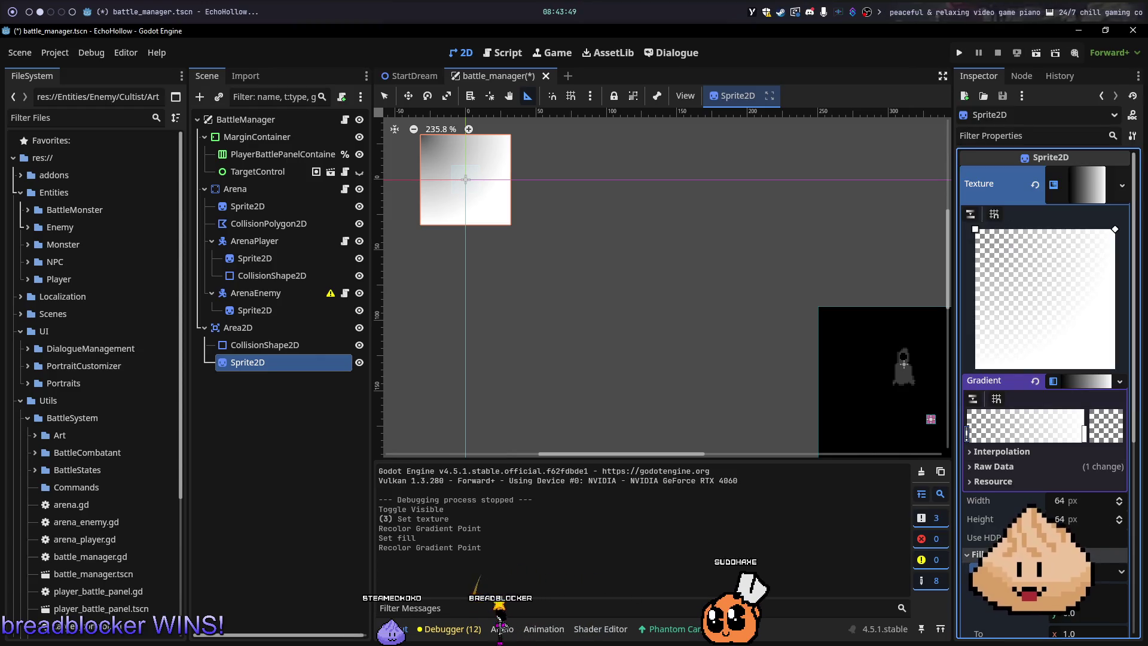
scroll(1102, 570, "down", 2)
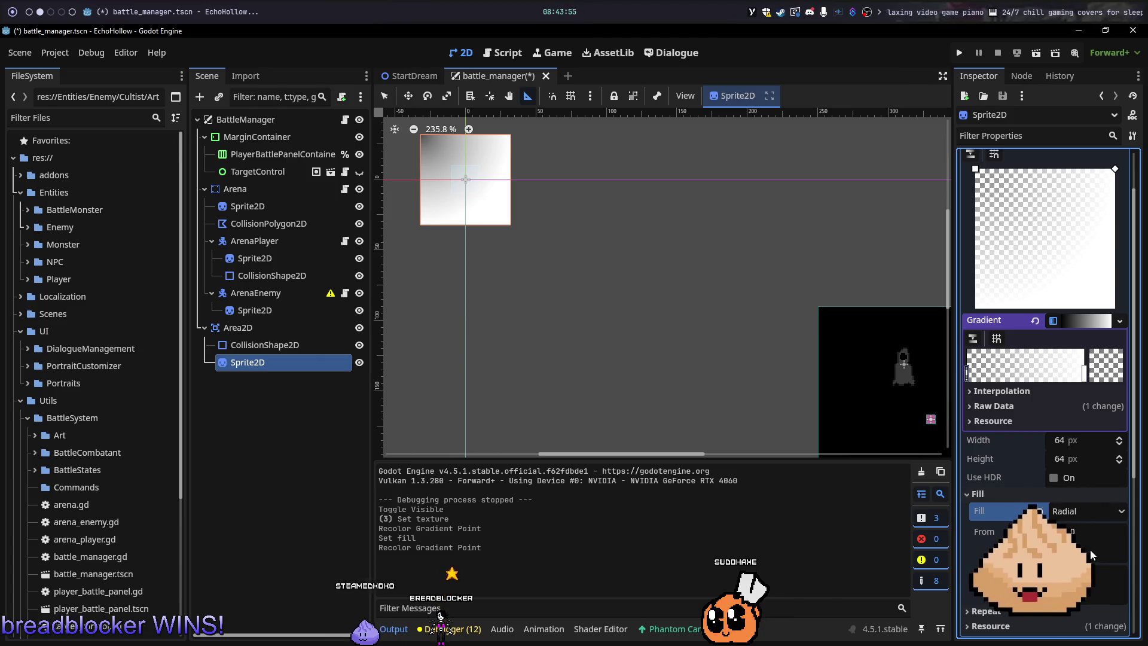
scroll(1090, 550, "down", 4)
scroll(1080, 535, "up", 2)
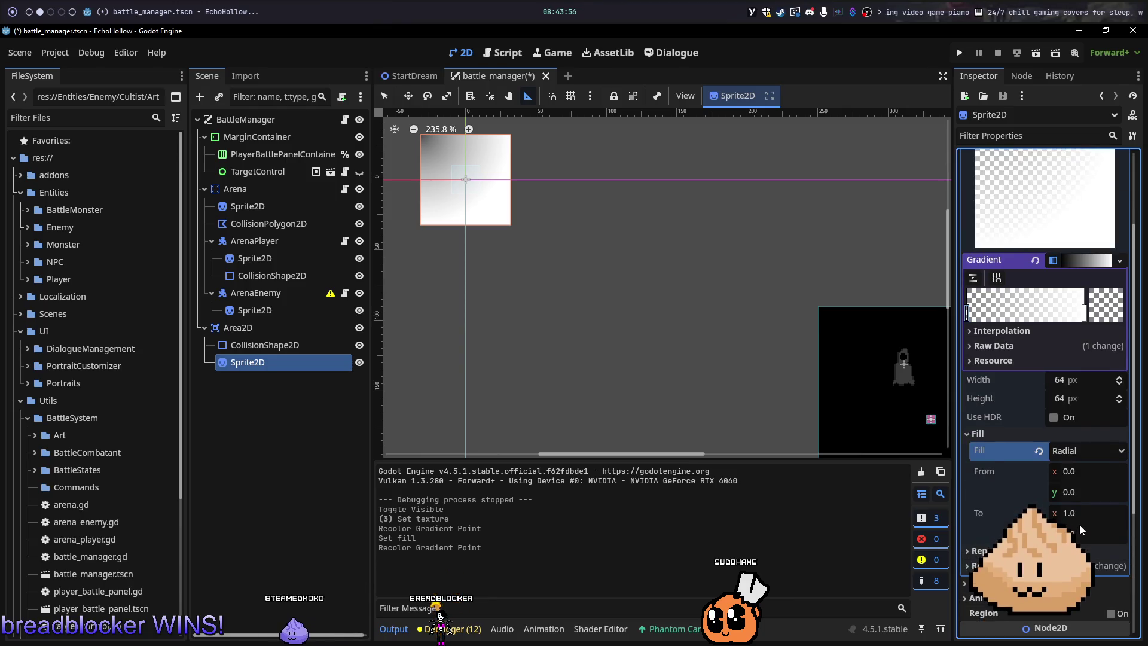
Try Fill From at 32, 32, then set From to 0.5, 0.5 and To to 0.5, 0.5
left_click(1078, 474)
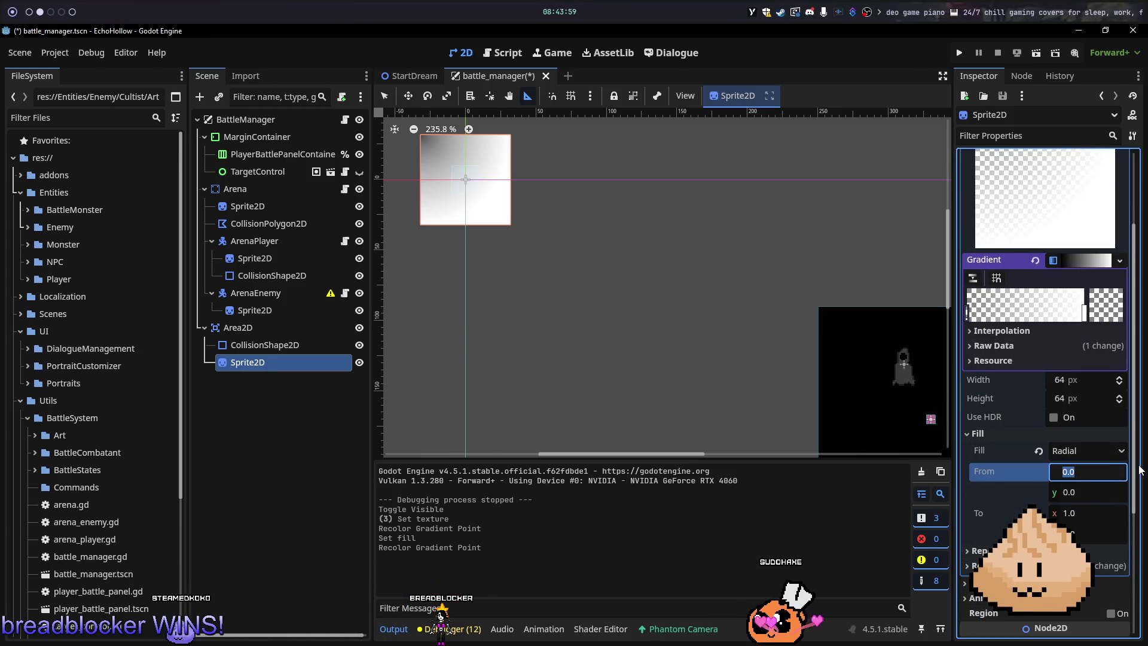
type("32")
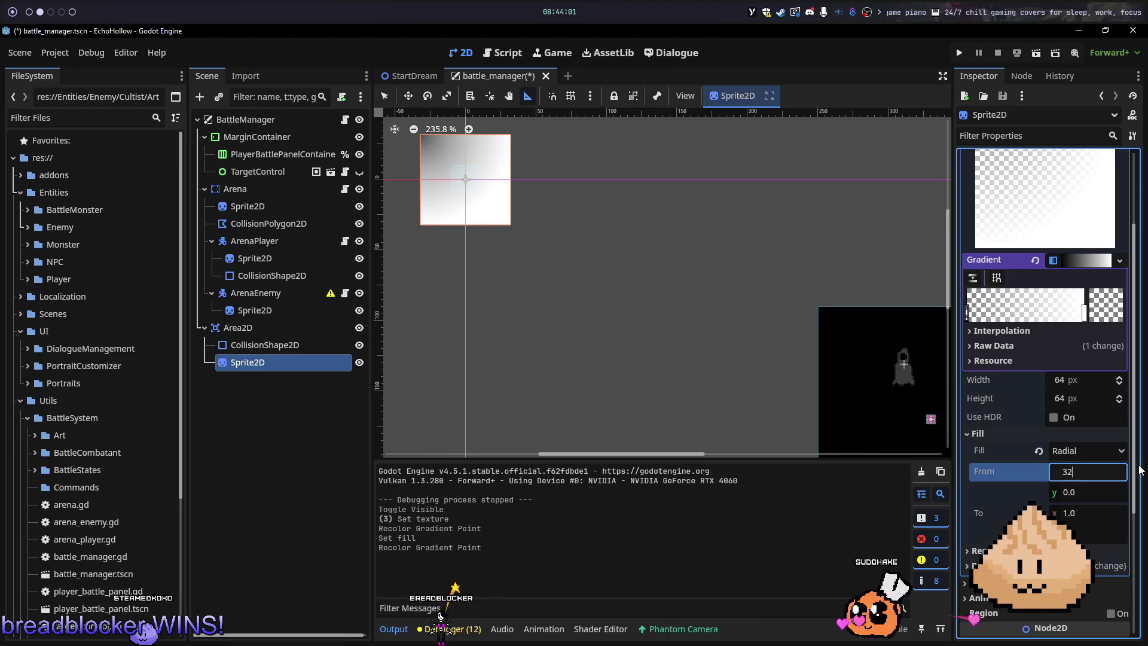
key("Return")
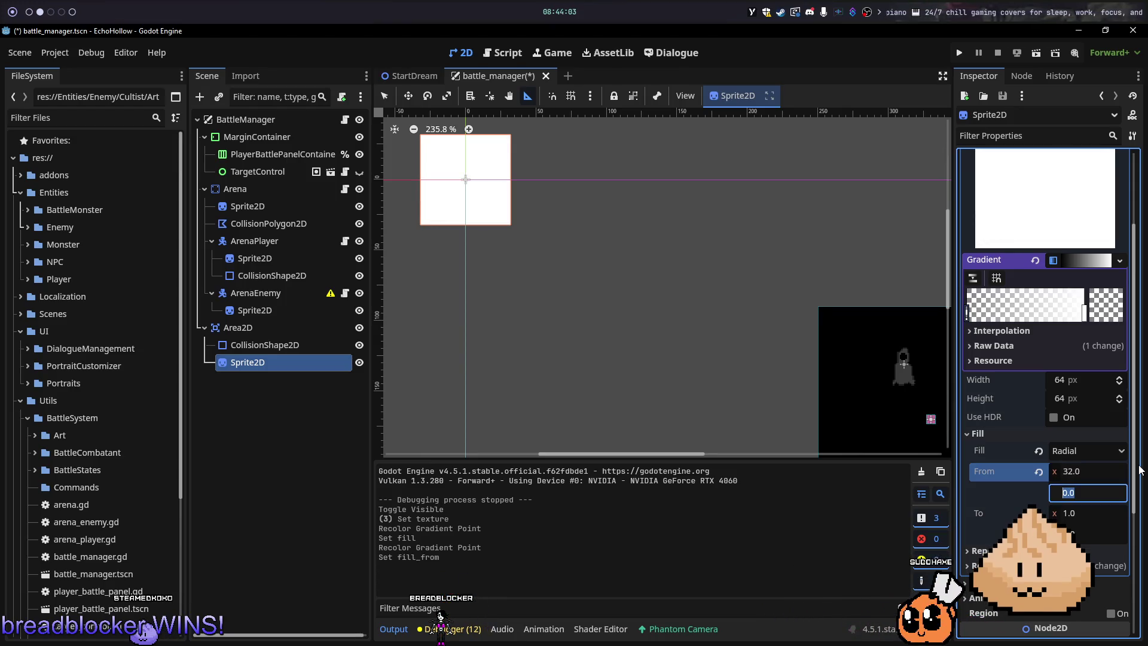
type("32")
key("Return")
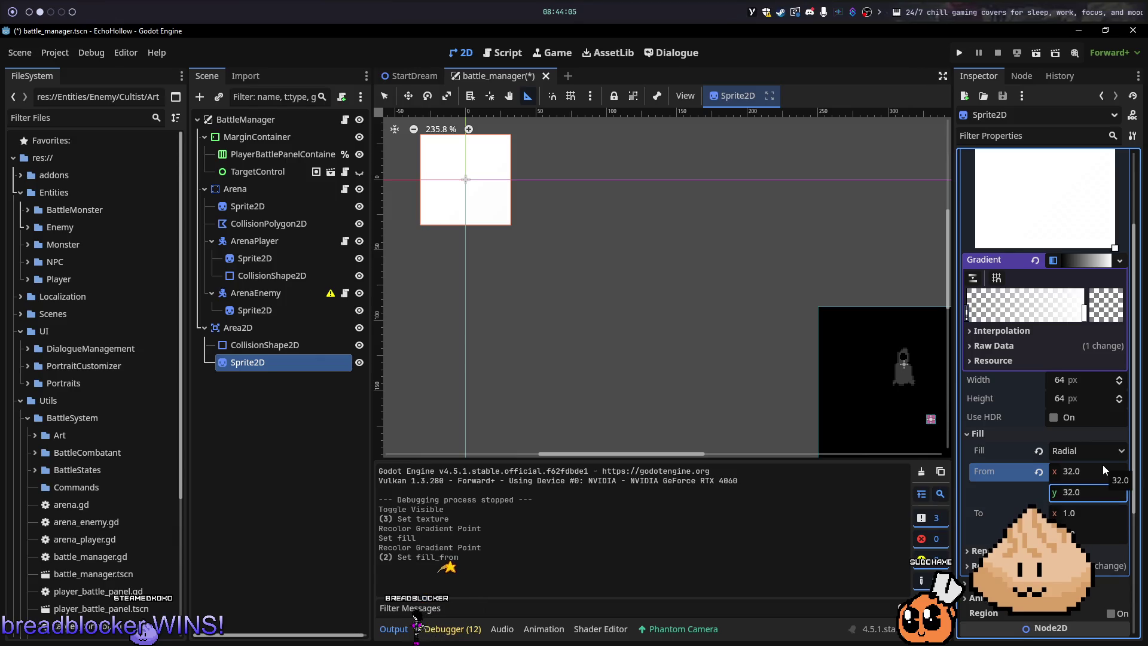
left_click(1099, 472)
key("Tab")
type("0.5")
key("Return")
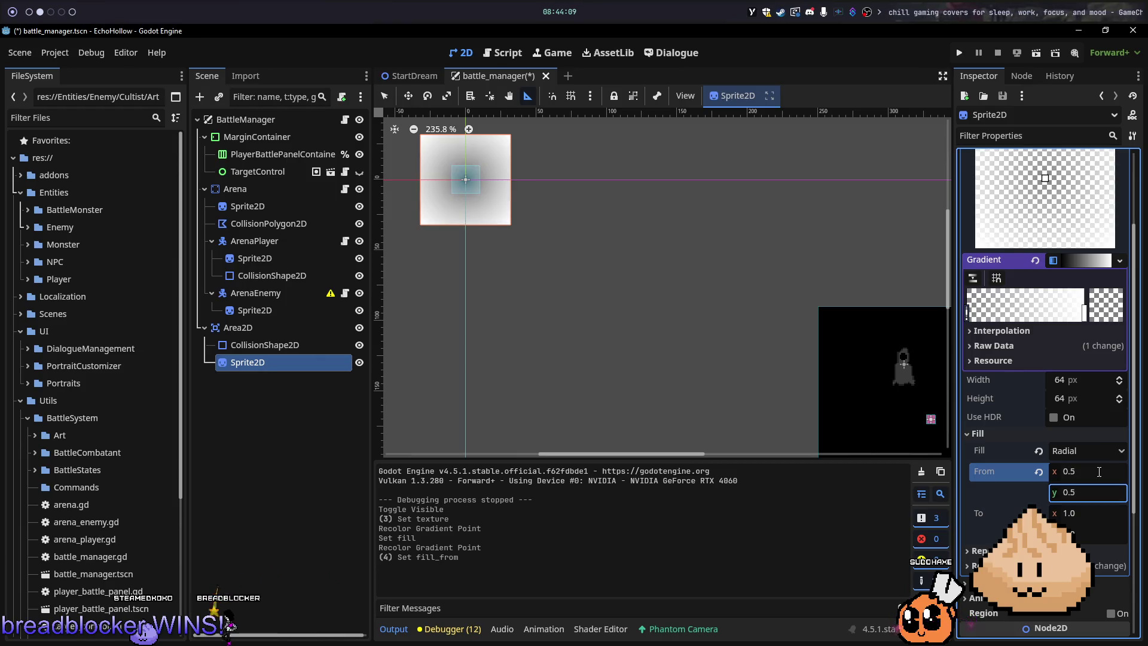
left_click(1079, 512)
type("0.5")
key("Tab")
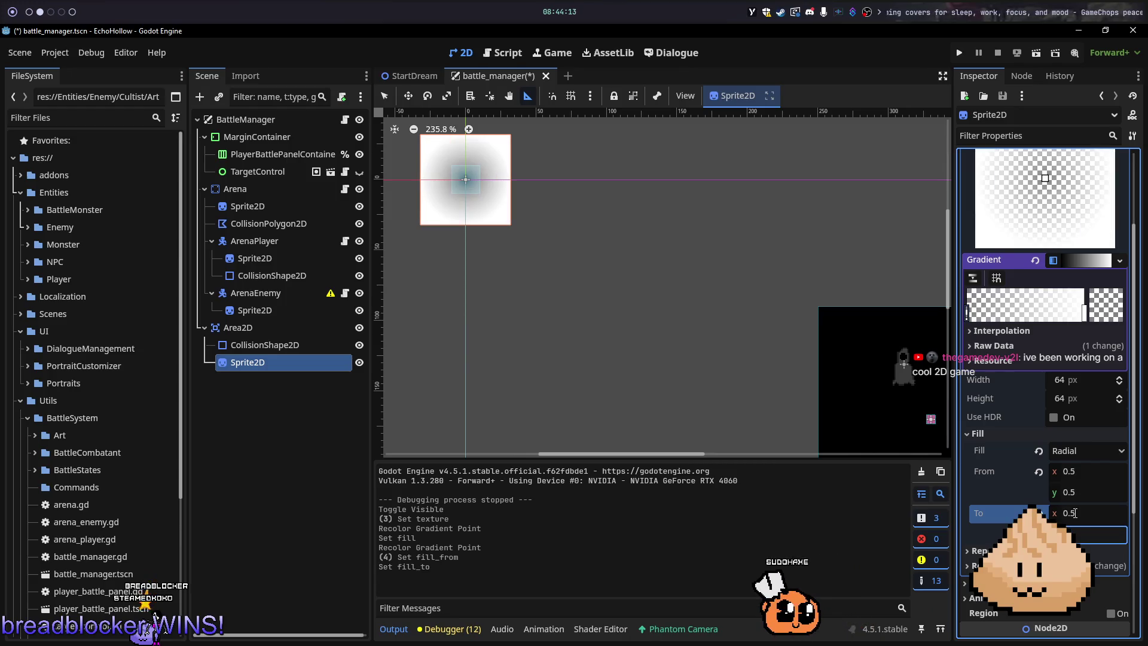
type("0.5")
key("Return")
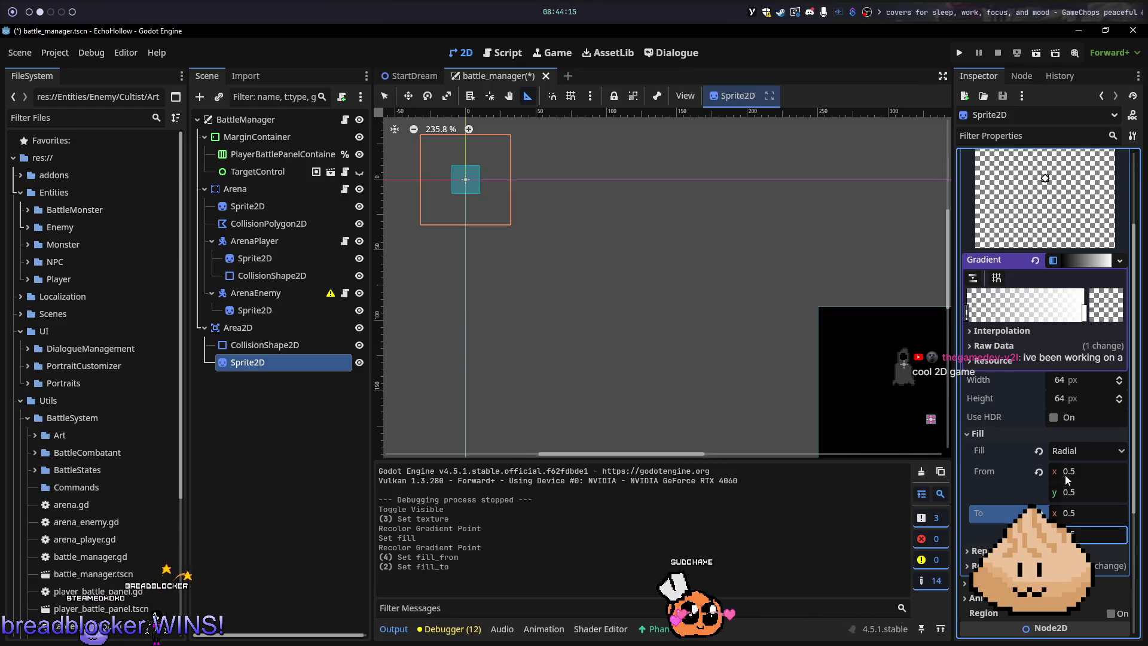
Experiment with Fill From at 1.0, 1.0 and 0.0, 0.0, setting To x to 1.0
scroll(874, 217, "down", 1)
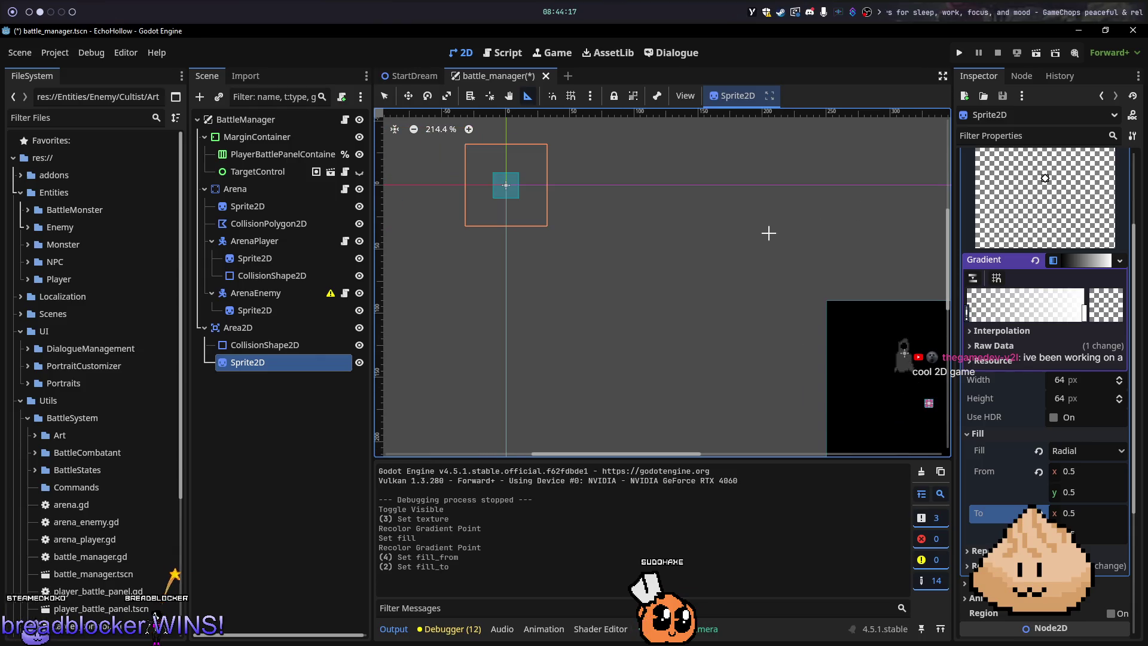
left_click(1095, 475)
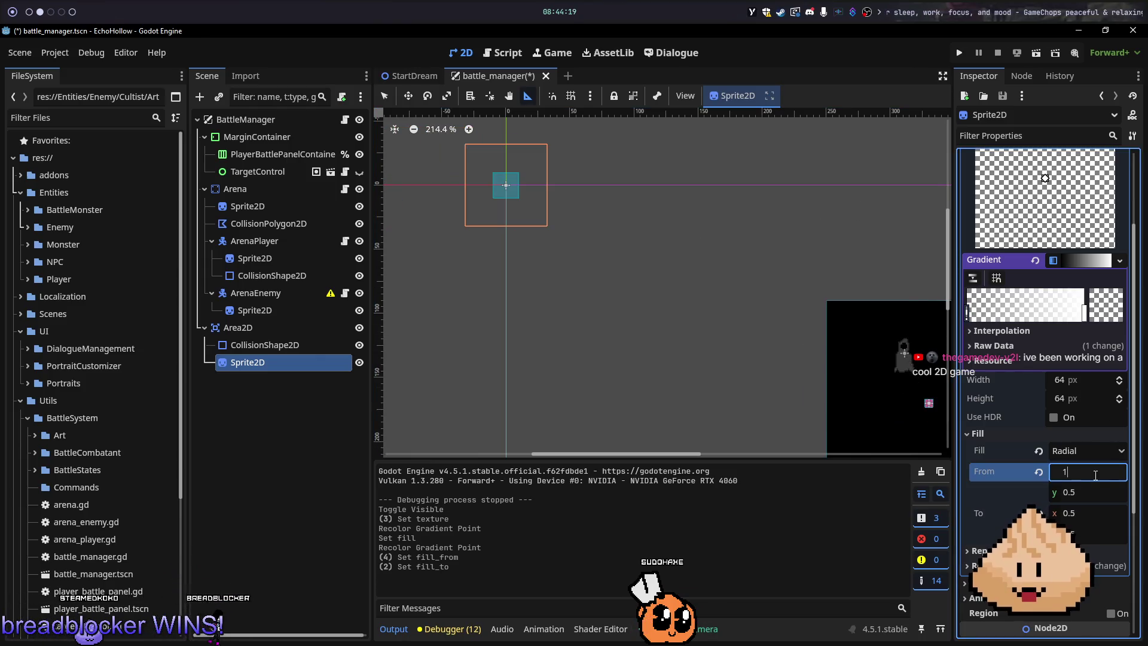
key("Tab")
type("1")
key("Tab")
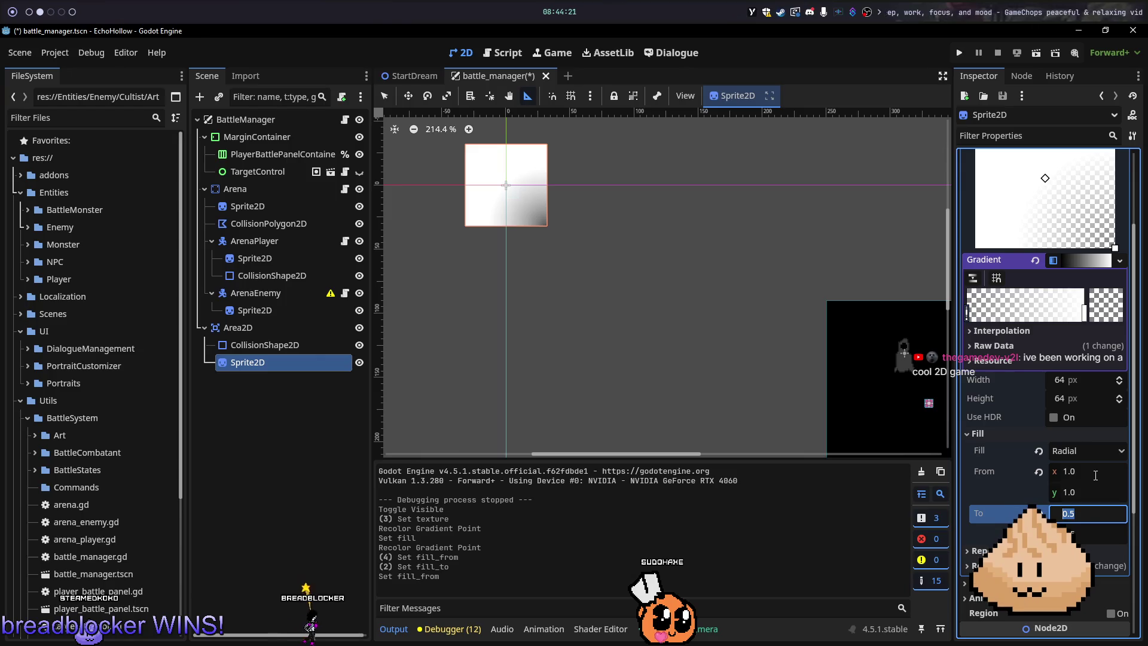
left_click(1096, 475)
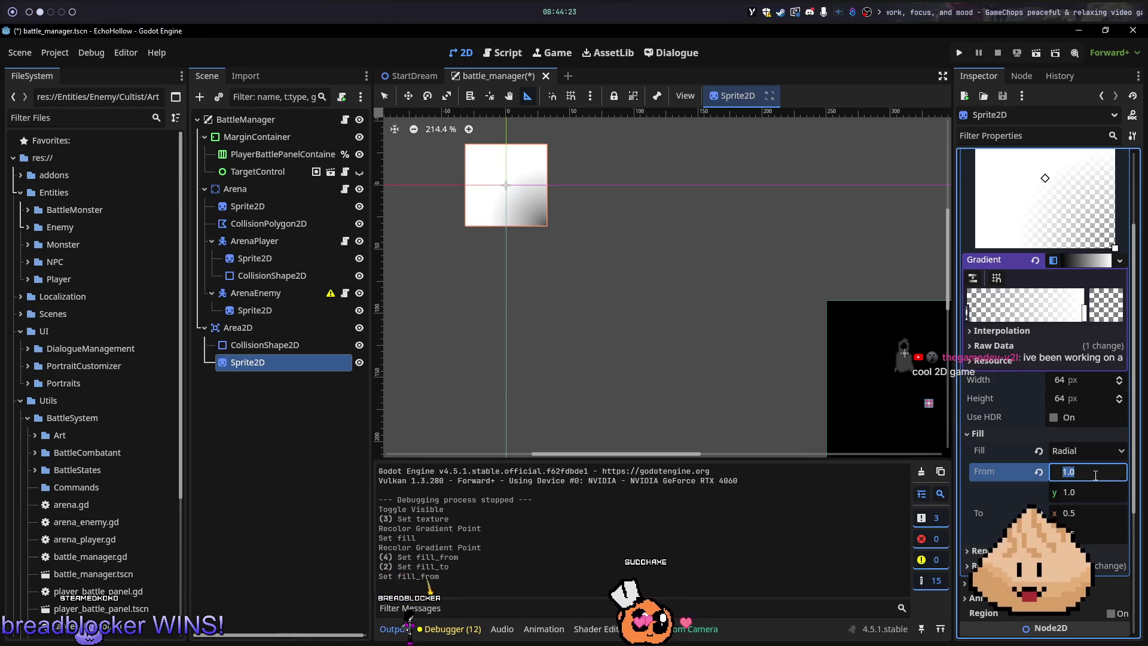
type("0")
key("Tab")
type("0")
key("Tab")
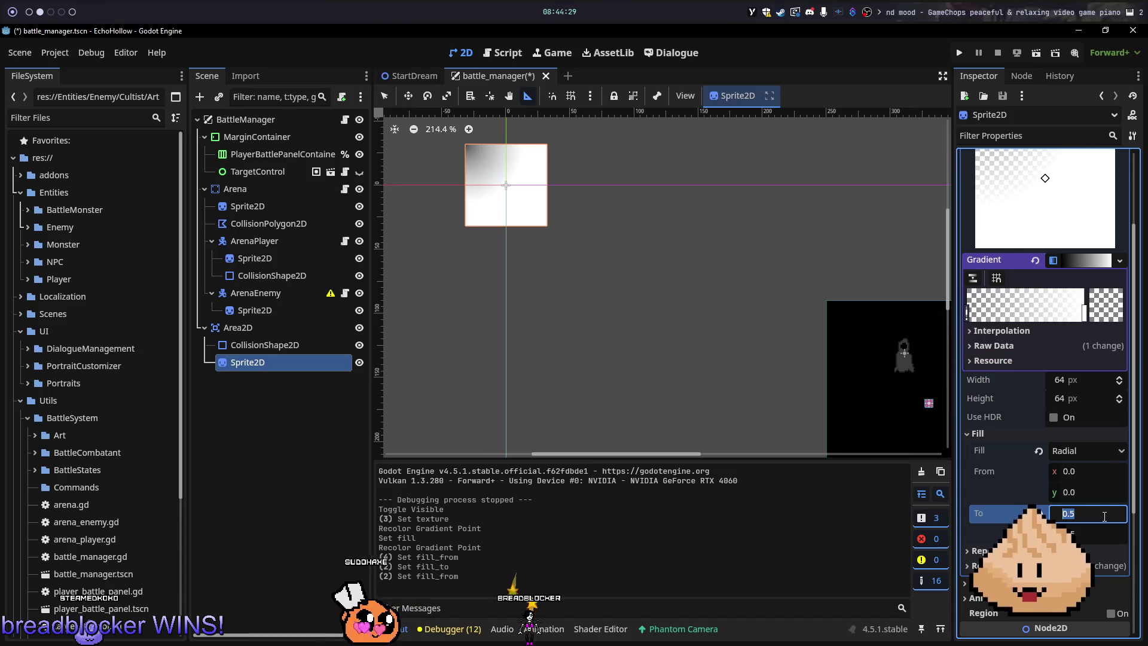
type("1")
key("Tab")
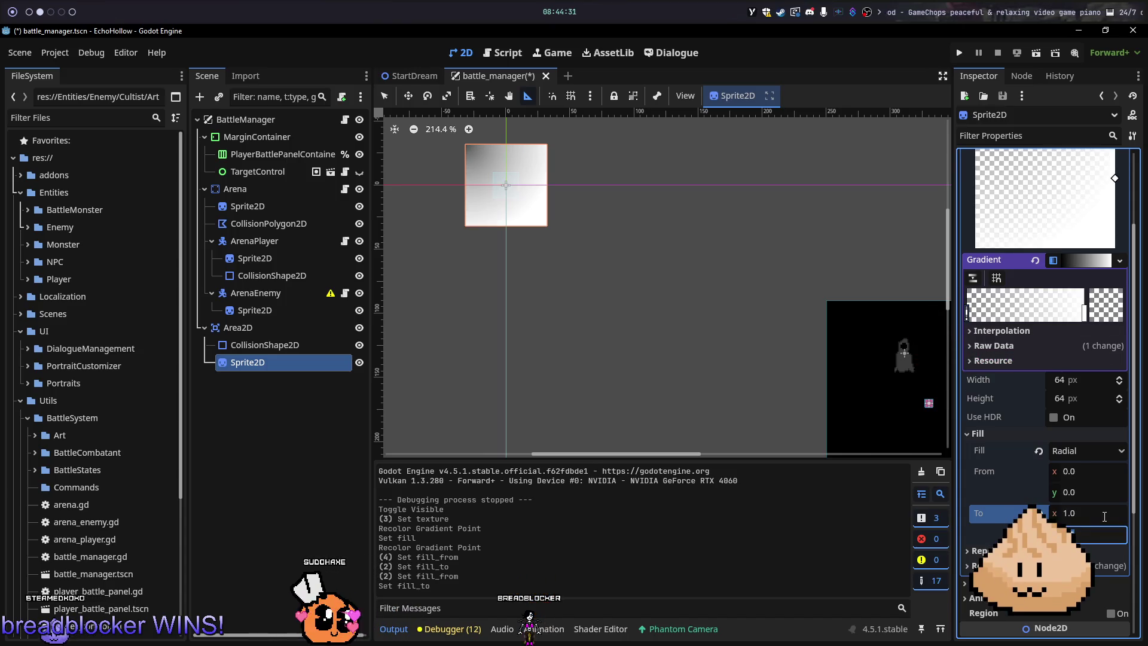
scroll(1105, 516, "down", 3)
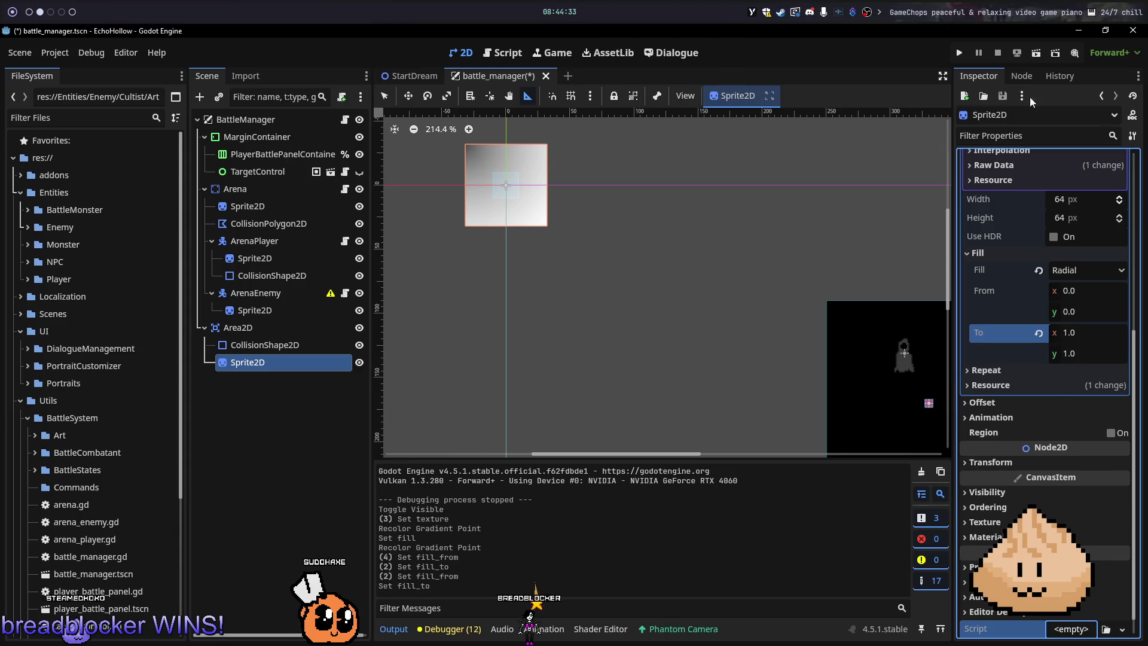
scroll(1057, 267, "up", 3)
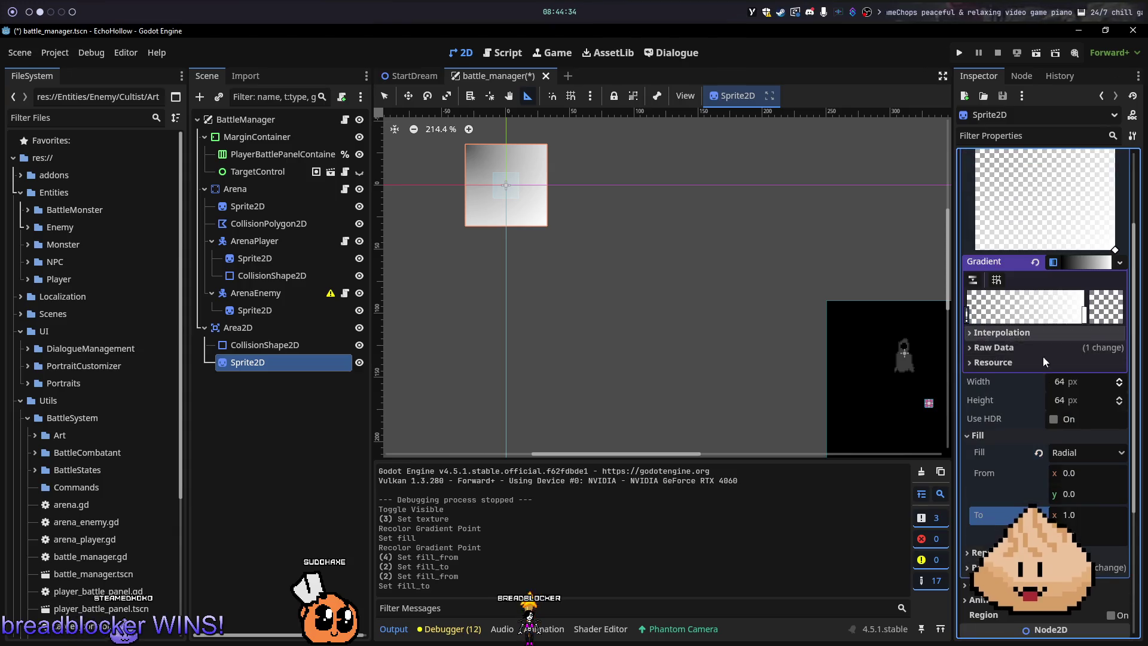
Set Fill From back to 0.5, 0.5 and pan the canvas to centre the sprite
left_click(1080, 474)
type("0.5")
key("Tab")
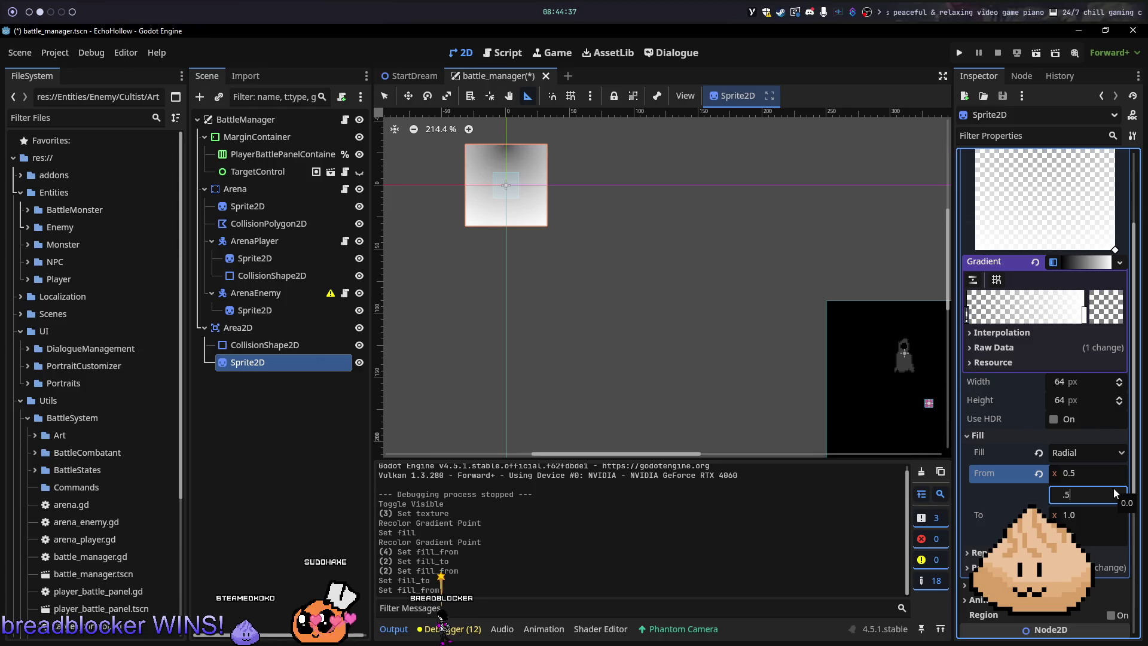
type("0.5")
key("Return")
scroll(508, 187, "up", 4)
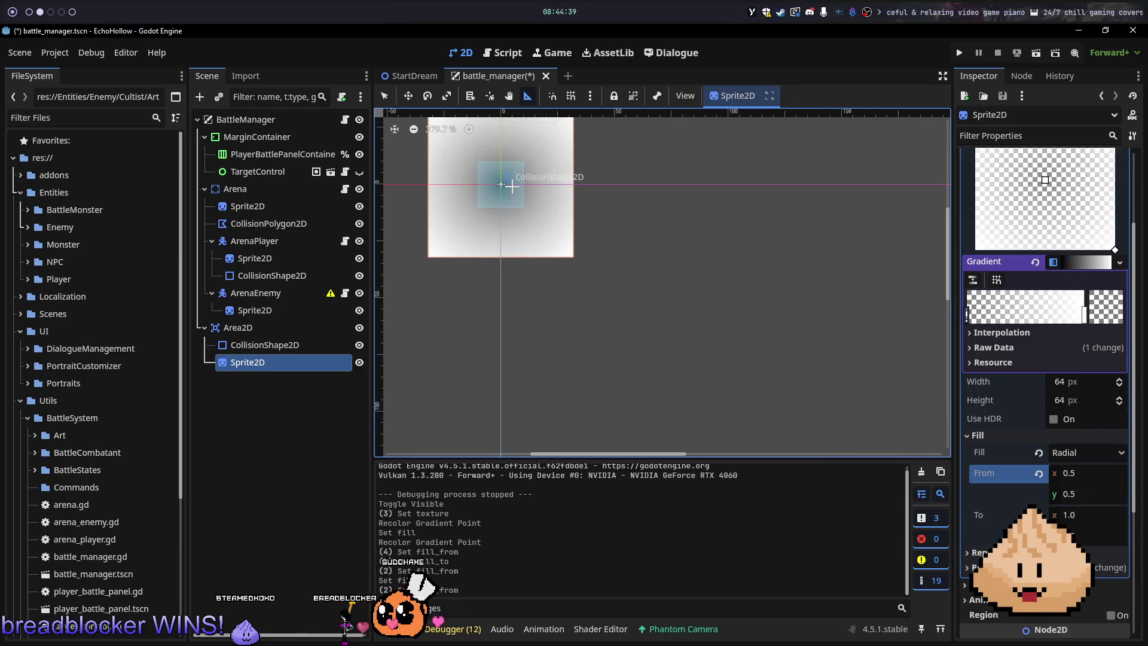
left_click_drag(566, 180, 669, 269)
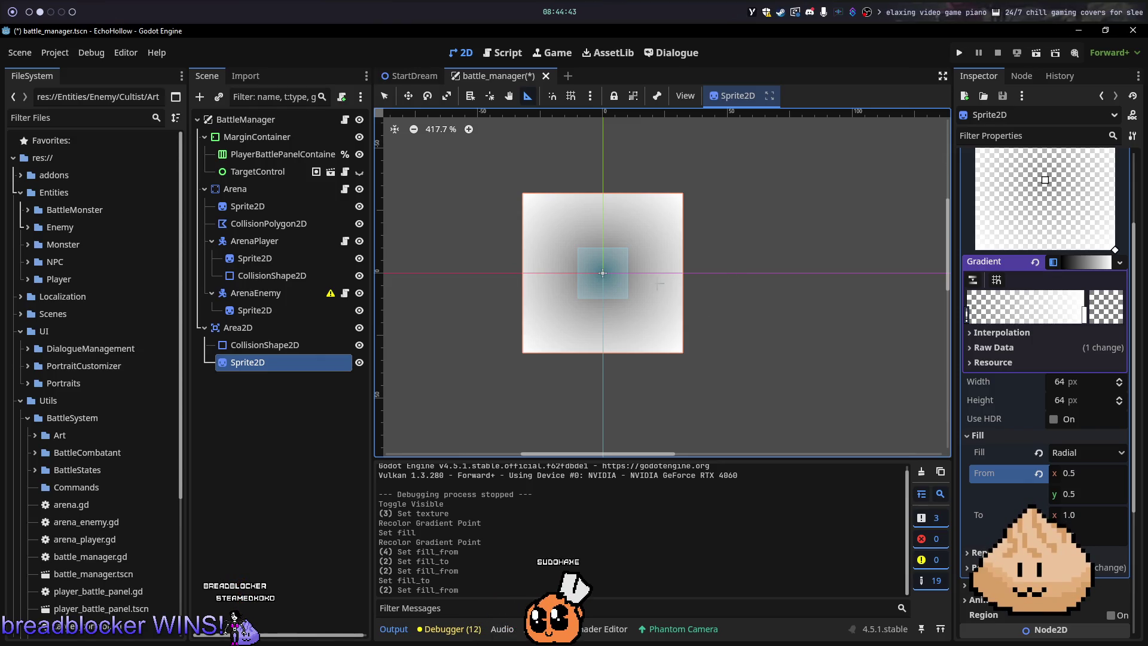
Correct Fill From to 0.5, 0.5 and To x to 1.0, then slide the first gradient stop inward
left_click(1082, 472)
key("Tab")
type("1")
key("Tab")
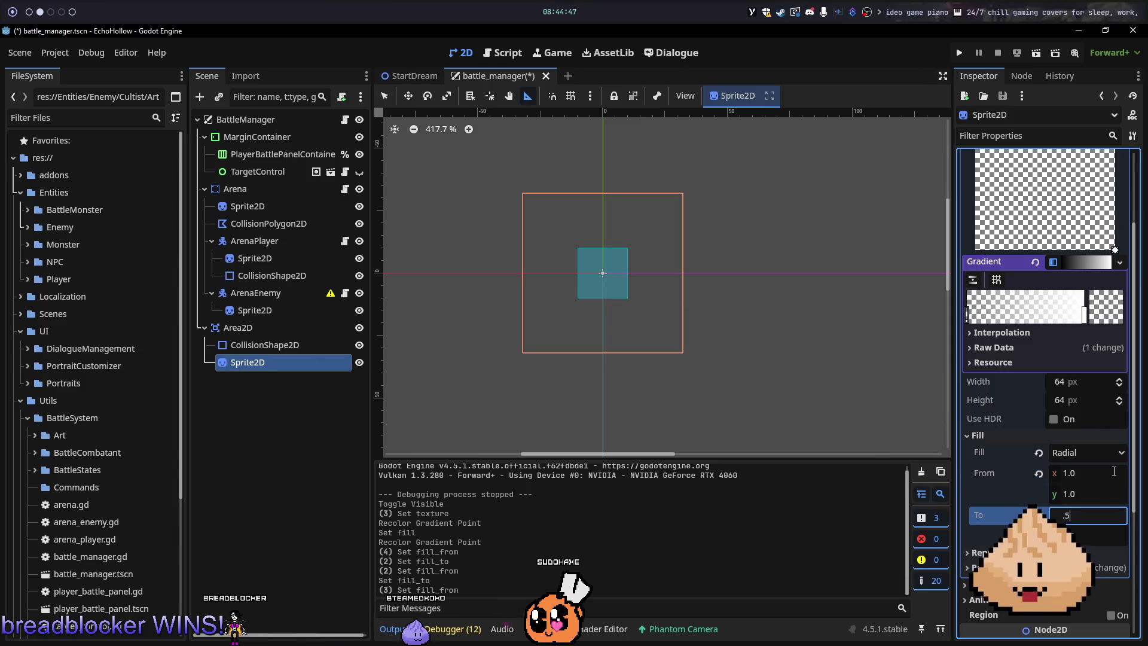
key("Tab")
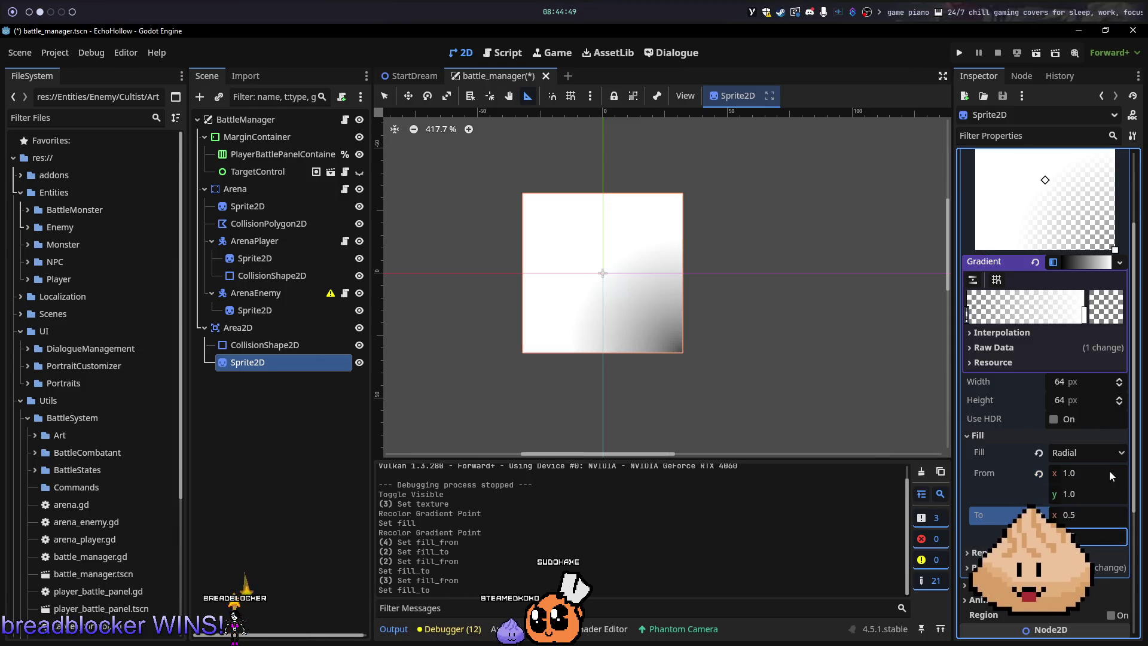
left_click(1110, 473)
key("Tab")
type(".5")
key("Tab")
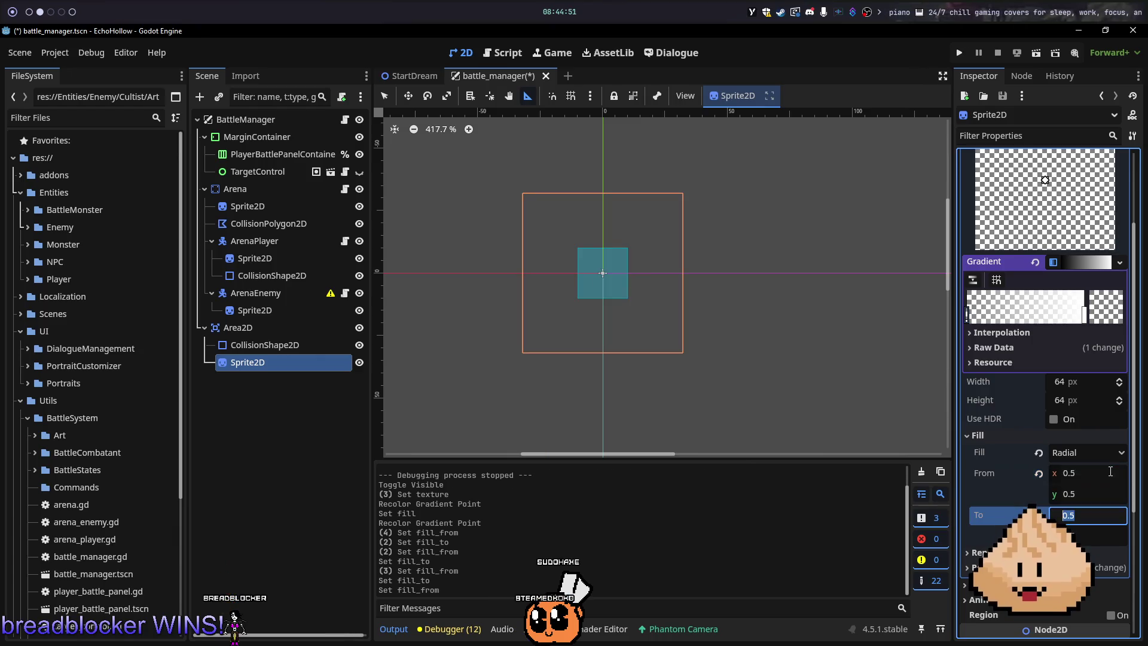
type("1.0")
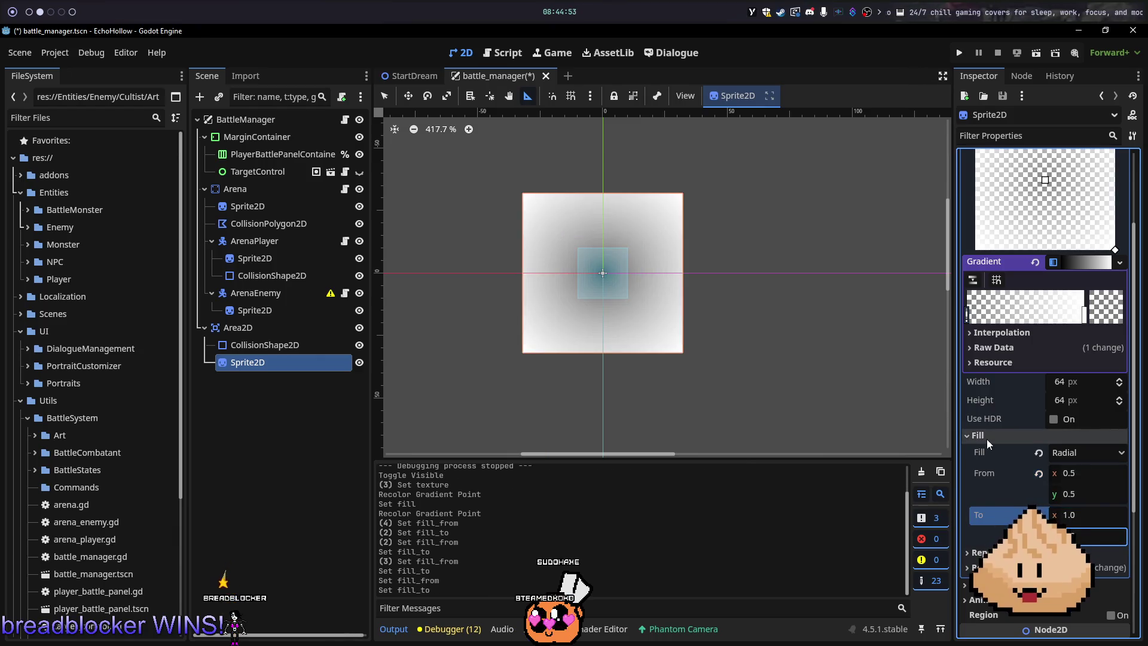
scroll(1057, 444, "up", 2)
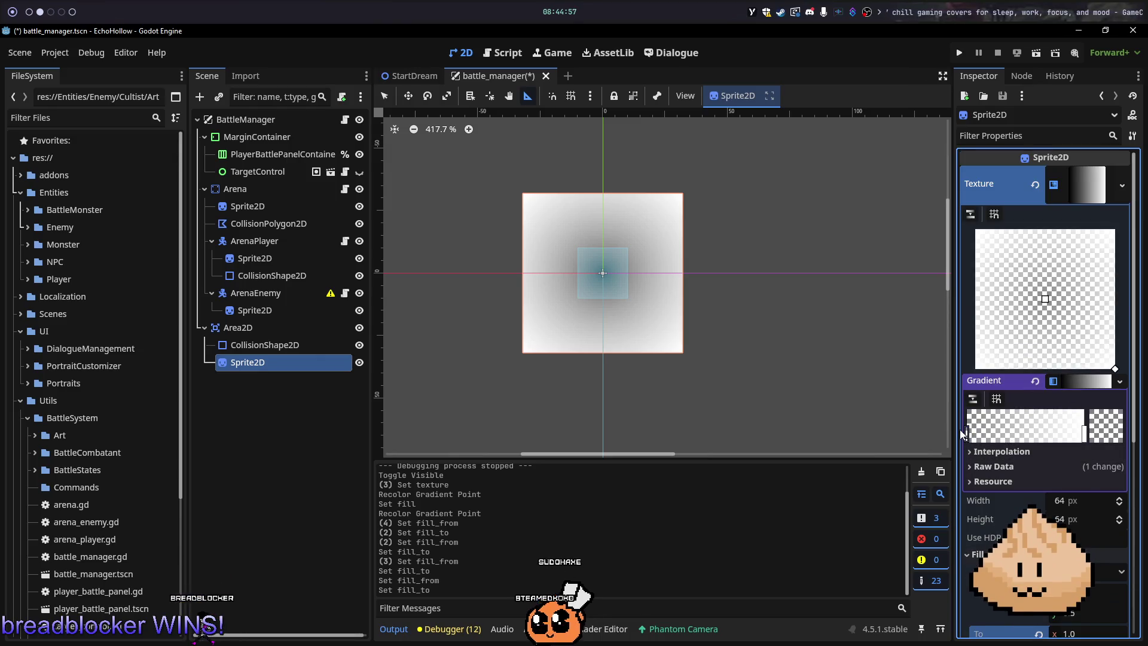
mouse_move(968, 433)
left_mouse_down()
mouse_move(1043, 448)
mouse_move(1016, 435)
mouse_move(926, 446)
left_mouse_up()
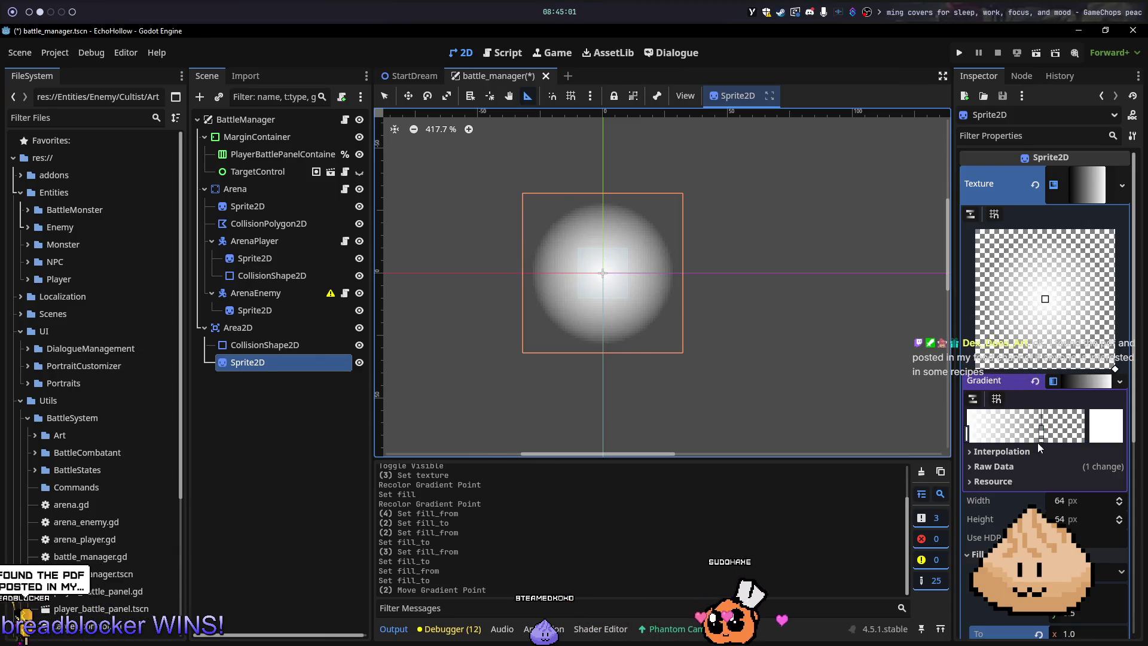
Slide a gradient stop along the ramp to soften the white radial glow
mouse_move(1042, 432)
left_mouse_down()
mouse_move(1078, 432)
mouse_move(1023, 441)
left_mouse_up()
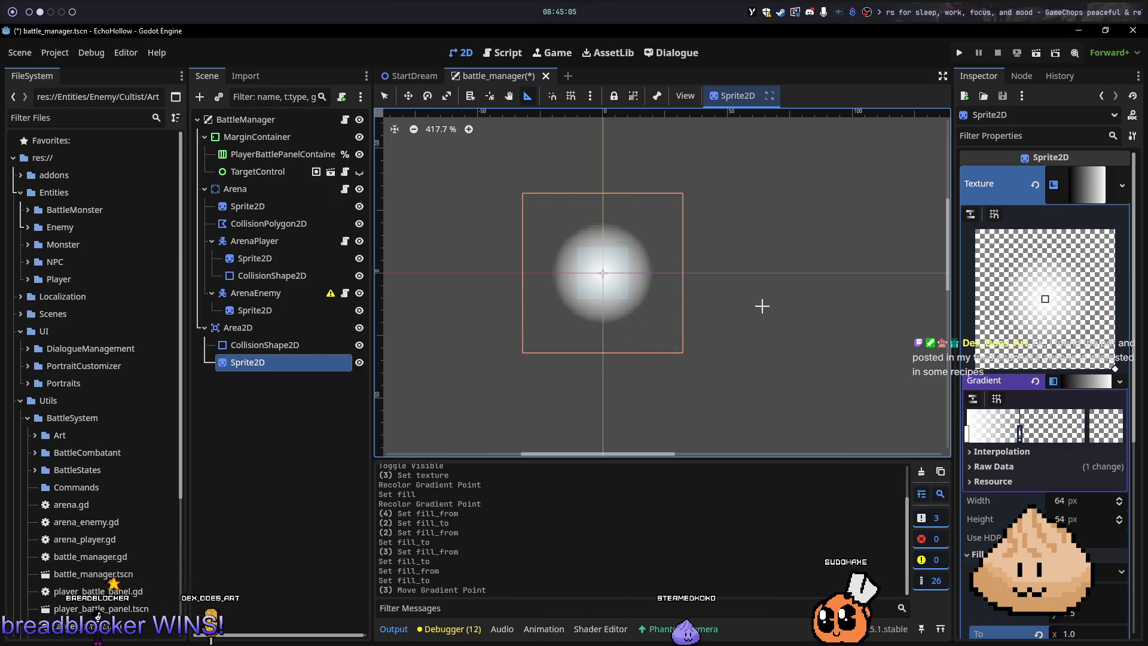
scroll(760, 308, "down", 6)
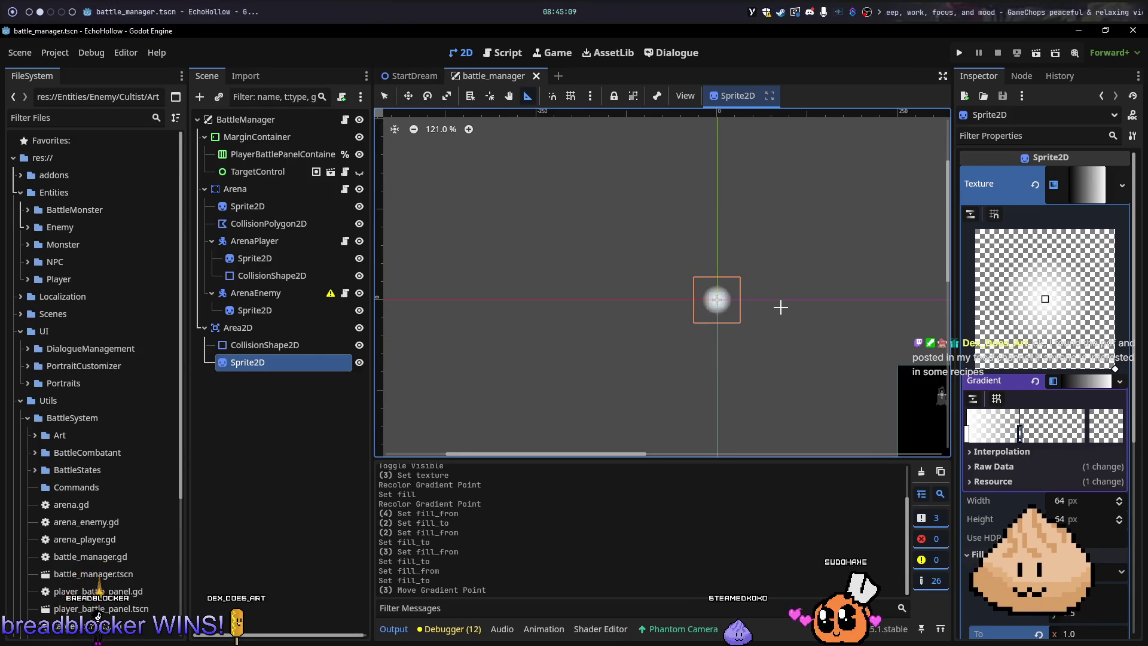
scroll(780, 308, "down", 3)
left_click_drag(797, 329, 706, 326)
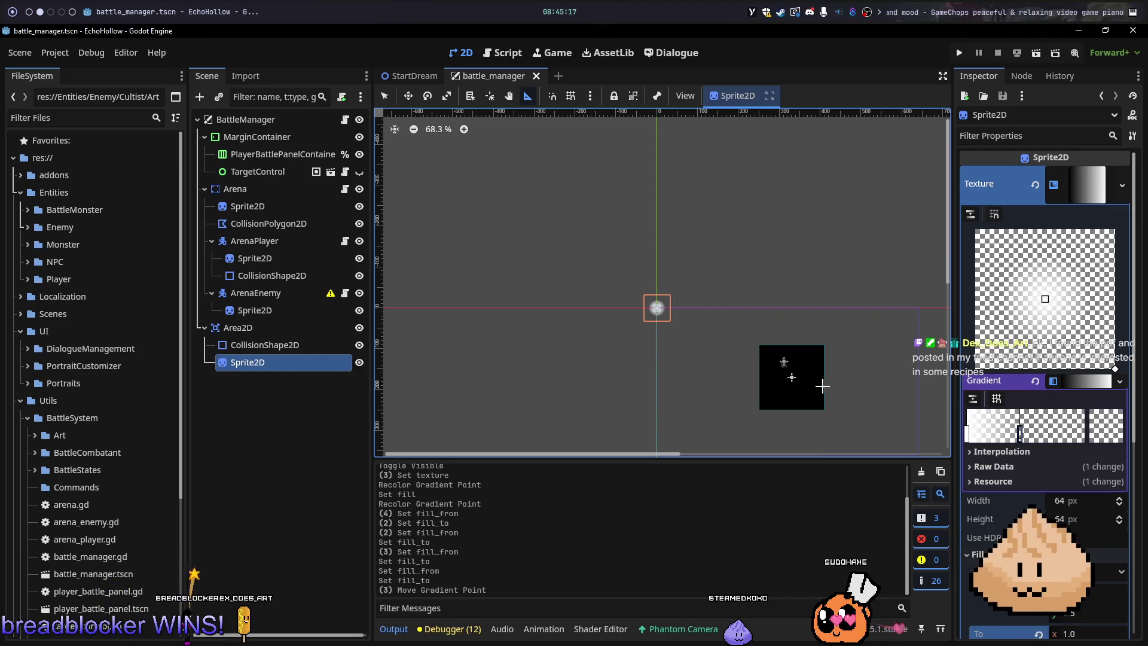
Set the gradient texture's Width and Height to 32 px
left_click(1079, 501)
type("32")
key("Tab")
type("32")
key("Return")
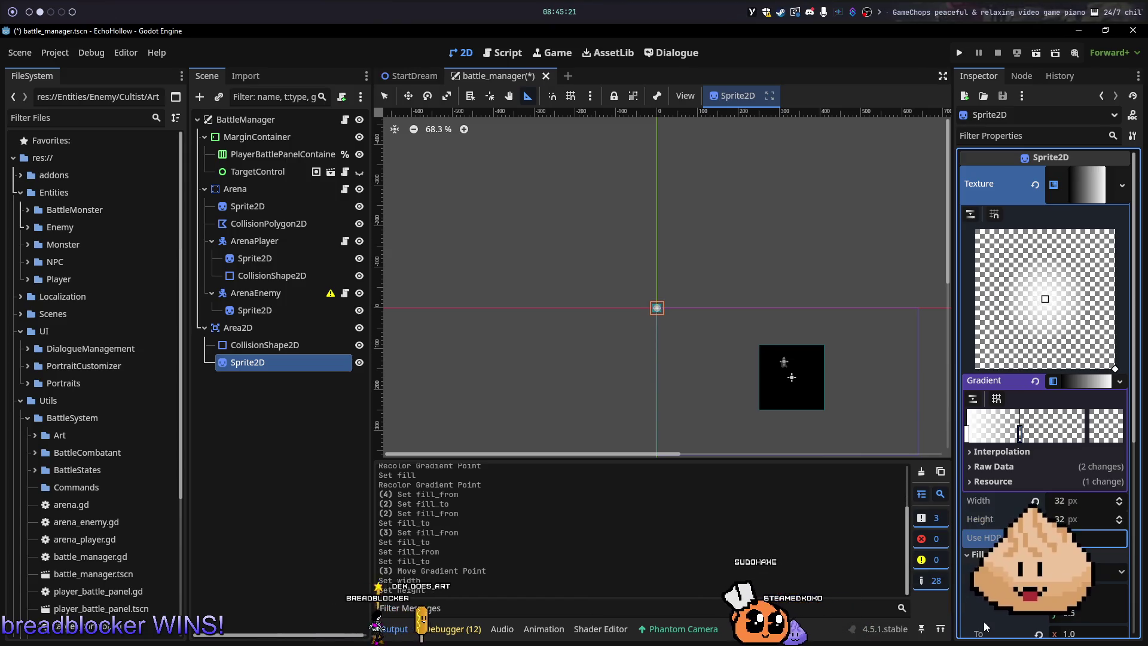
scroll(691, 284, "up", 2)
scroll(662, 274, "up", 6)
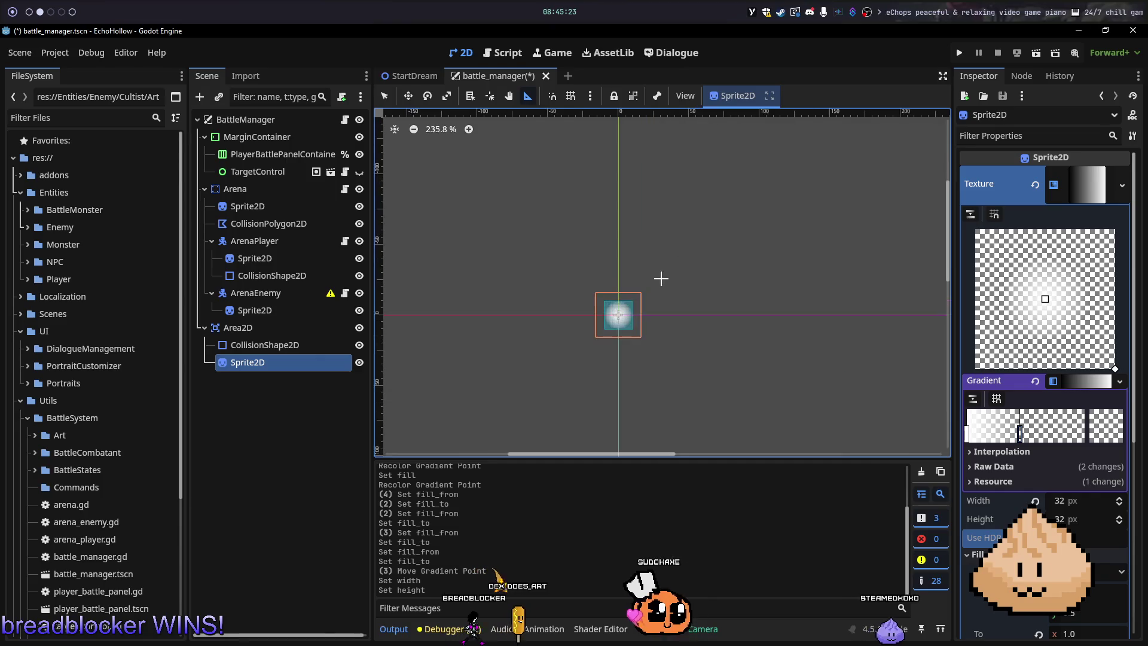
scroll(657, 329, "up", 3)
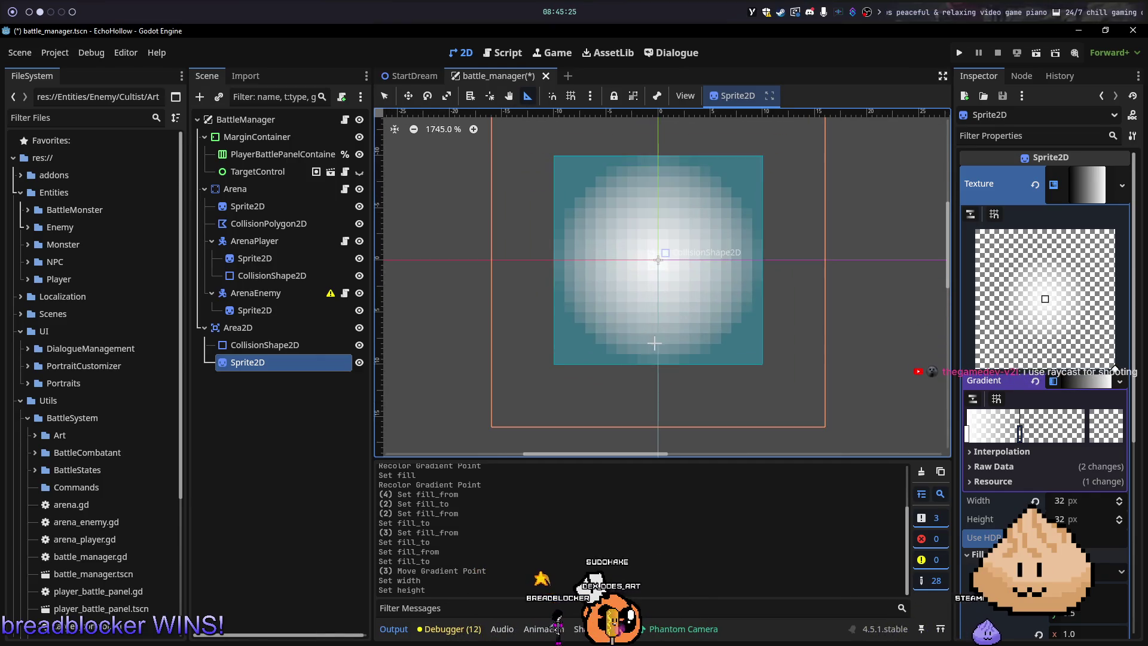
Reduce the texture size to 16 px and save the battle_manager scene
left_click(1084, 506)
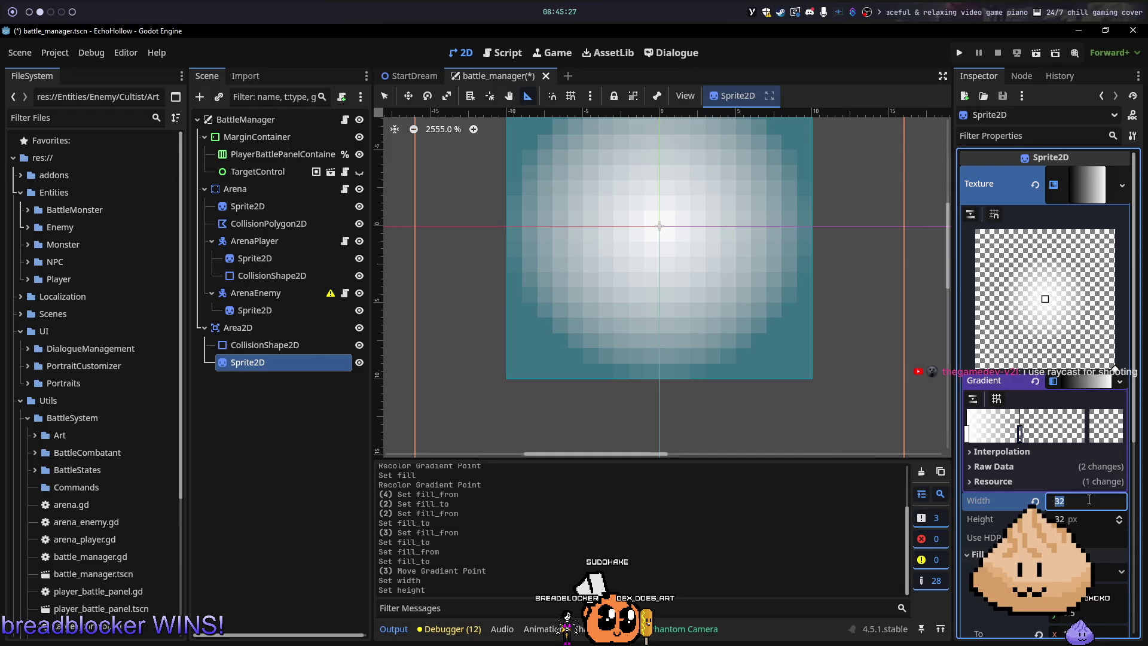
type("16")
key("Tab")
key("Tab")
key("ctrl+s")
scroll(881, 346, "down", 7)
scroll(691, 303, "down", 5)
mouse_move(795, 315)
left_mouse_down()
mouse_move(831, 331)
mouse_move(623, 227)
left_mouse_up()
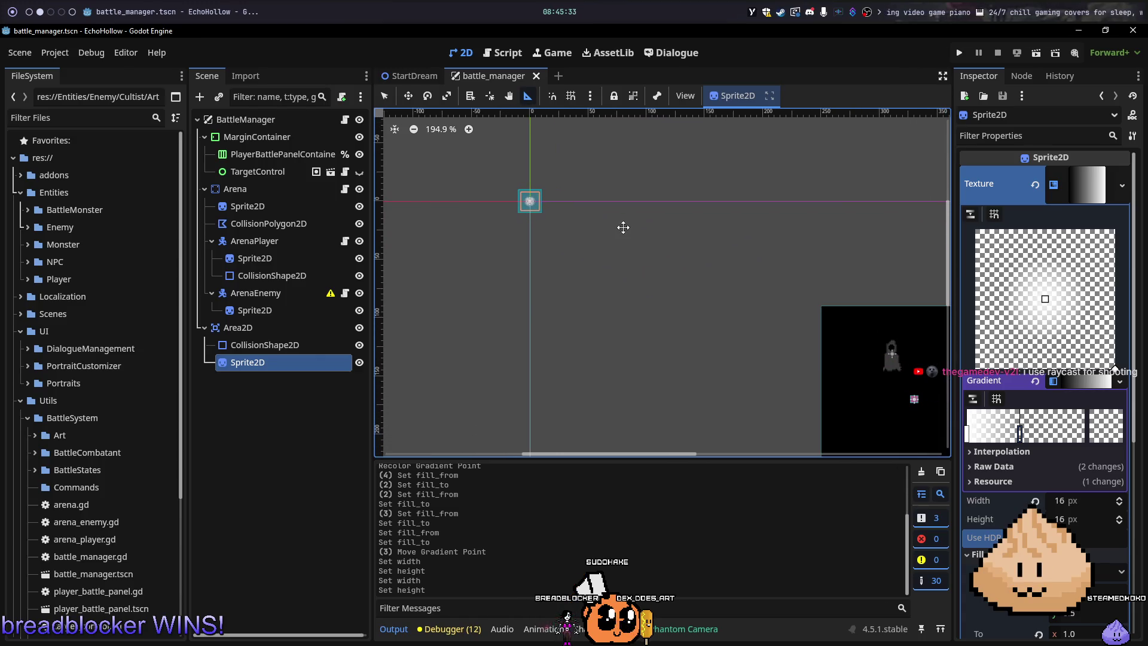
left_click_drag(641, 271, 884, 418)
Shrink the texture to 8 px and save the scene with the 8×8 glow
left_click(1074, 503)
type("8")
key("Return")
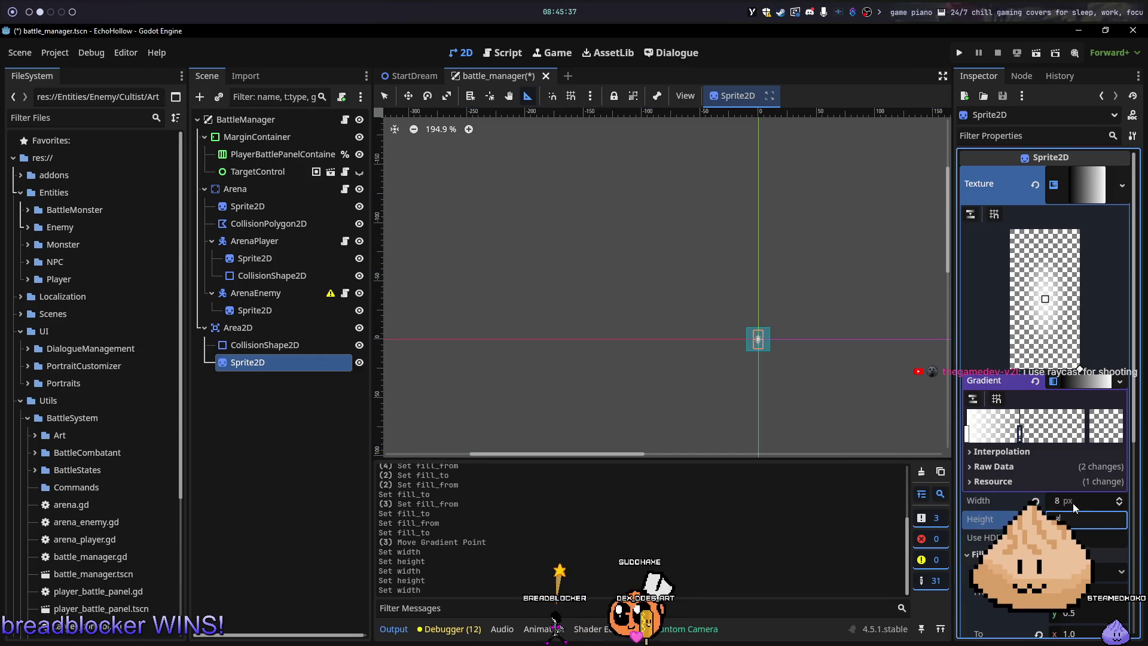
scroll(766, 366, "up", 13)
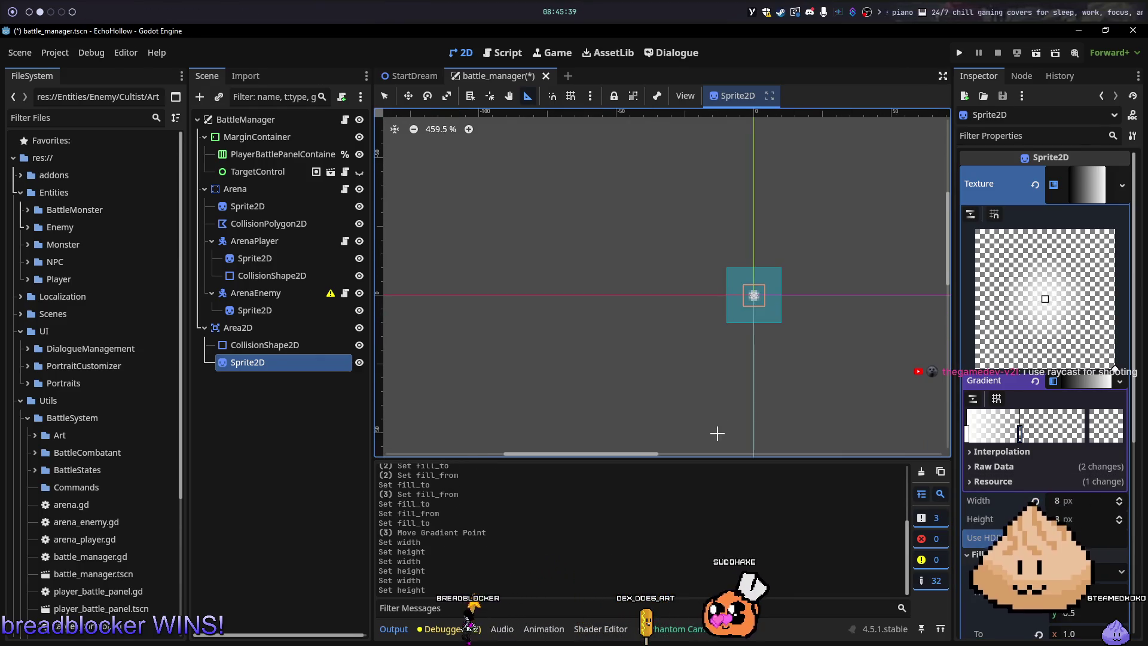
scroll(752, 385, "up", 2)
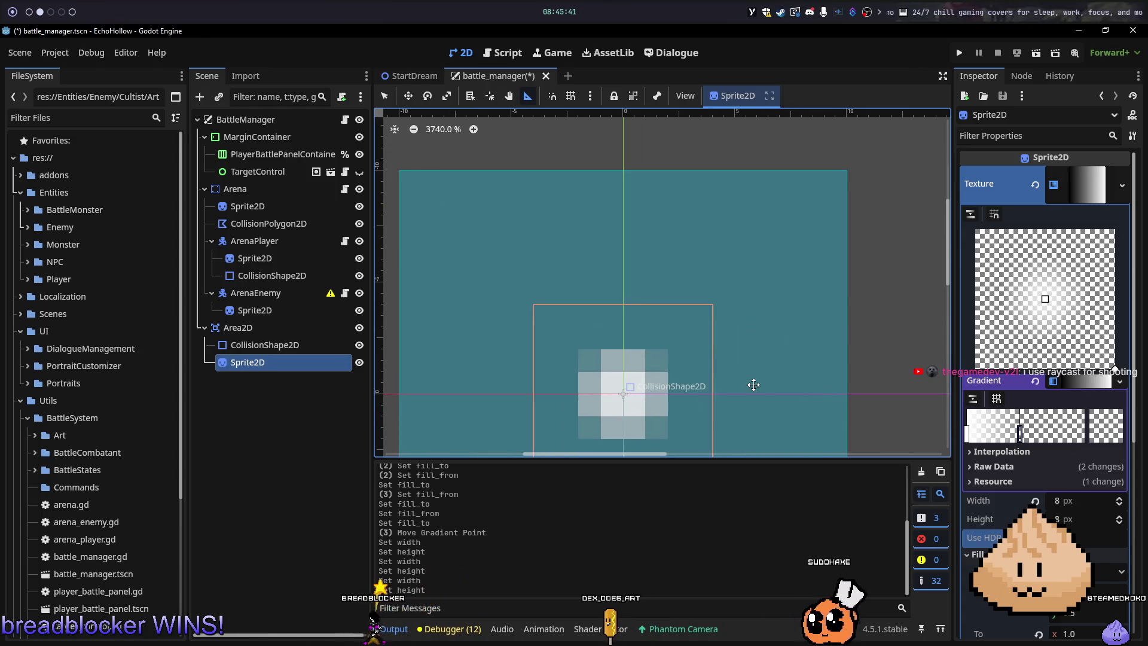
scroll(801, 358, "down", 5)
key("ctrl+s")
scroll(875, 365, "down", 1)
left_click_drag(875, 365, 706, 309)
scroll(1084, 449, "down", 2)
scroll(1084, 449, "down", 3)
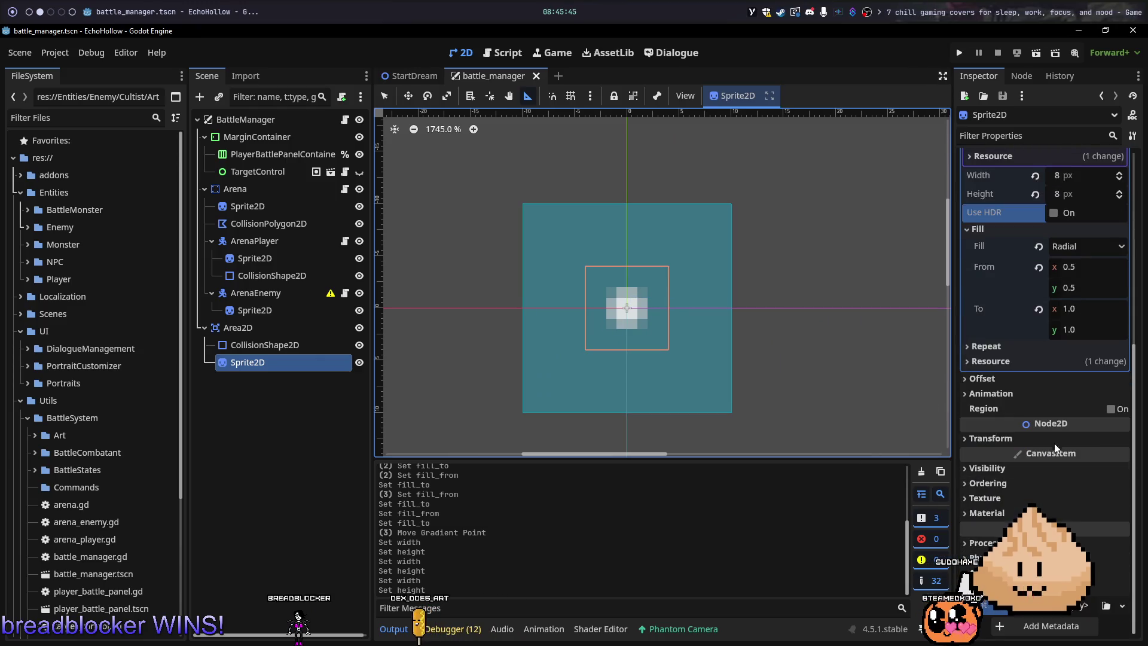
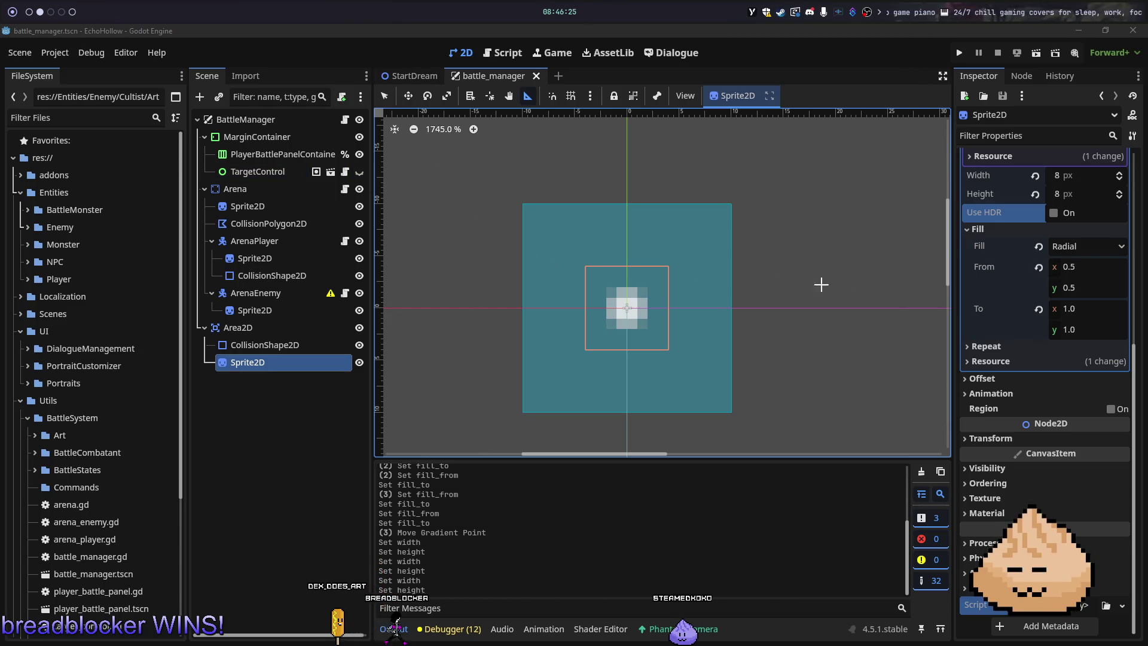
Frame the bullet sprite with the arena preview and save the battle_manager scene
scroll(821, 285, "down", 3)
scroll(851, 280, "down", 1)
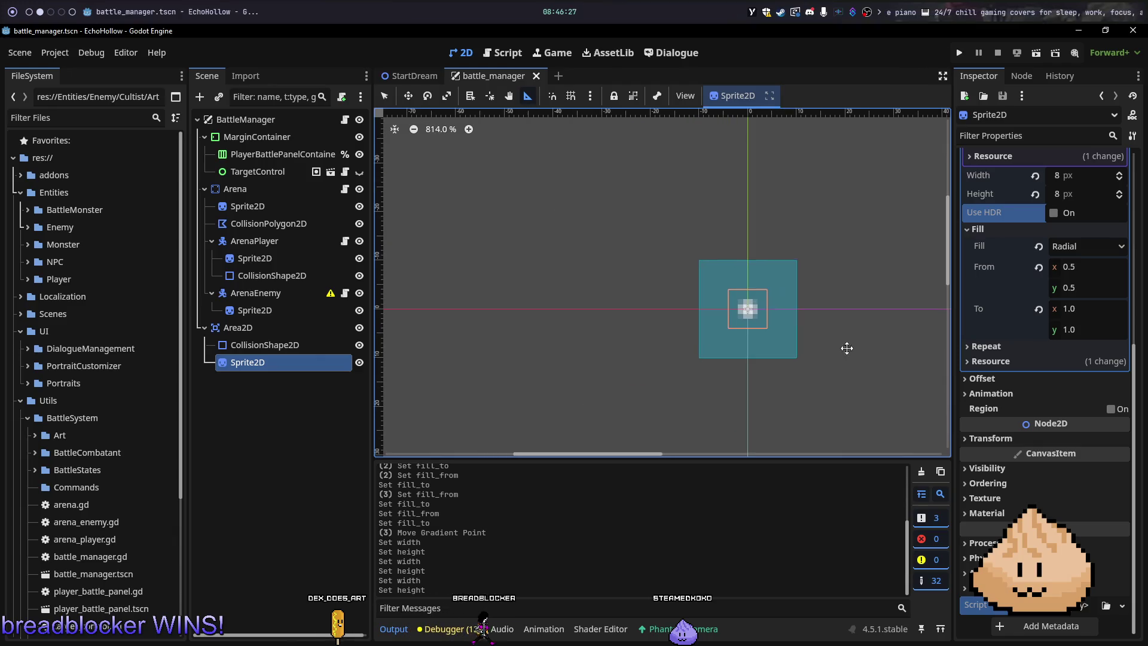
left_click_drag(846, 349, 636, 229)
scroll(738, 246, "down", 10)
left_click_drag(795, 341, 657, 241)
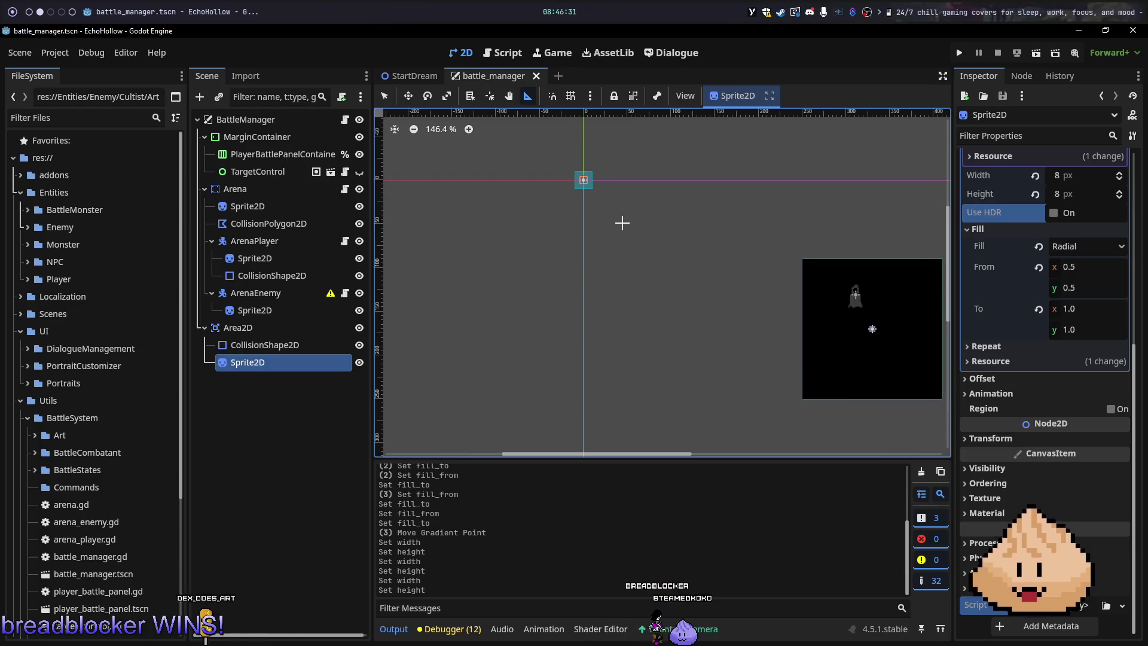
scroll(576, 187, "up", 7)
mouse_move(575, 127)
left_mouse_down()
mouse_move(636, 259)
mouse_move(702, 306)
left_mouse_up()
scroll(631, 239, "up", 7)
scroll(631, 239, "up", 4)
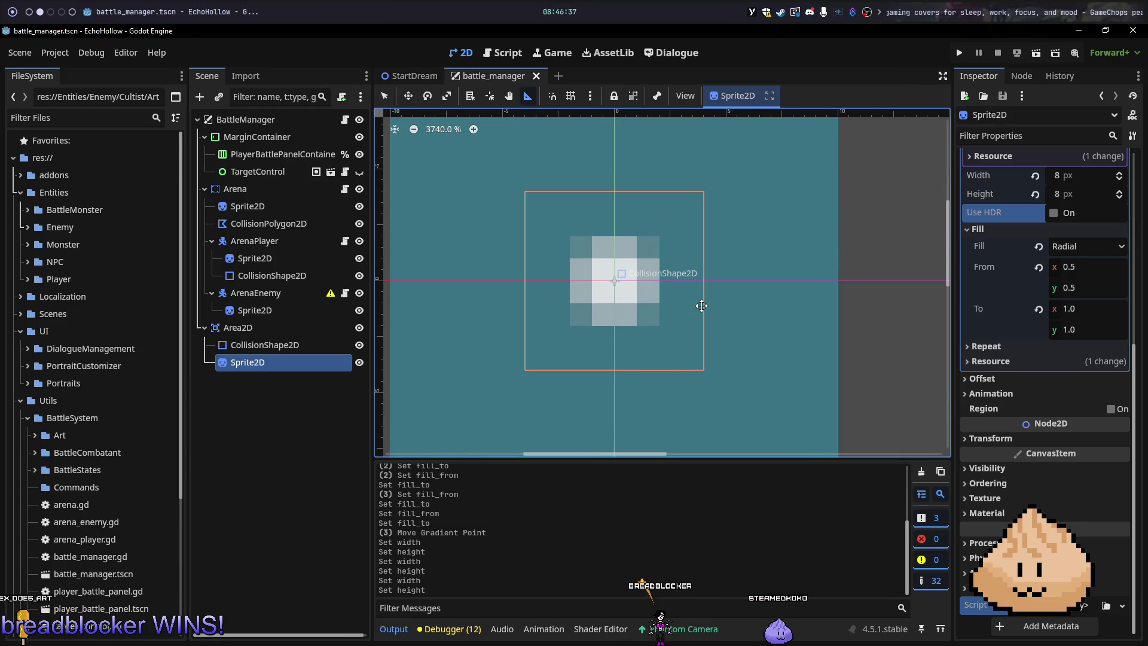
scroll(681, 311, "down", 8)
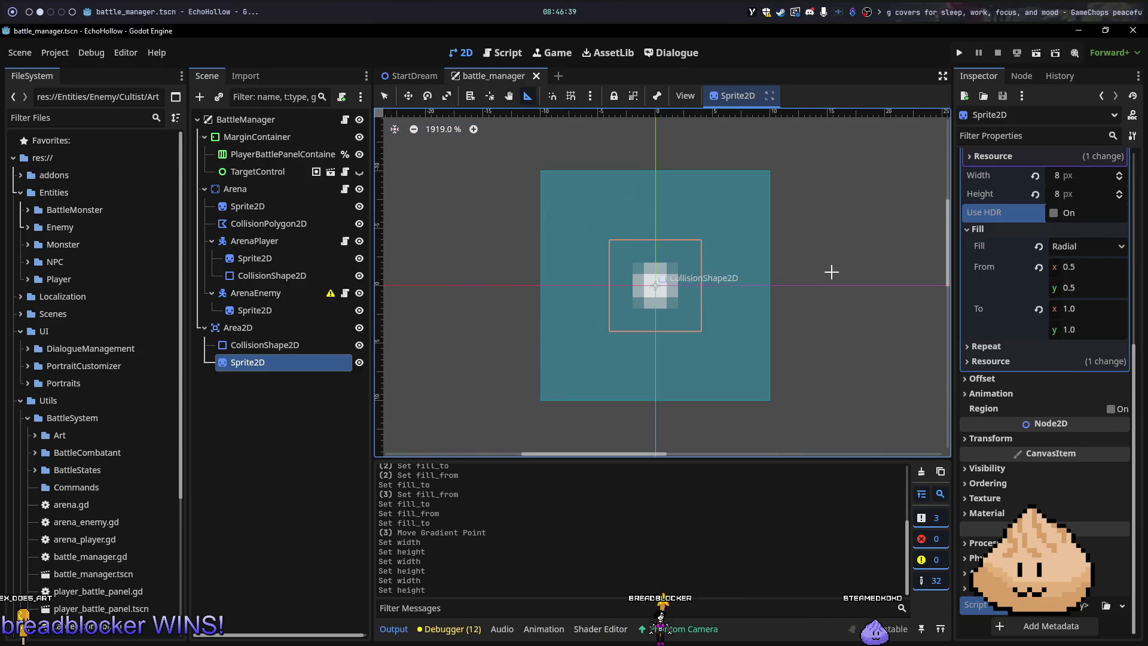
scroll(682, 303, "down", 4)
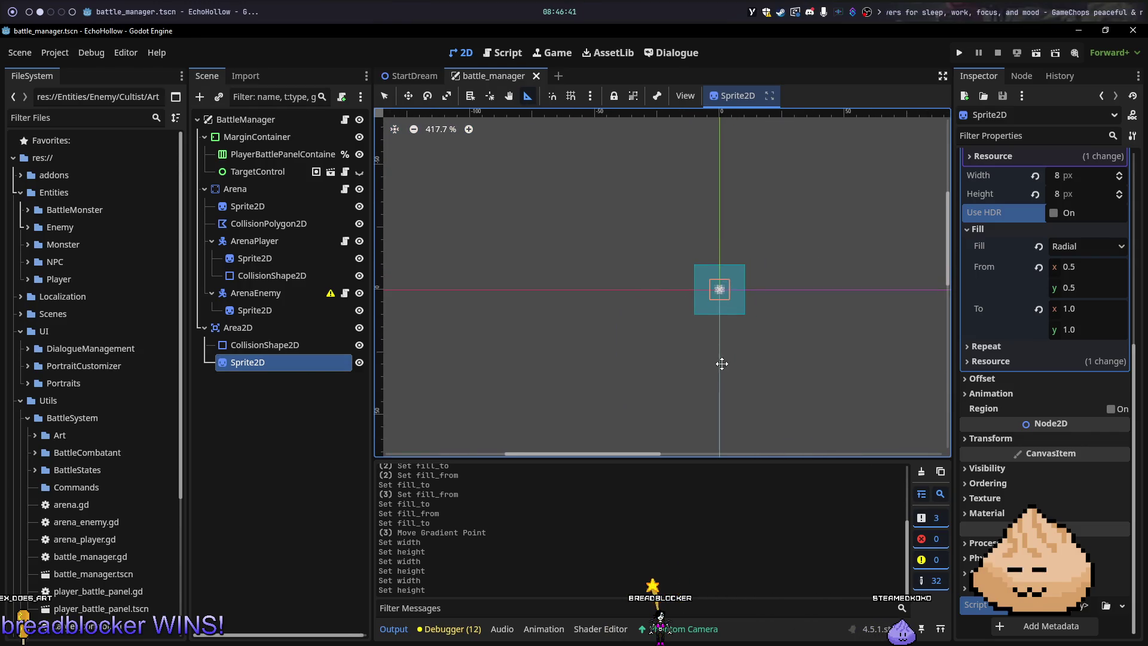
left_click_drag(720, 362, 469, 203)
key("ctrl+s")
scroll(661, 274, "down", 5)
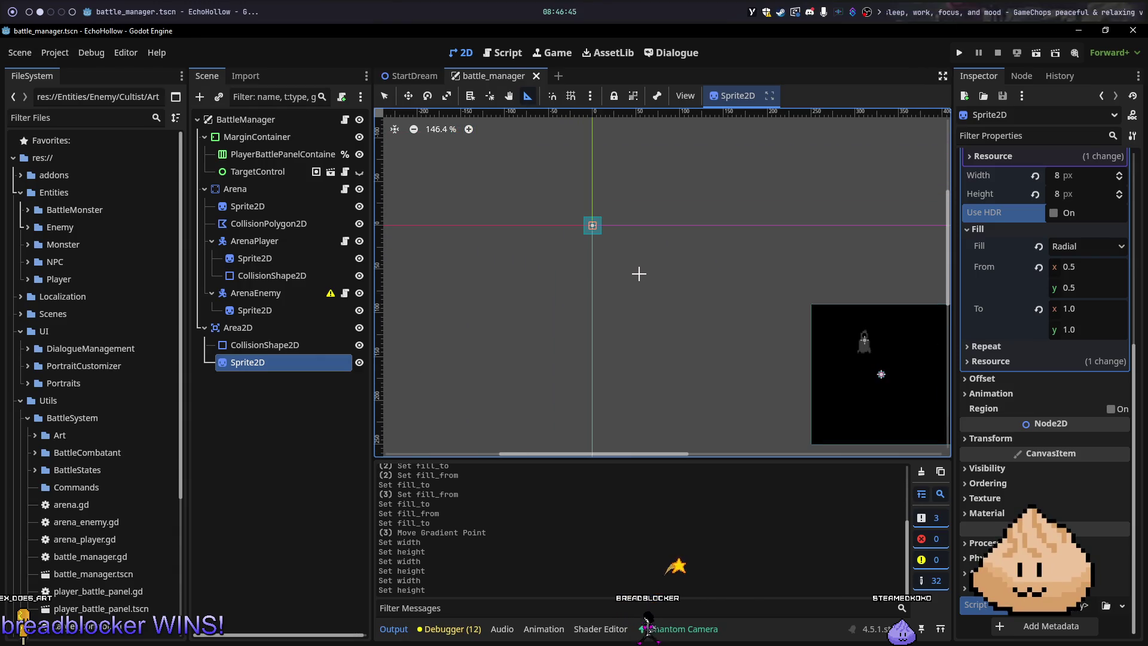
Rename the Area2D node to Bullet
left_click(242, 332)
right_click(241, 333)
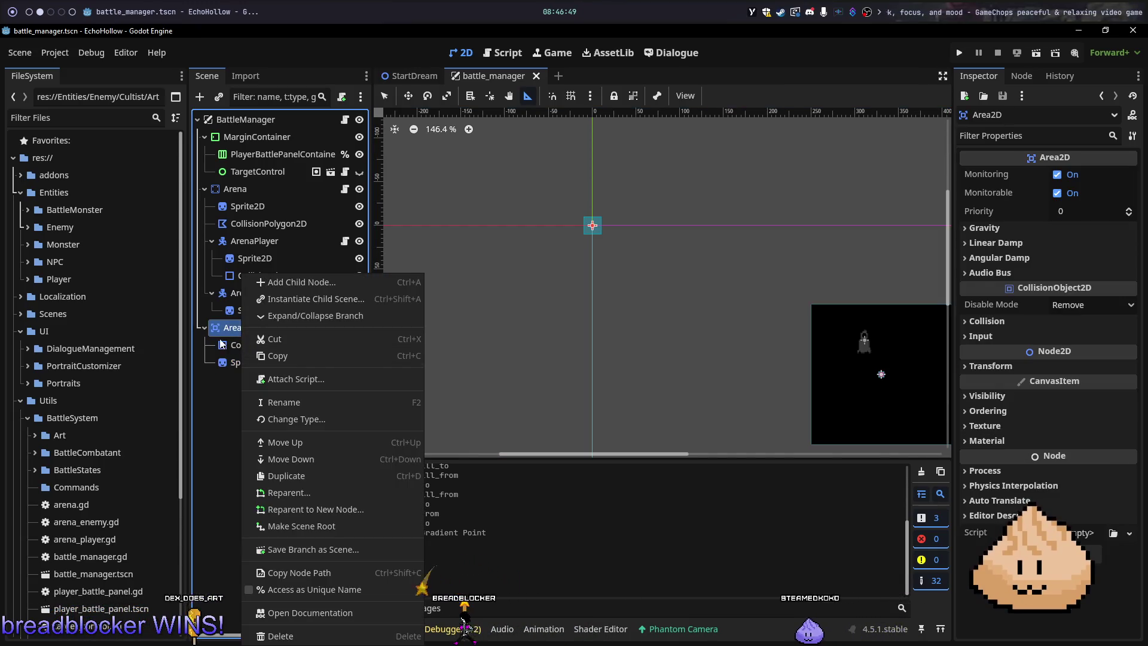
left_click(224, 328)
left_click(227, 328)
type("Bullet")
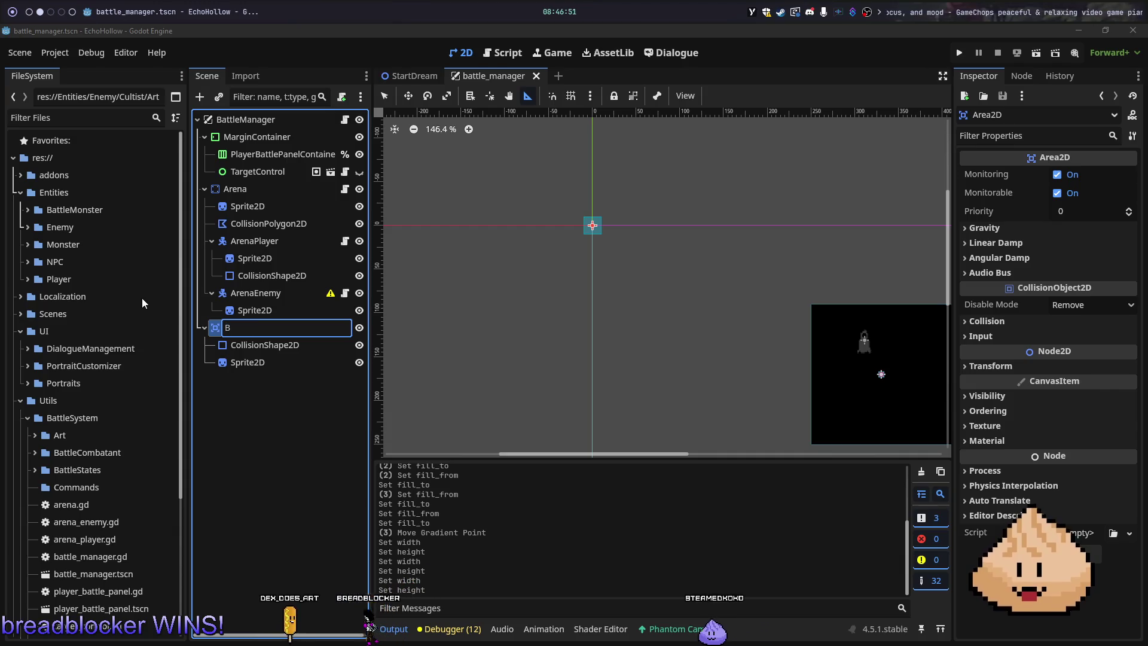
key("Return")
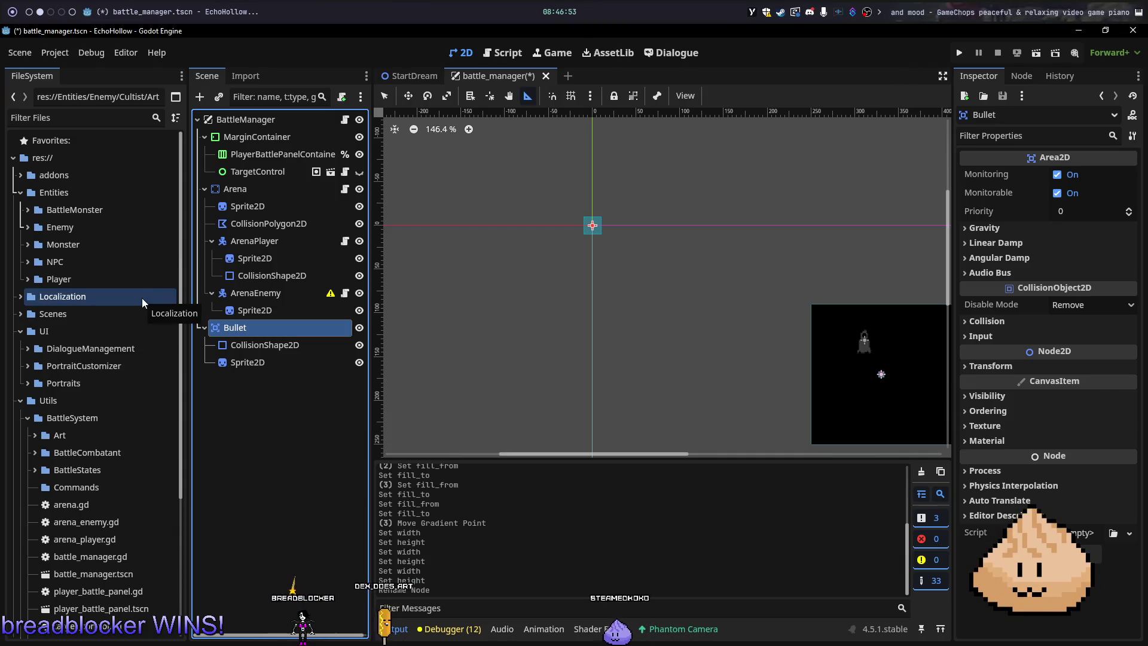
Start saving the Bullet branch as its own scene, bullet.tscn
right_click(272, 332)
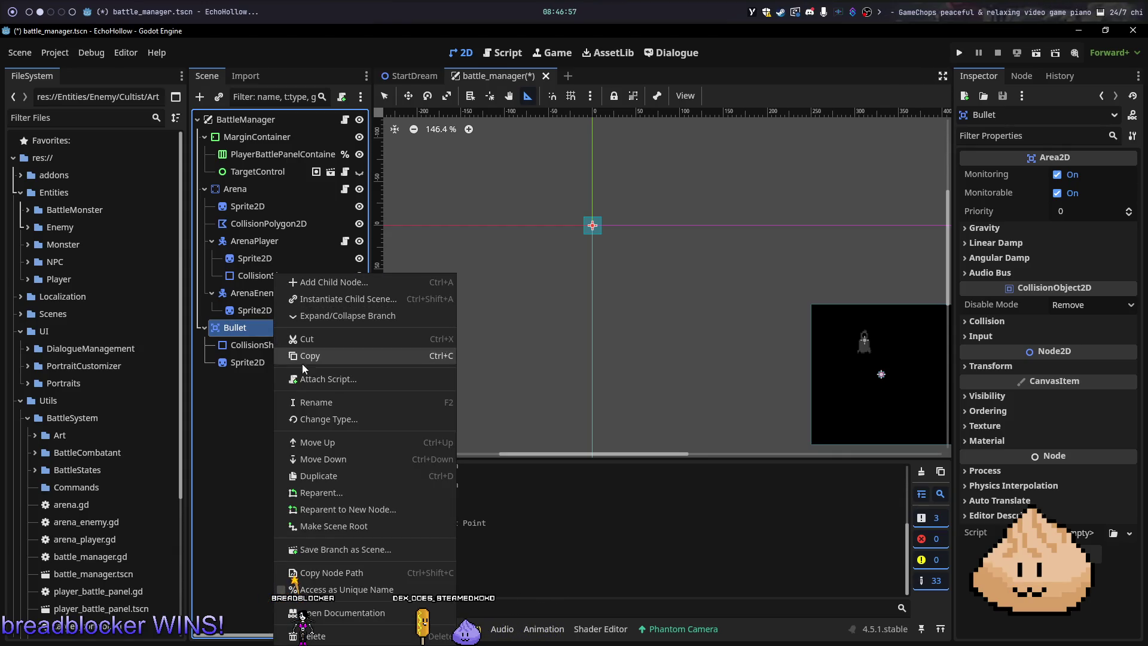
left_click(257, 328)
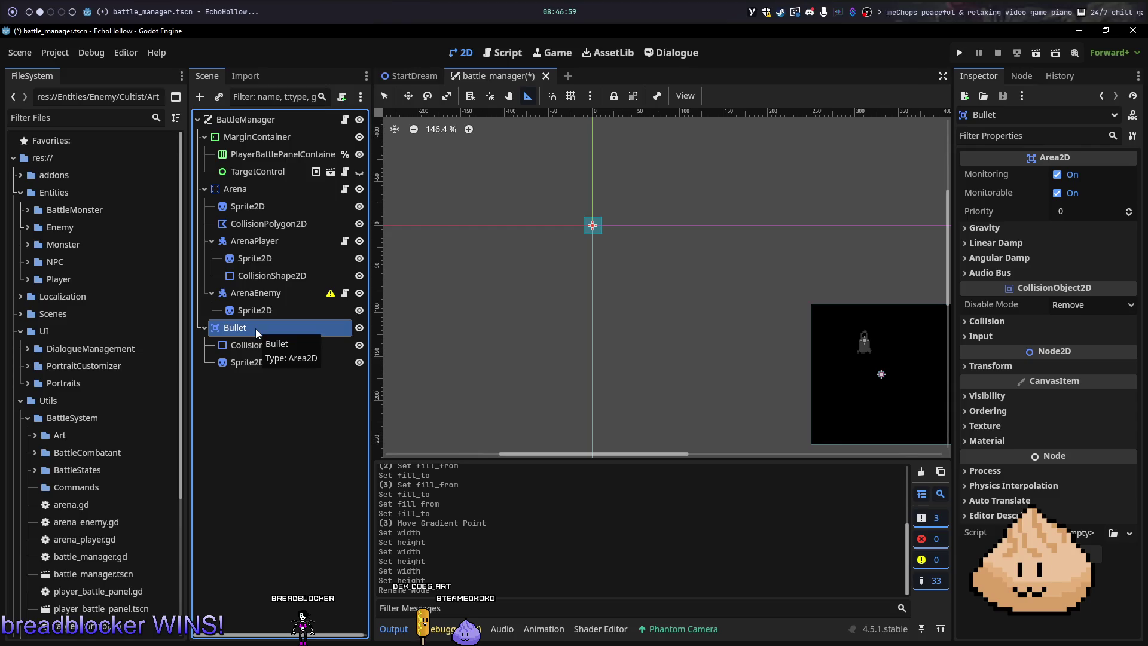
right_click(256, 329)
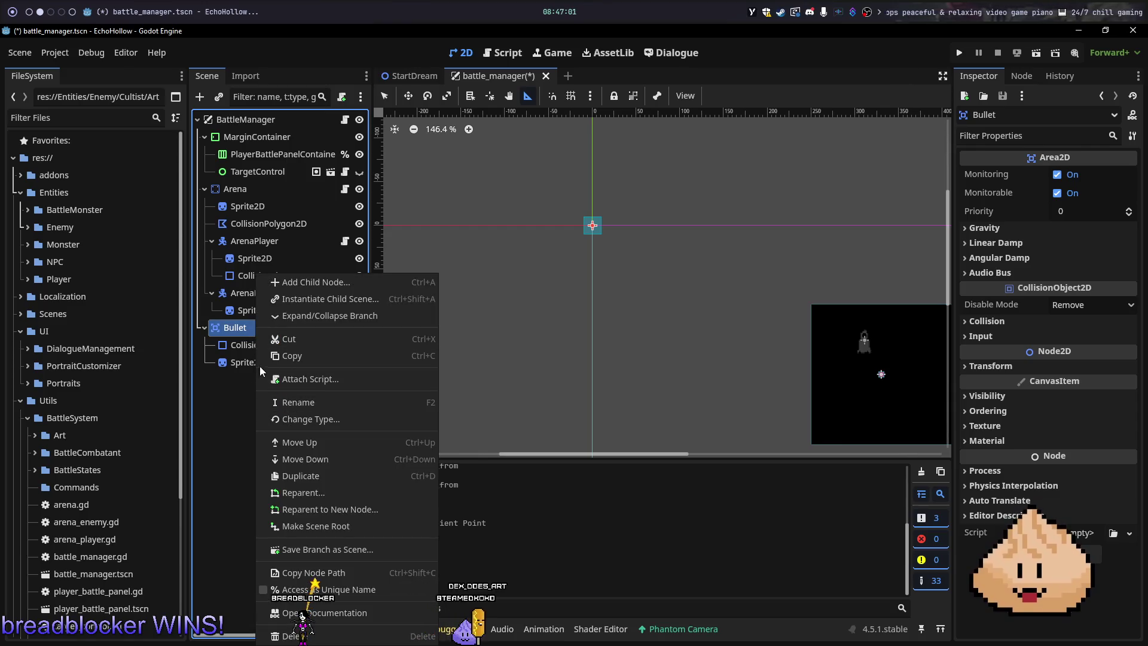
left_click(368, 549)
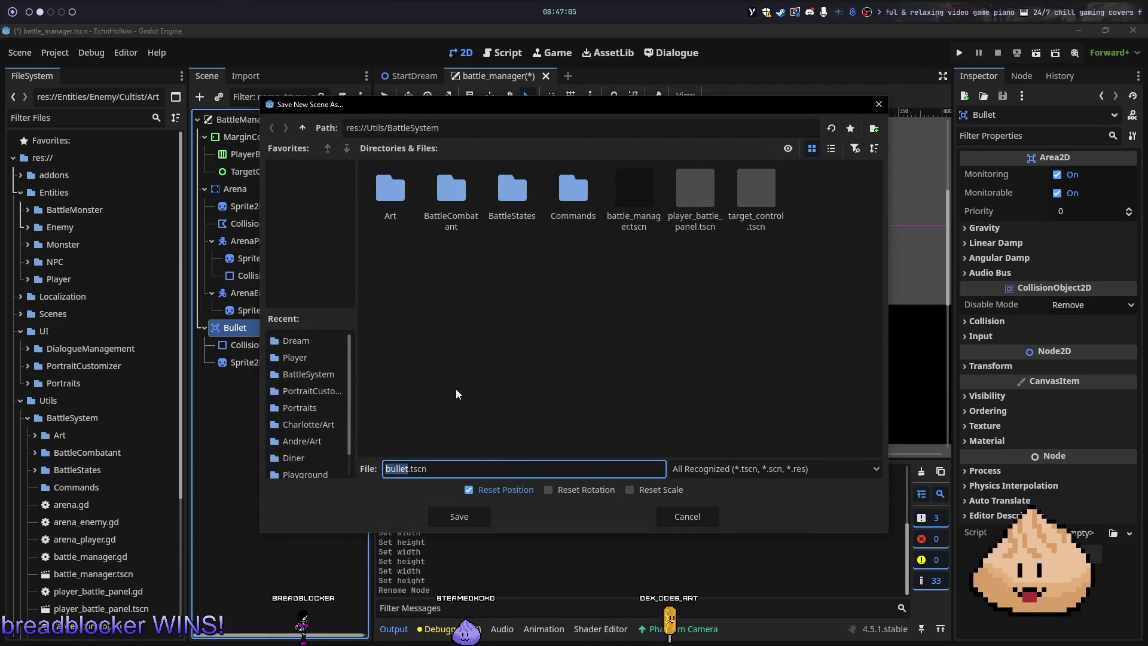
Create an Attacks folder under BattleSystem and save bullet.tscn into it
left_click(497, 338)
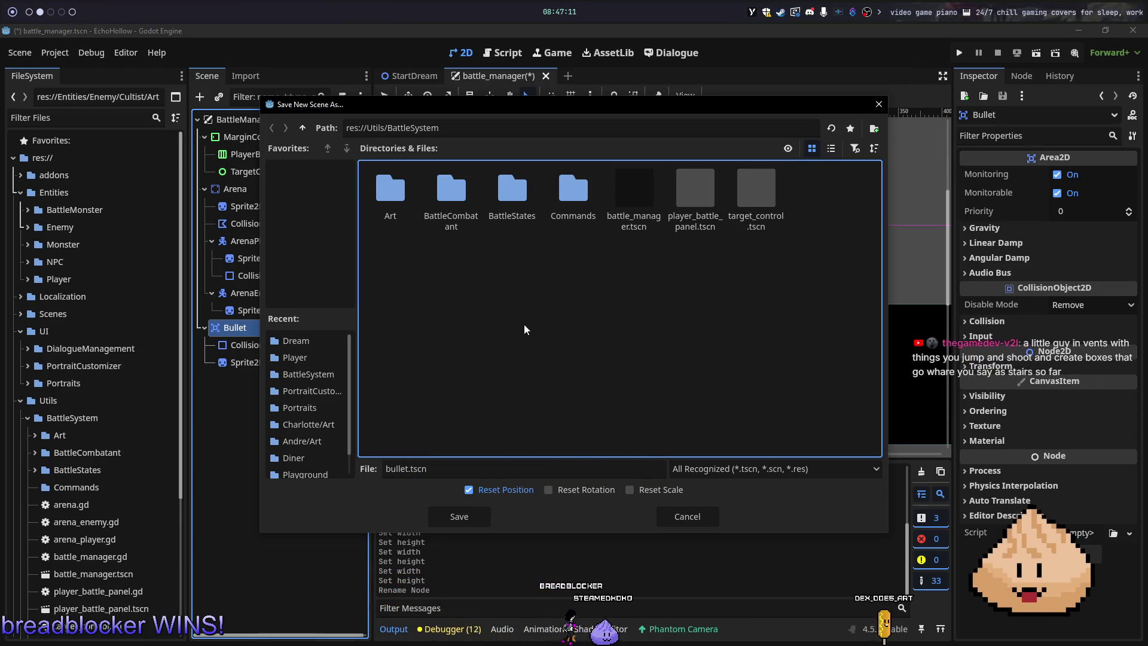
left_click(874, 128)
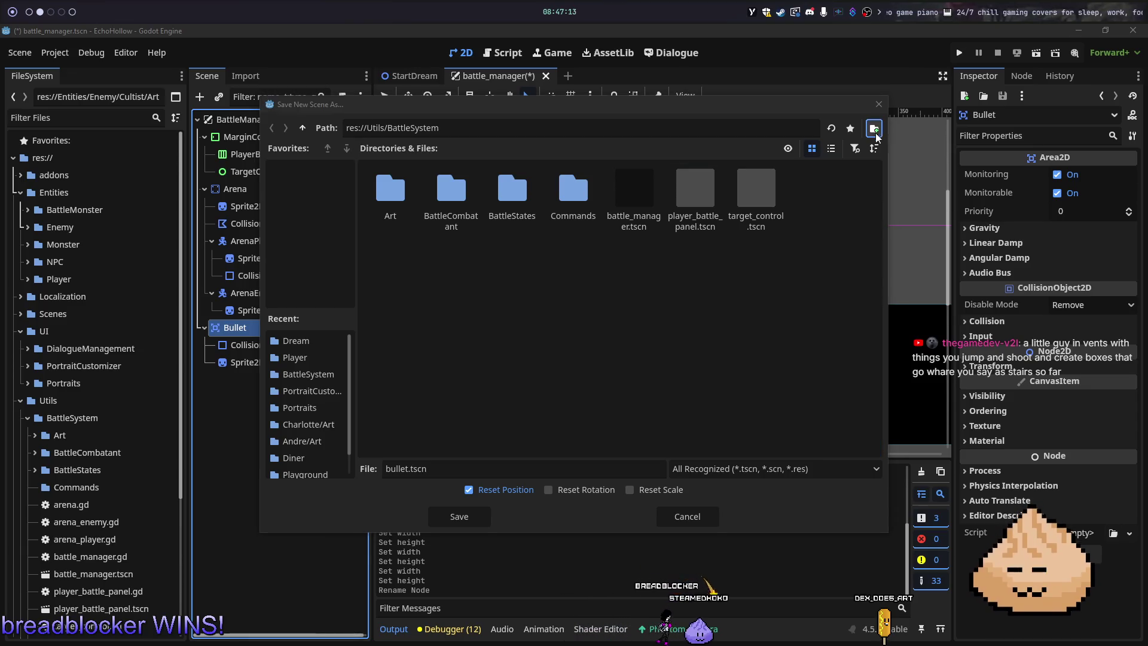
type("Attacks")
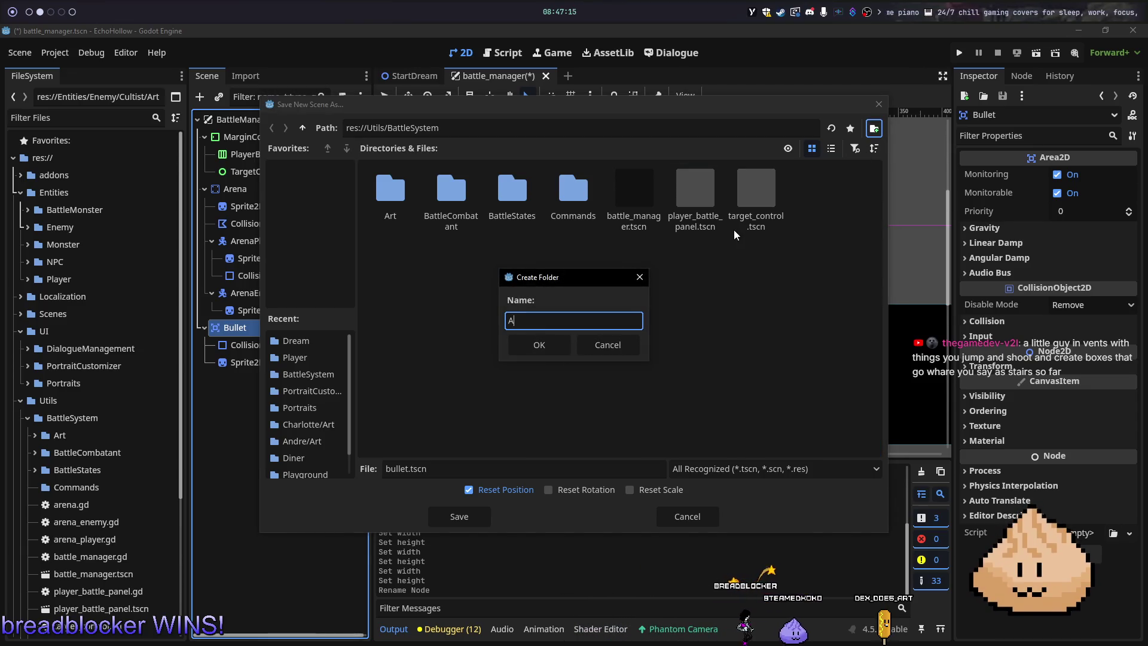
key("Return")
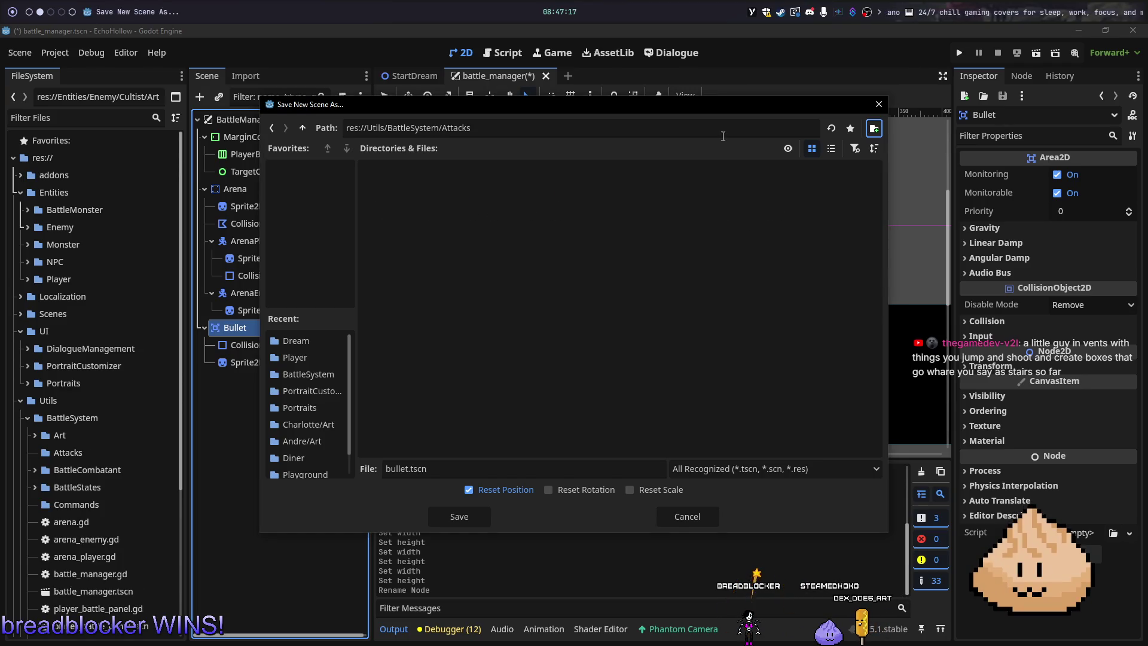
left_click(440, 524)
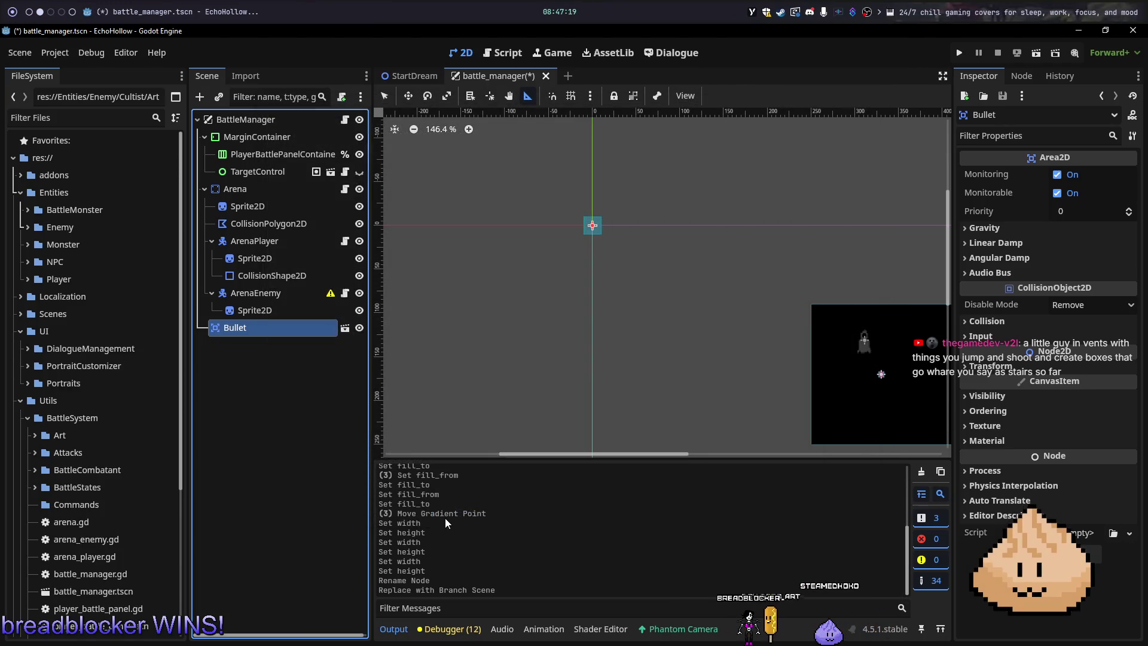
mouse_move(680, 307)
left_mouse_down()
mouse_move(556, 251)
mouse_move(606, 276)
left_mouse_up()
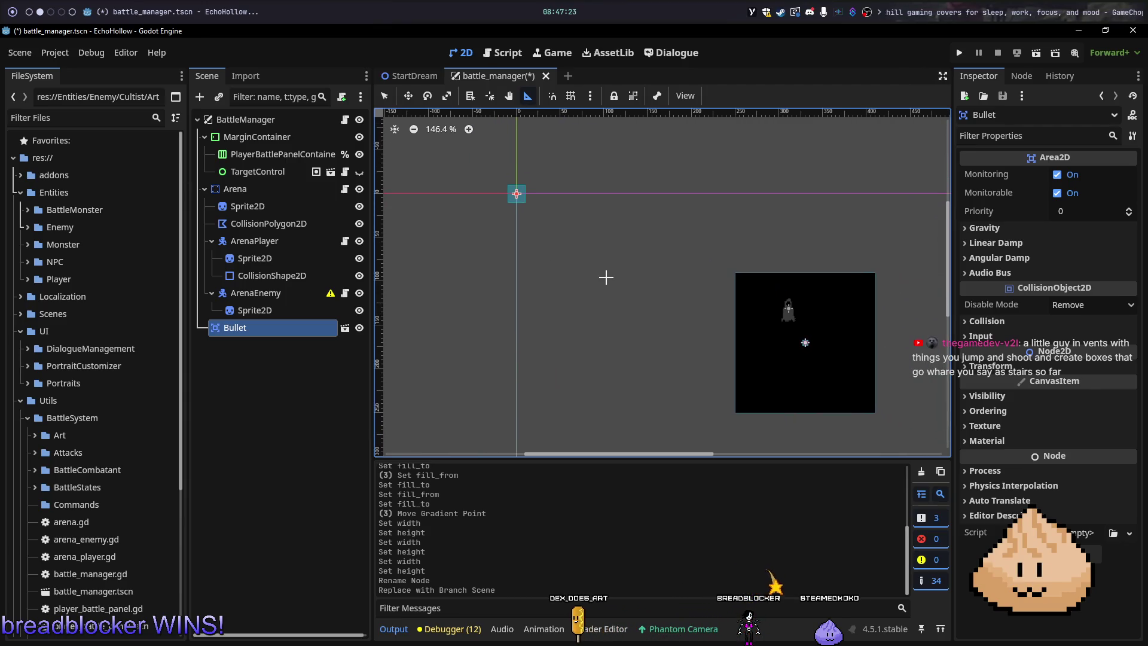
Delete the Bullet node from the battle_manager scene
key("alt+1")
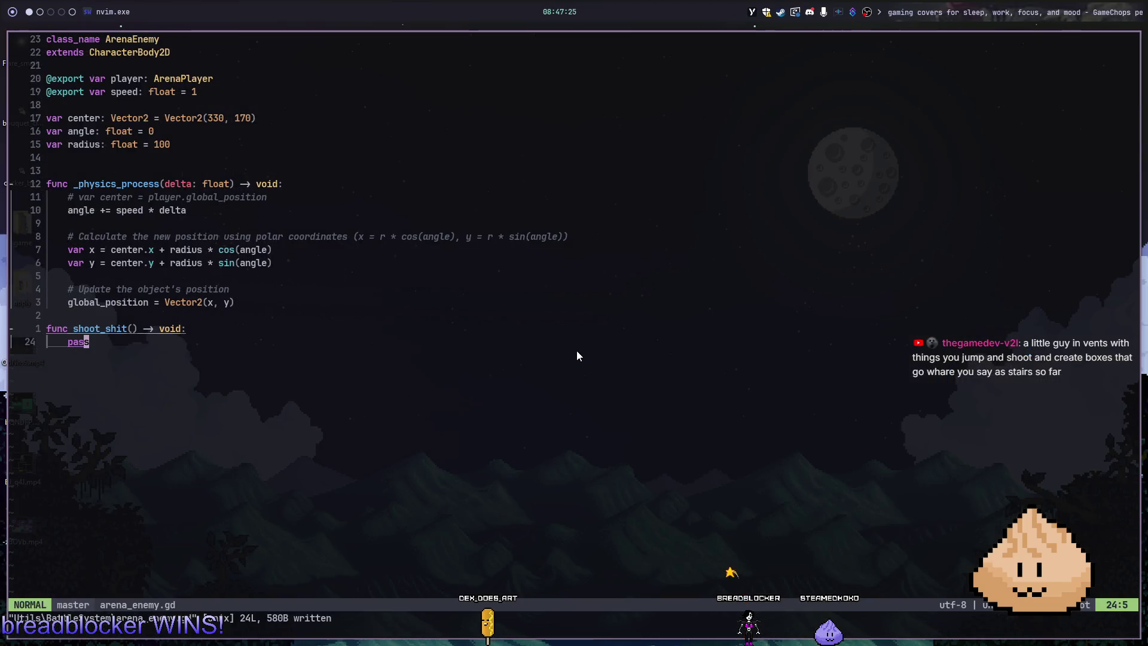
key("alt+2")
left_click(289, 331)
key("Delete")
left_click(519, 336)
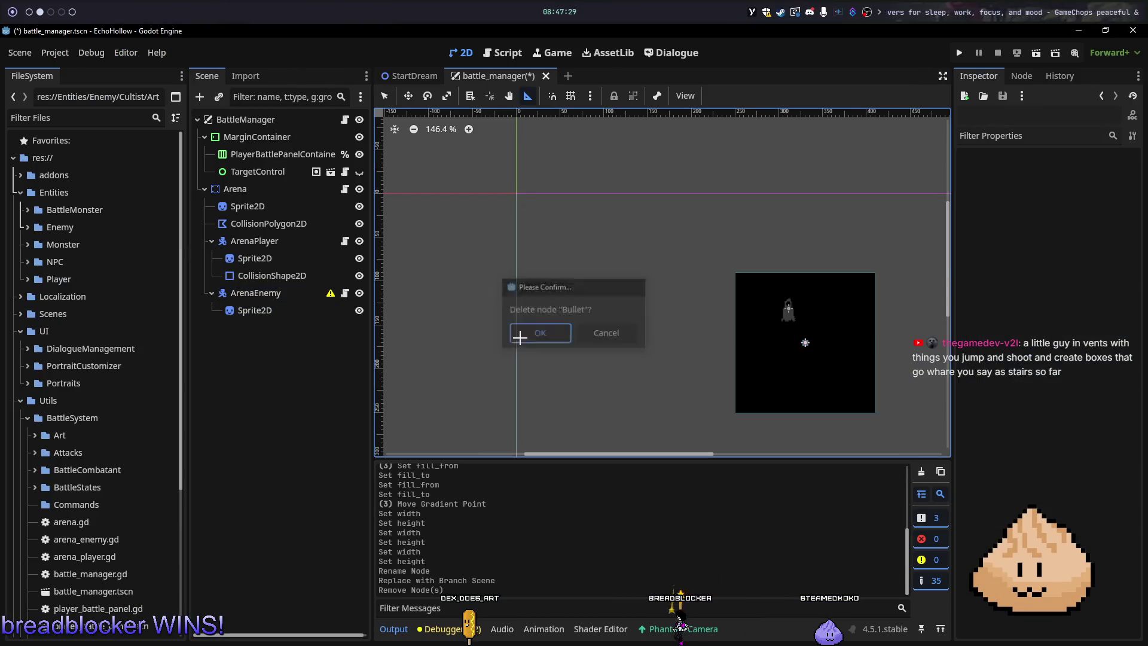
left_click(303, 294)
key("alt+1")
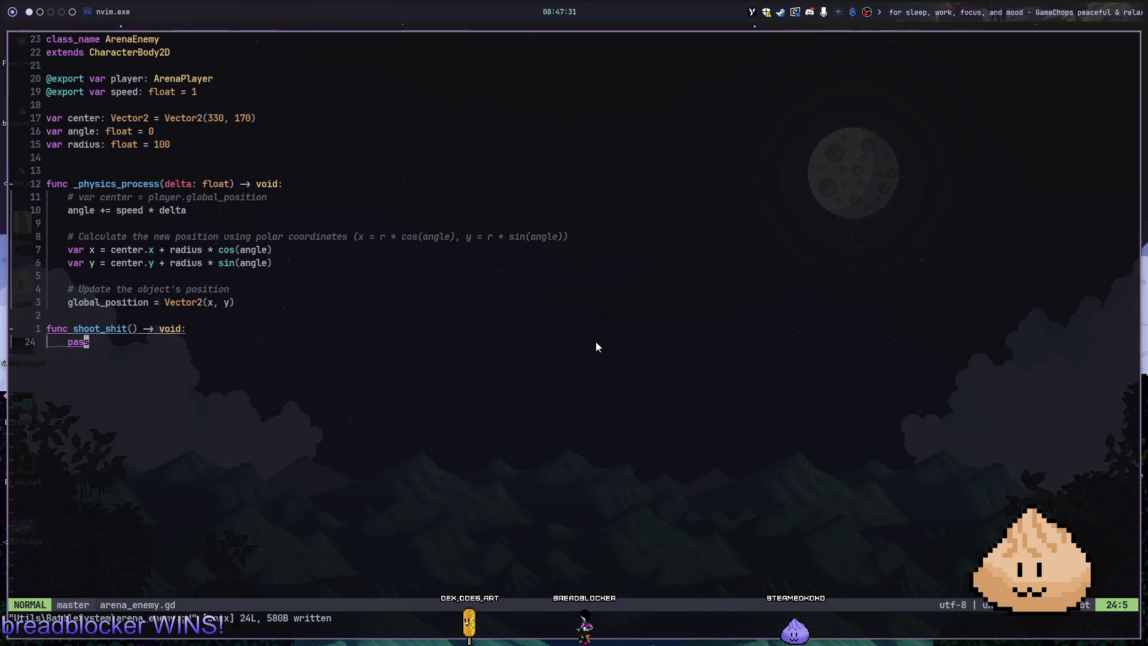
key("g")
key("g")
type("5j")
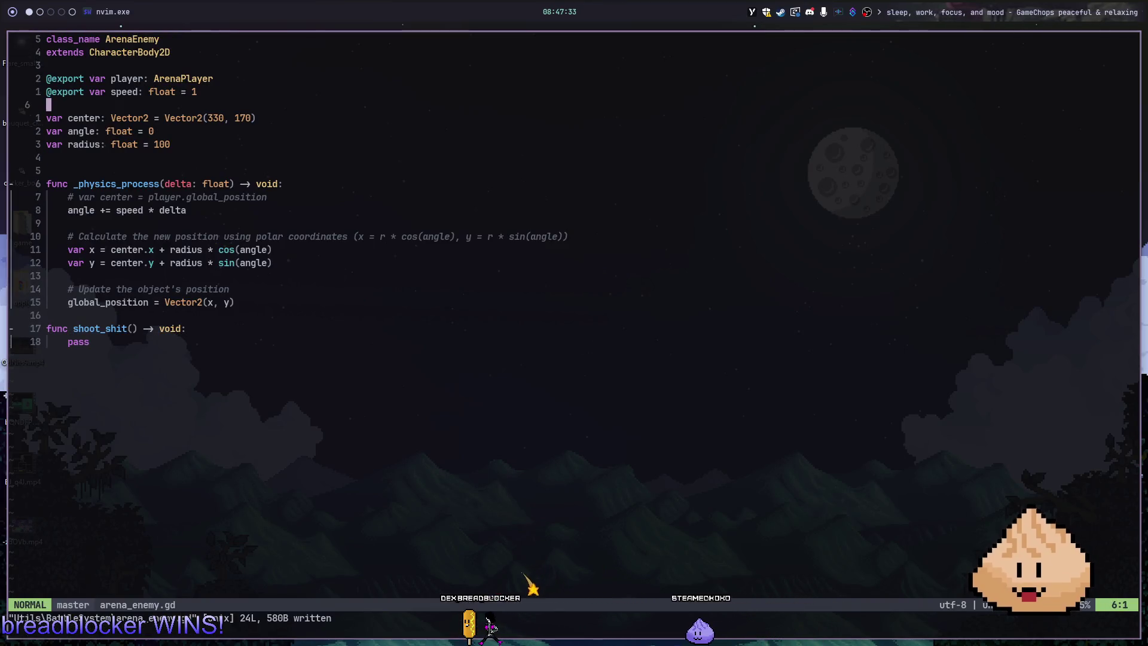
type("O@exportr")
key("BackSpace")
type("var attack:")
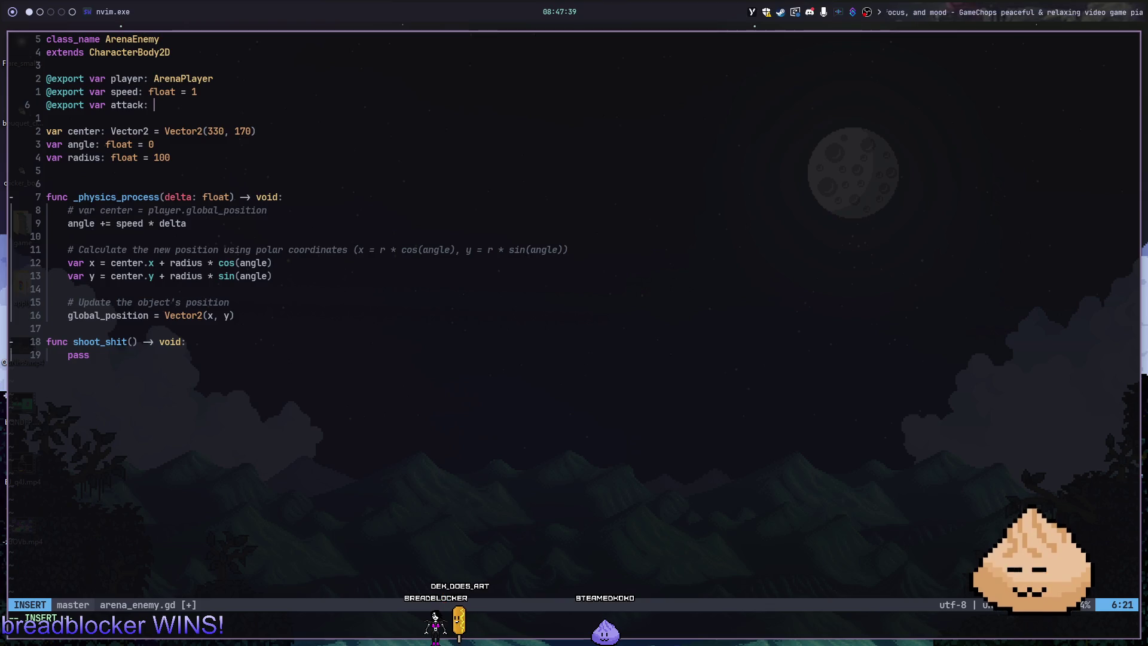
key("Escape")
Search the project files for 'bullet' in Telescope, then close the finder
key("space")
key("f")
key("f")
type("bullet")
key("BackSpace")
key("BackSpace")
key("BackSpace")
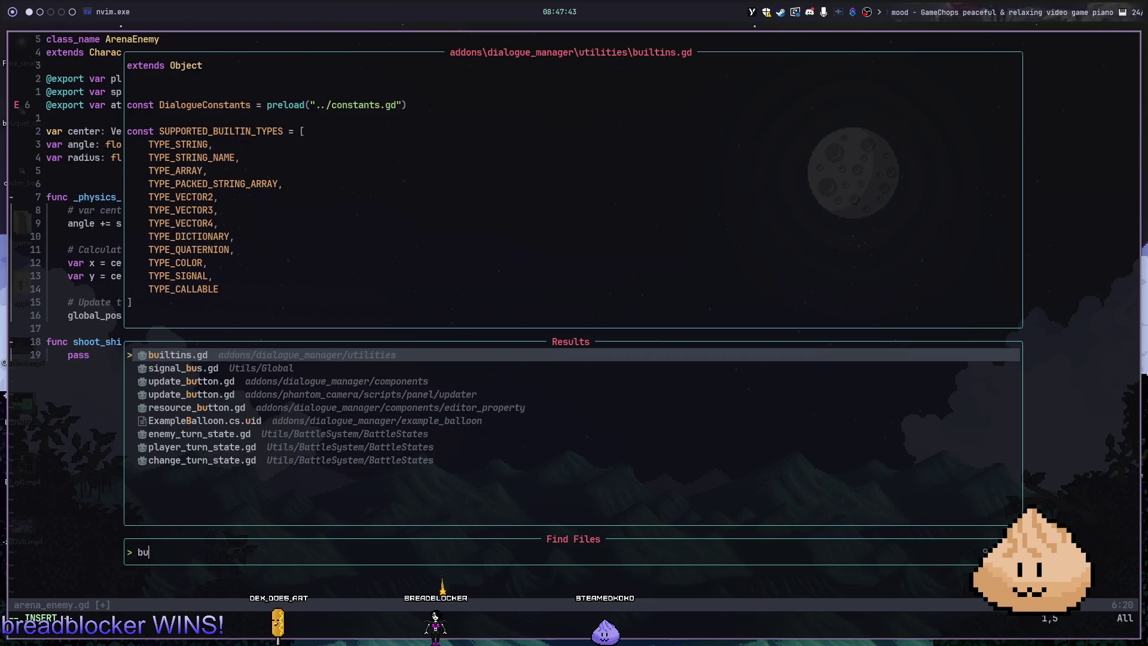
key("Escape")
key("alt+2")
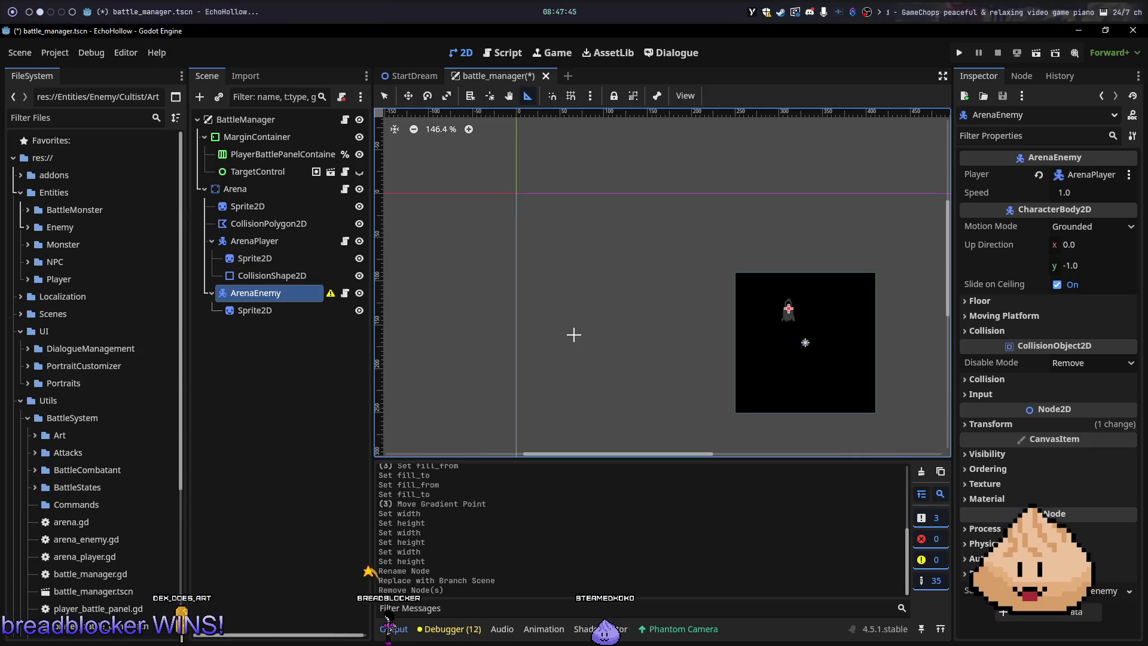
Open bullet.tscn from the Attacks folder in the FileSystem dock
scroll(137, 491, "down", 3)
scroll(137, 490, "down", 3)
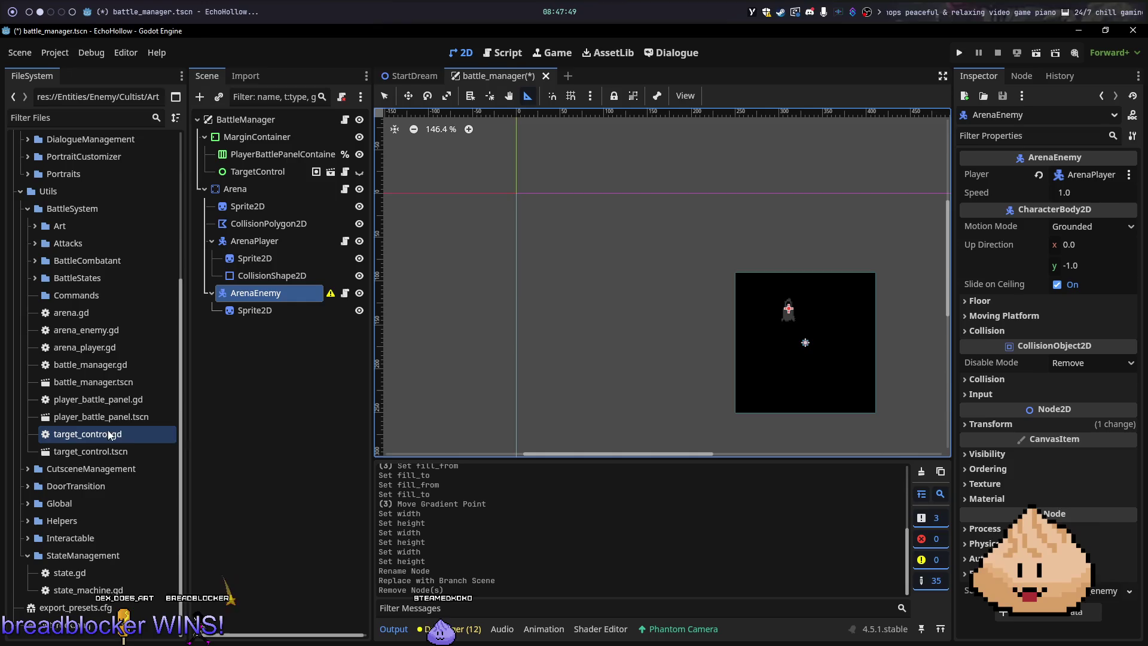
left_click(110, 387)
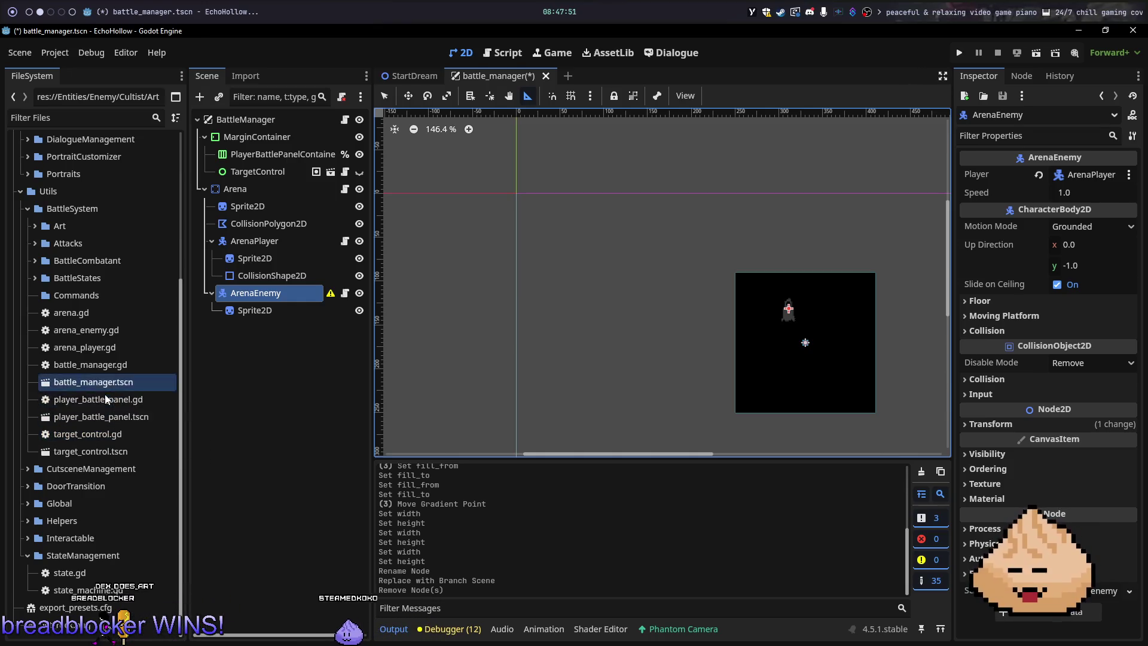
left_click(109, 346)
left_click(59, 294)
left_click(47, 278)
left_click(35, 243)
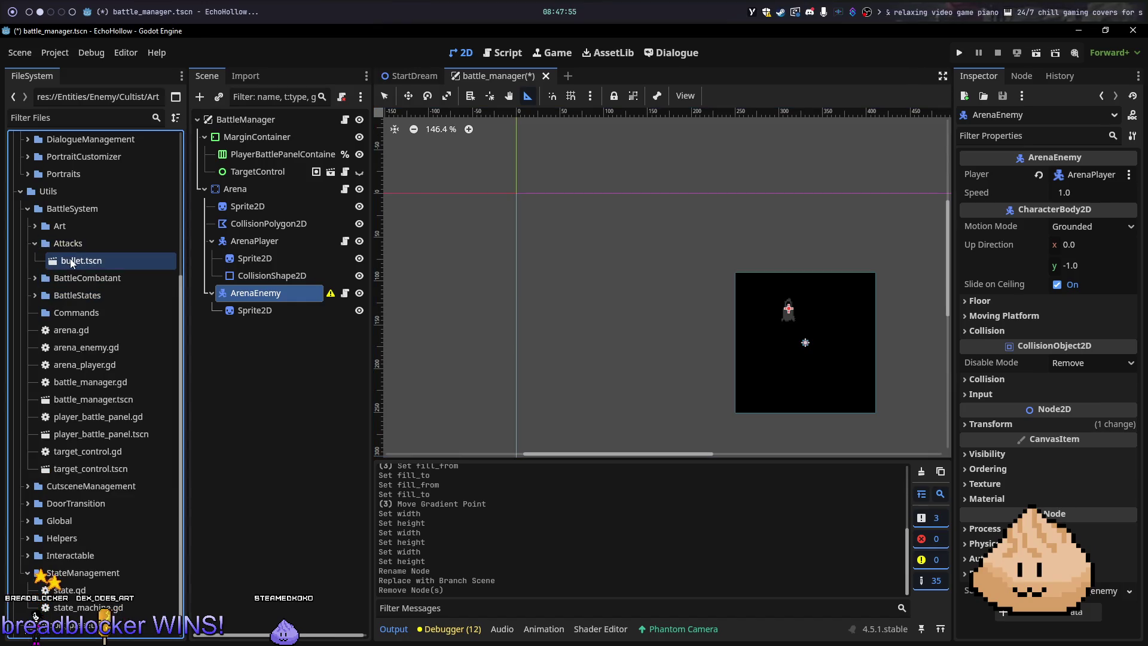
double_click(66, 261)
Attach a new script named arena_bullet.gd to the Bullet root node
right_click(261, 120)
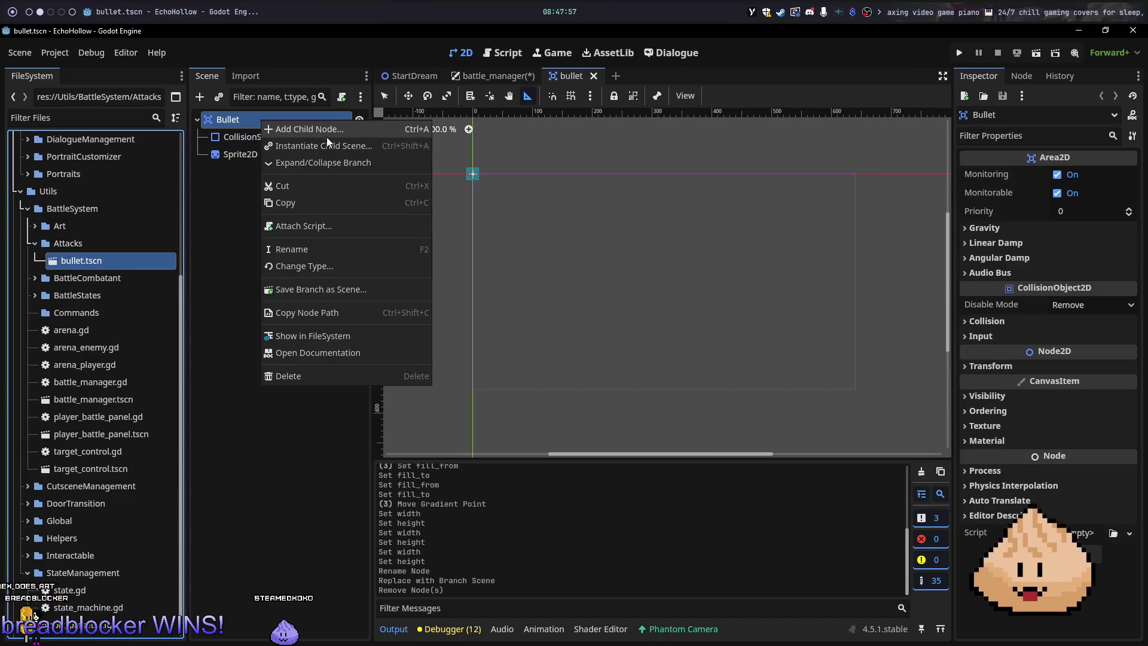
left_click(335, 226)
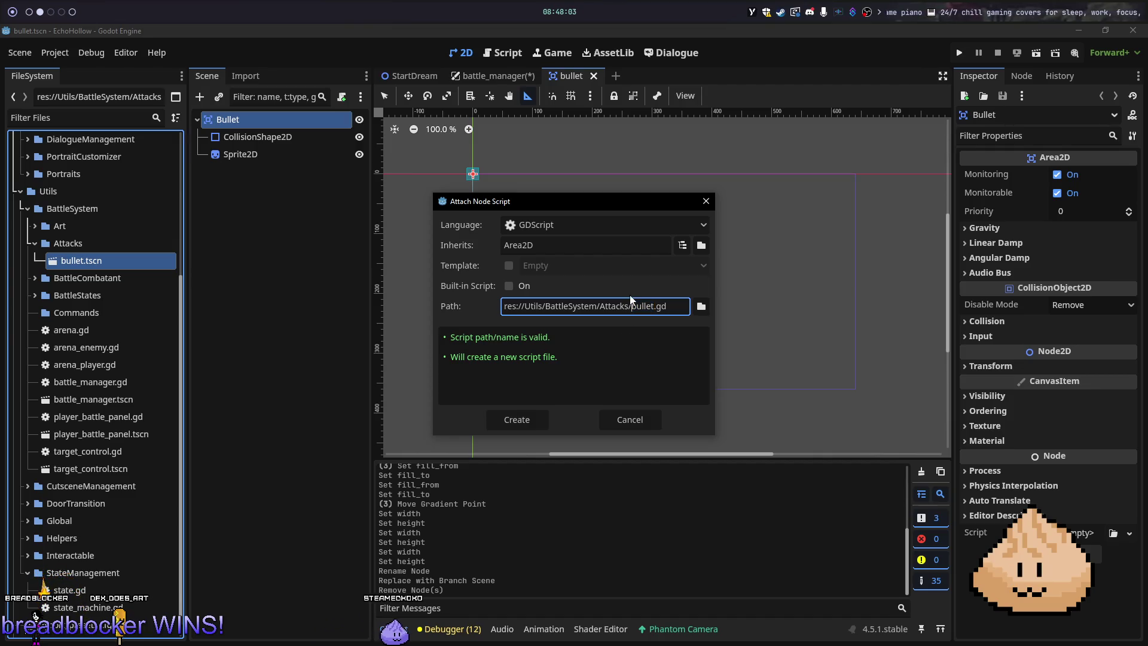
type("arena_")
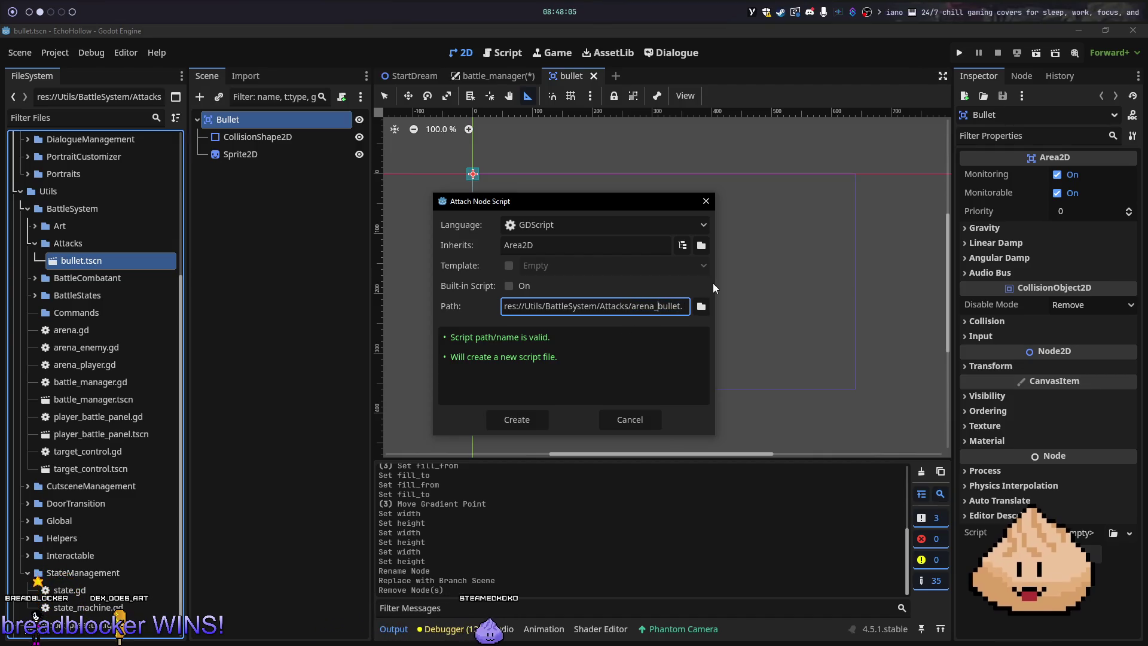
key("Return")
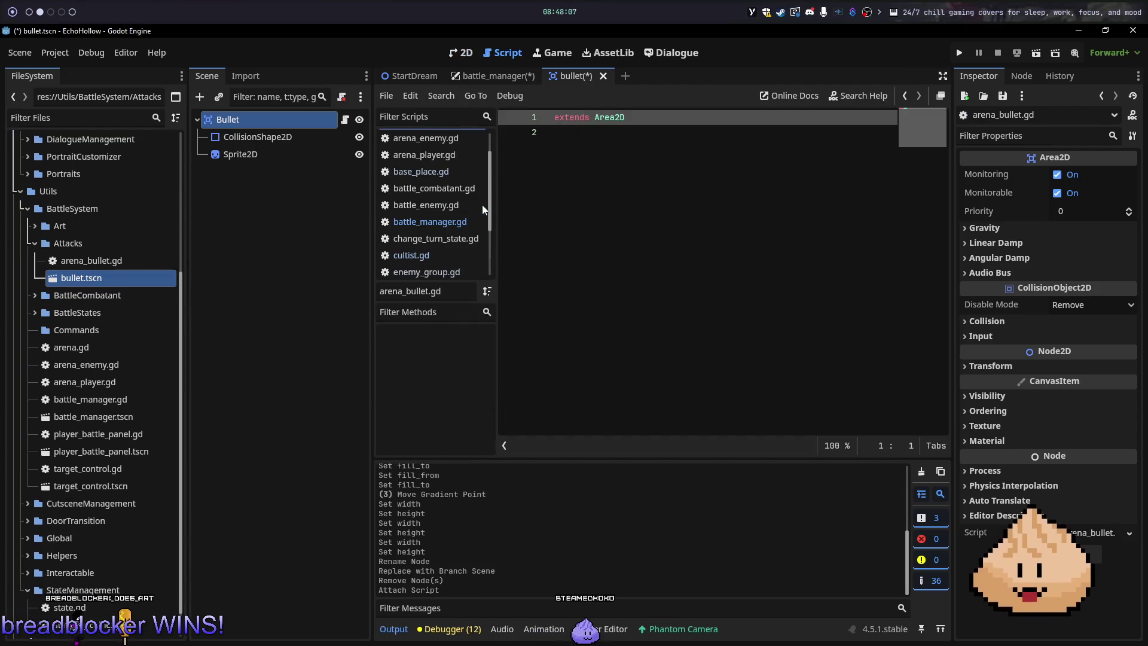
Rename bullet.tscn to arena_bullet.tscn and save the scene
left_click(106, 276)
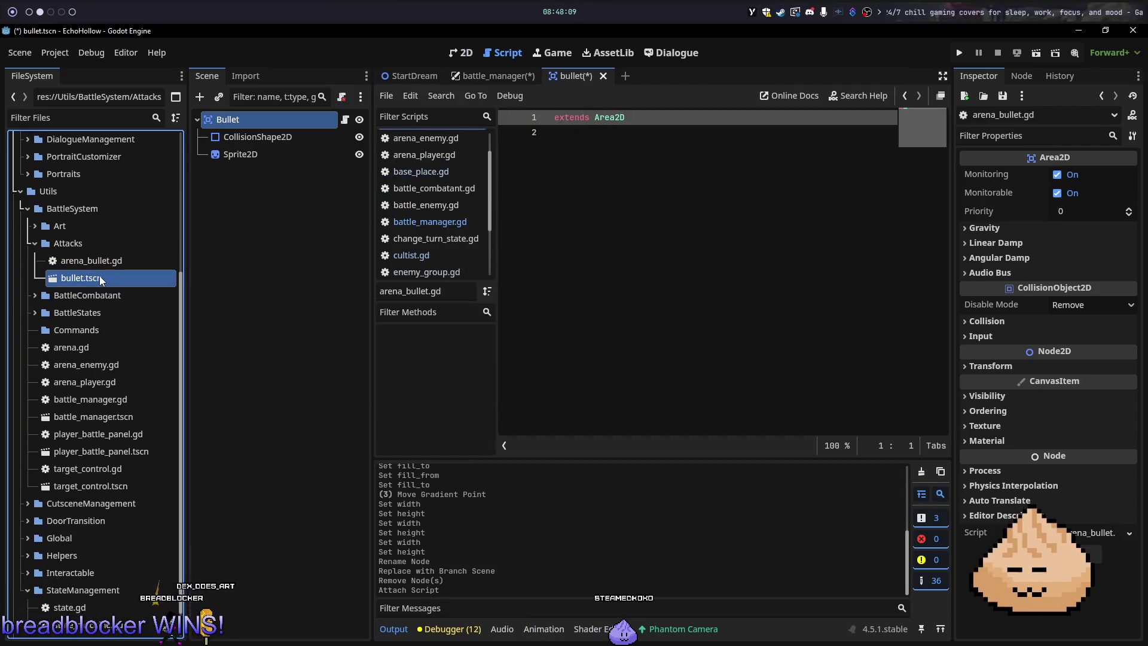
right_click(85, 281)
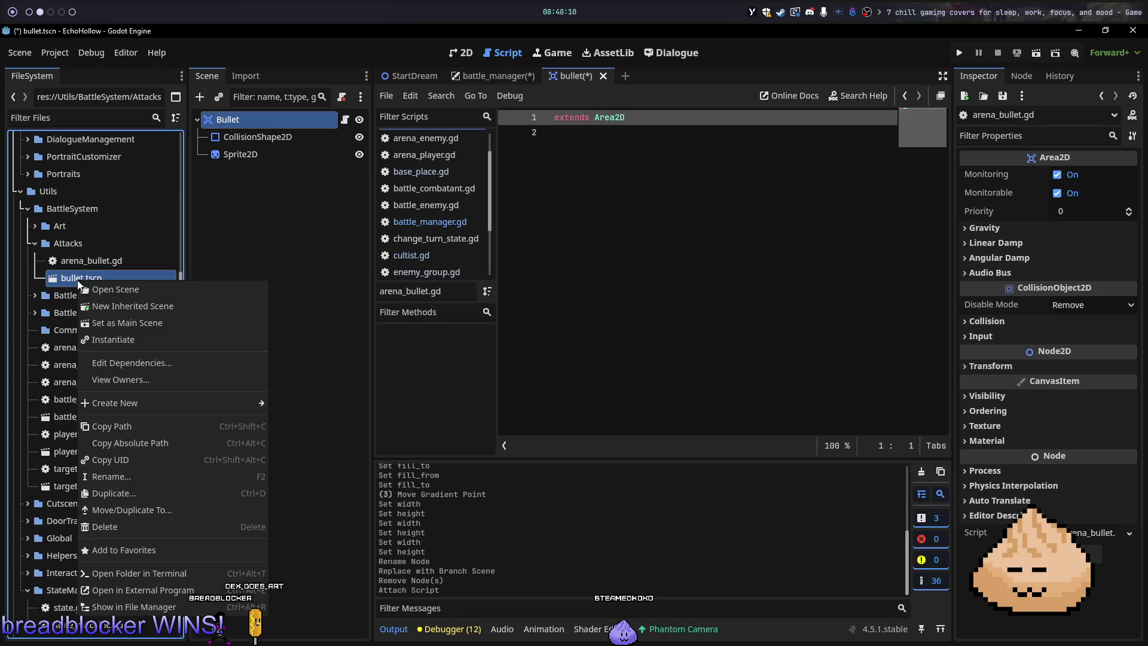
left_click(145, 476)
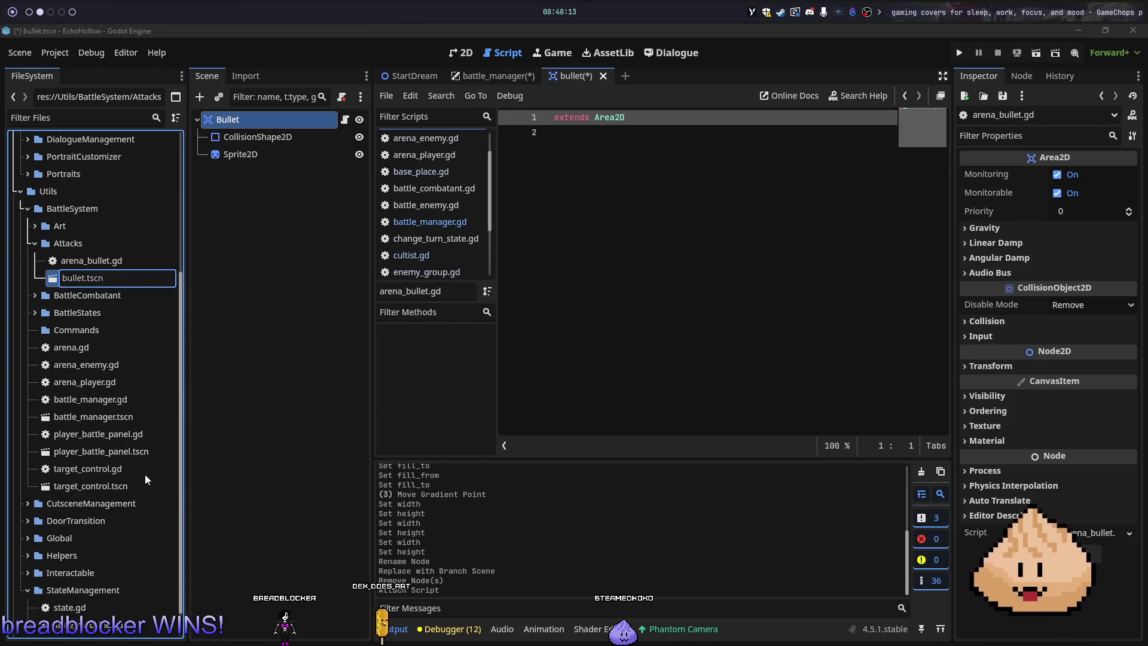
type("a_")
key("Return")
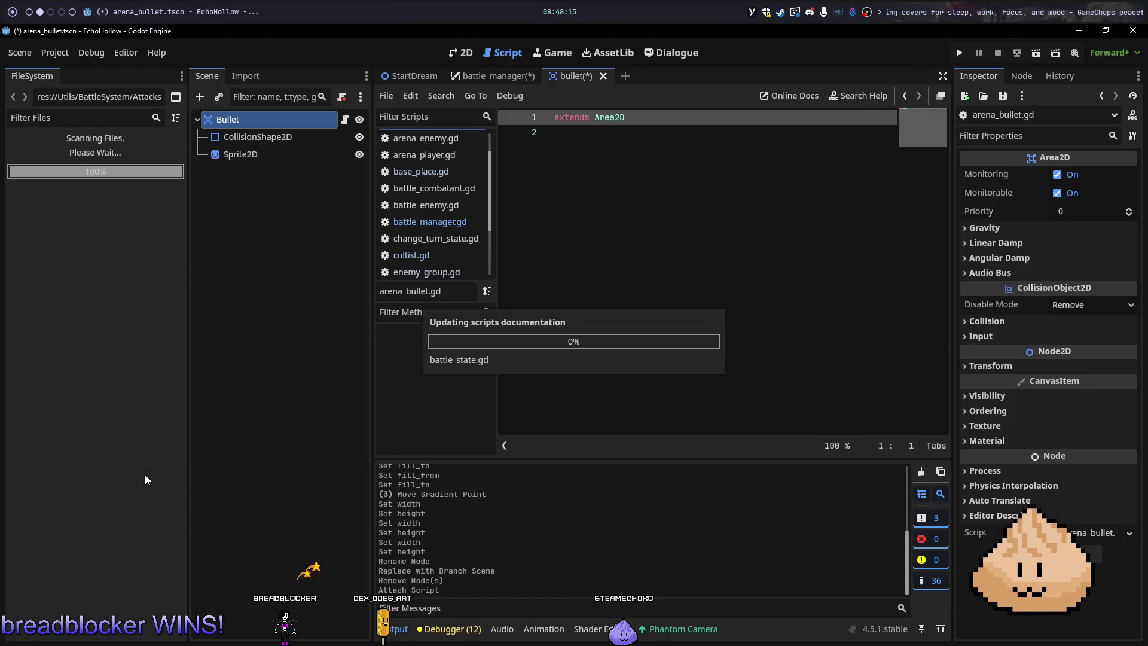
key("ctrl+s")
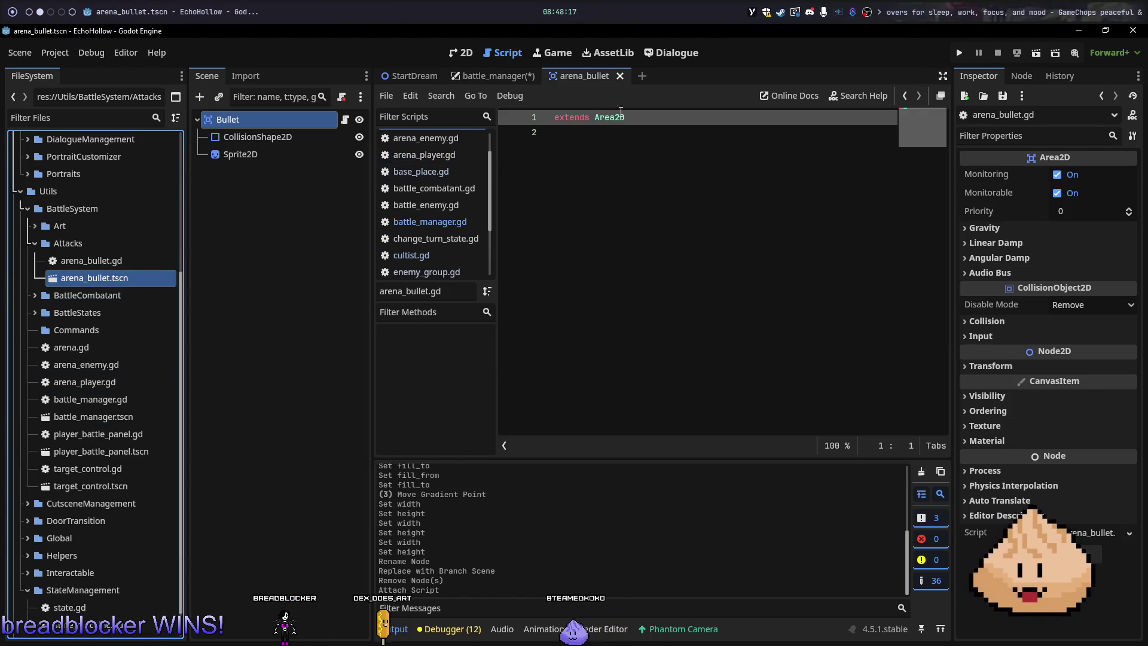
Test-run the battle_manager scene with F6, then stop the game
left_click(507, 73)
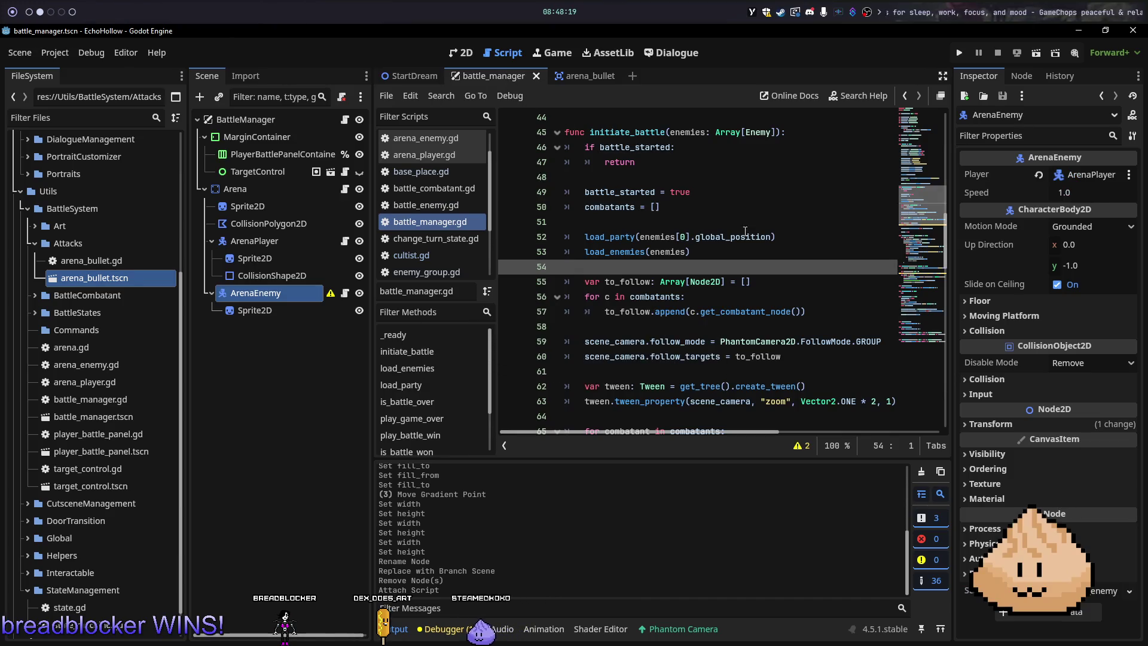
scroll(742, 251, "up", 7)
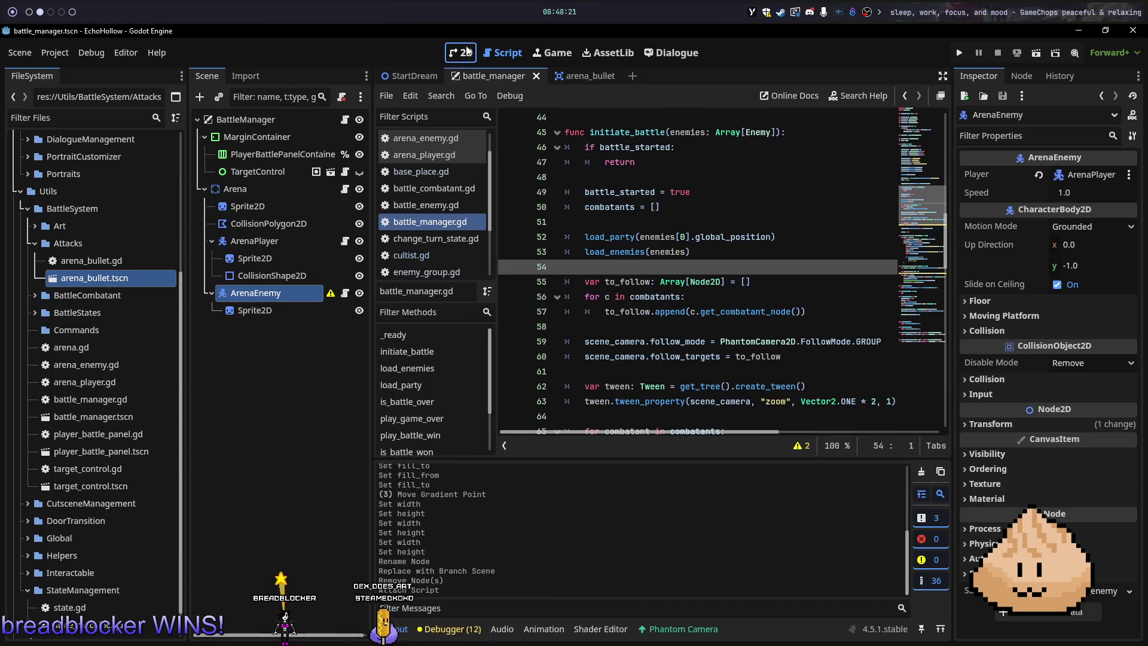
left_click(468, 51)
key("F6")
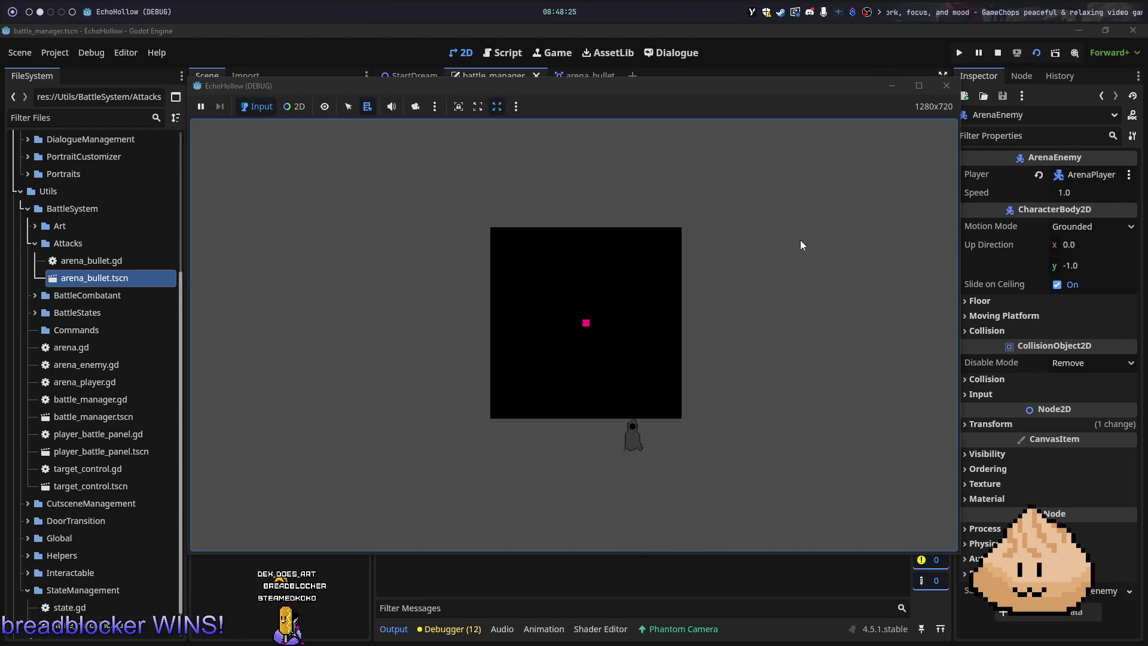
key("F8")
left_click(323, 294)
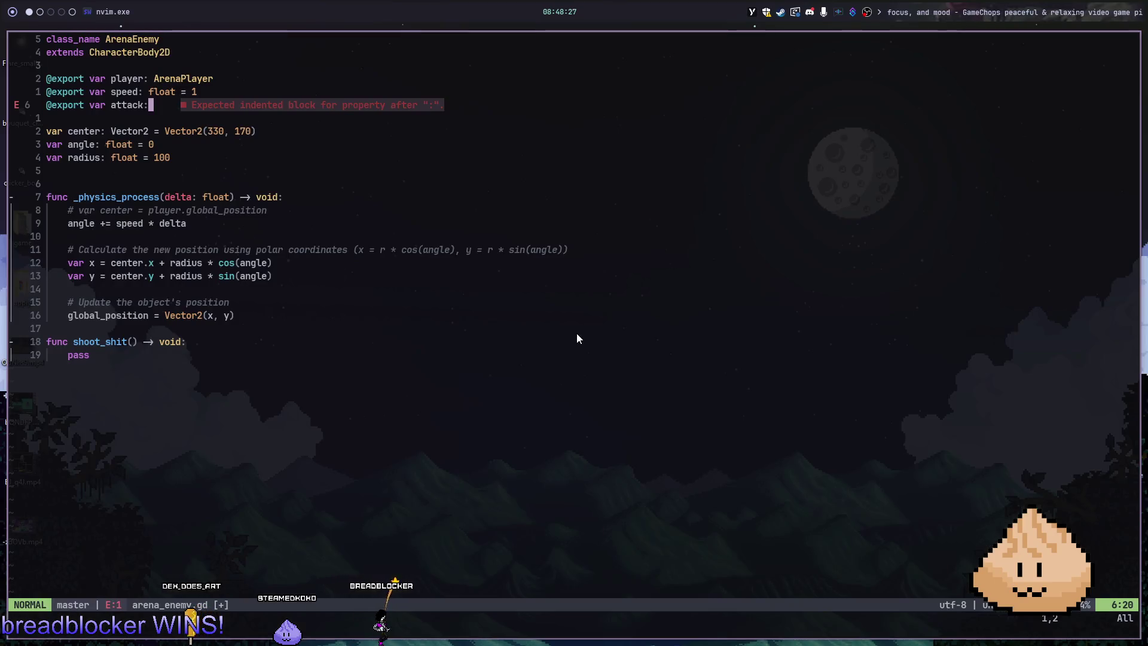
Open arena_bullet.gd, add 'class_name ArenaBullet' above extends Area2D, and save
key("space")
key("f")
key("f")
type("bullet")
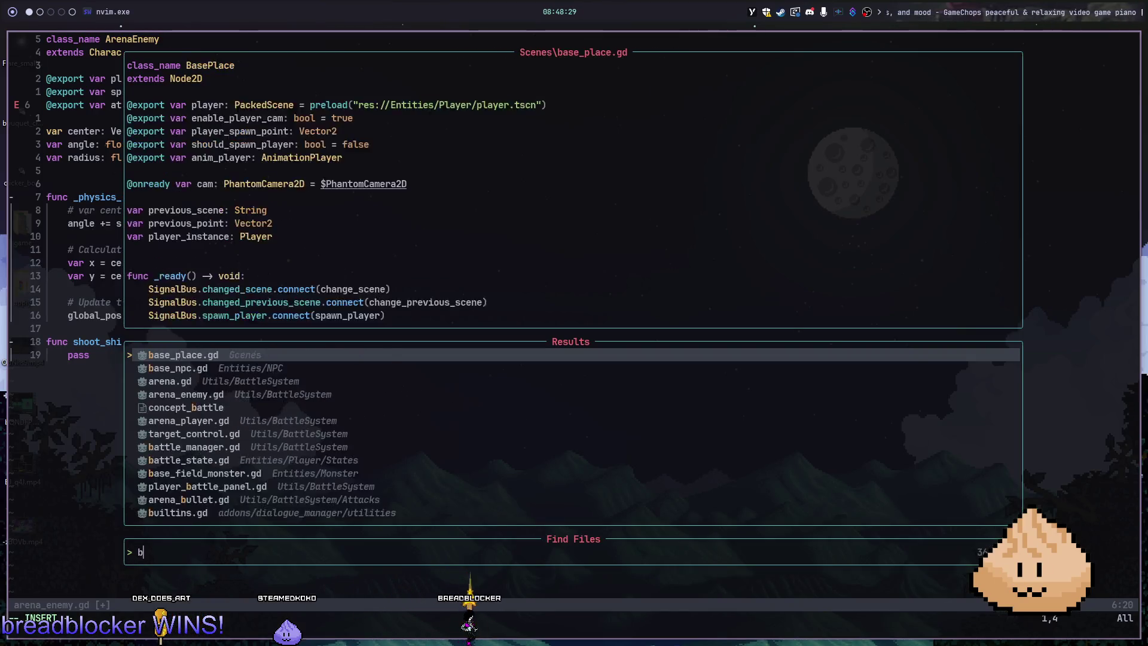
key("Return")
type("Oclassn")
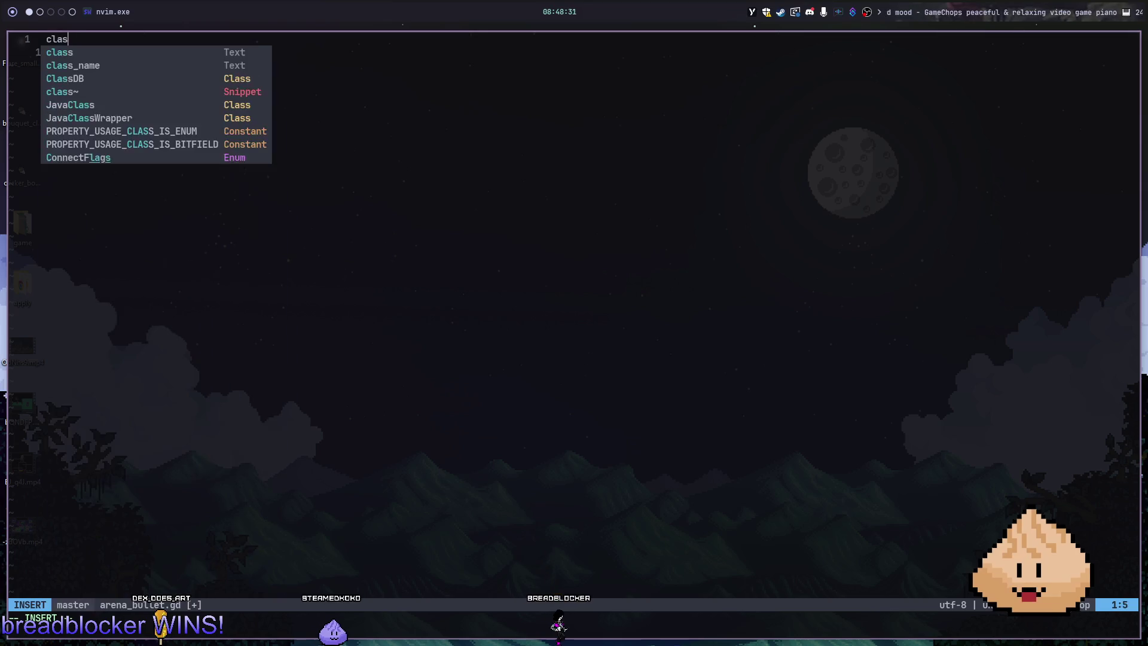
key("Return")
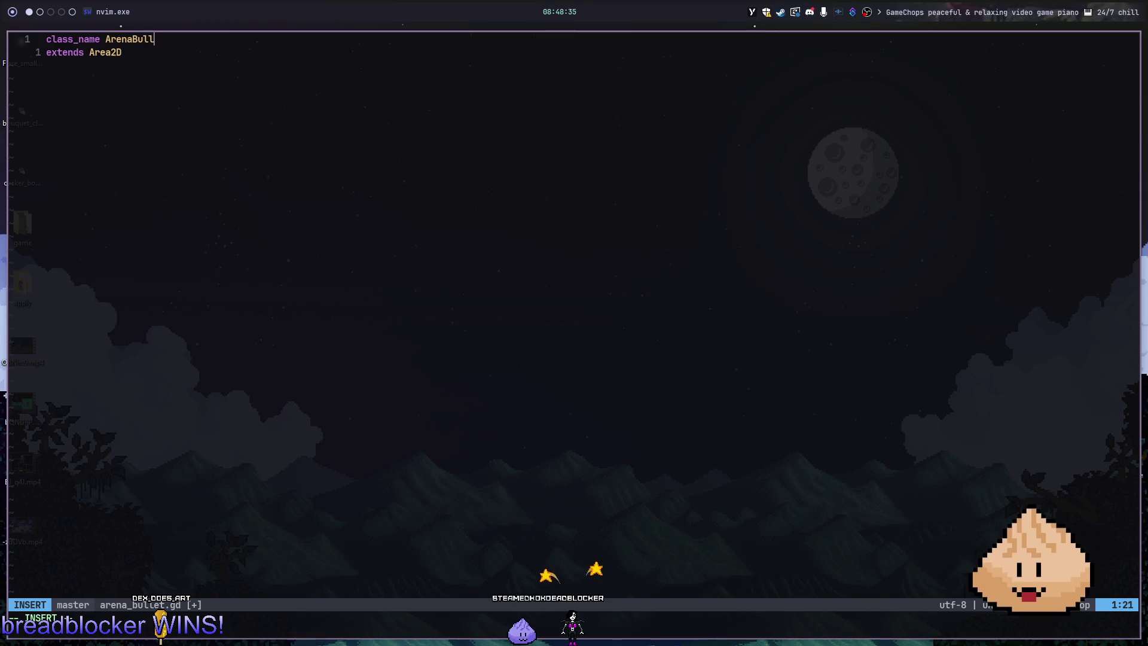
key("Escape")
type(":w")
key("Return")
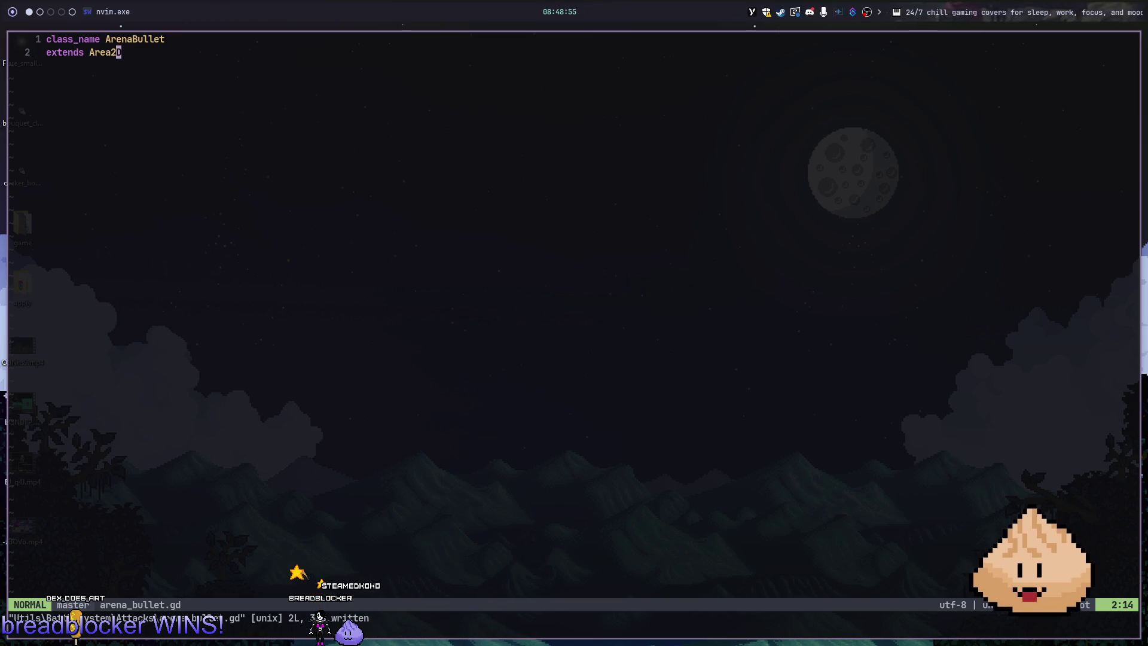
Flip between the Godot and Neovim workspaces, ending in Godot
key("alt+2")
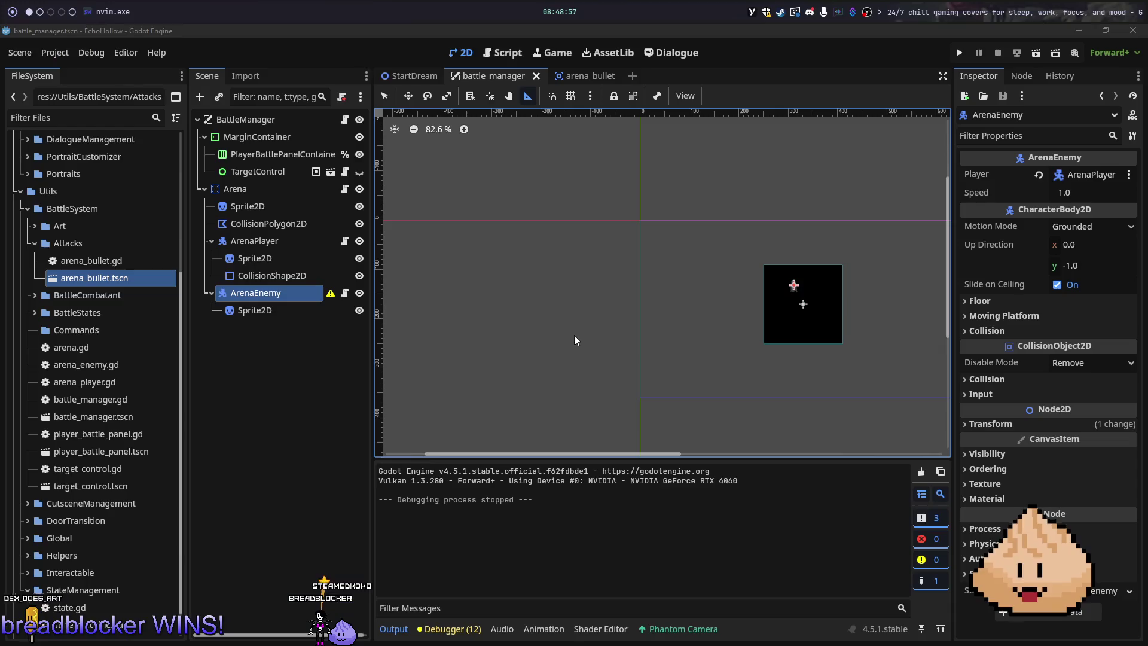
key("alt+1")
key("alt+2")
key("alt+1")
key("alt+2")
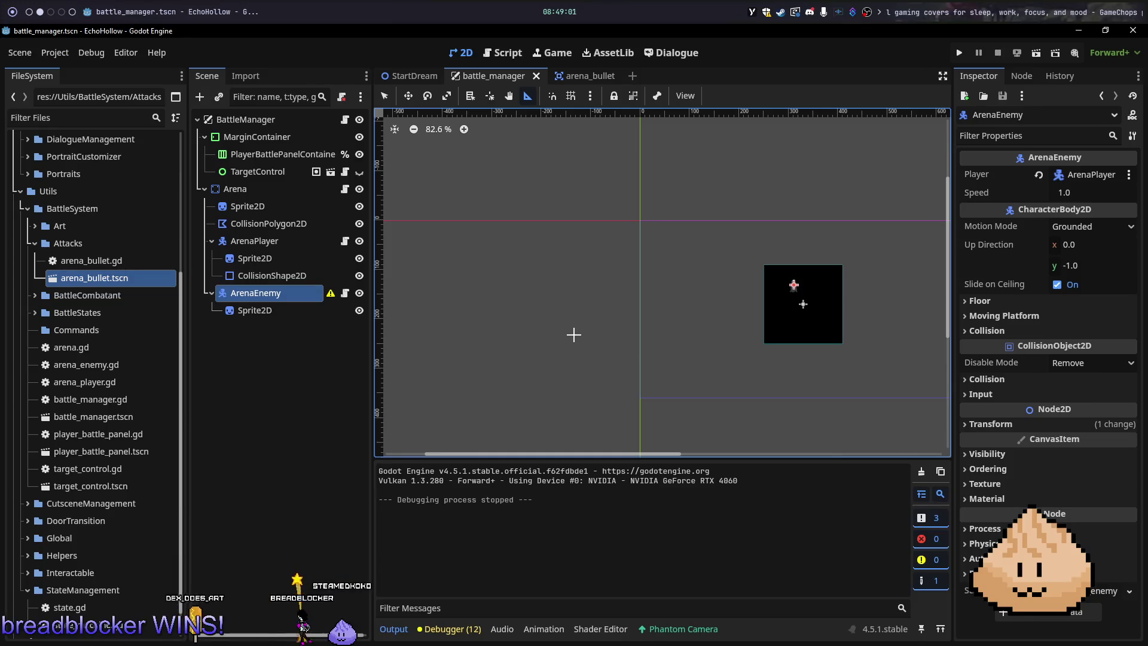
key("alt+1")
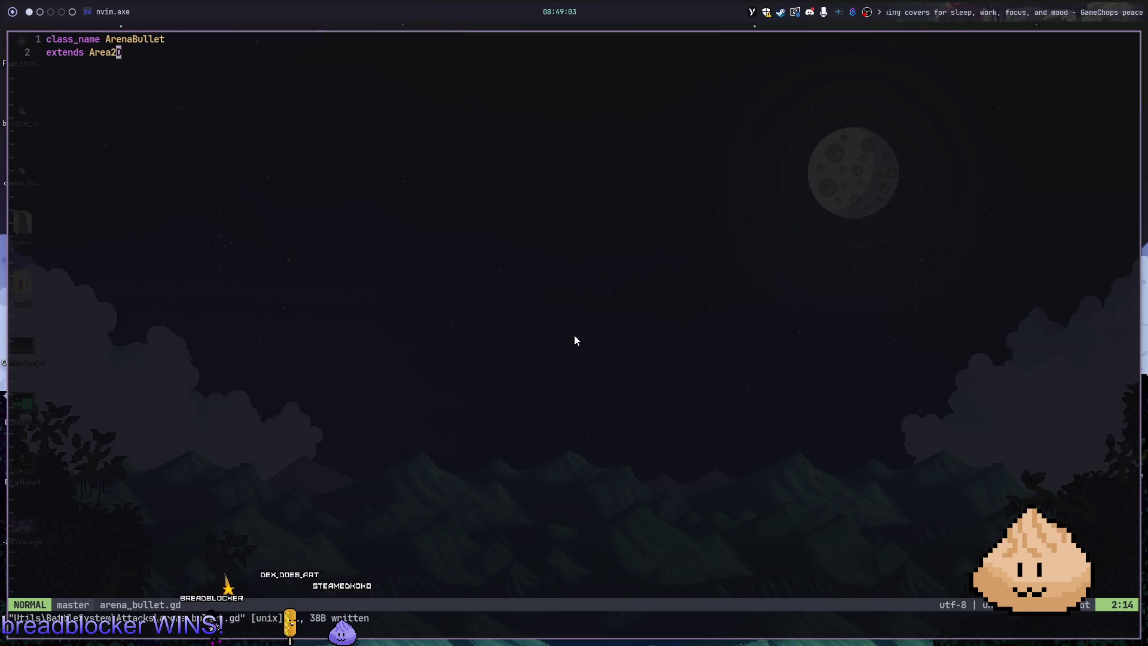
key("alt+2")
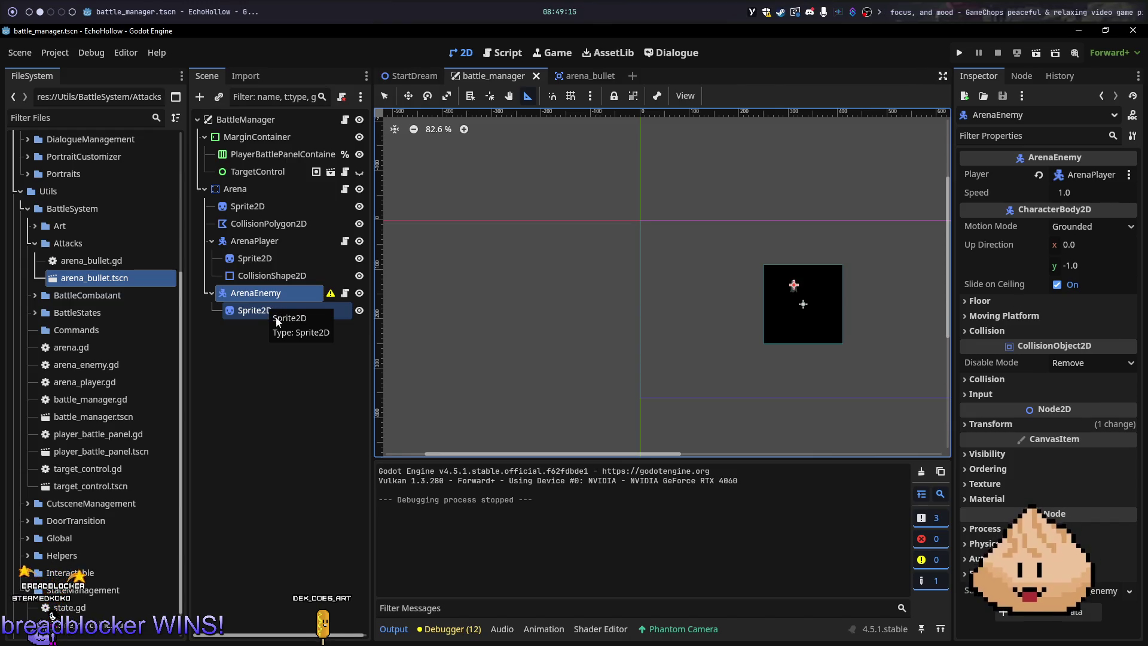
left_click(260, 312)
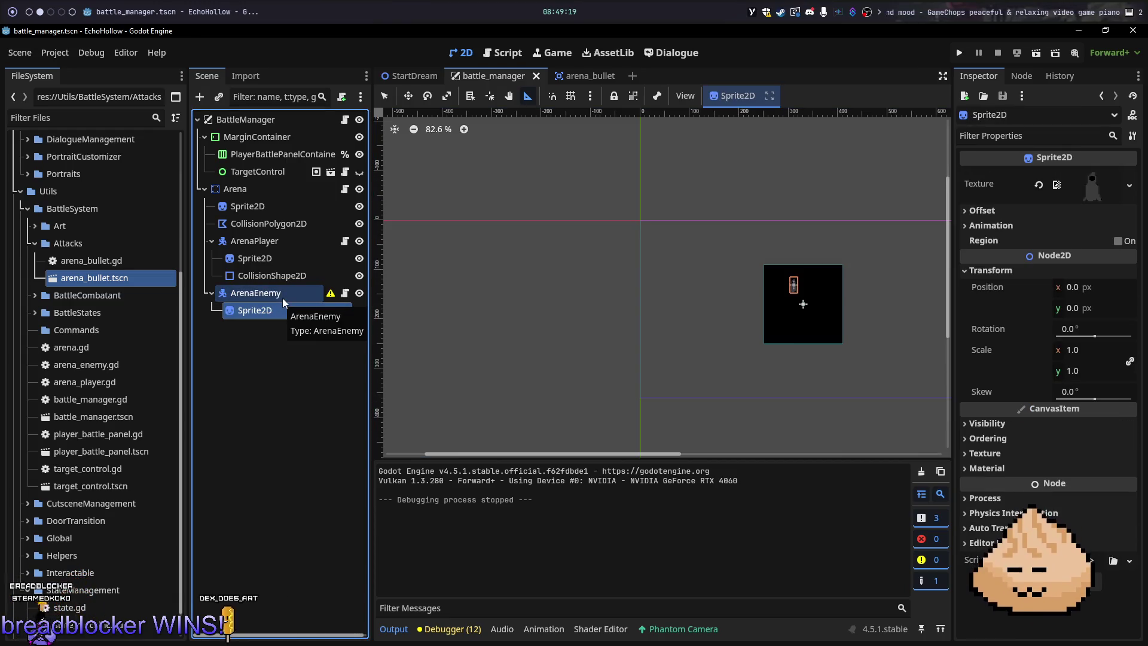
left_click(275, 362)
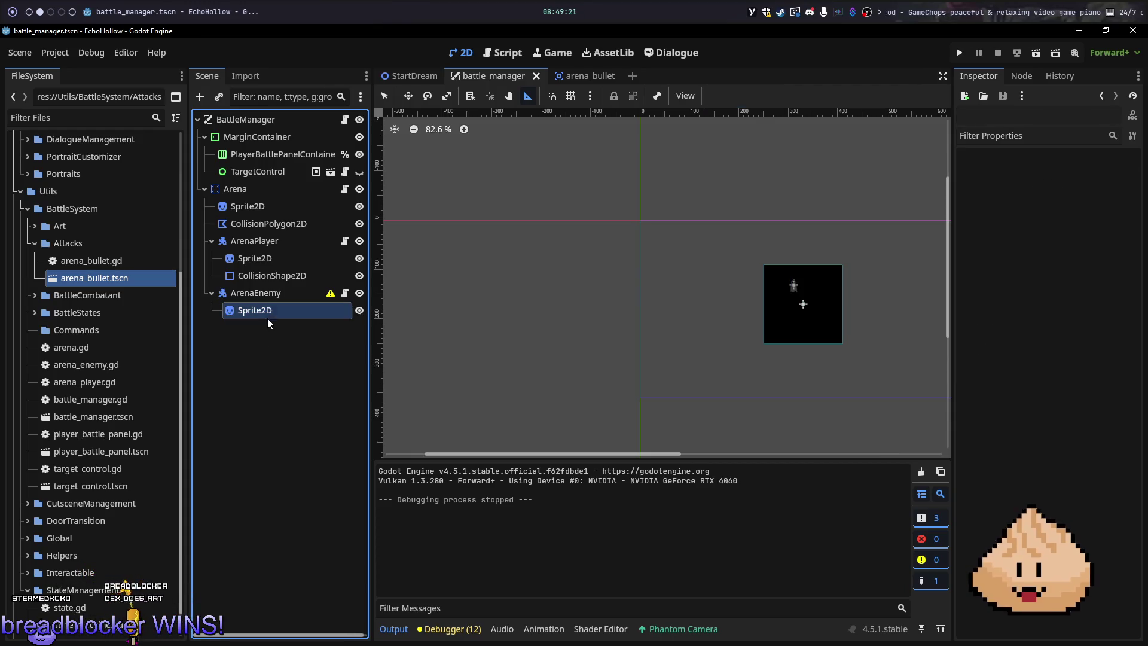
left_click(267, 319)
left_click(263, 296)
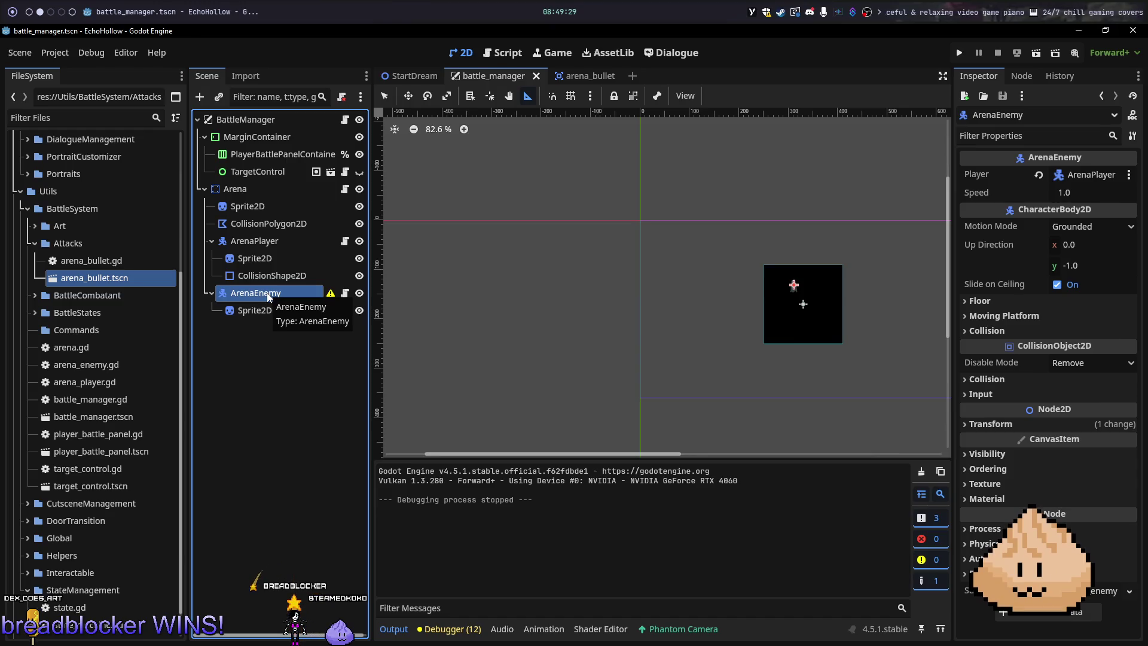
left_click(265, 242)
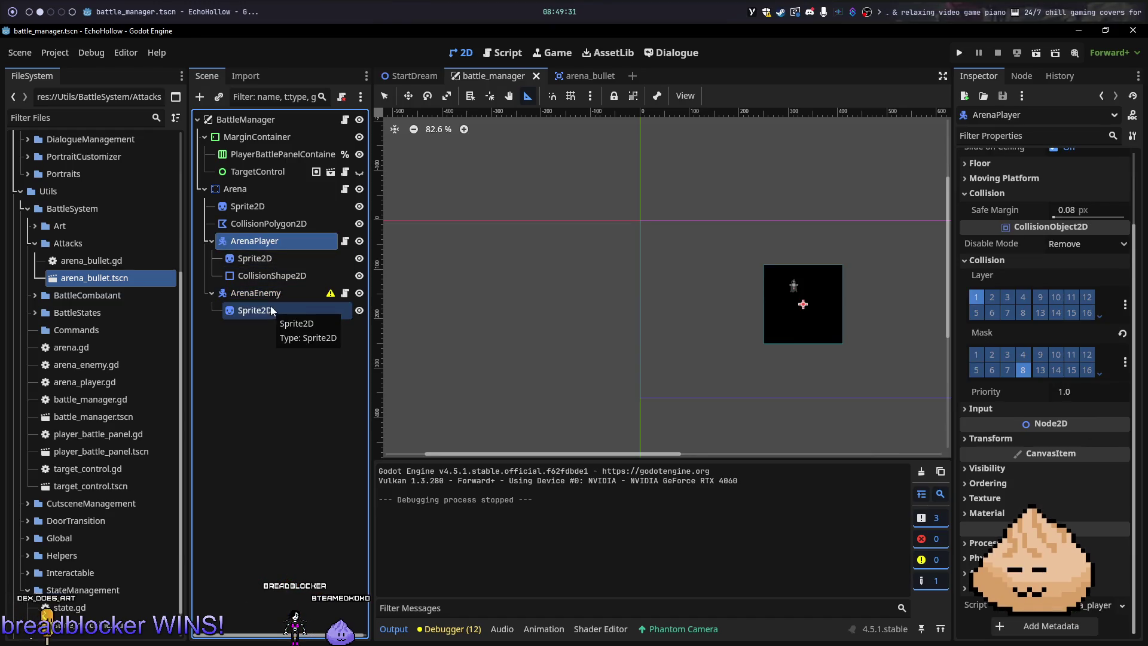
left_click(275, 296)
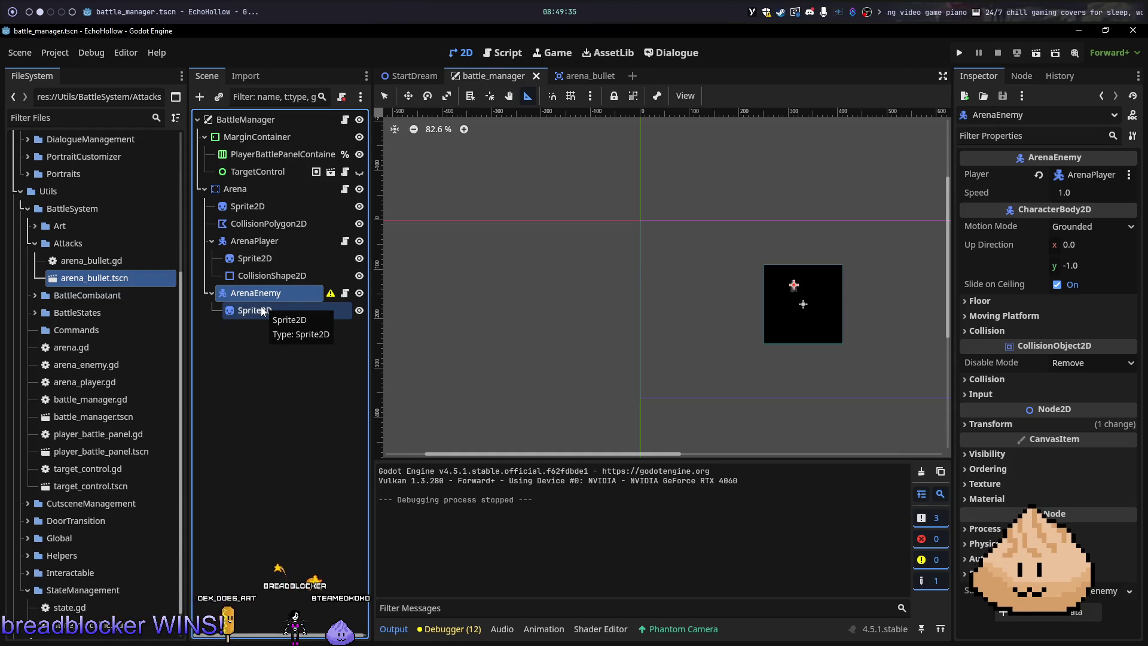
left_click(263, 310)
left_click(264, 293)
scroll(454, 248, "down", 5)
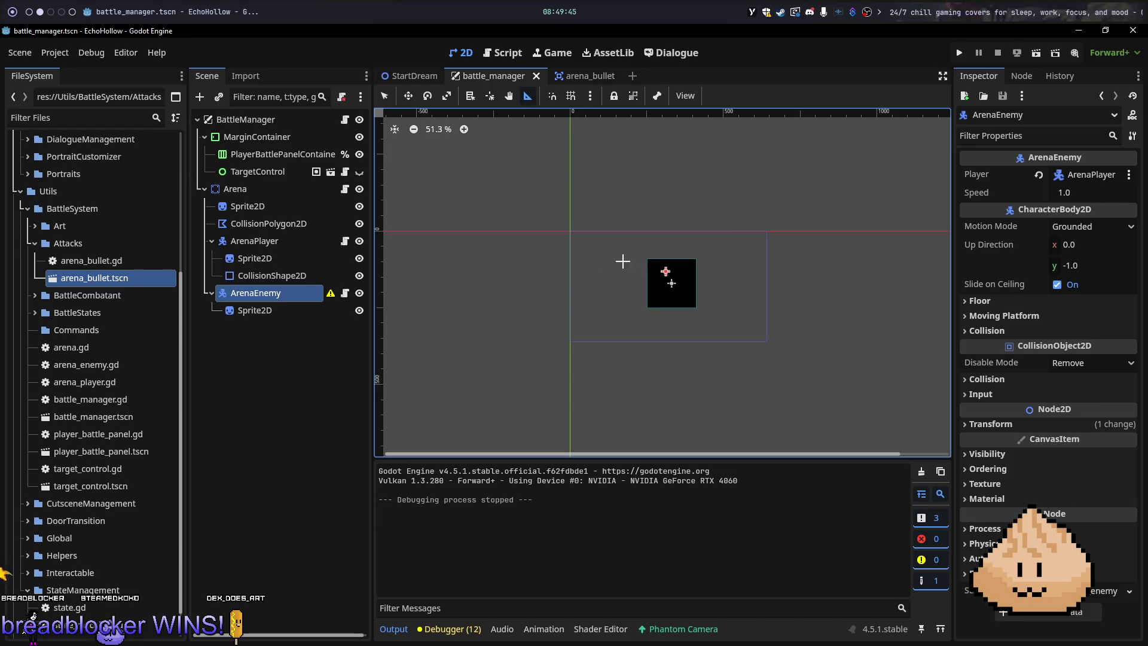
scroll(623, 262, "up", 3)
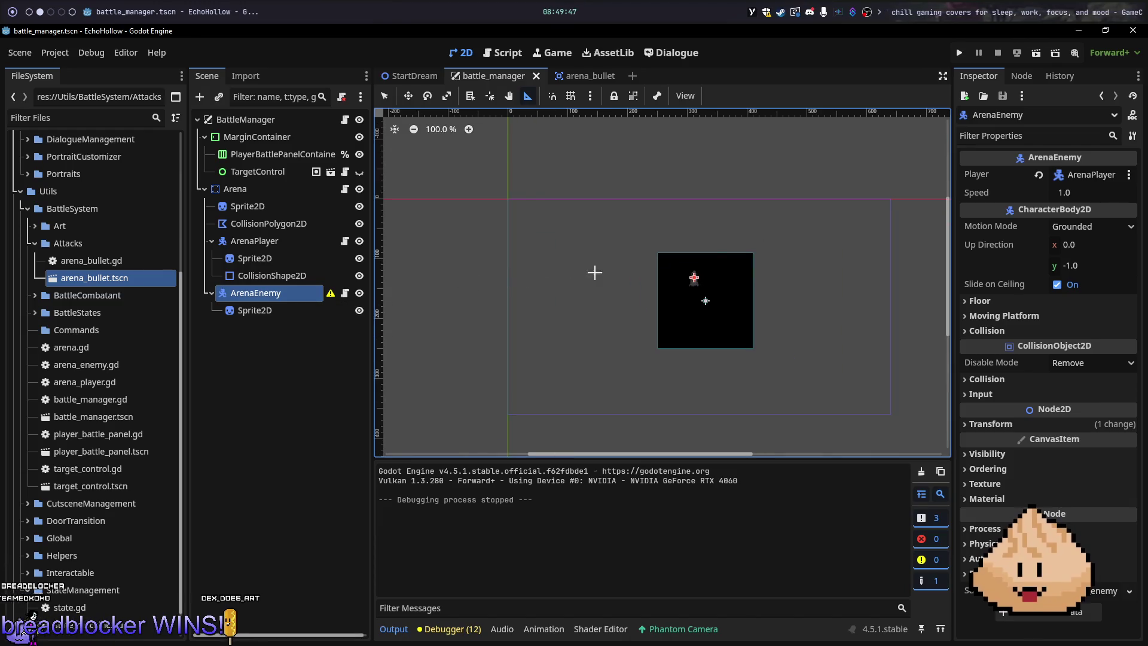
key("alt+1")
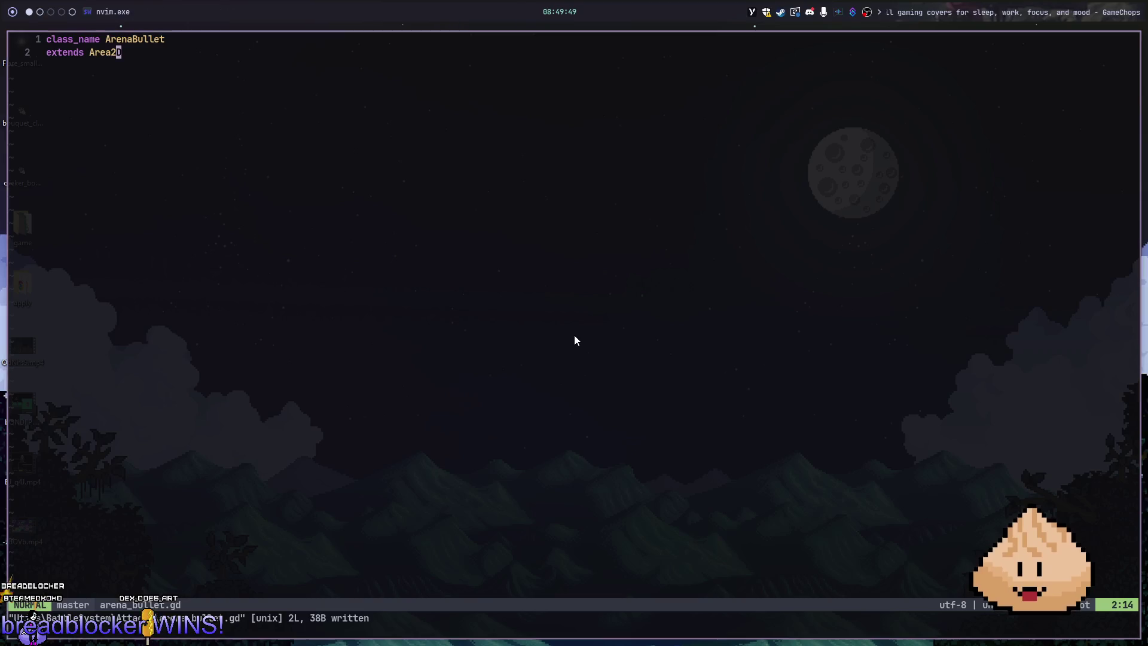
In arena_enemy.gd, complete the export as 'var attack: Attack' and save
key("ctrl+6")
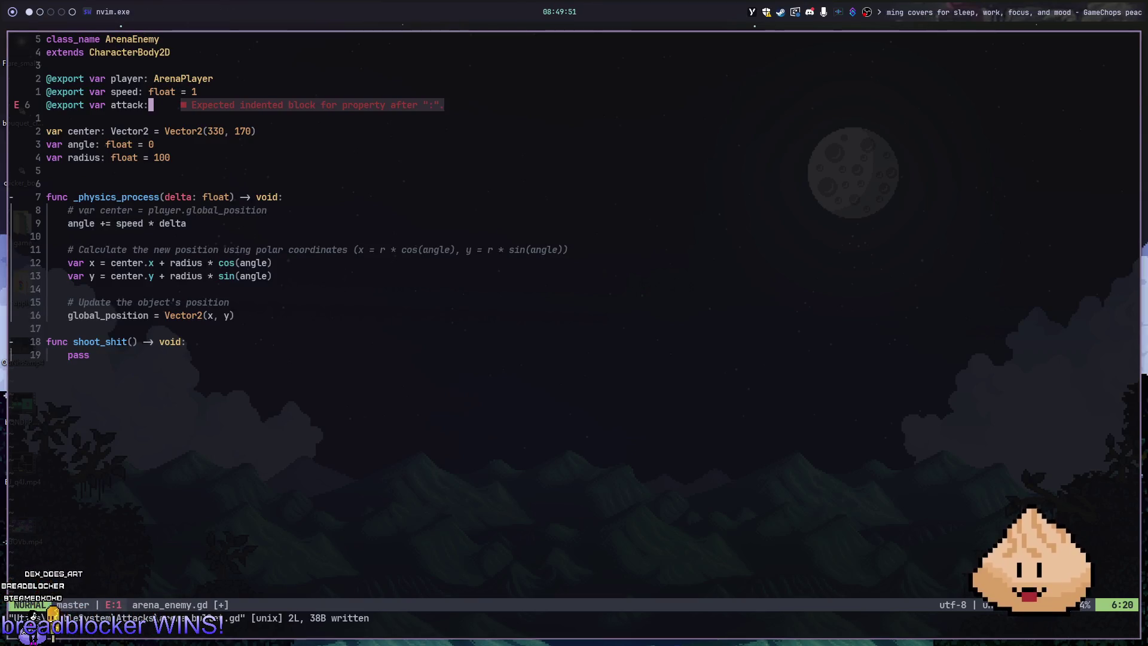
type("ack: Attack")
key("Escape")
type(":w")
key("Return")
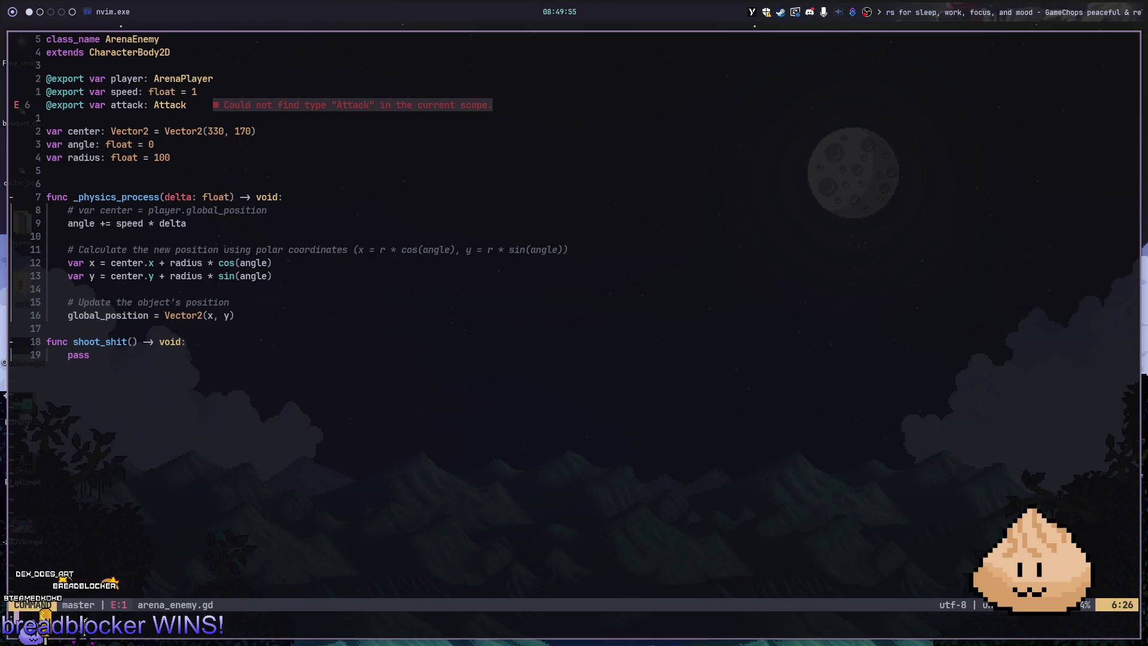
Retype the attack variable as ArenaAttack, then ArenaBullet, saving each time
type("ciwArena")
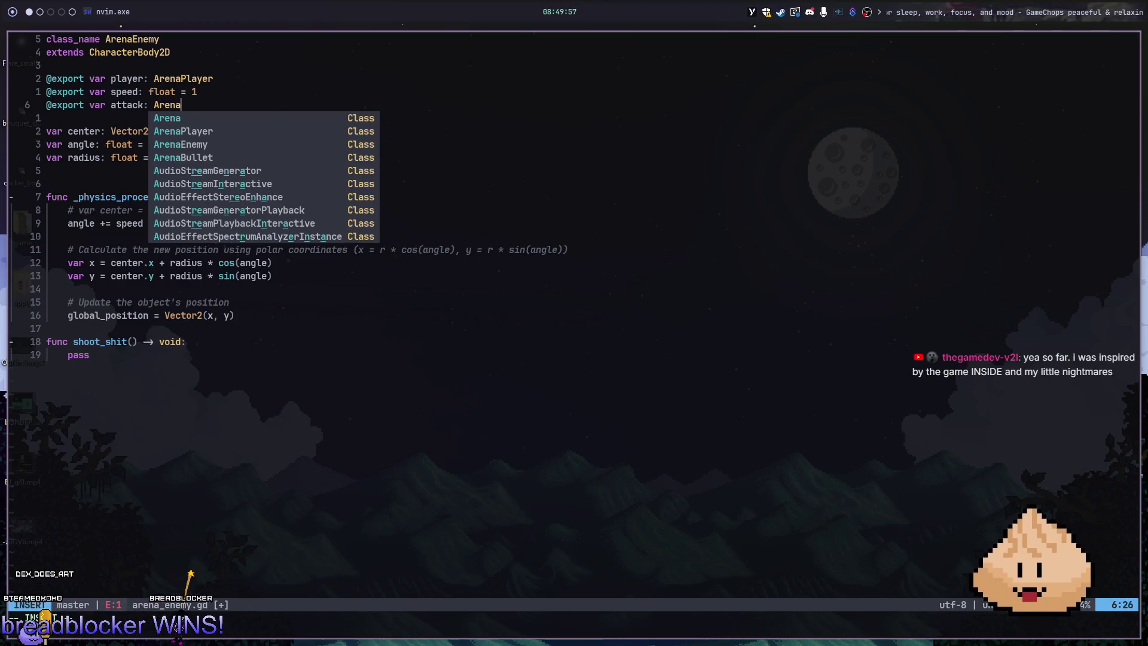
type("Att")
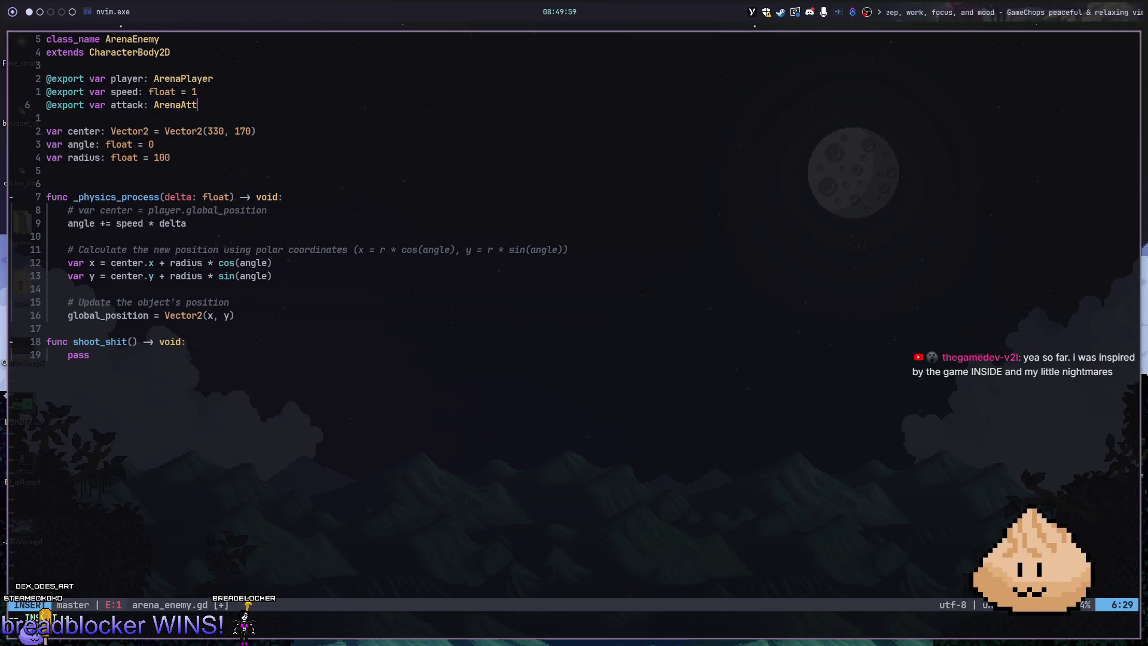
type("k")
key("Escape")
type(":w")
key("Return")
type("ciw")
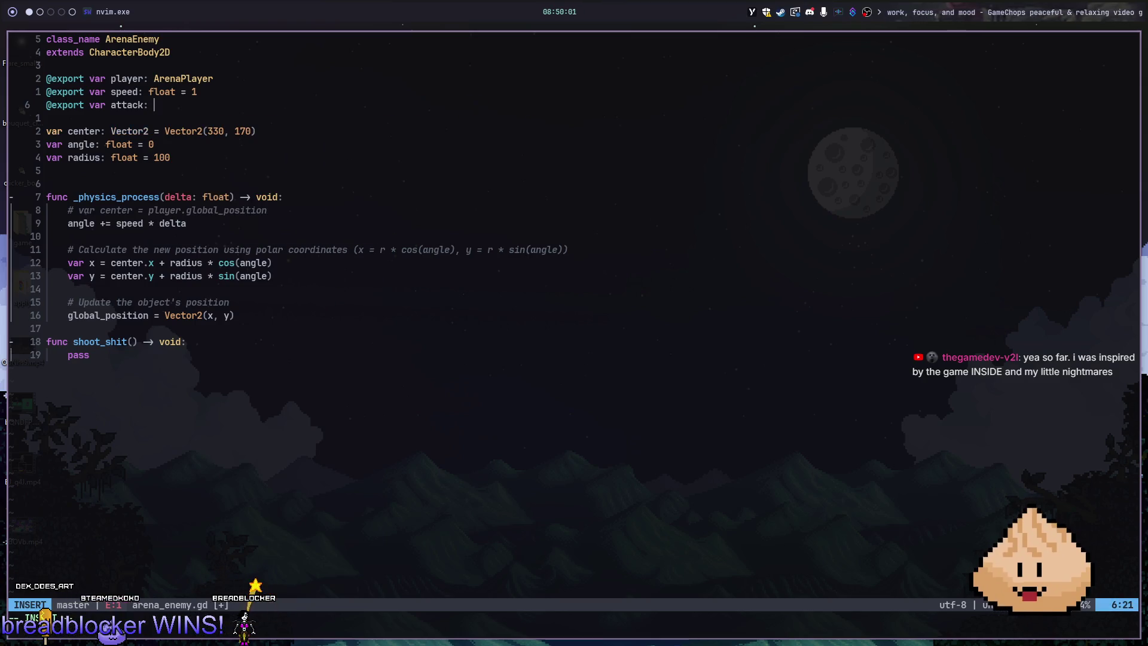
type("ArenaBullet")
key("Escape")
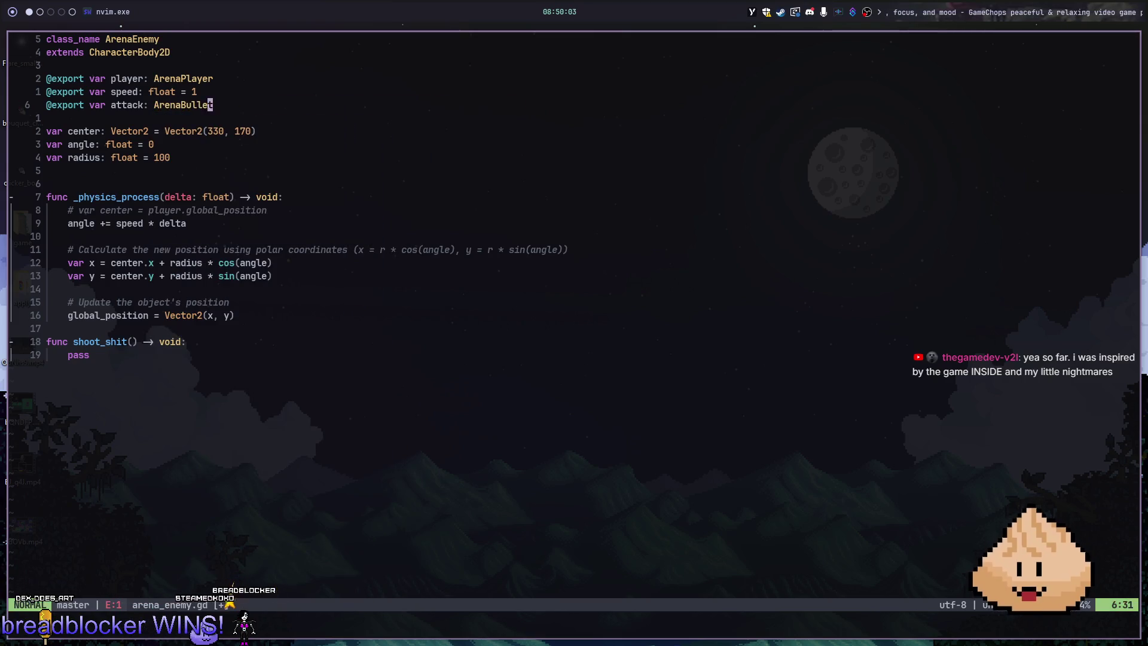
type(":w")
key("Return")
Review the script and bring the cursor back to the ArenaBullet type on line 6
key("shift+g")
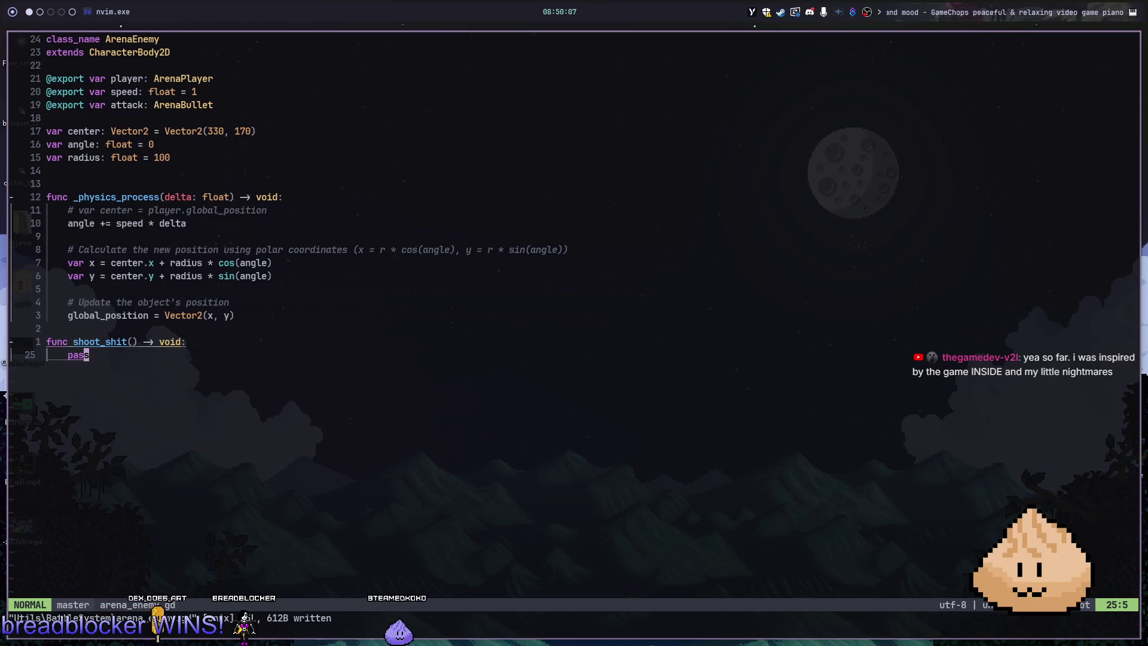
key("1")
key("4")
key("k")
key("k")
key("k")
key("k")
key("w")
key("w")
key("w")
key("alt+2")
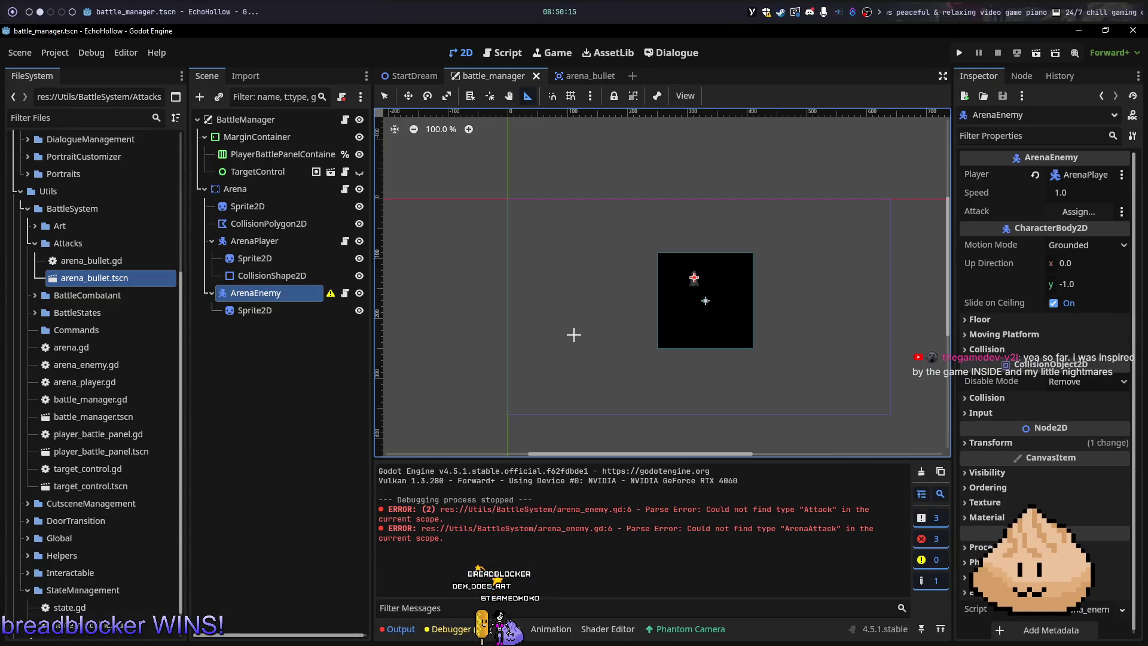
Drag arena_bullet.tscn into arena_enemy.gd to create a const ARENA_BULLET preload
left_click(502, 52)
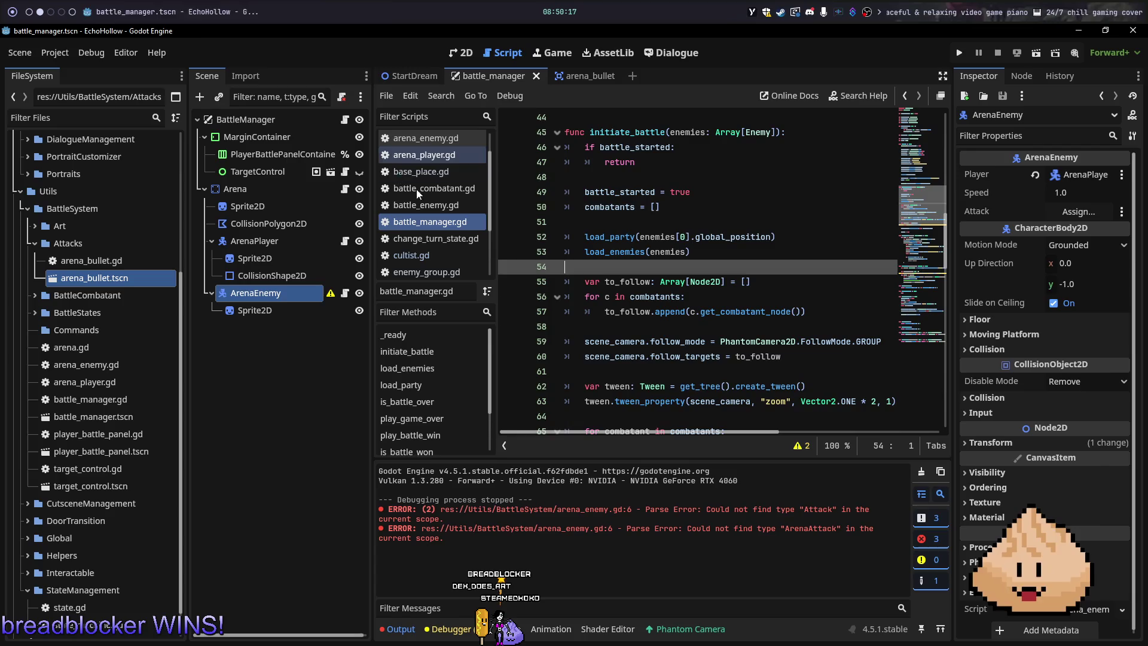
scroll(450, 235, "down", 3)
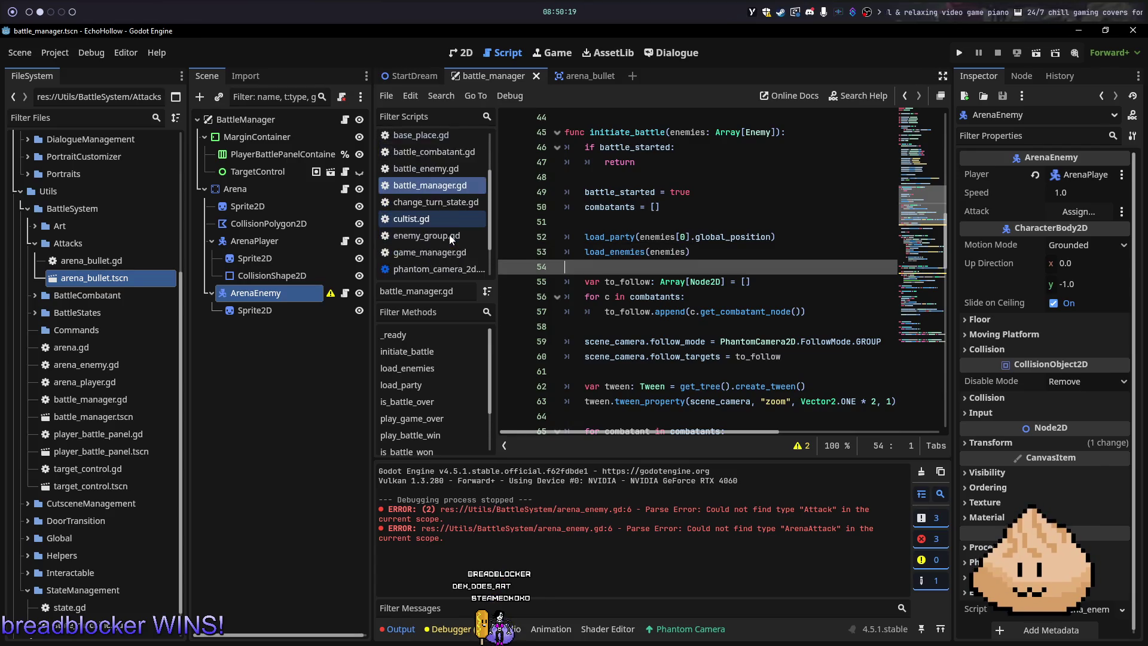
left_click(345, 293)
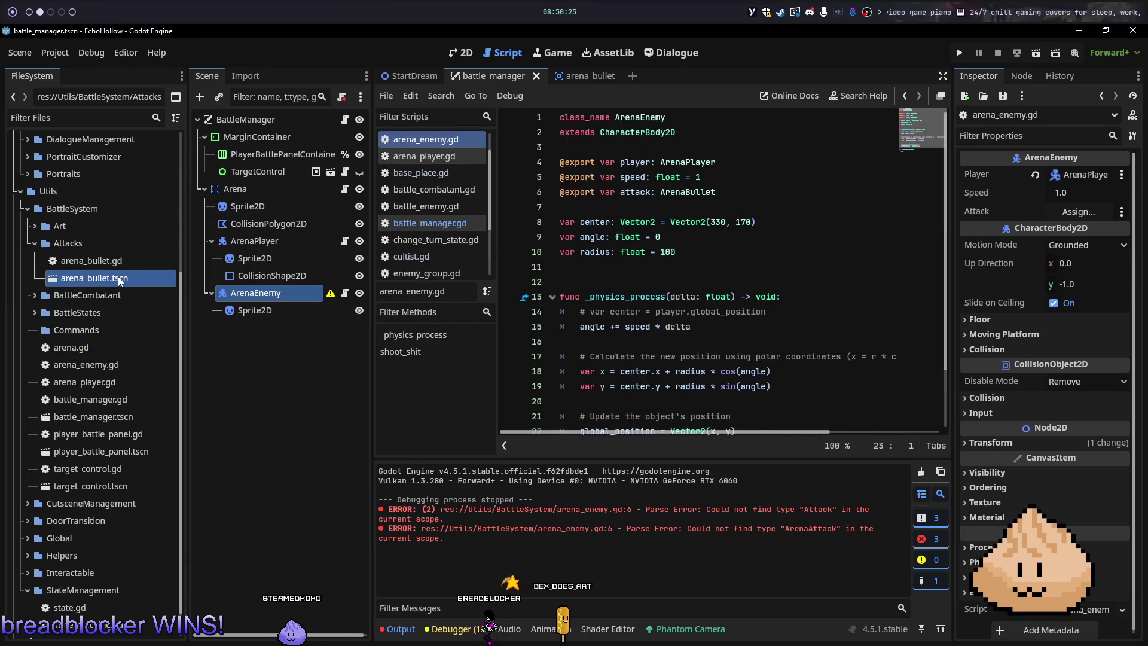
left_click_drag(117, 277, 584, 207)
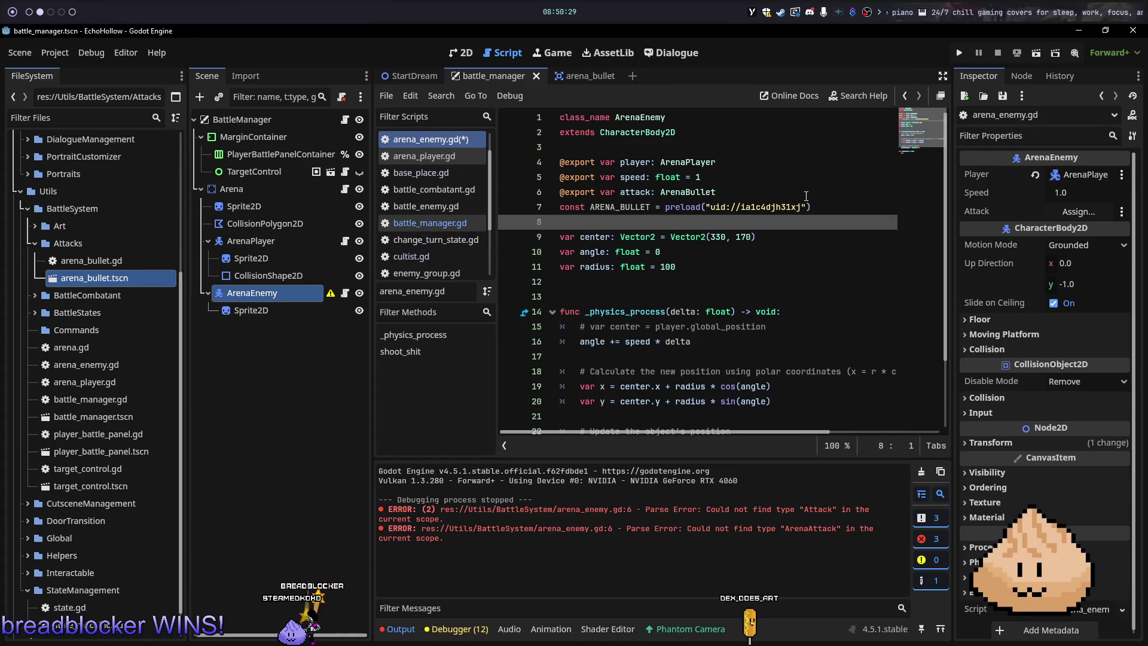
key("alt+1")
key("o")
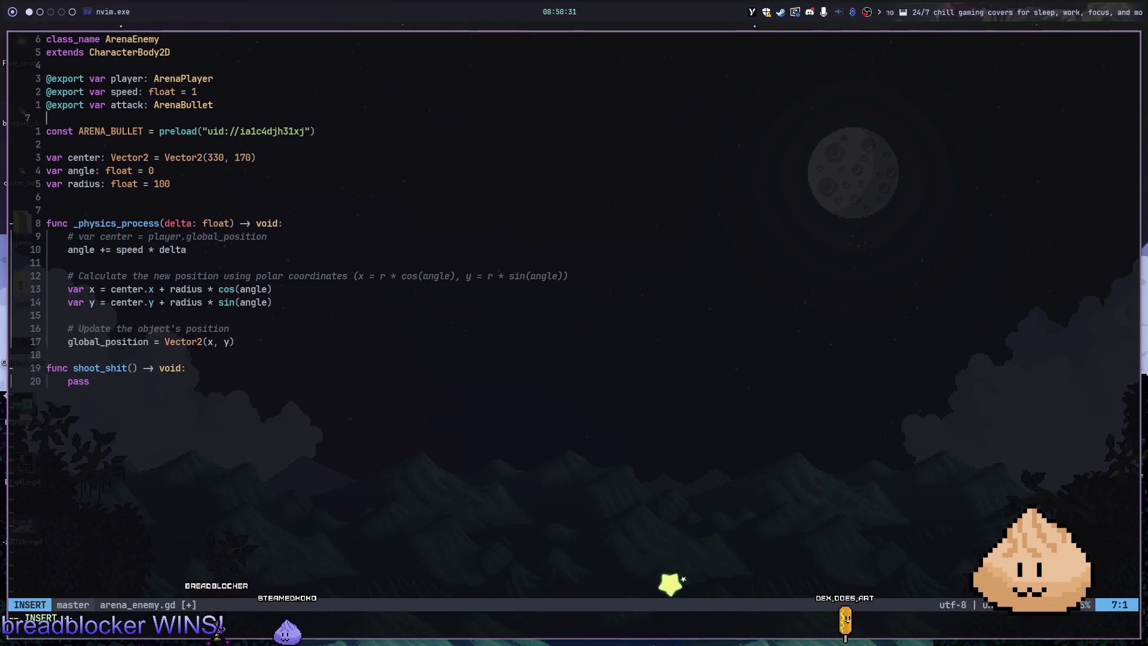
key("Escape")
key("k")
key("d")
key("d")
key("j")
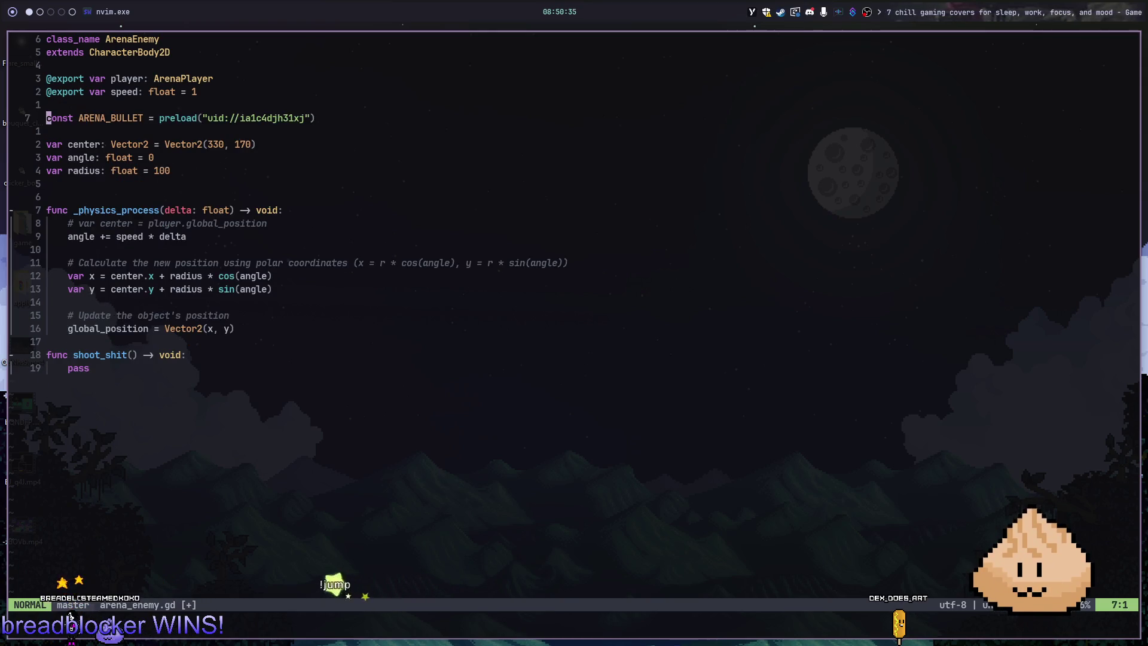
key("j")
key("j")
key("j")
key("j")
key("k")
key("k")
key("k")
key("j")
key("j")
key("j")
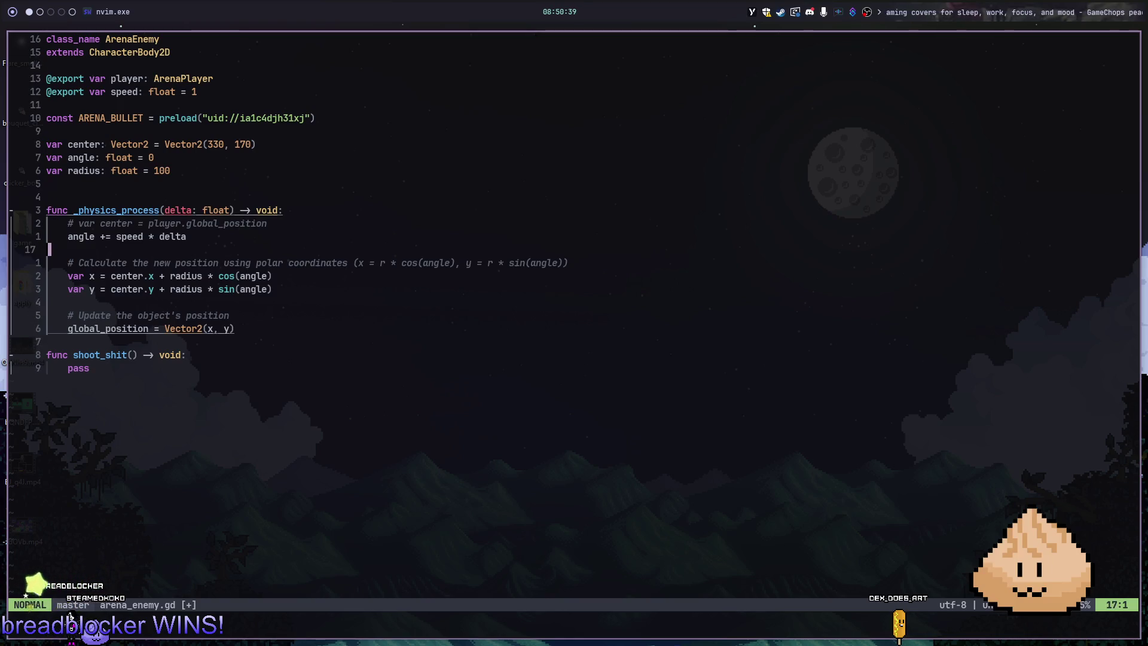
key("7")
key("k")
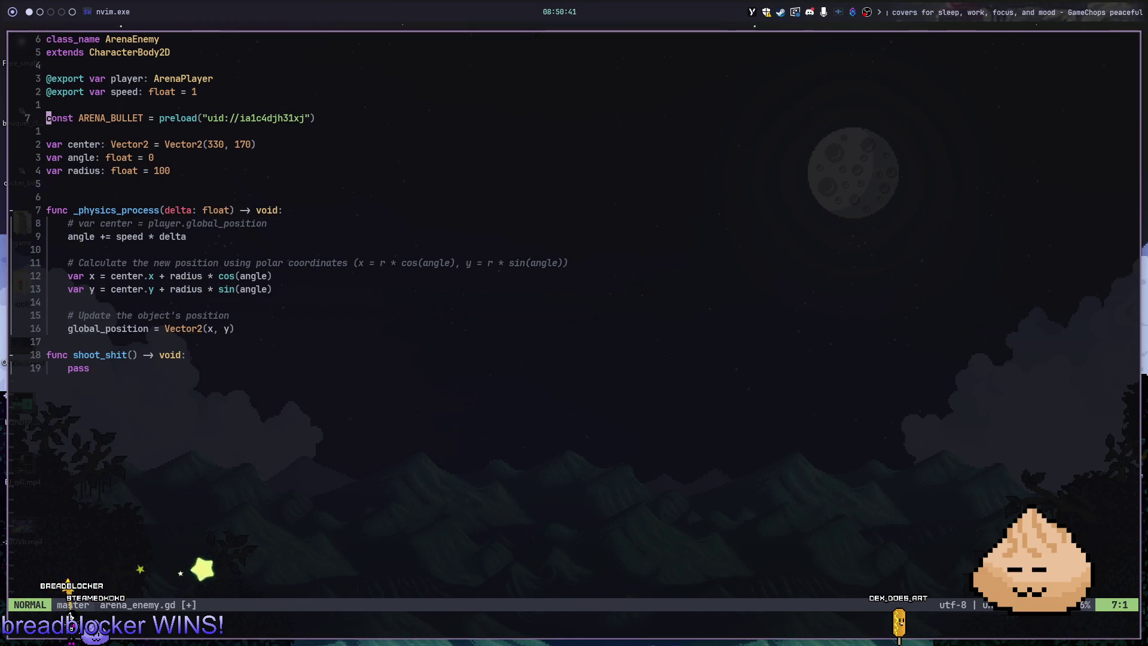
key("g")
key("Escape")
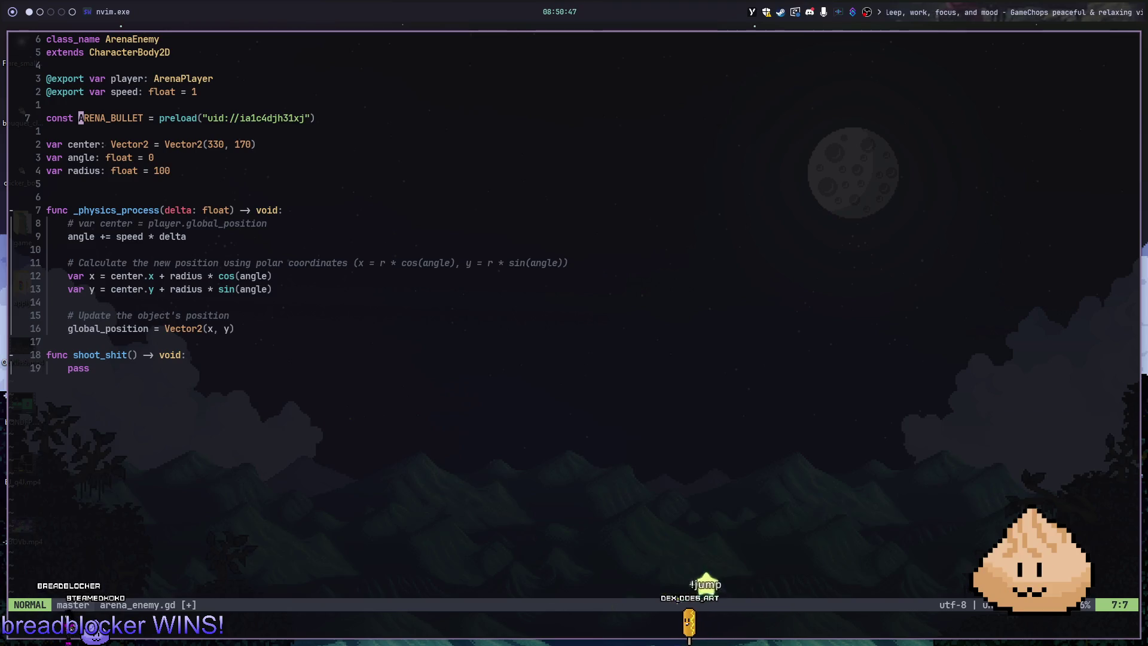
key("j")
key("k")
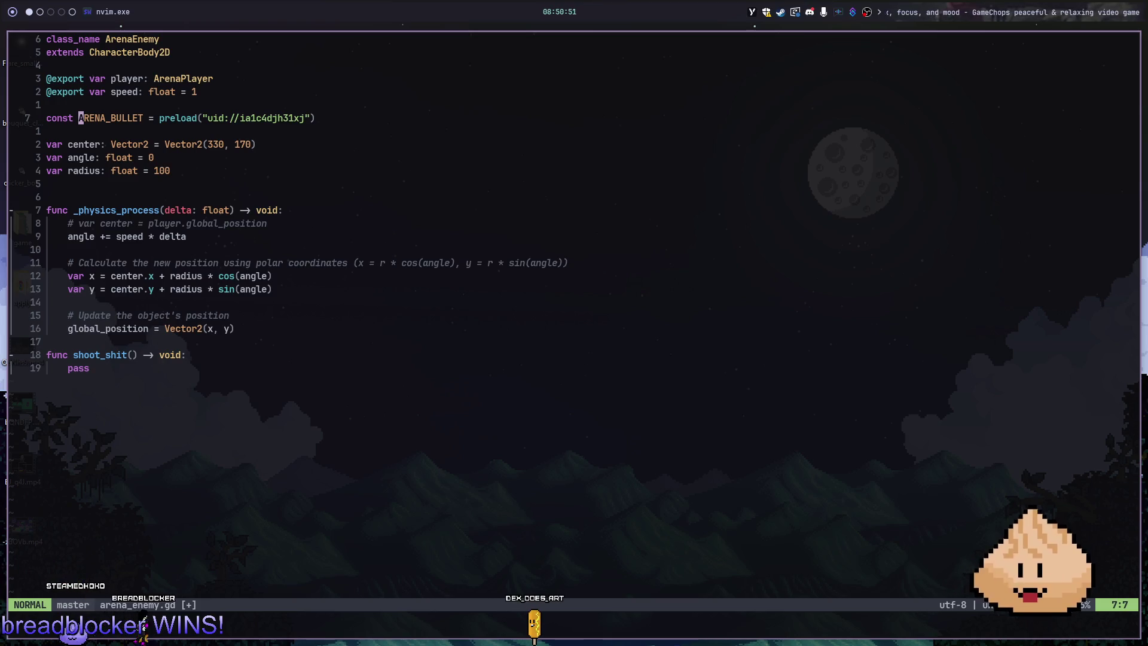
Open arena_bullet.gd through the Telescope file finder by searching 'arenab'
key("space")
key("f")
key("f")
type("are")
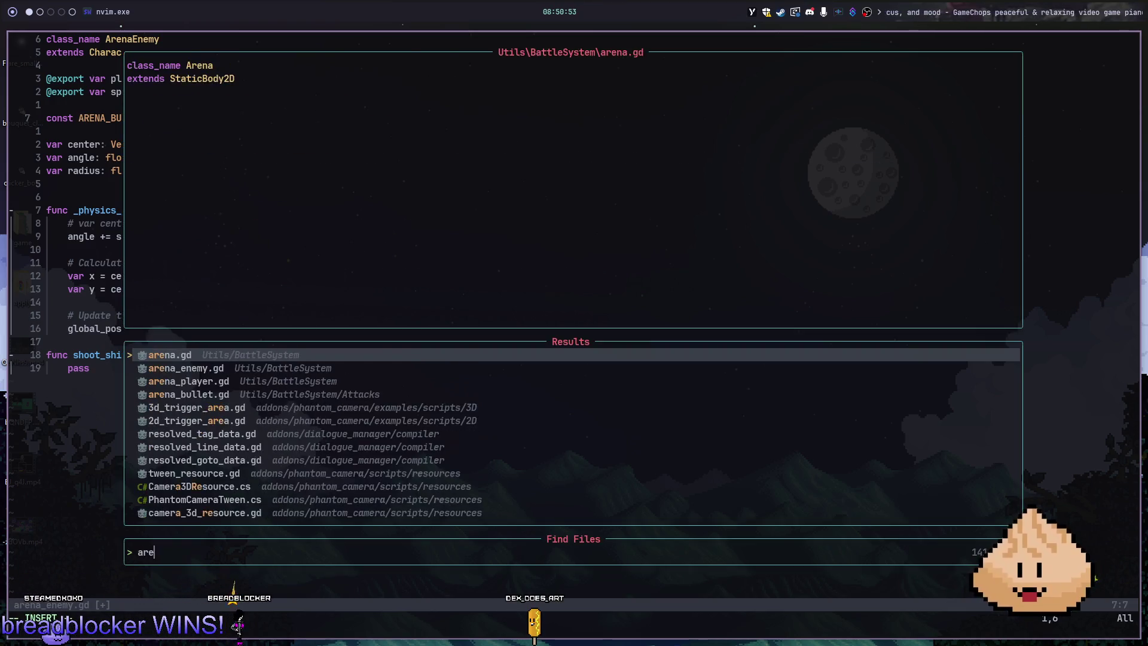
type("nabu")
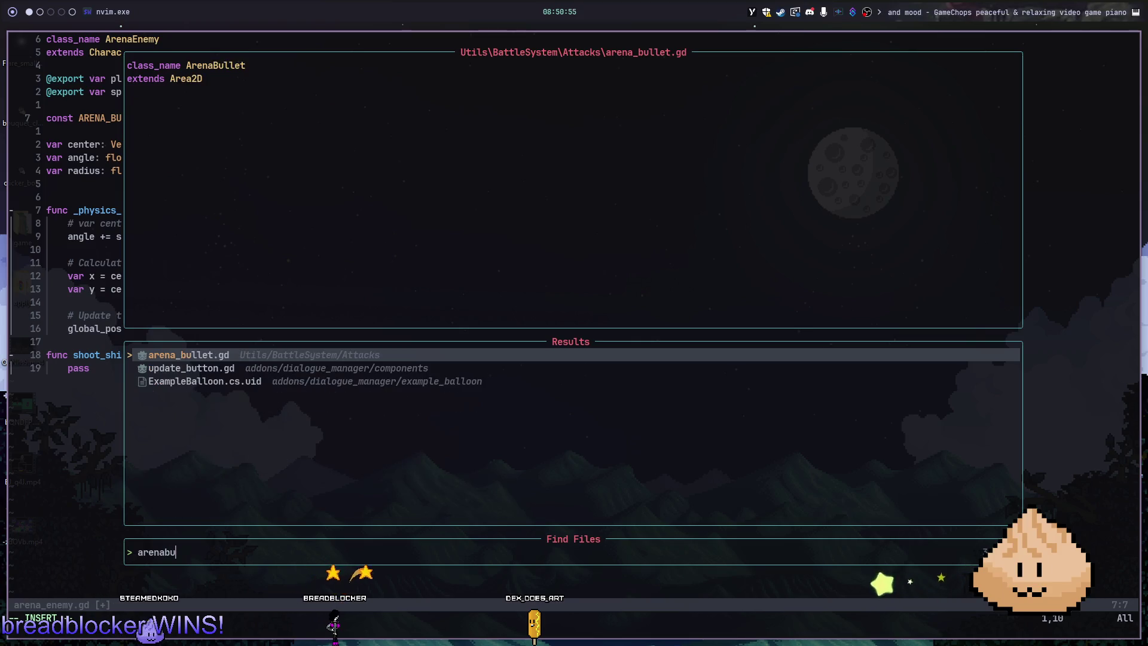
key("Return")
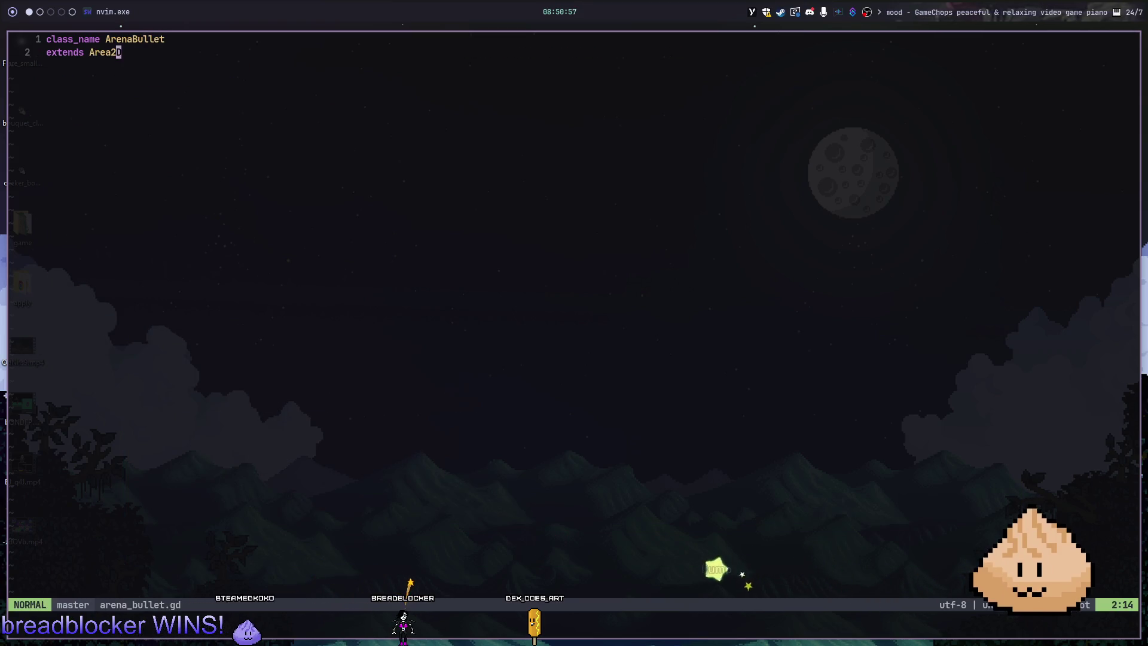
Back in arena_bullet.gd, add blank lines below the 'extends Area2D' line
key("ctrl+o")
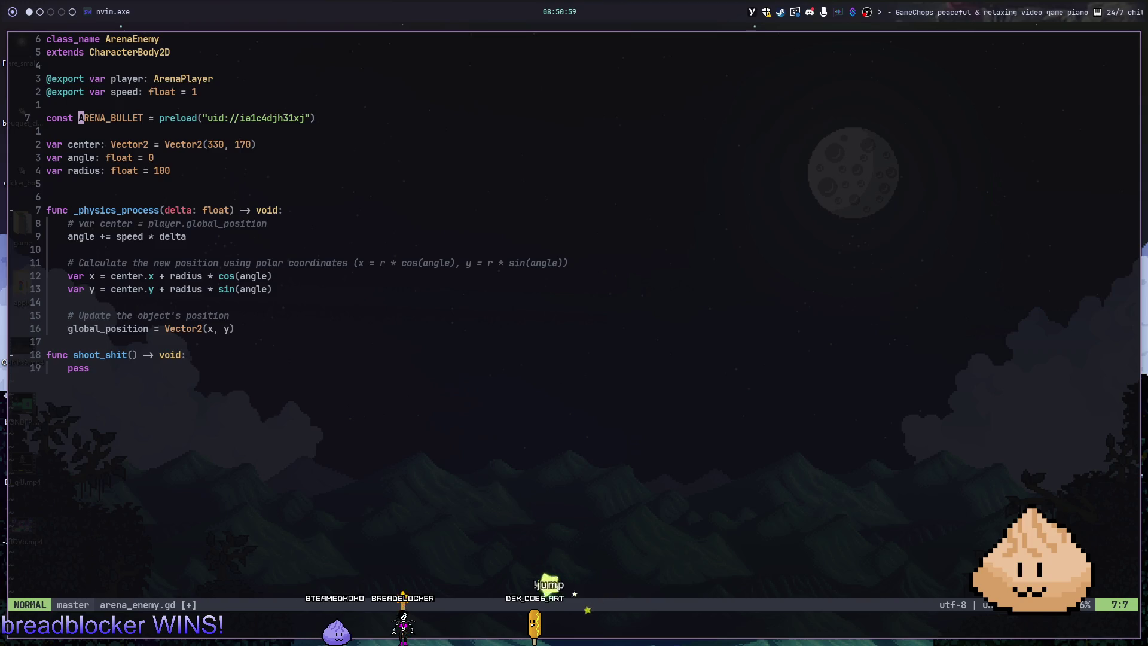
key("ctrl+i")
key("ctrl+o")
key("ctrl+i")
key("ctrl+o")
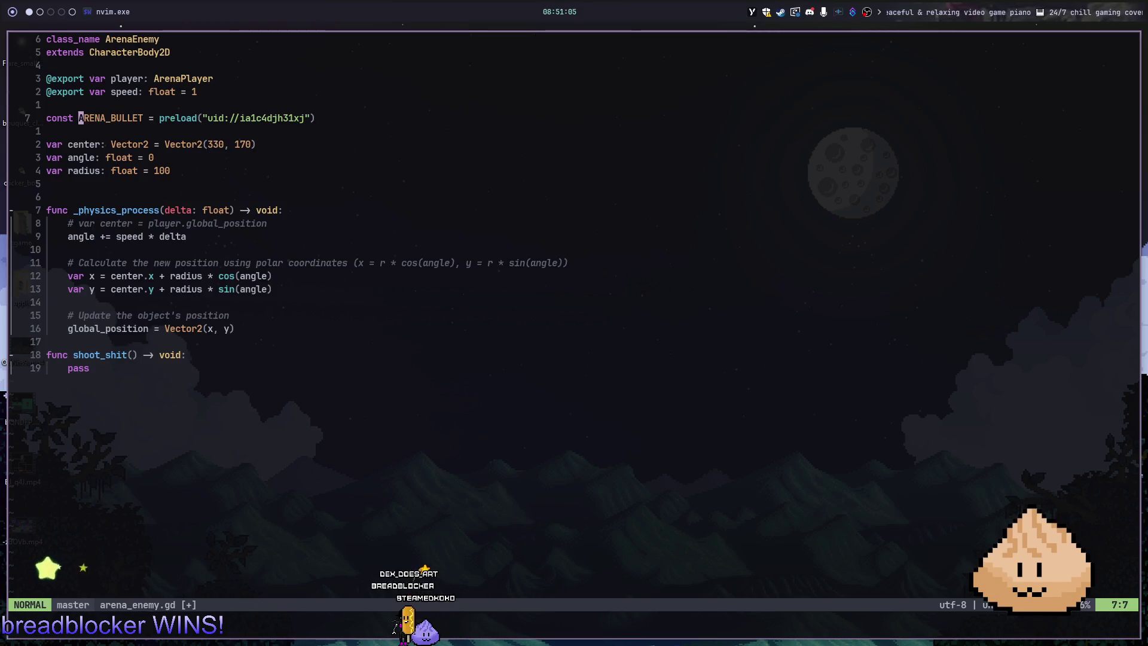
key("ctrl+i")
key("ctrl+o")
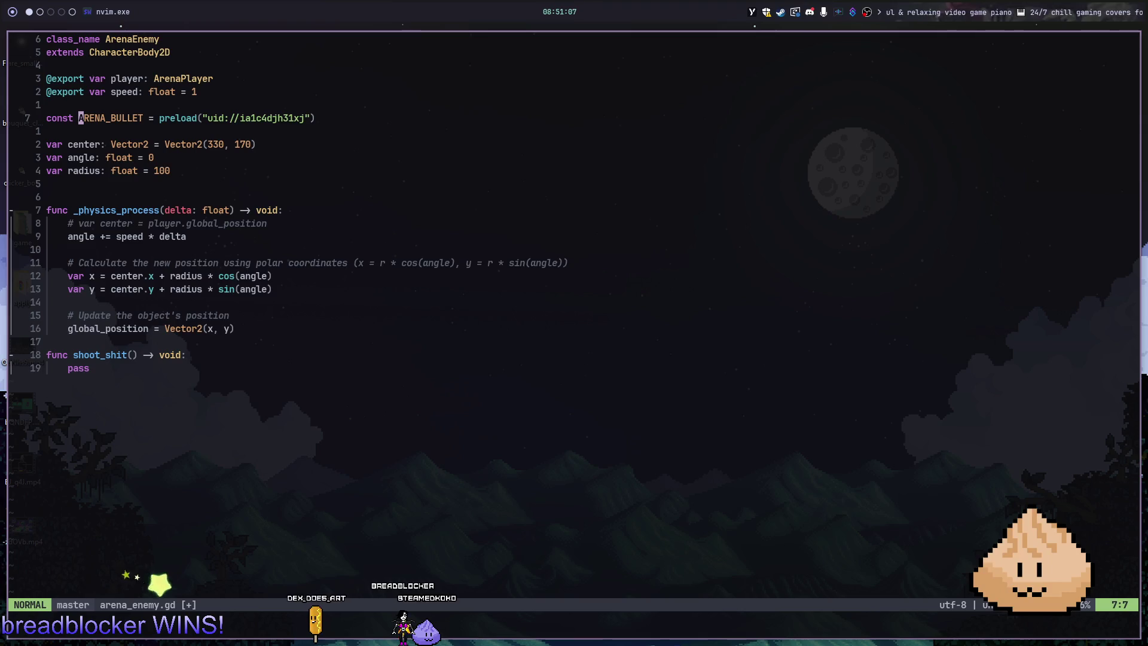
key("ctrl+i")
key("ctrl+o")
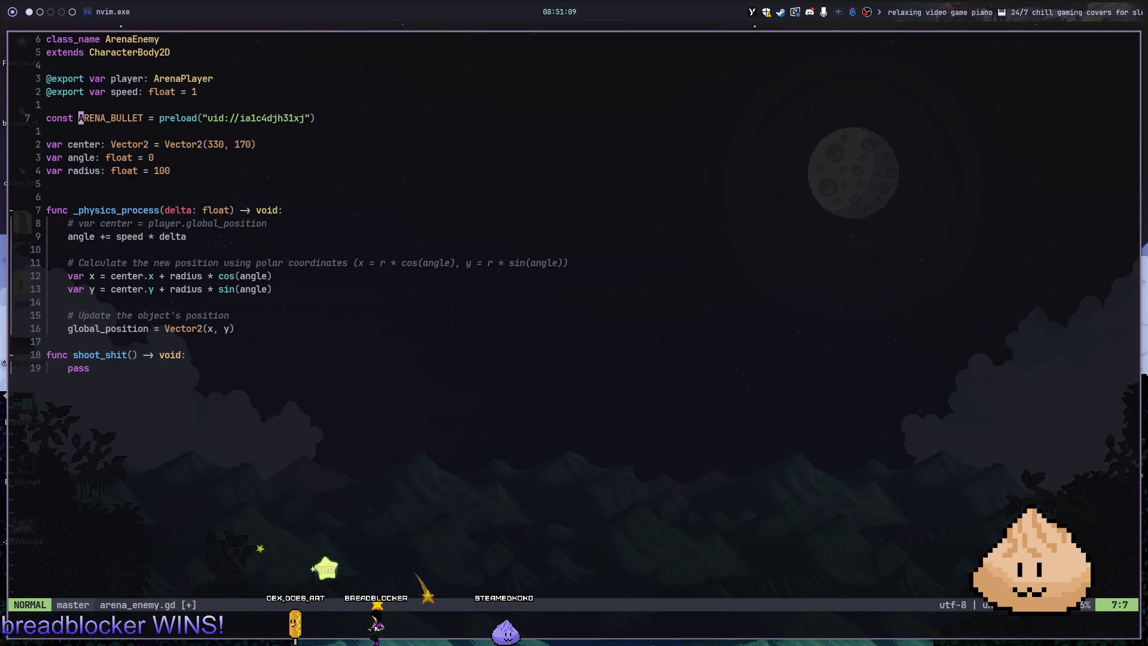
key("ctrl+i")
key("o")
key("Return")
key("Escape")
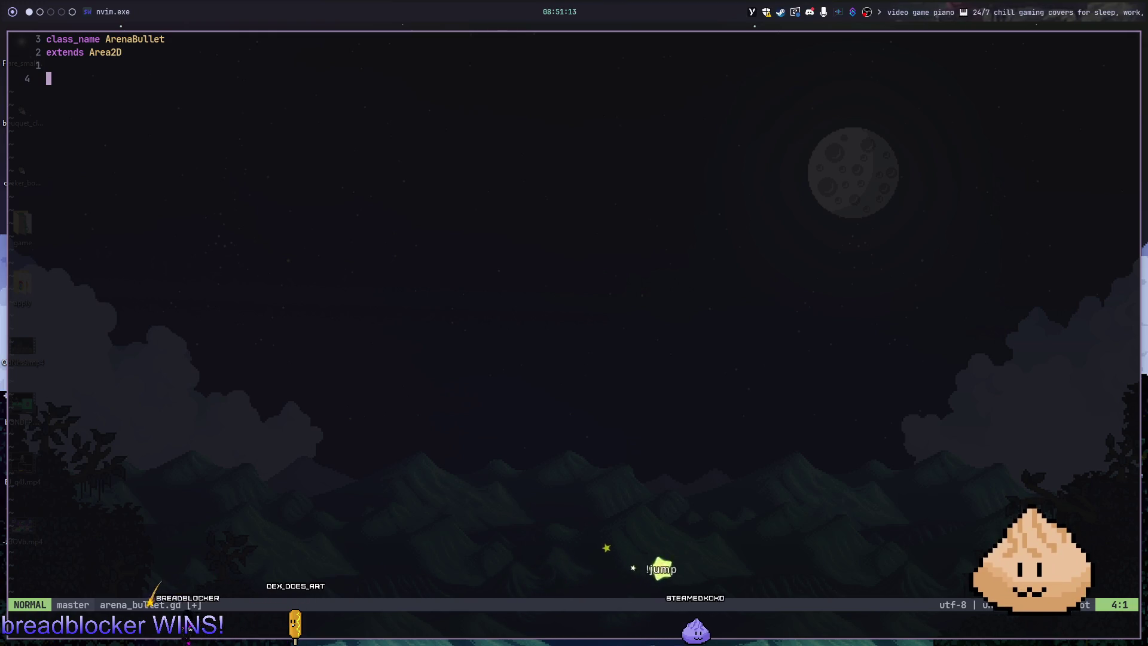
Paste the ARENA_BULLET preload line from arena_enemy.gd into arena_bullet.gd
key("ctrl+o")
key("k")
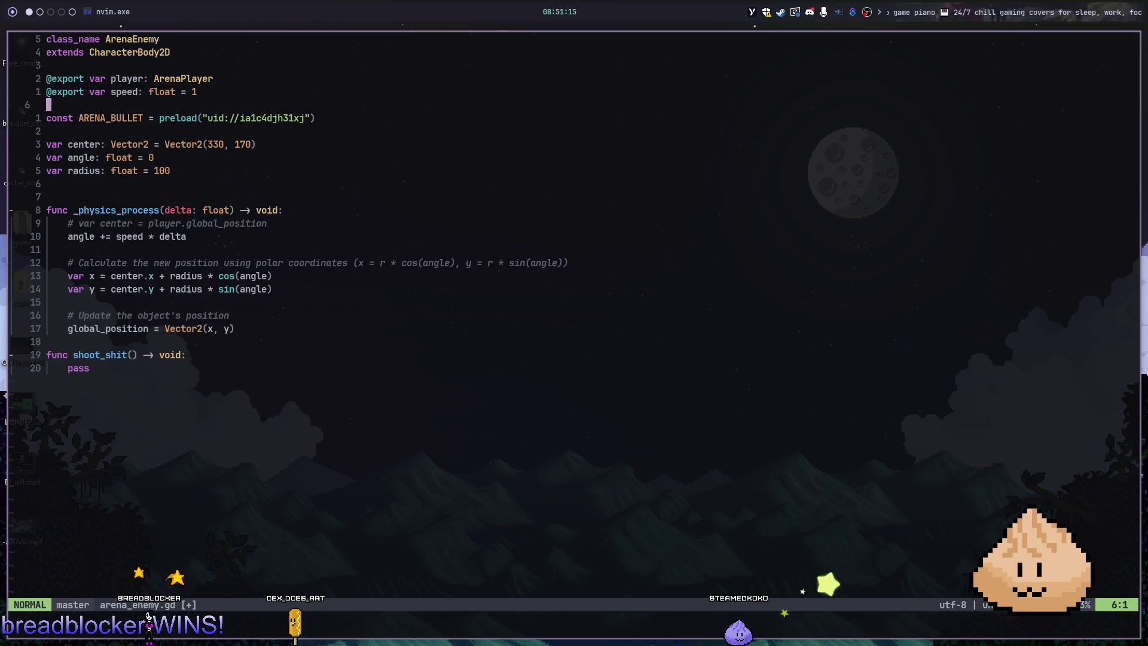
key("ctrl+o")
key("ctrl+i")
key("ctrl+i")
key("p")
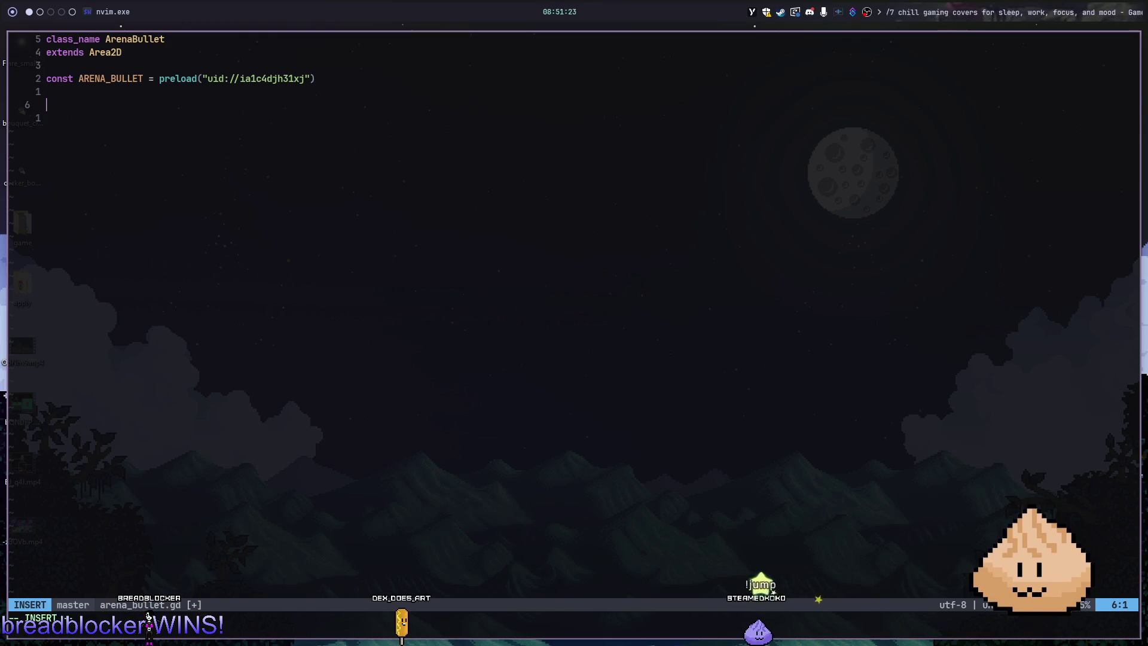
Write the signature 'static func build() -> ArenaBullet:'
type("var build")
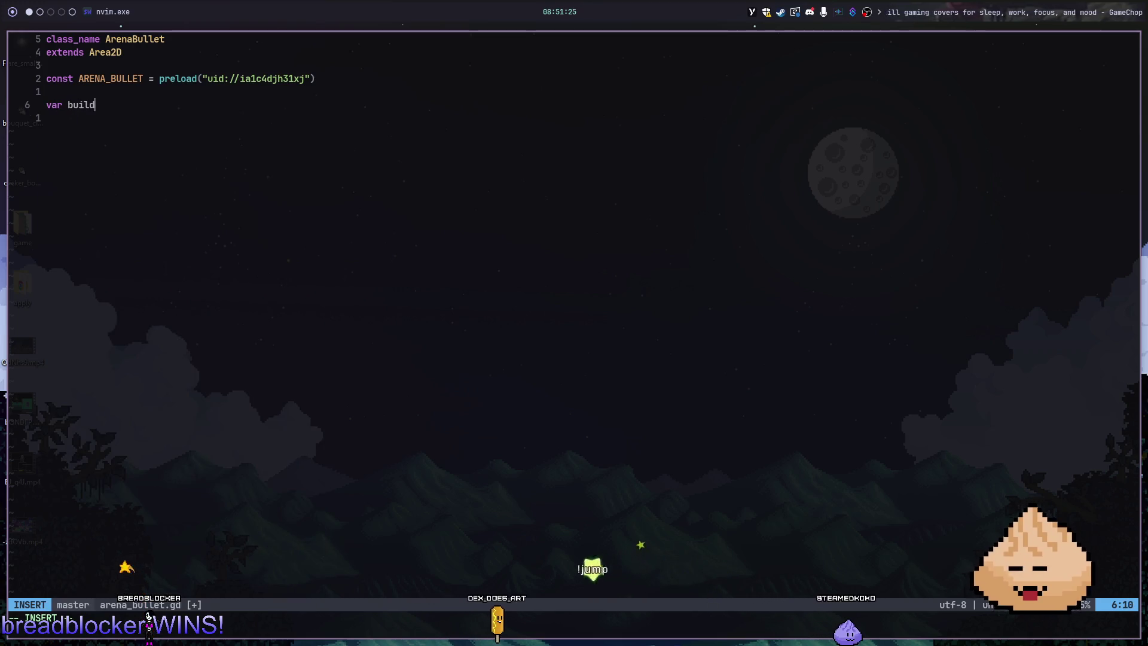
key("BackSpace")
key("BackSpace")
key("BackSpace")
type("static func")
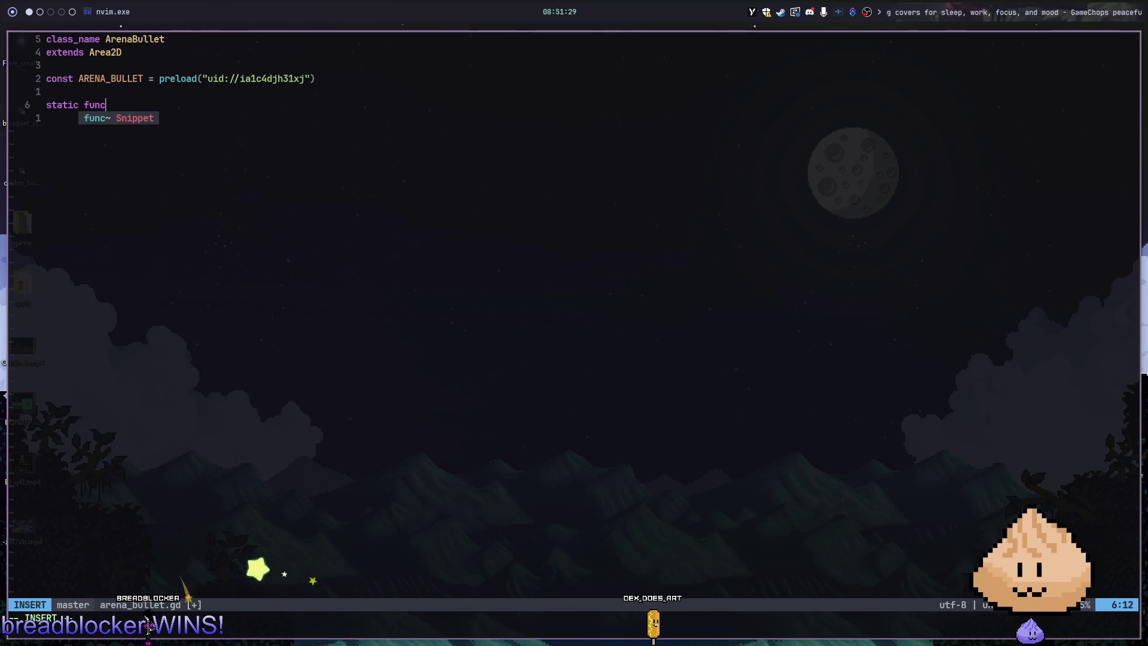
type(" build() -> ArenaBullet")
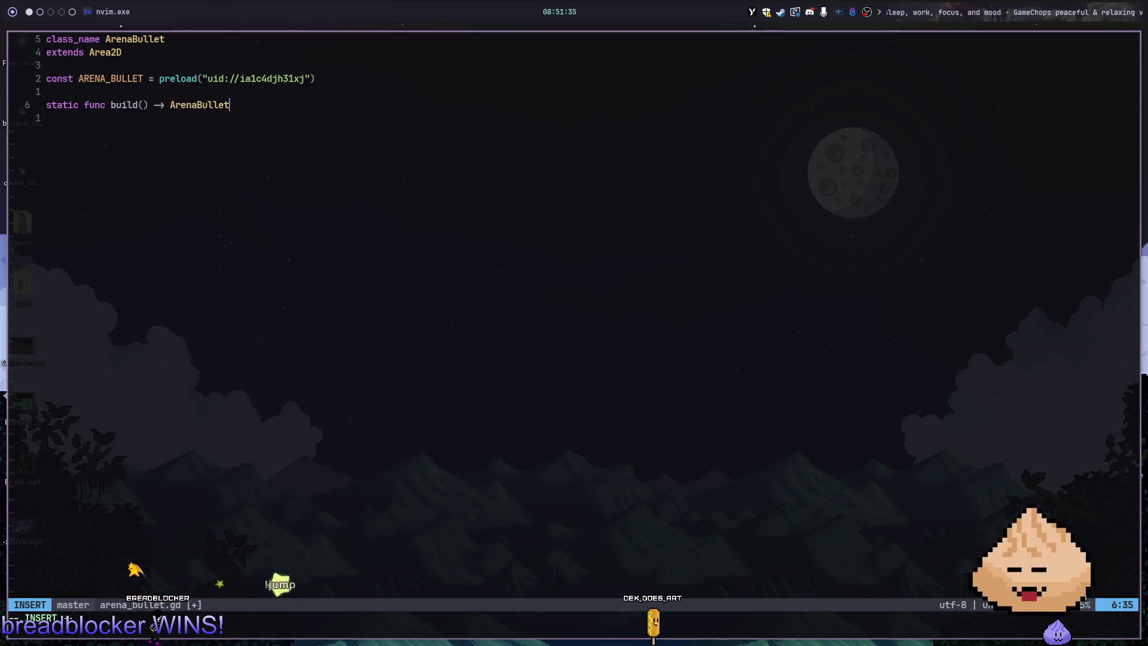
type(":")
key("Return")
Make the function body call ARENA_BULLET.instantiate()
key("Tab")
type("renaBullet.")
key("Escape")
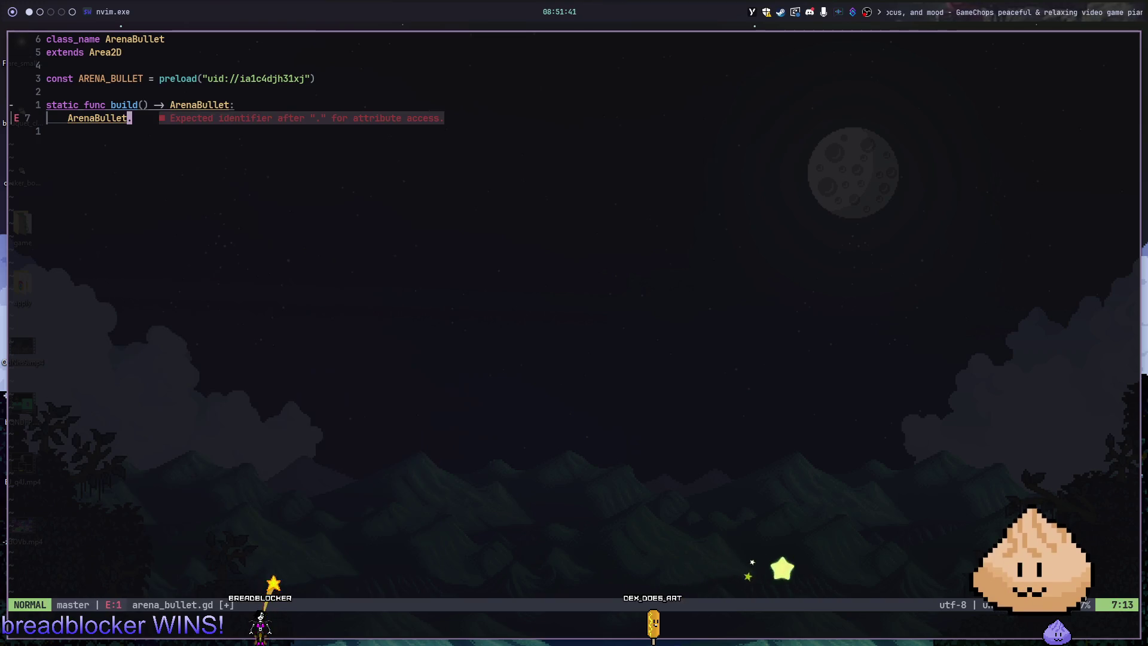
key("x")
key("c")
key("c")
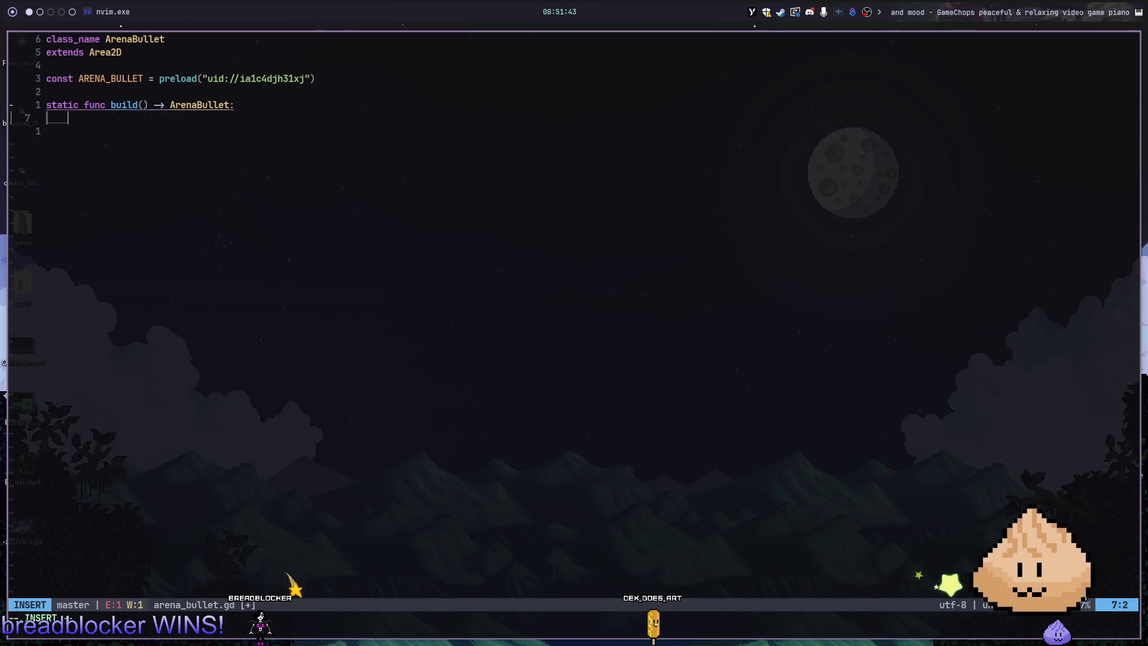
type("RENA")
key("Return")
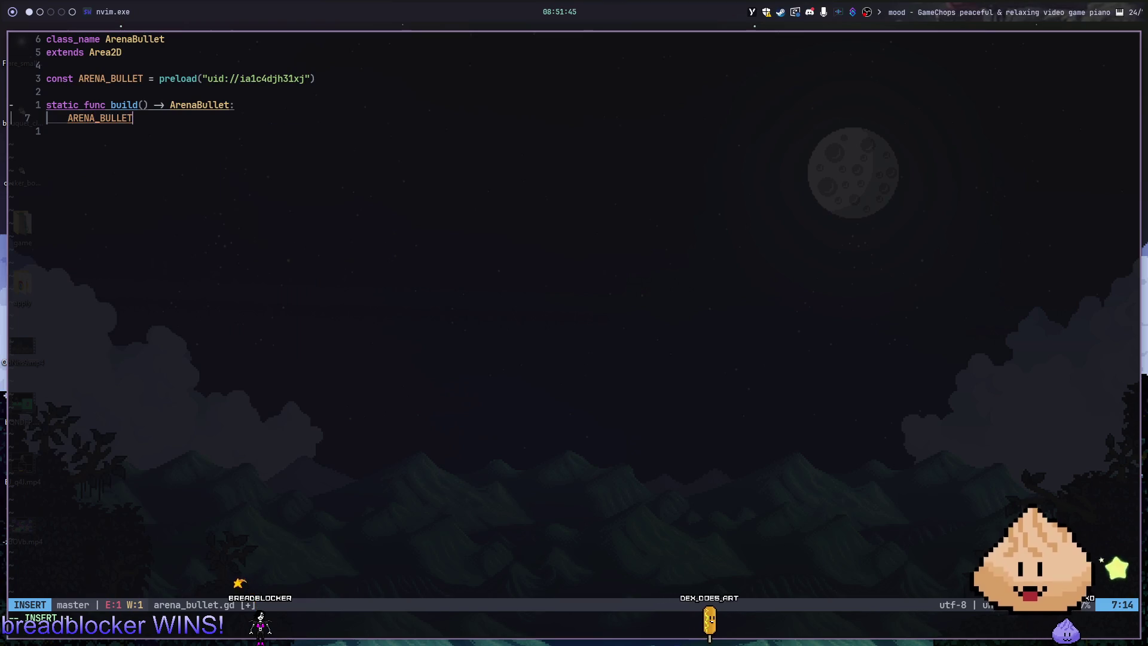
type("new")
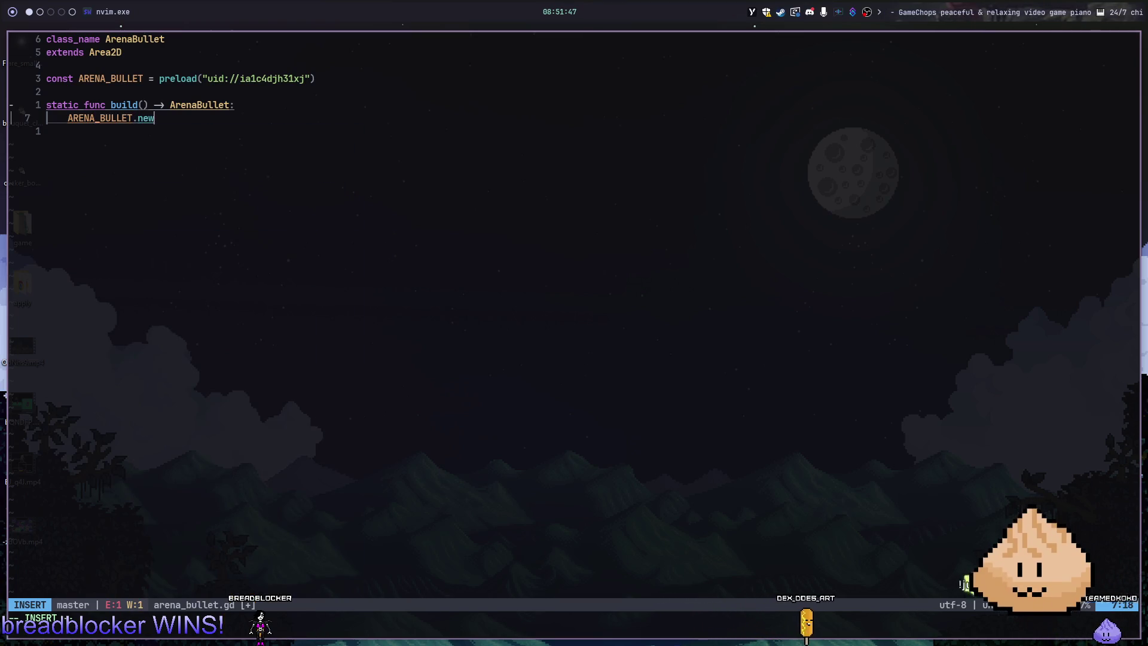
key("BackSpace")
key("BackSpace")
key("BackSpace")
type("insta")
key("Return")
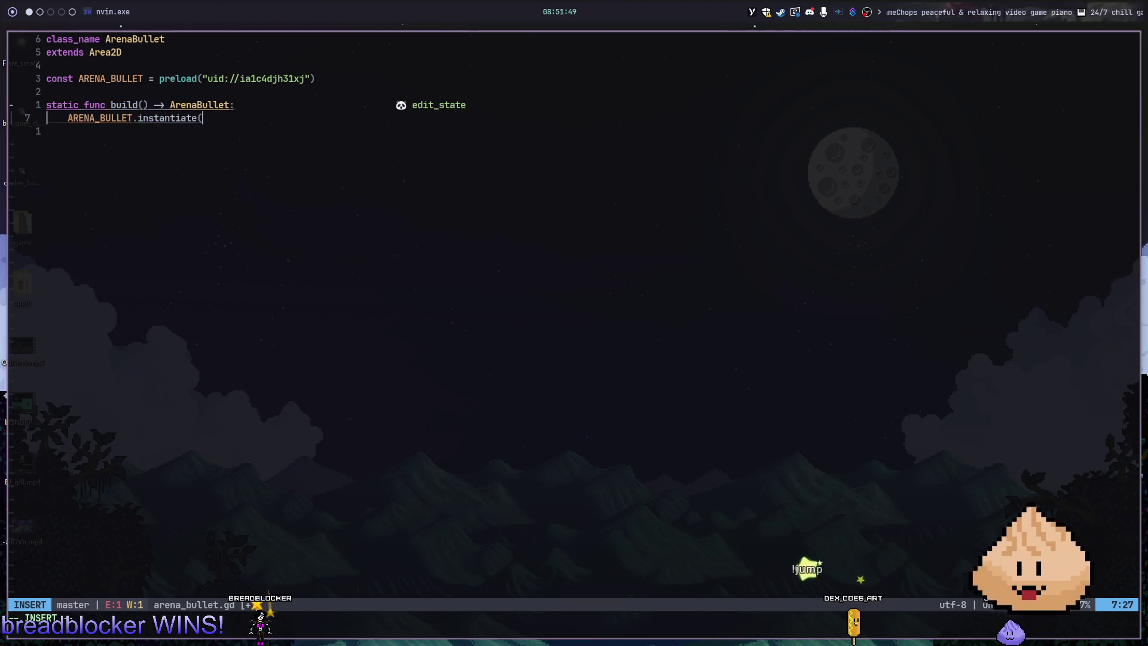
type(")")
key("Escape")
Type the ARENA_BULLET constant as Resource and save arena_bullet.gd
key("k")
key("k")
key("k")
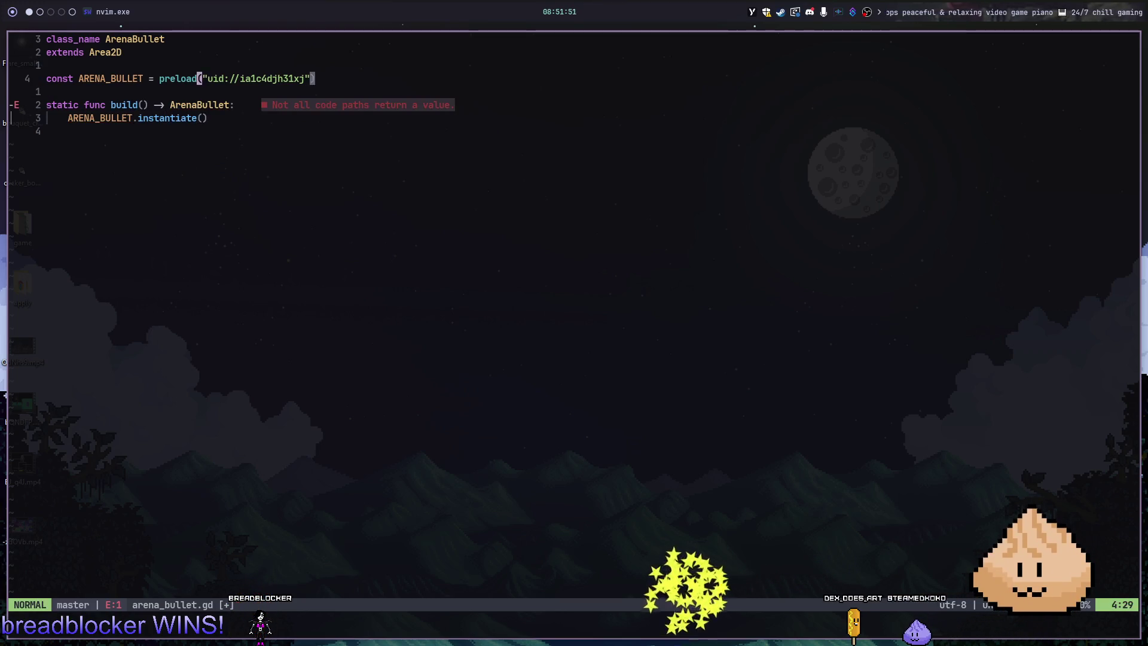
key("b")
key("b")
key("b")
key("w")
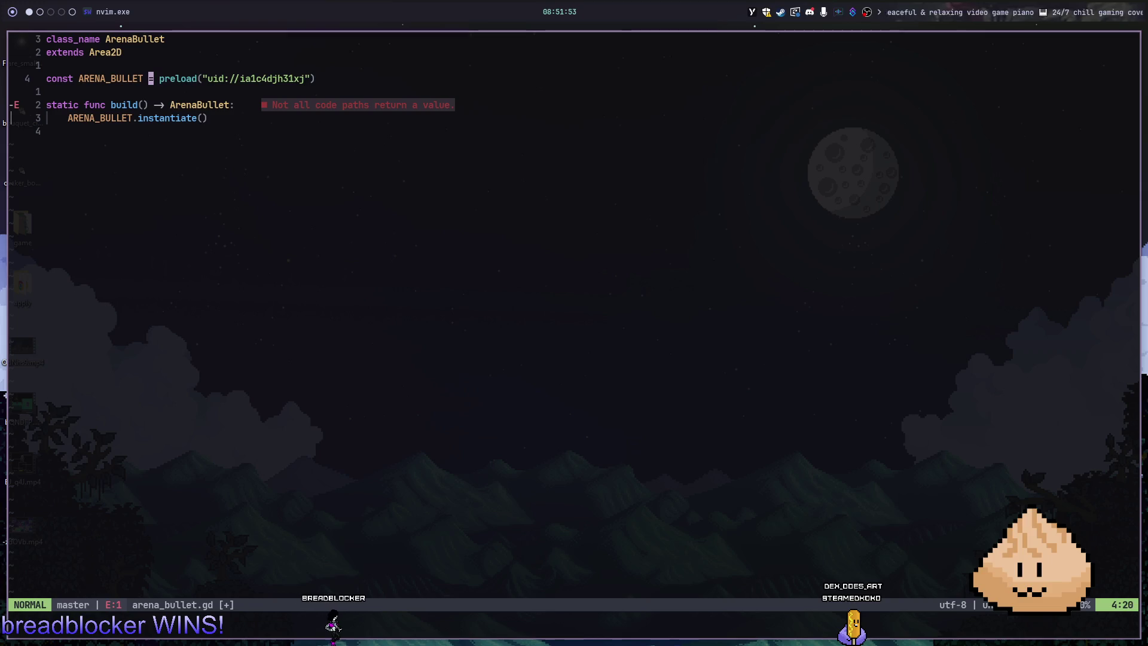
key("K")
key("b")
key("b")
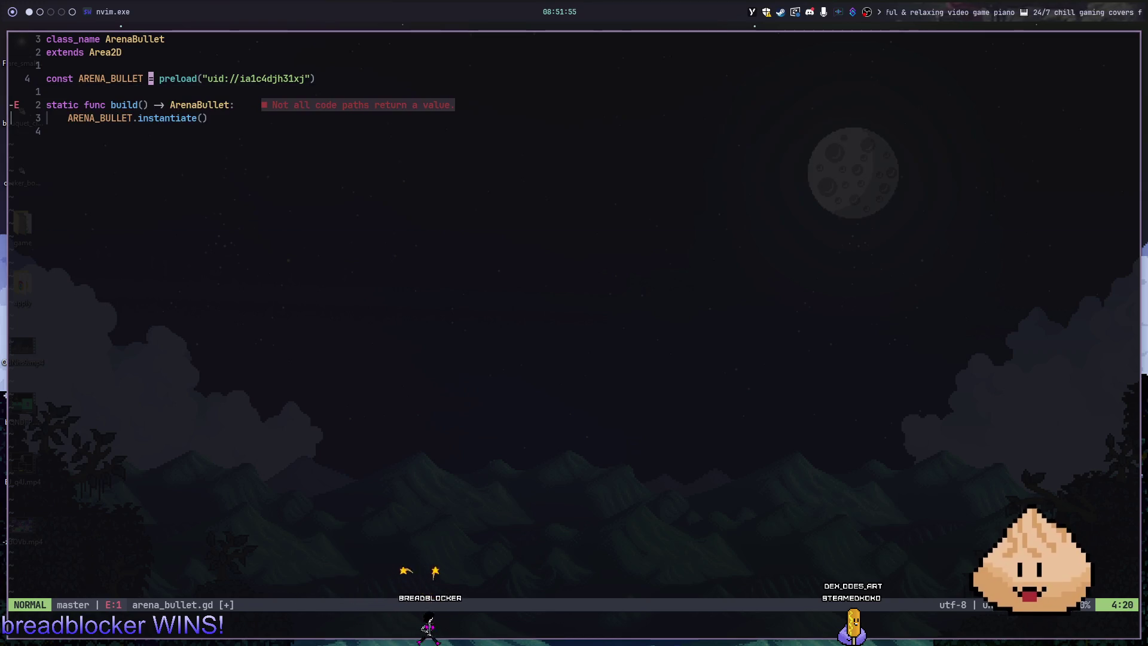
type("hi: Resource")
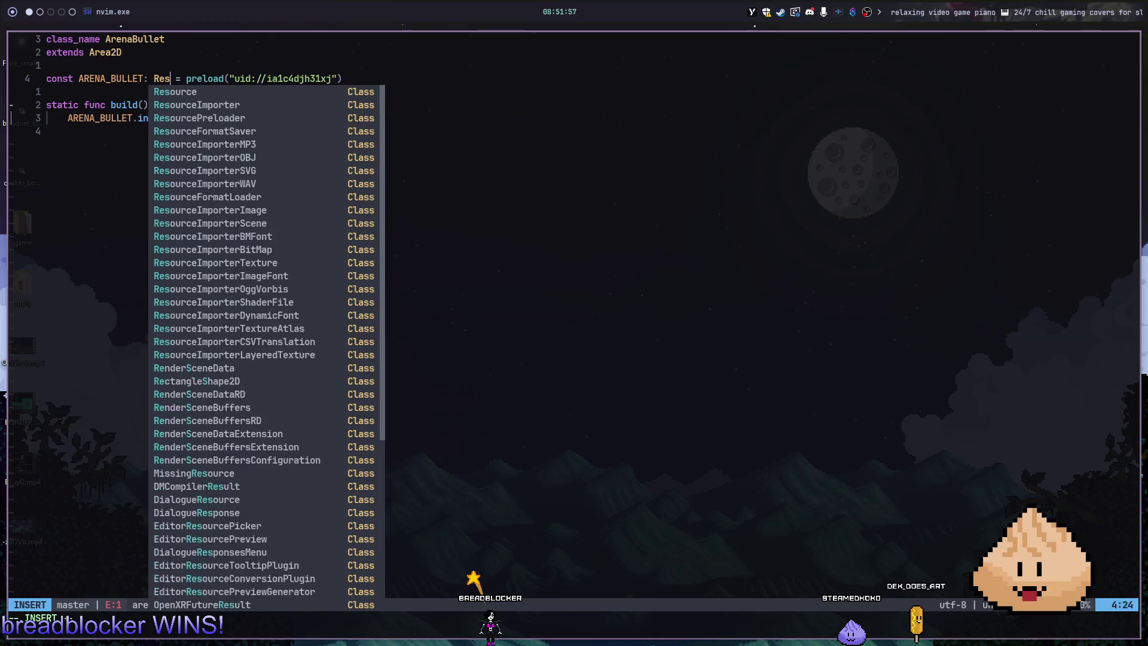
key("Escape")
type(":w")
key("Return")
Assign the instance to 'var bullet', add 'return bullet', and open blank lines above build()
key("j")
key("j")
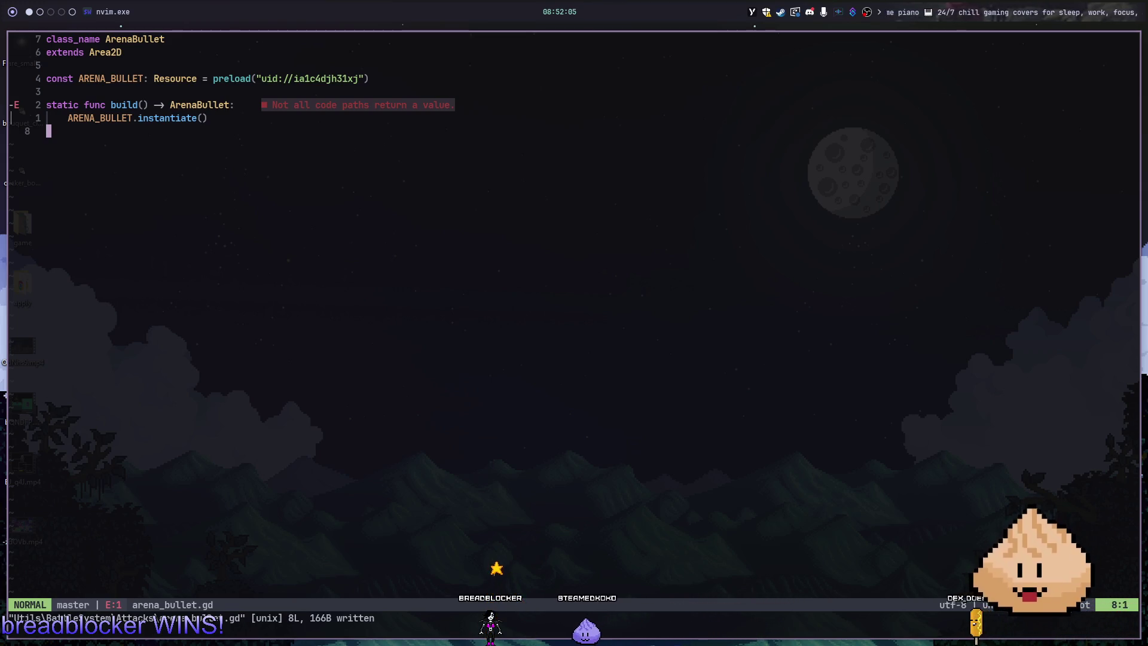
key("k")
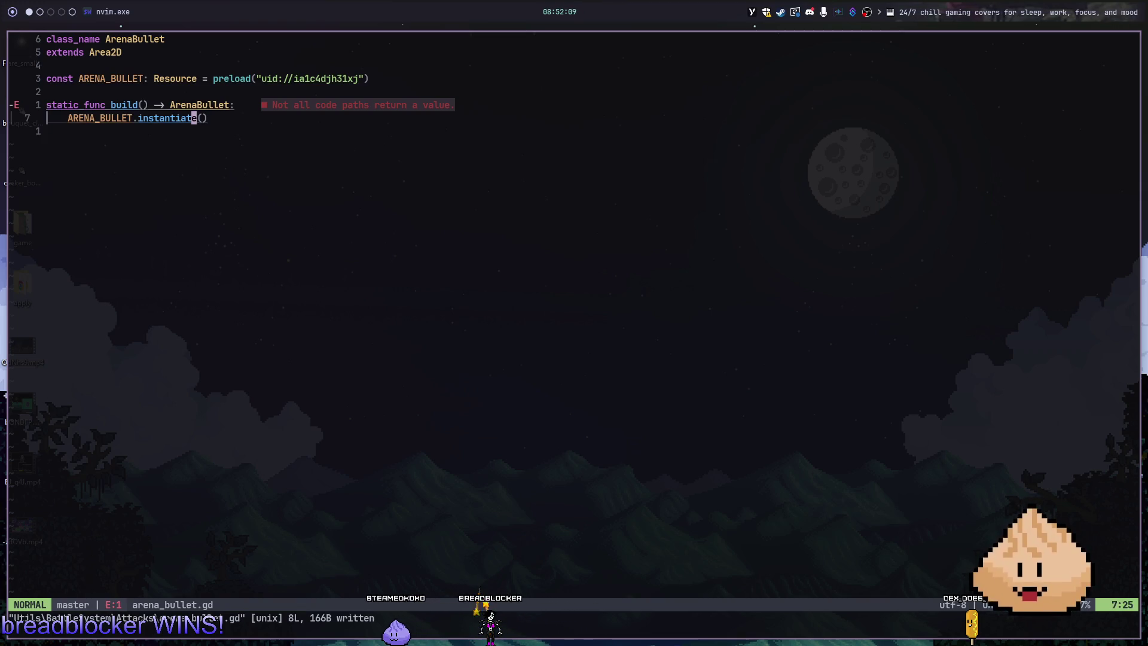
key("shift+i")
type("var bullet =")
key("Escape")
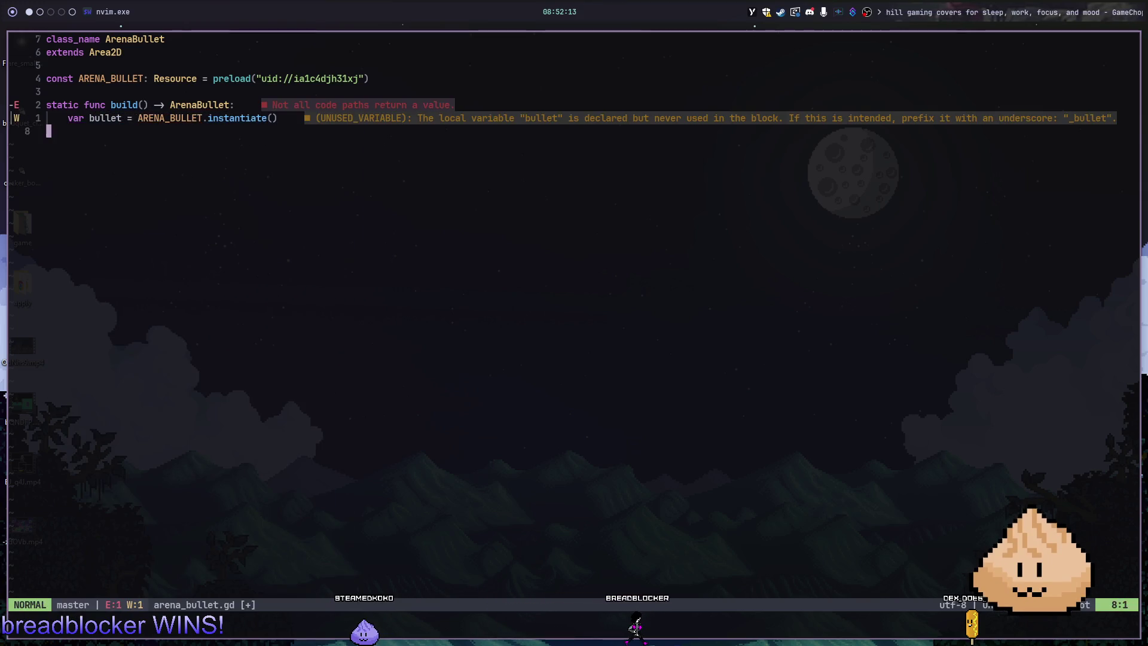
type("o")
type("retrun")
key("BackSpace")
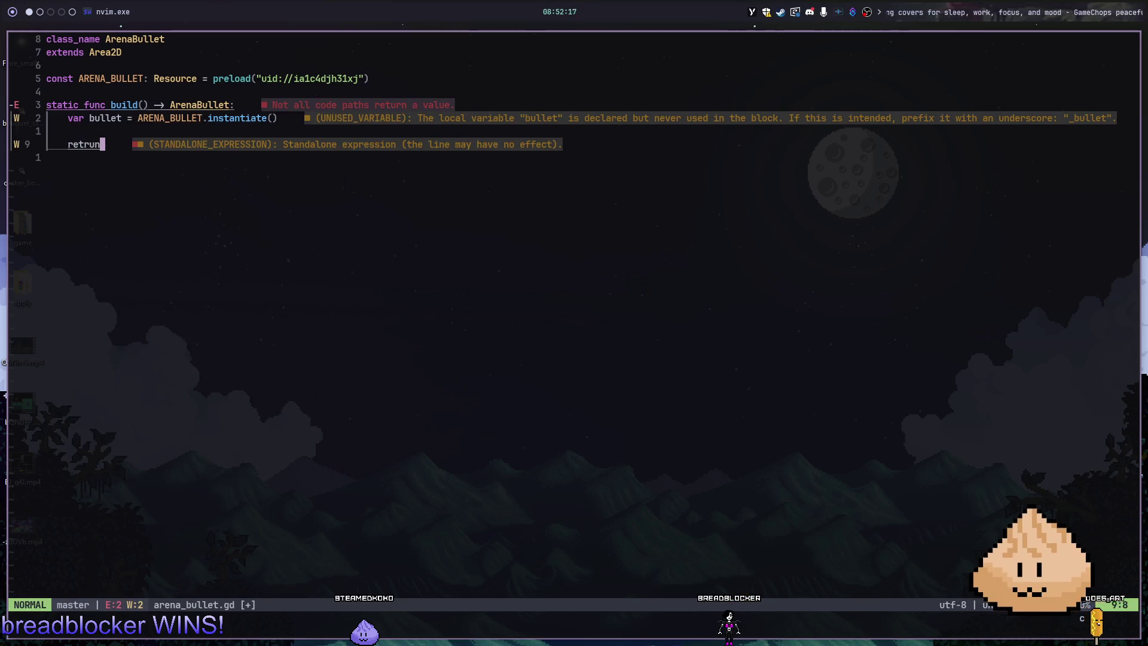
type("turn bullet")
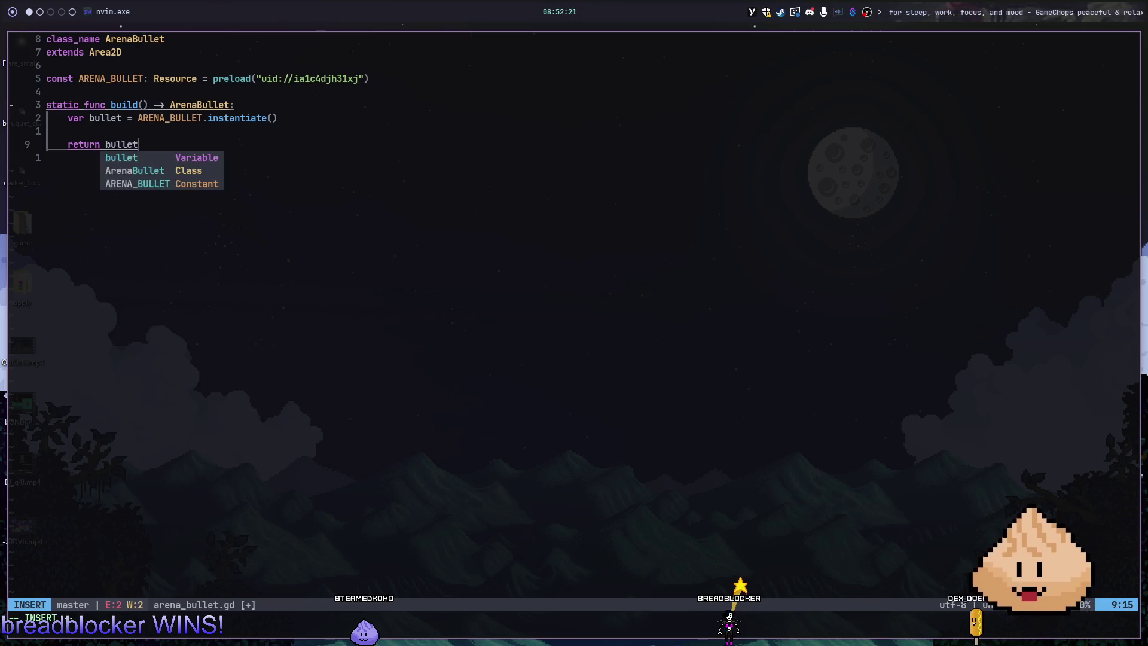
key("Escape")
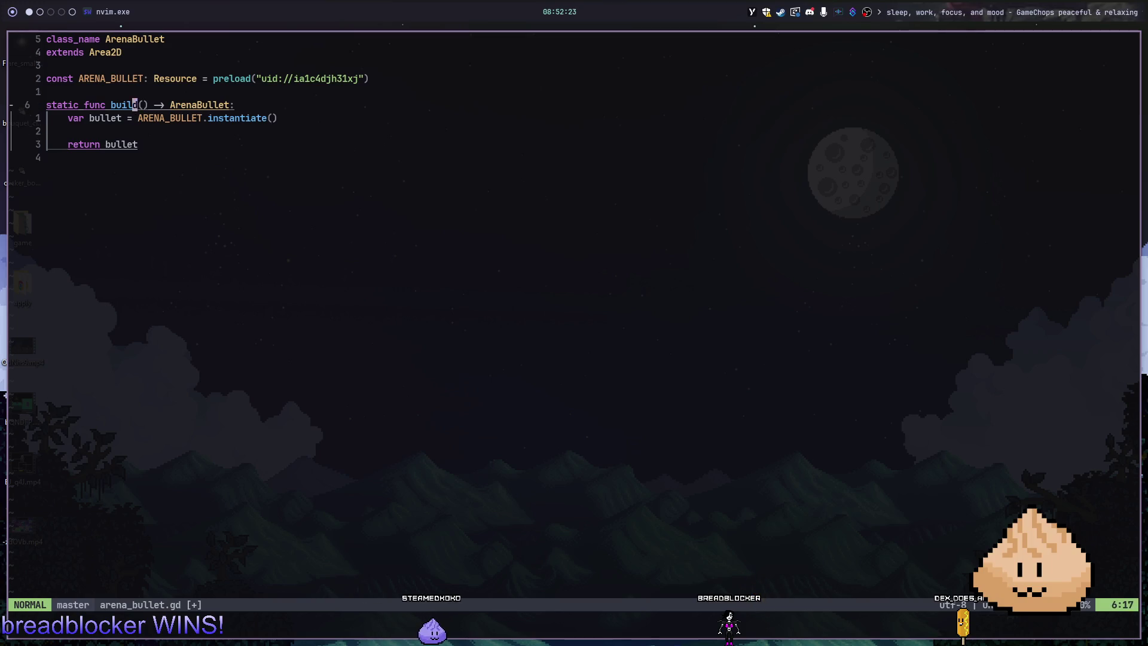
key("O")
key("Return")
key("Up")
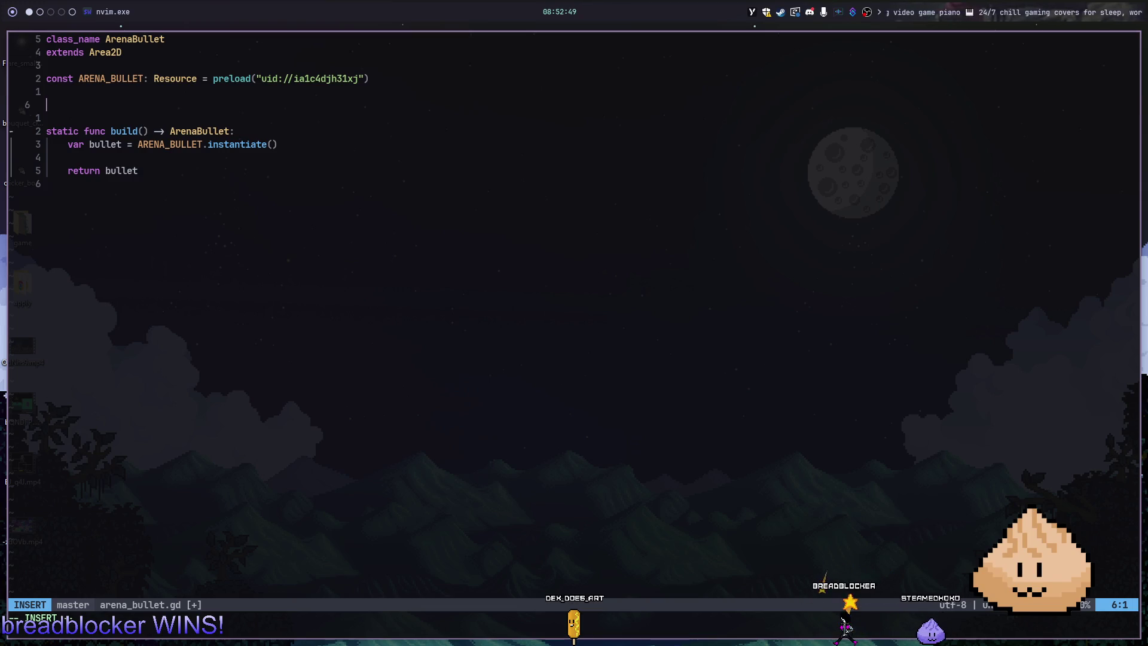
Declare 'var speed: float' and 'var direction: Vector2' above build()
type("var speed")
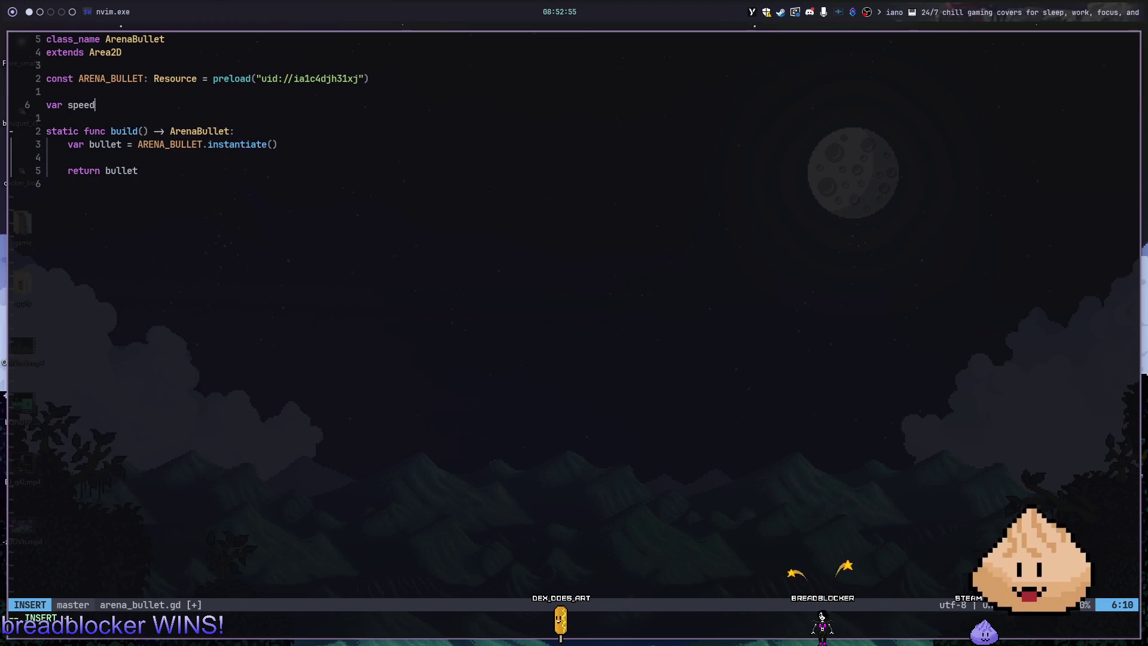
type(": float")
key("Return")
type("var")
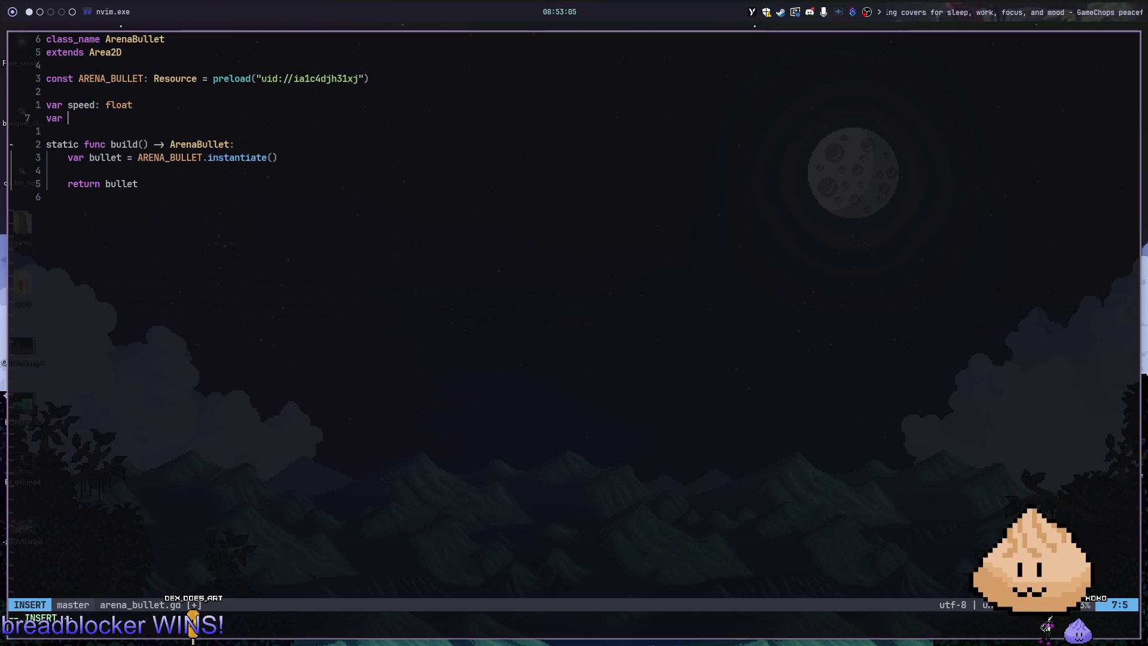
type("direction")
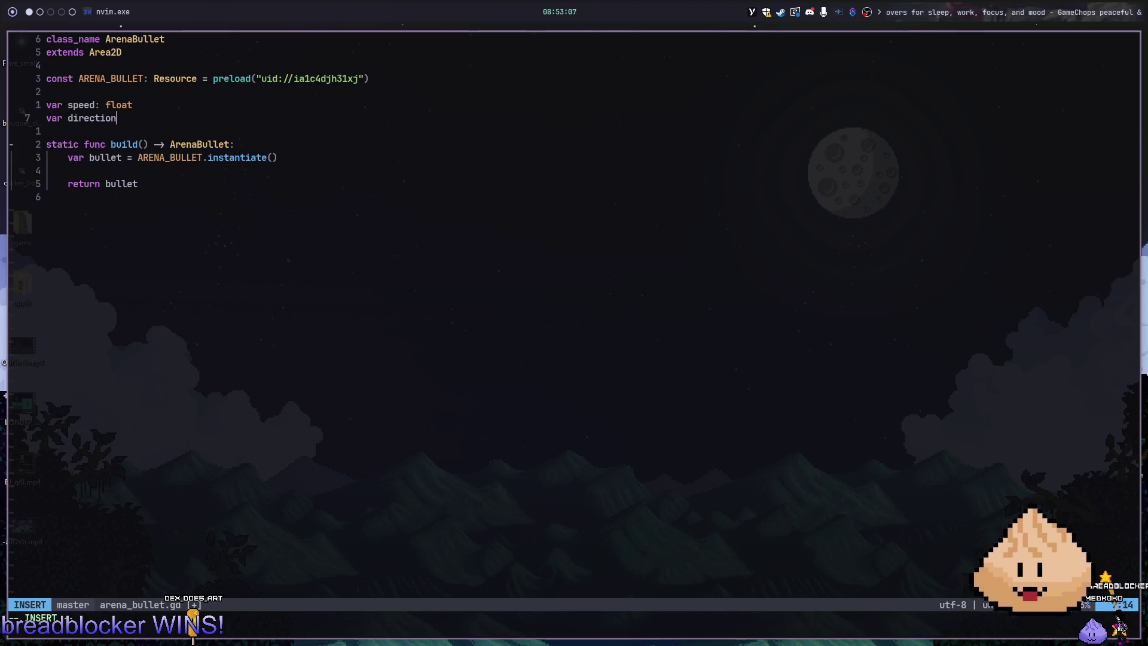
key("BackSpace")
key("BackSpace")
type("vec")
key("Return")
key("Escape")
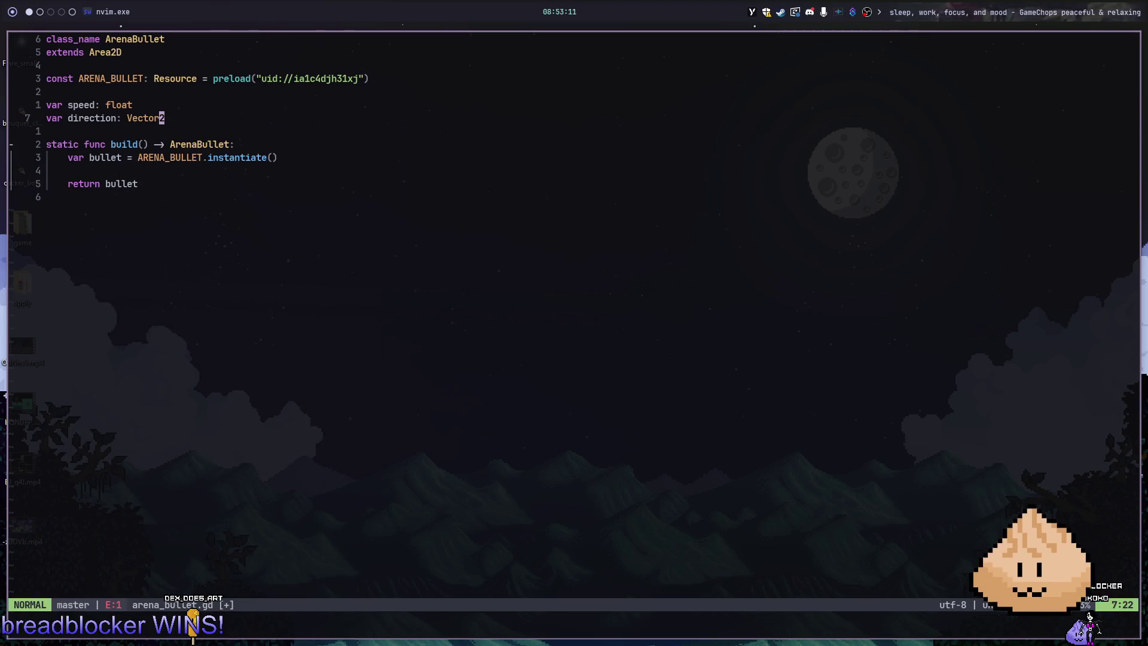
Open new blank lines at the end of arena_bullet.gd
key("j")
key("j")
key("j")
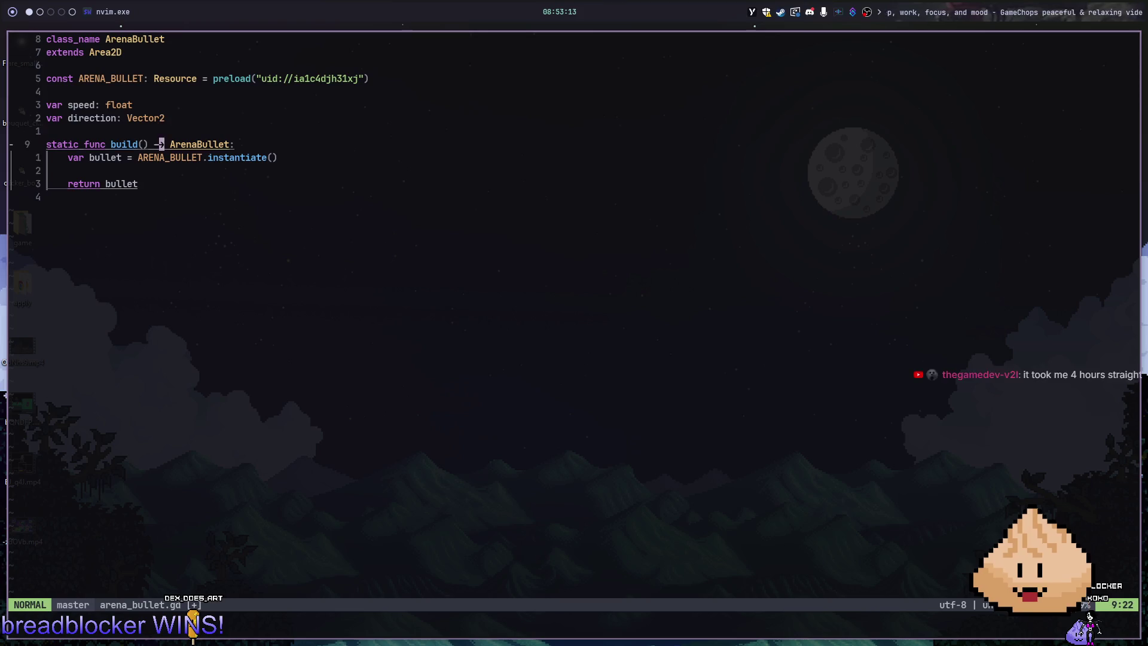
key("shift+g")
key("o")
key("Return")
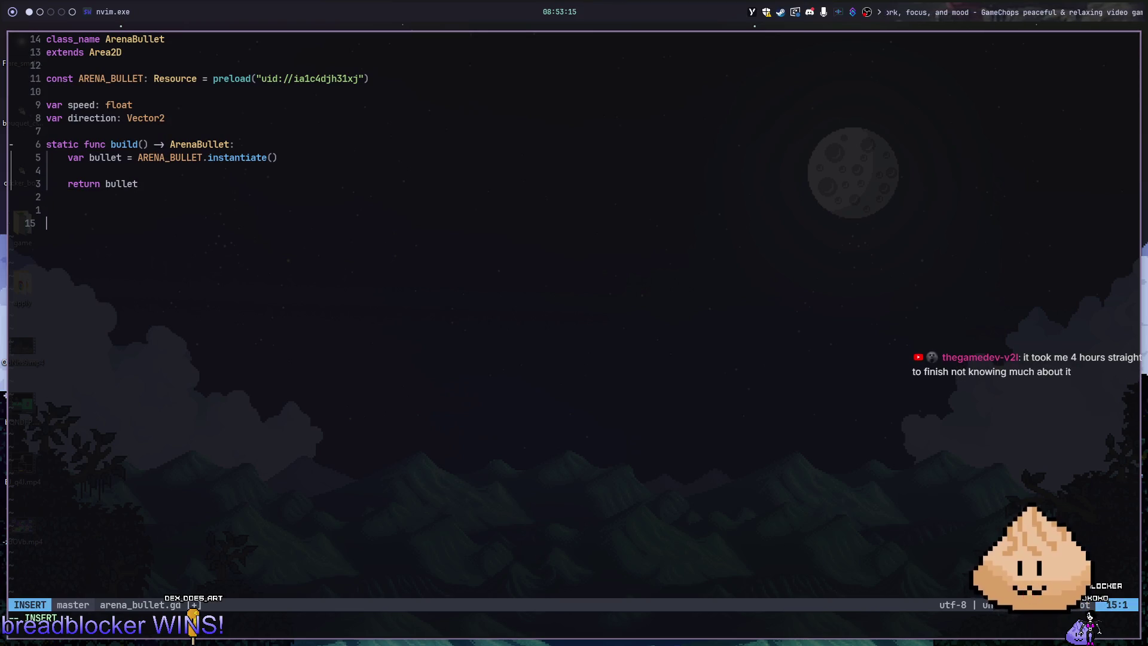
Insert the 'func _physics_process(delta: float) -> void:' header with an indented body line
type("fu")
key("BackSpace")
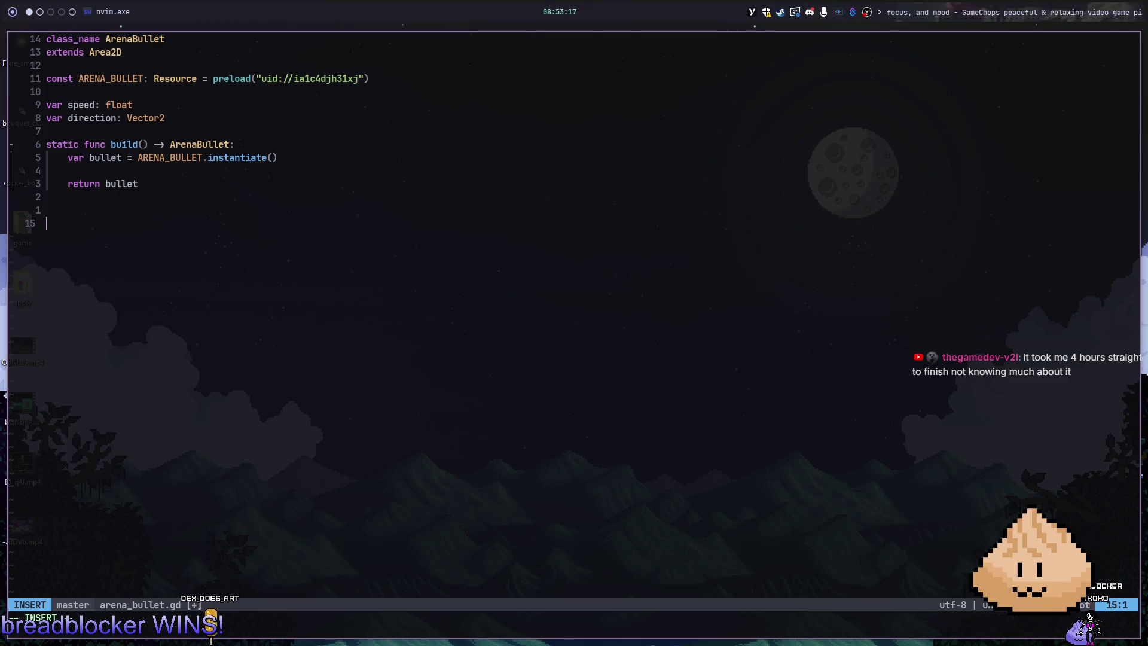
type("physics")
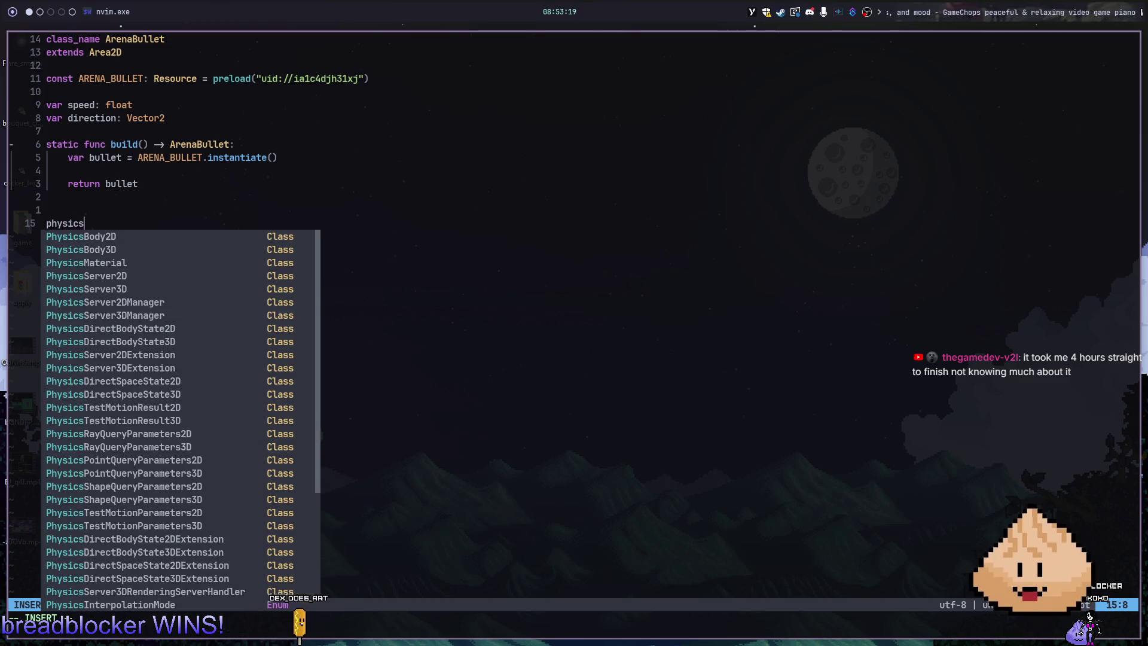
key("ctrl+w")
type("func _phys")
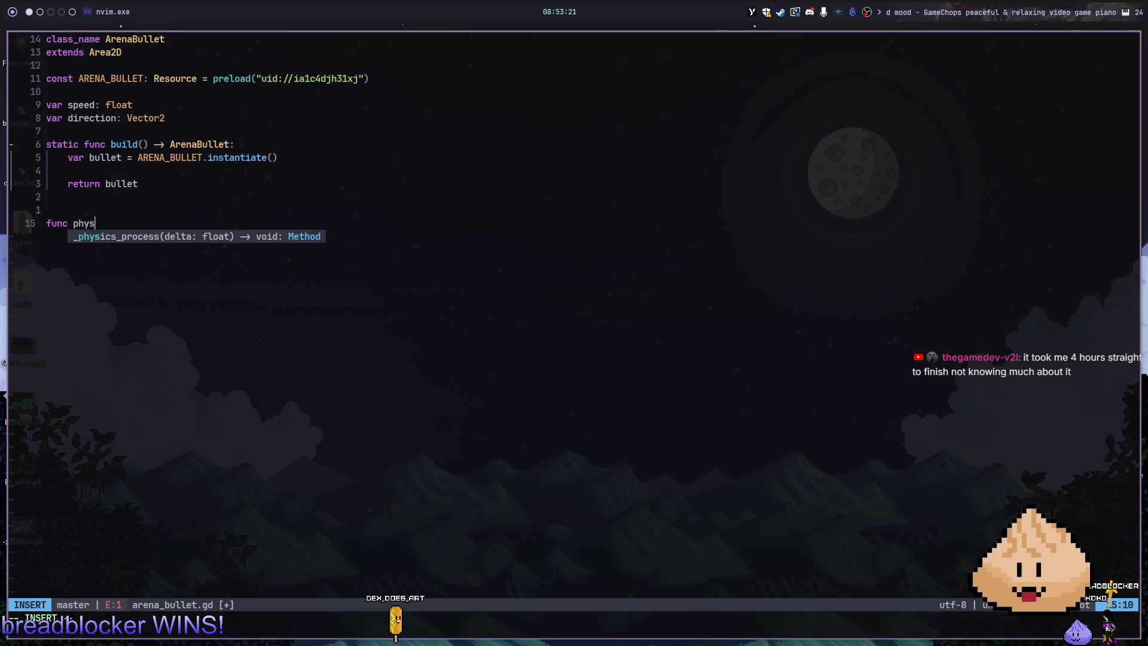
key("Return")
key("Return")
key("Tab")
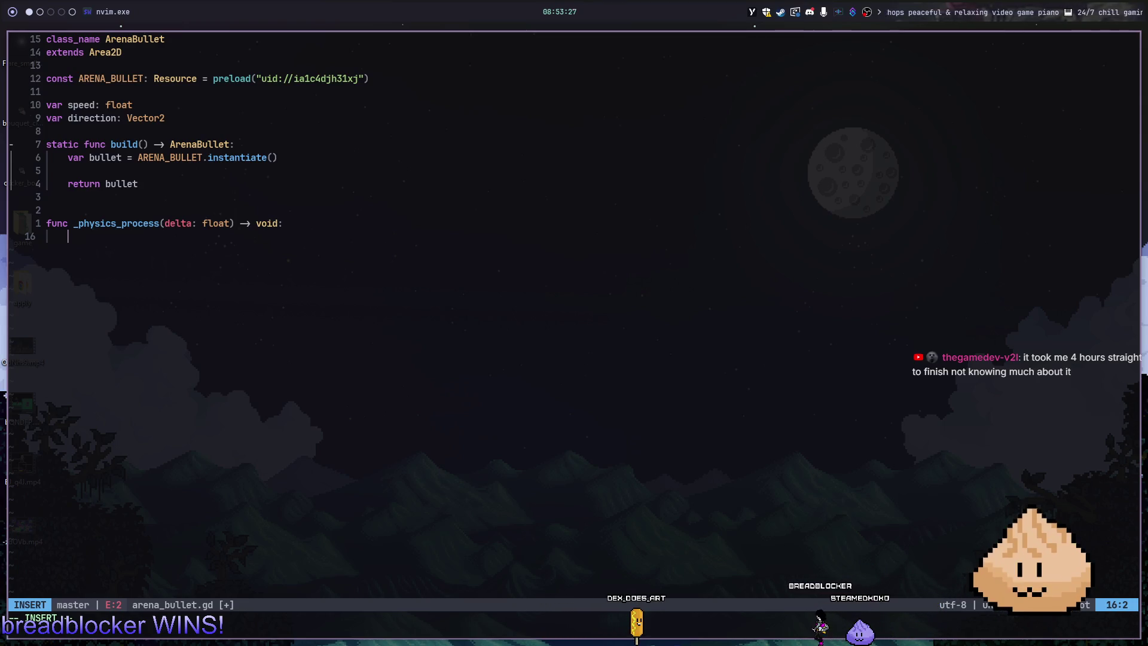
Discard the direction.move_toward and velo attempts, leave an empty body line, and save
type("direction.m")
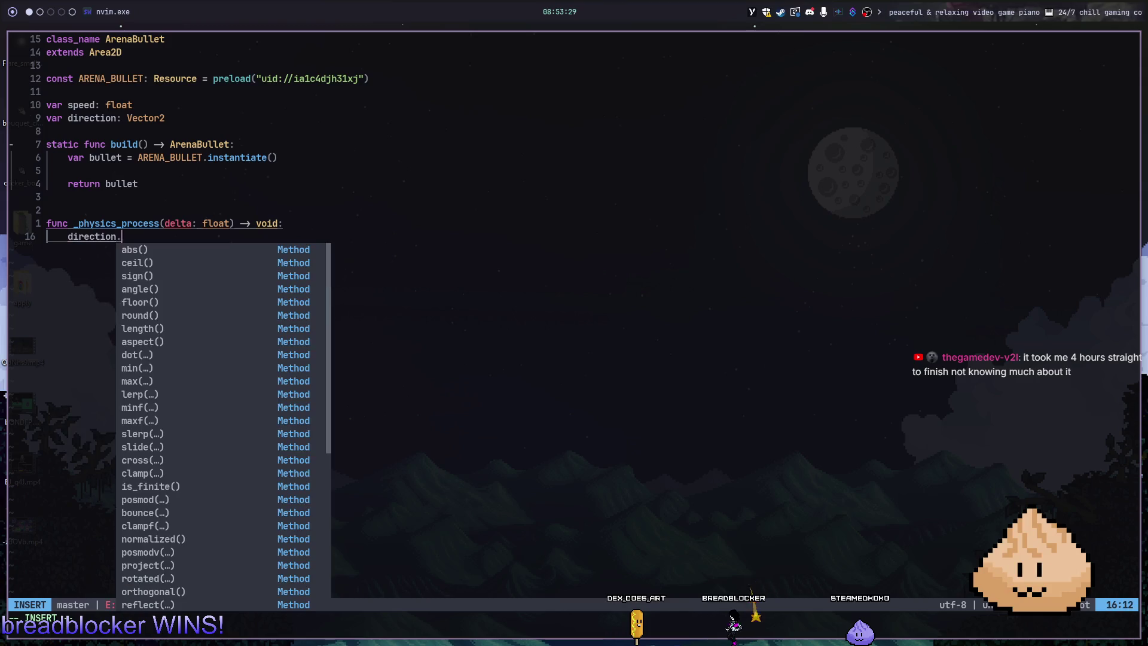
type("ove")
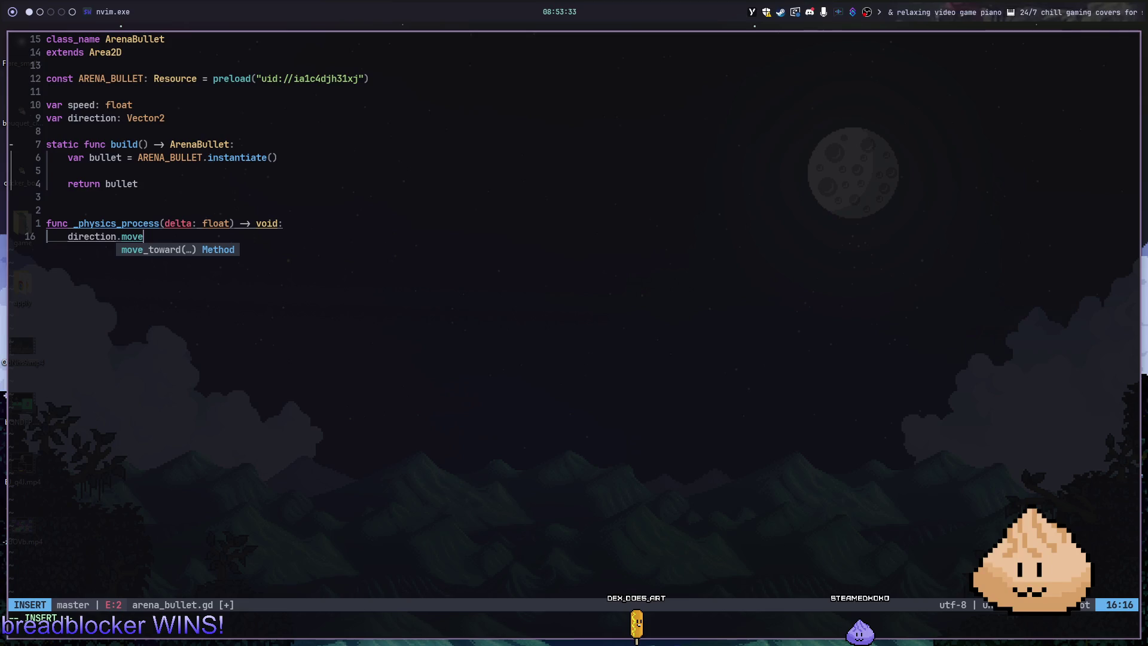
key("Return")
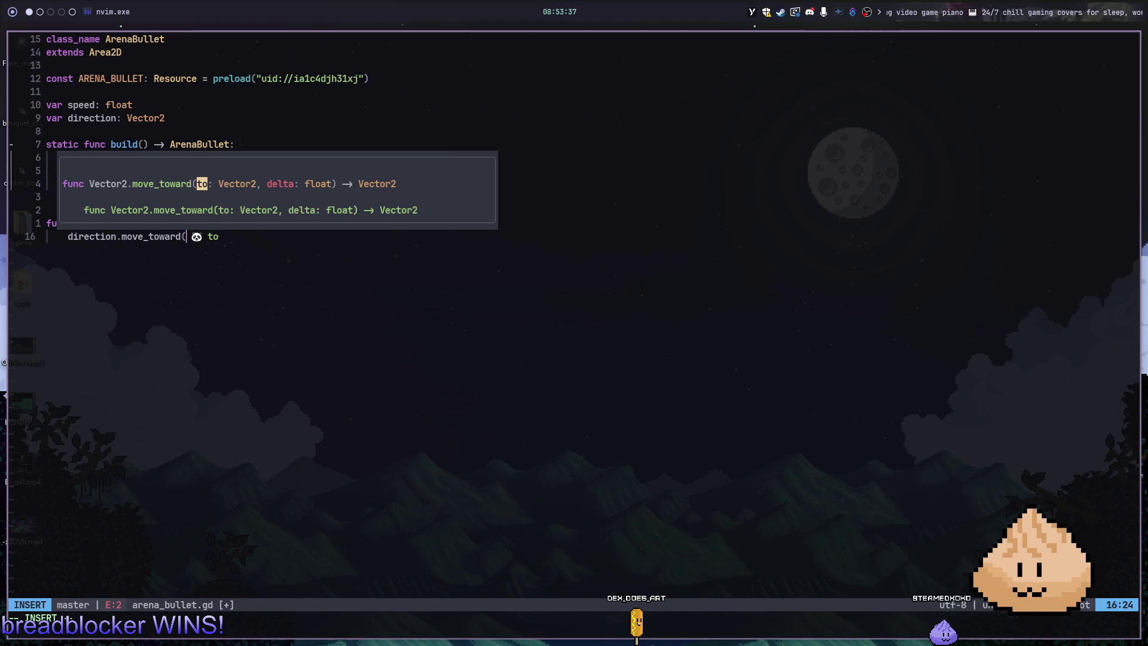
key("Escape")
key("d")
key("d")
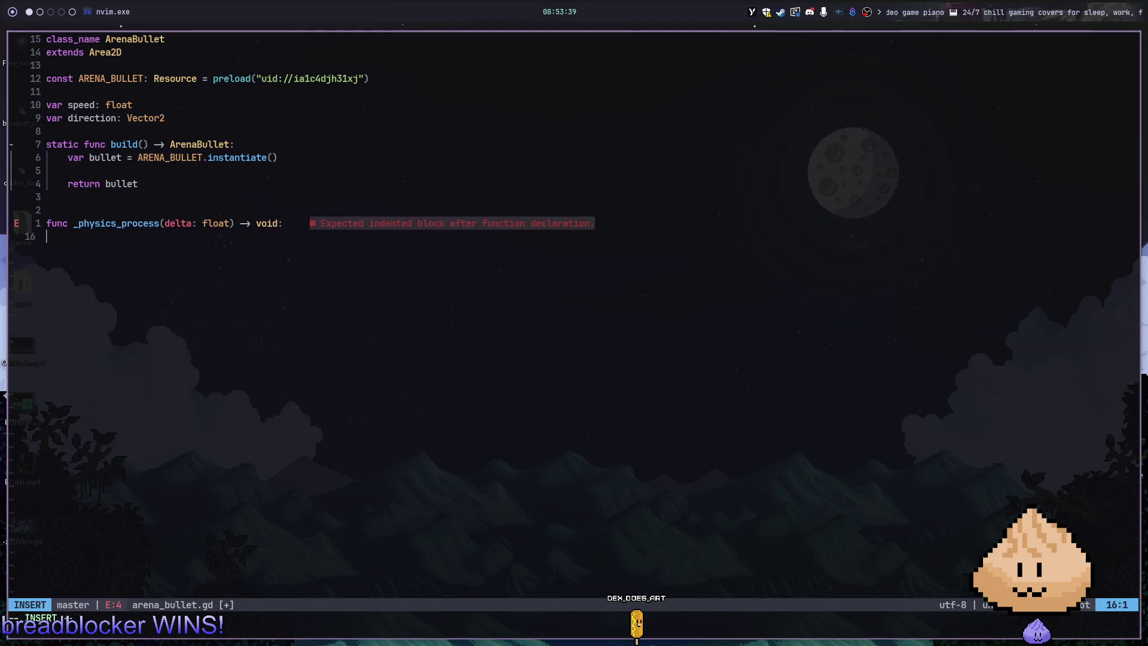
type("ovelo")
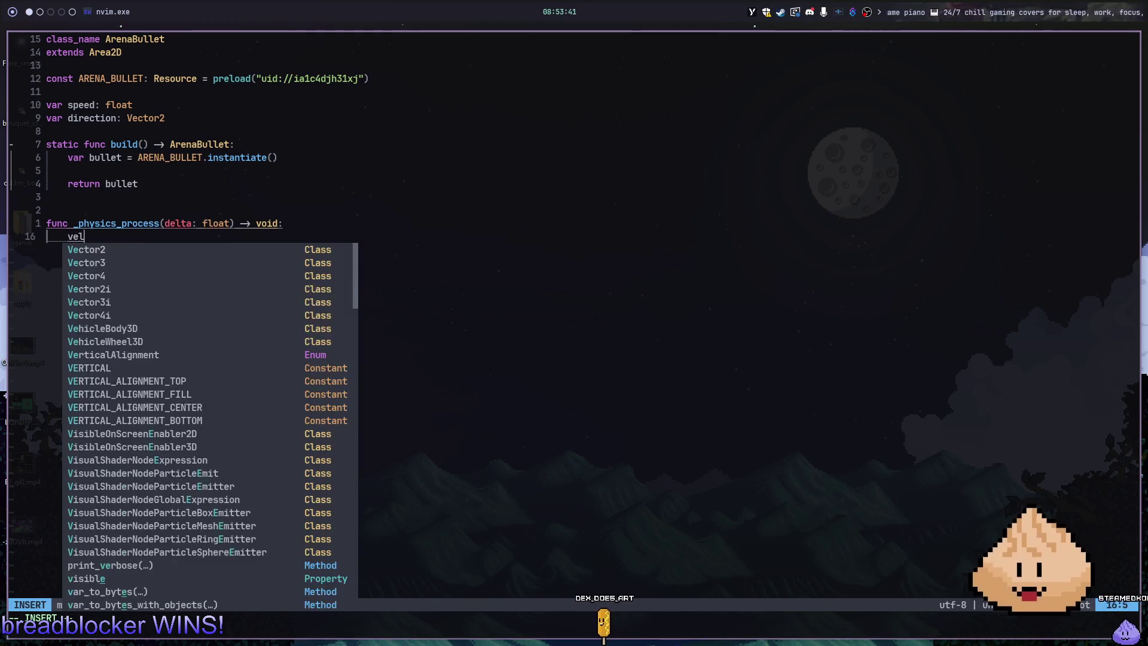
key("Escape")
key("d")
key("d")
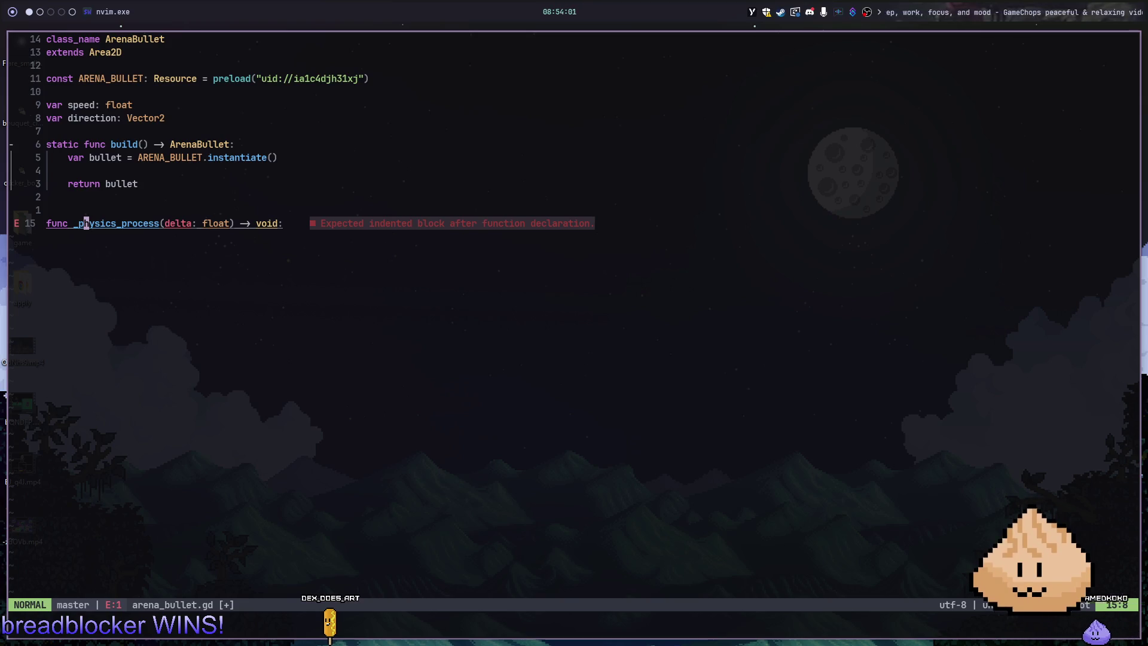
key("o")
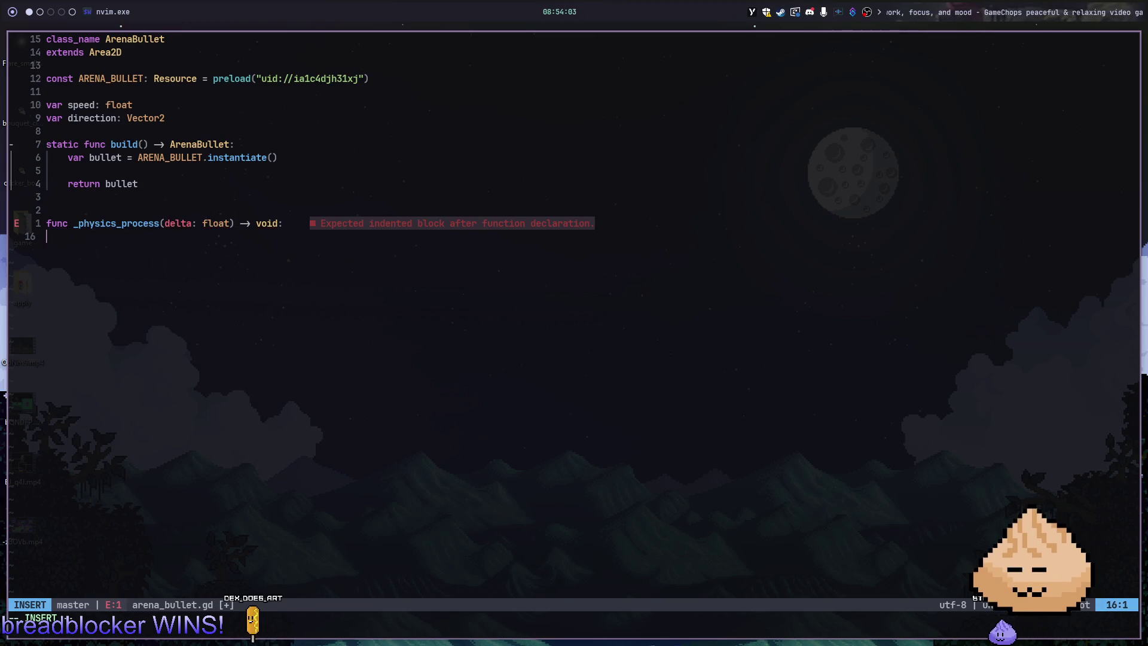
key("Escape")
type(":w")
key("Return")
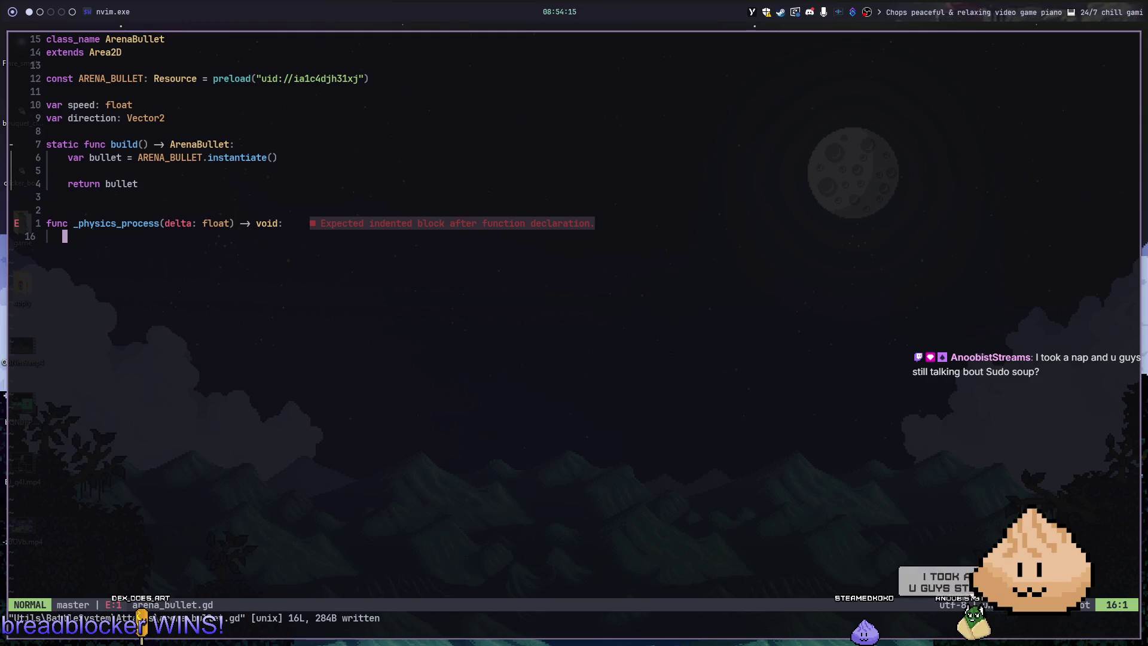
Write arena_bullet.gd with :w while line 16 of _physics_process stays empty
key("S")
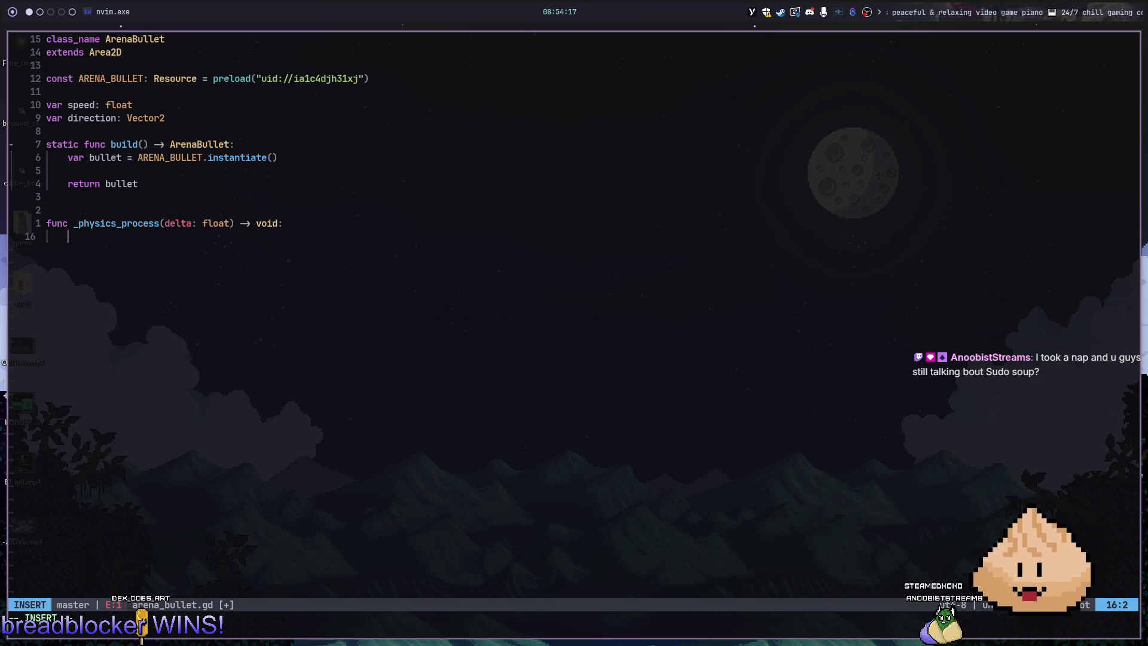
key("Escape")
type(":w")
key("Return")
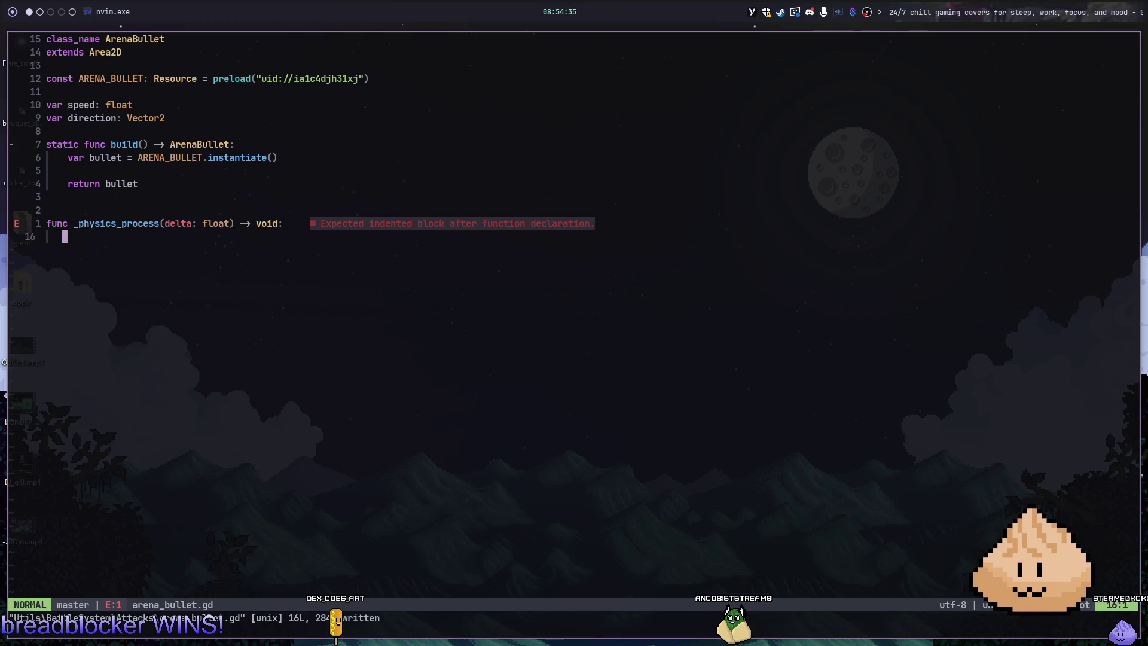
key("S")
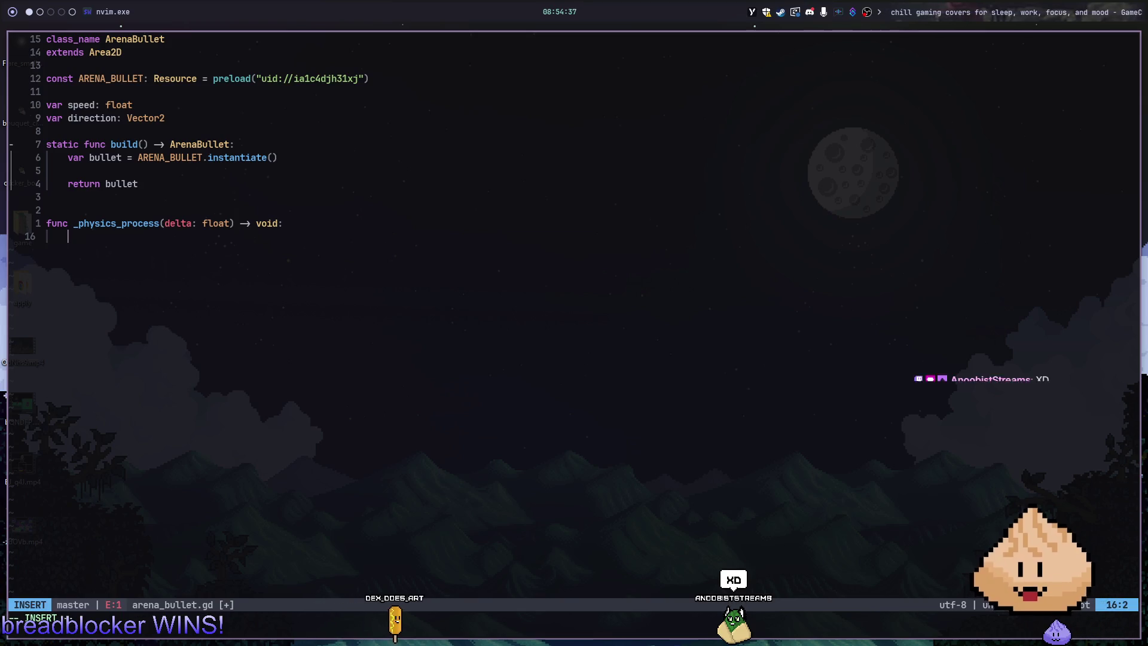
key("Escape")
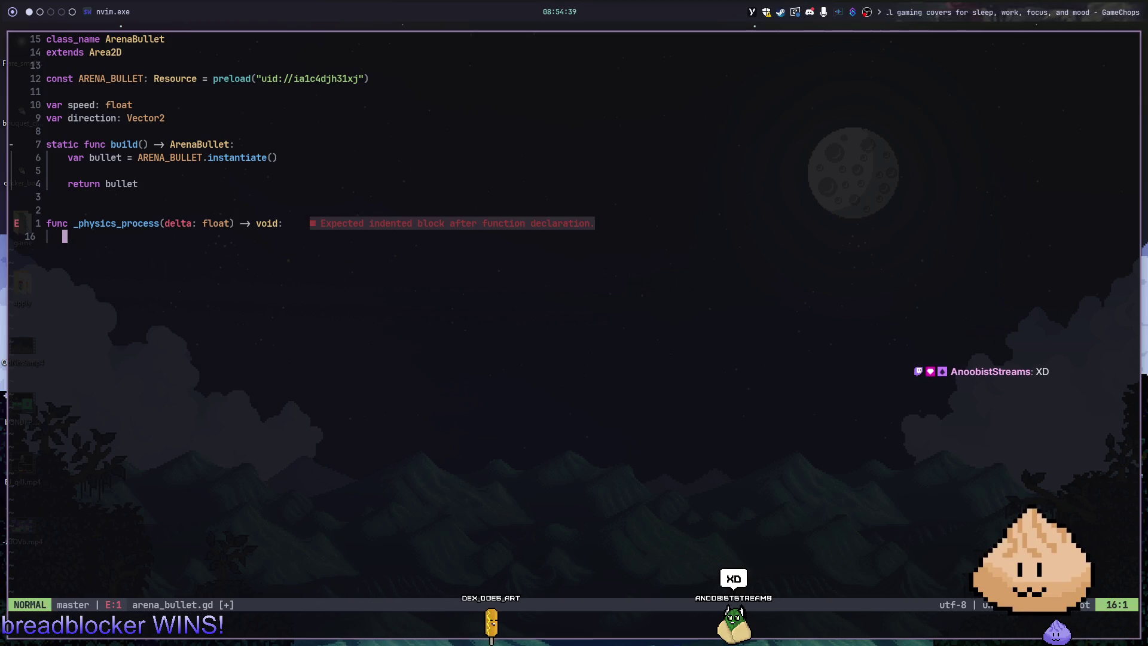
key("S")
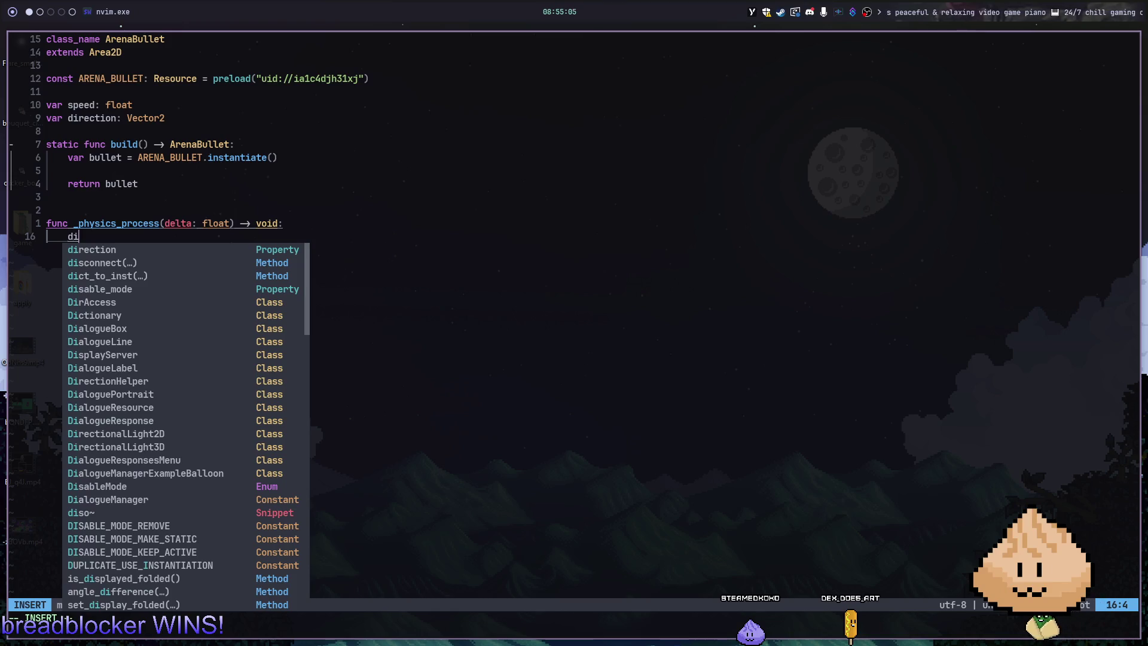
Try a bullet.velocity line inside build(), then delete it
key("BackSpace")
key("BackSpace")
key("BackSpace")
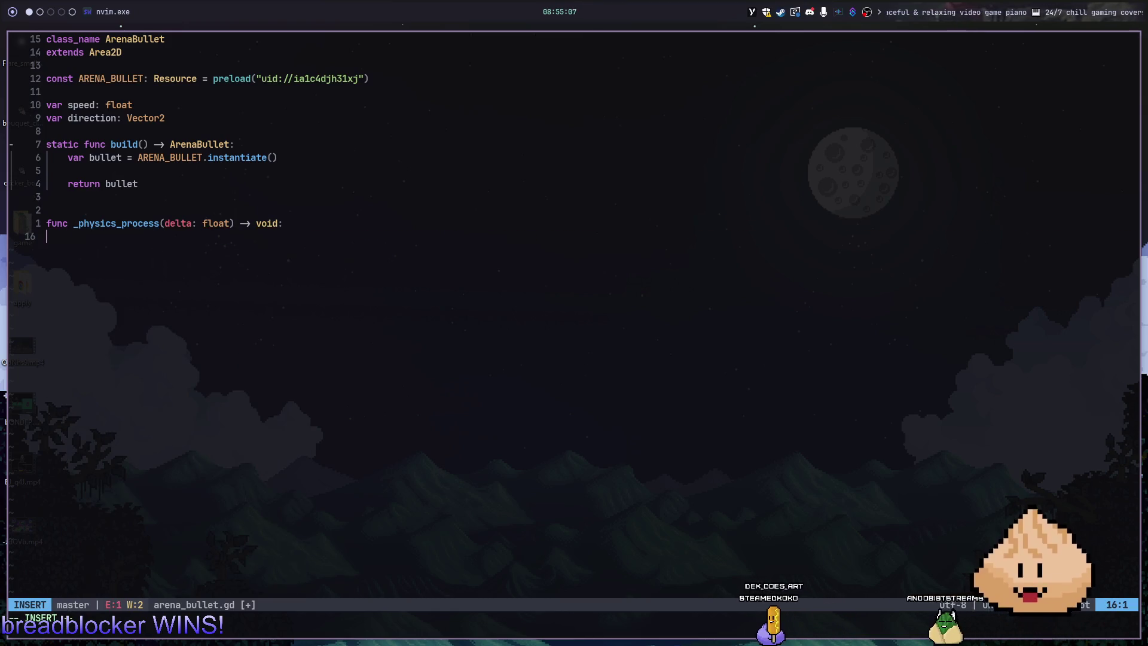
key("Escape")
key("k")
key("k")
key("k")
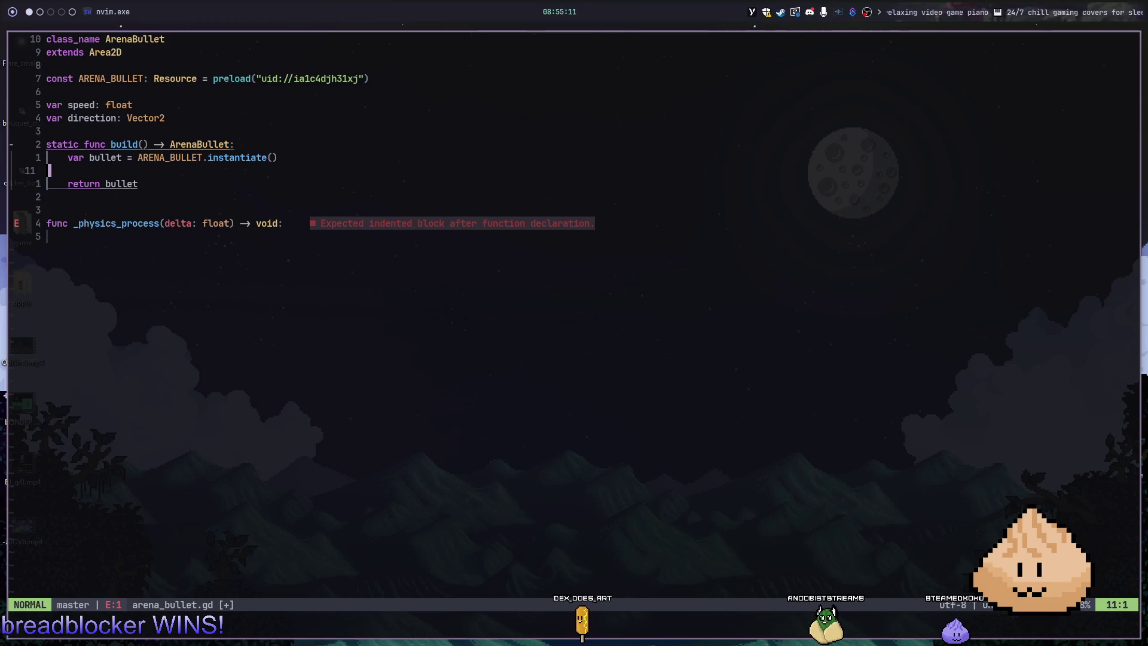
type("O")
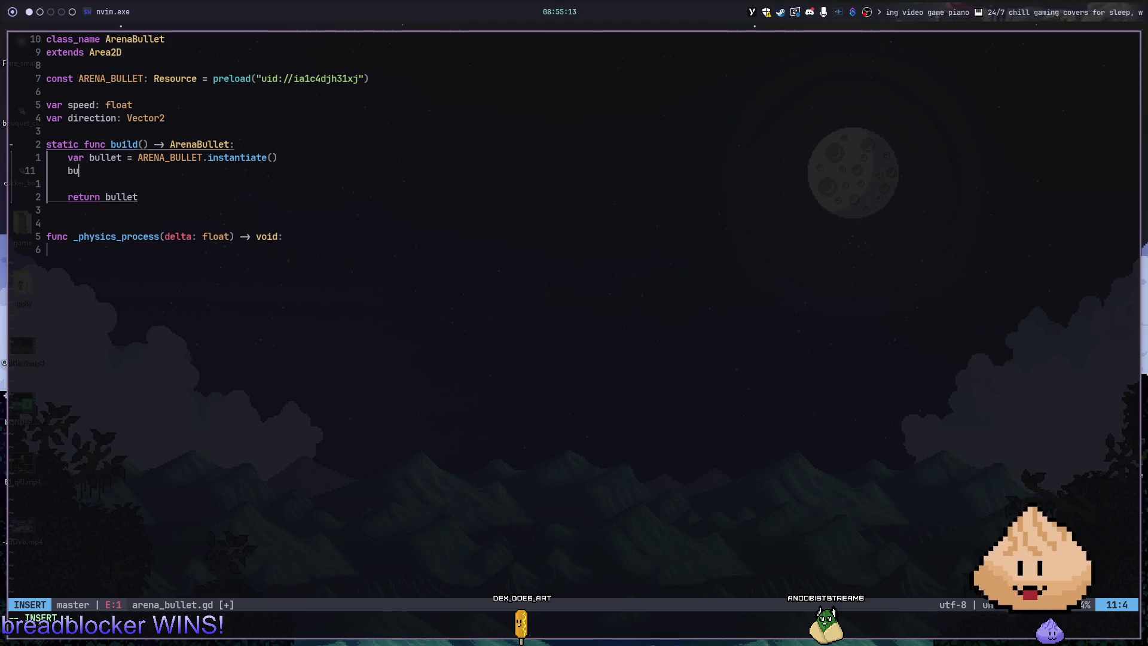
type("llet.velocity")
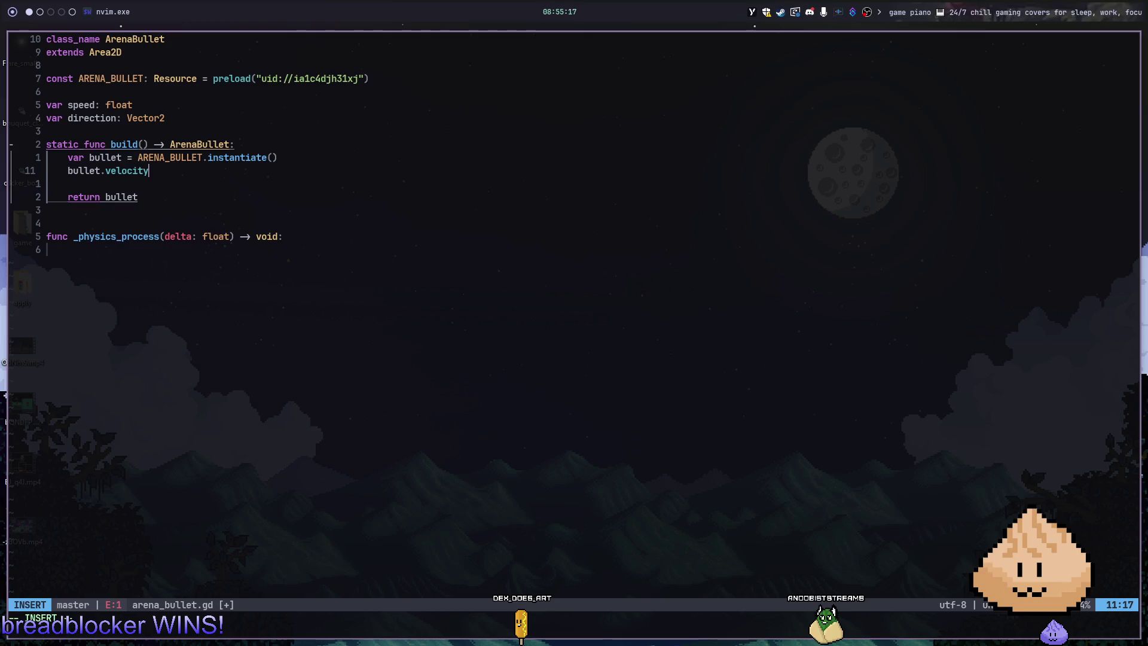
key("Escape")
key("d")
key("d")
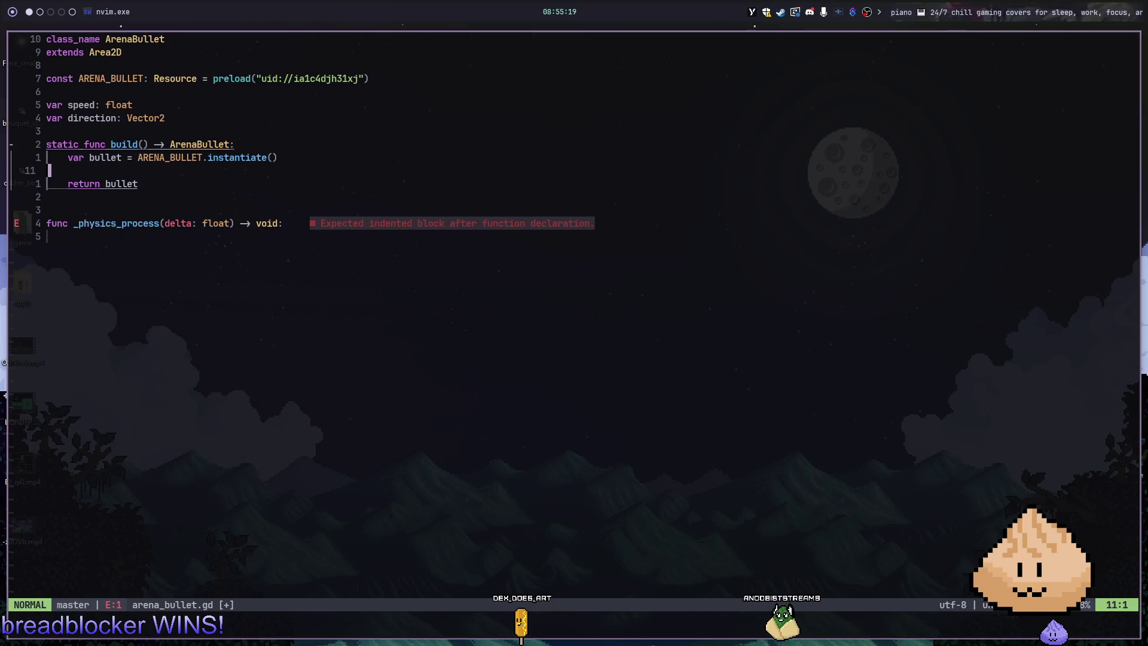
Under _physics_process, add 'position = delta * speed * direction' and save the file
key("j")
key("j")
key("j")
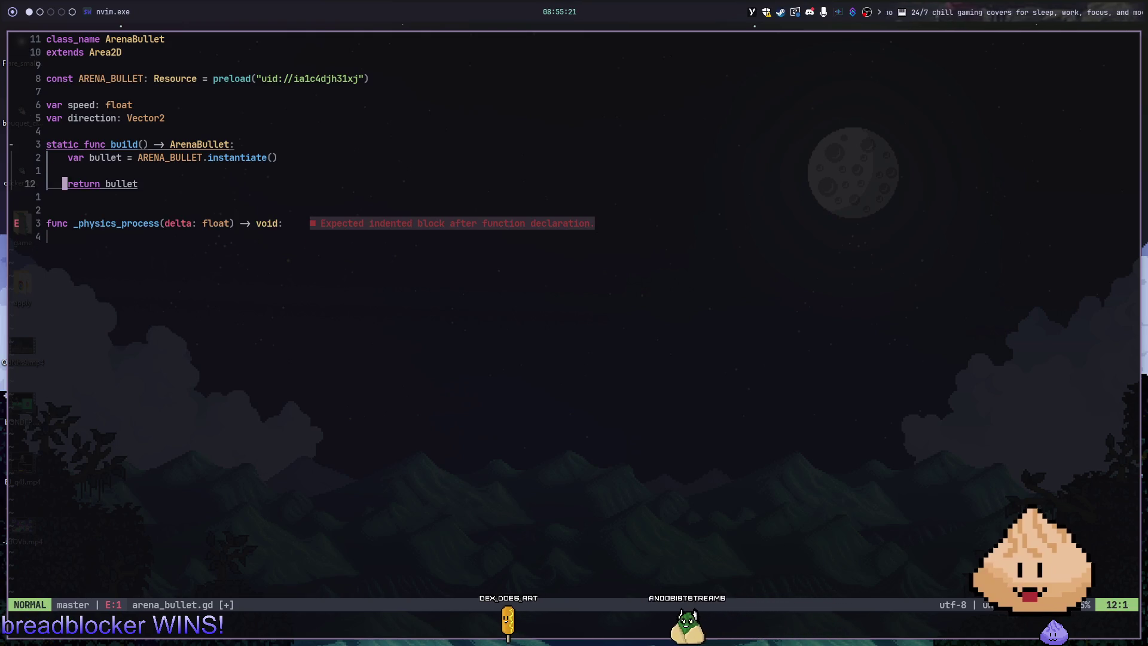
type("o")
type("va")
key("BackSpace")
key("BackSpace")
type("pos")
key("Return")
type("= d")
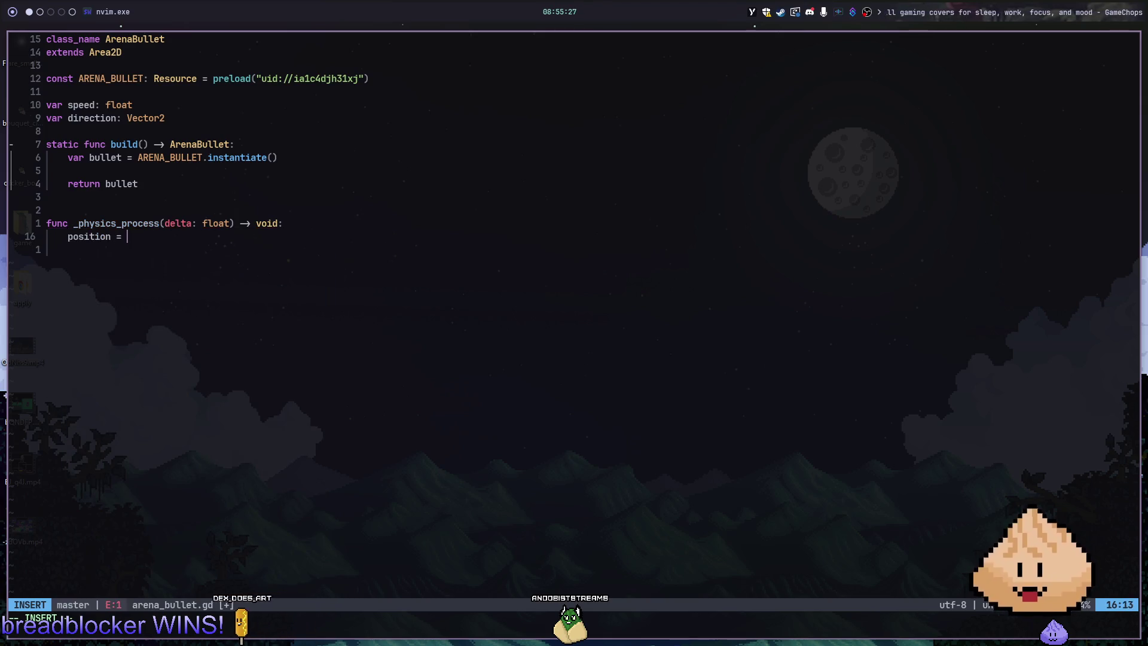
type("elta * ")
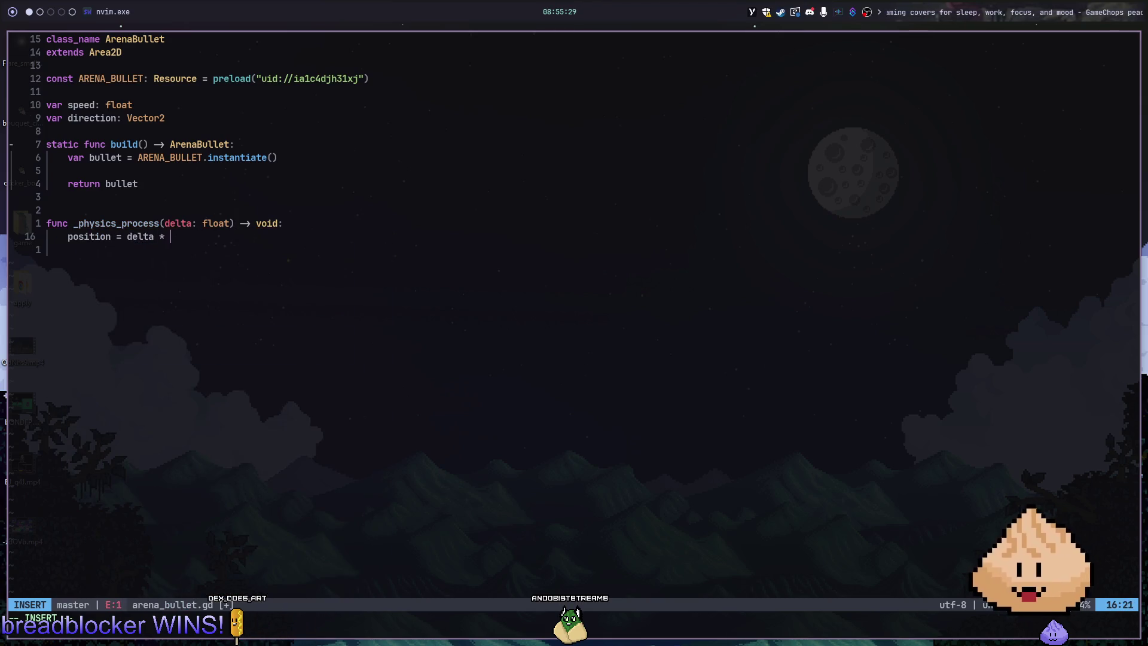
type("speed * ")
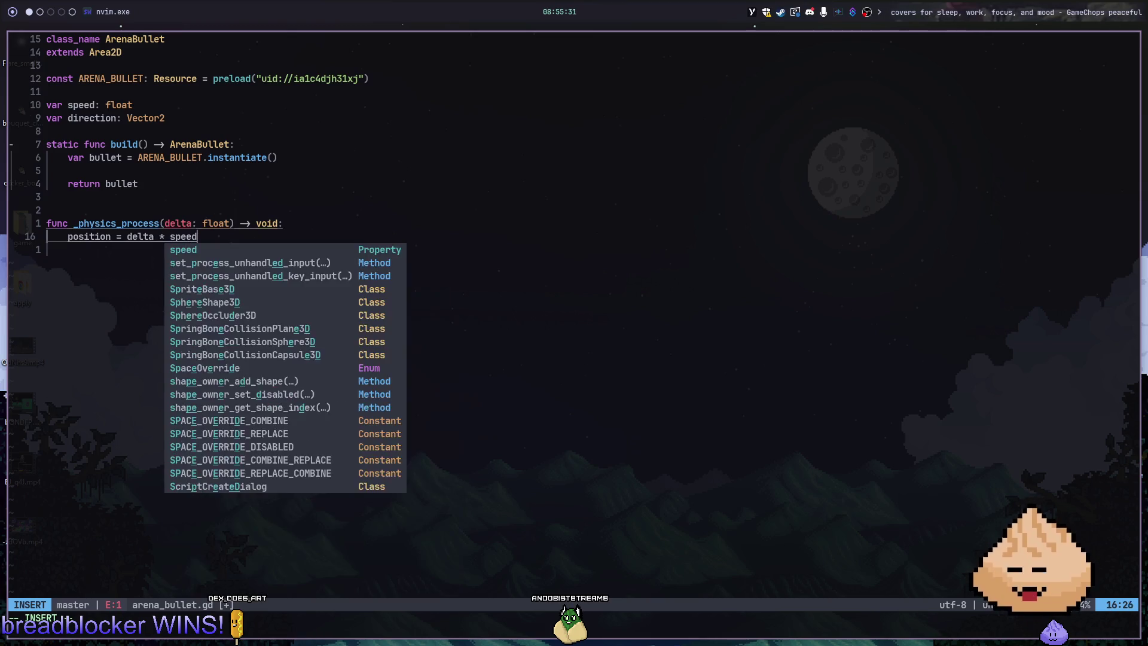
type("direction")
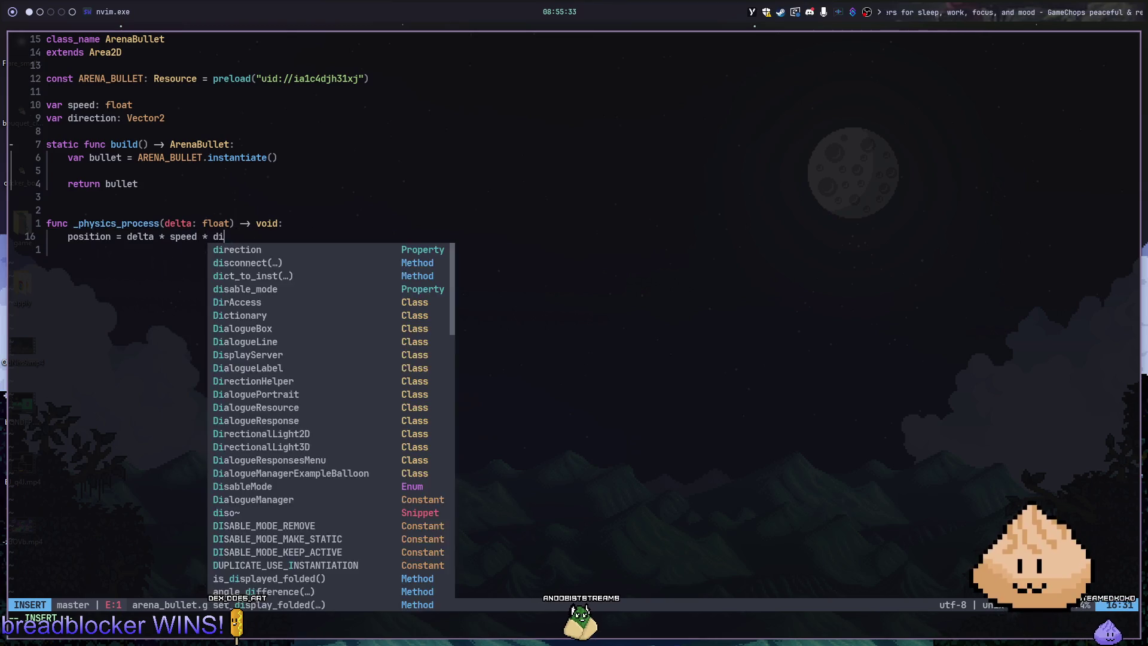
key("Escape")
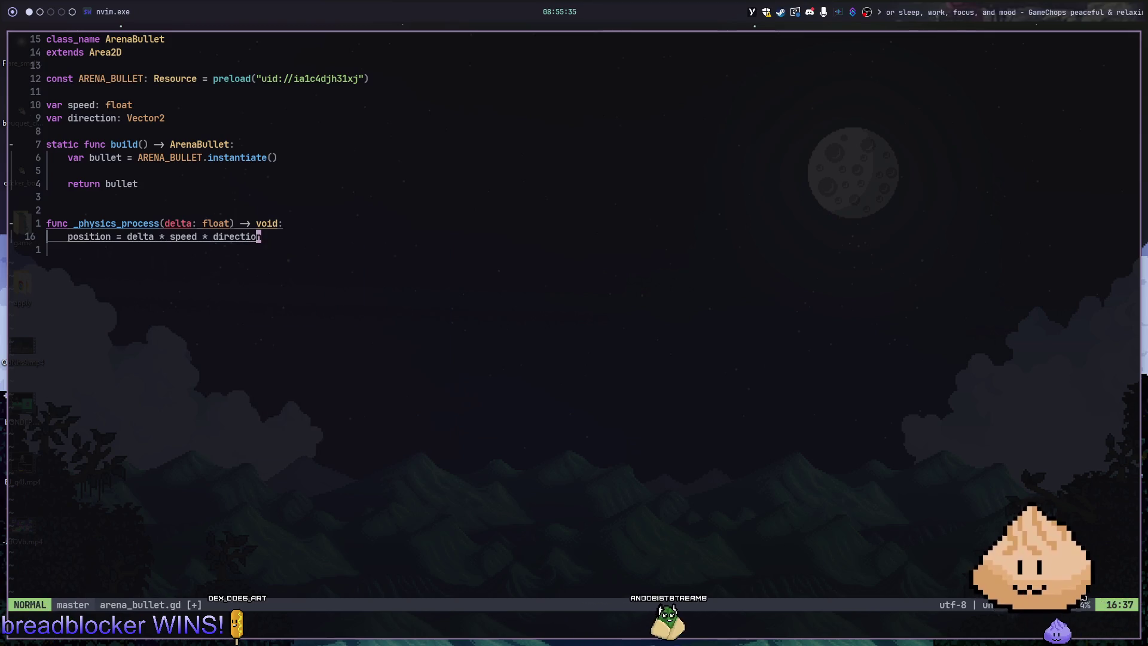
type(":w")
key("Return")
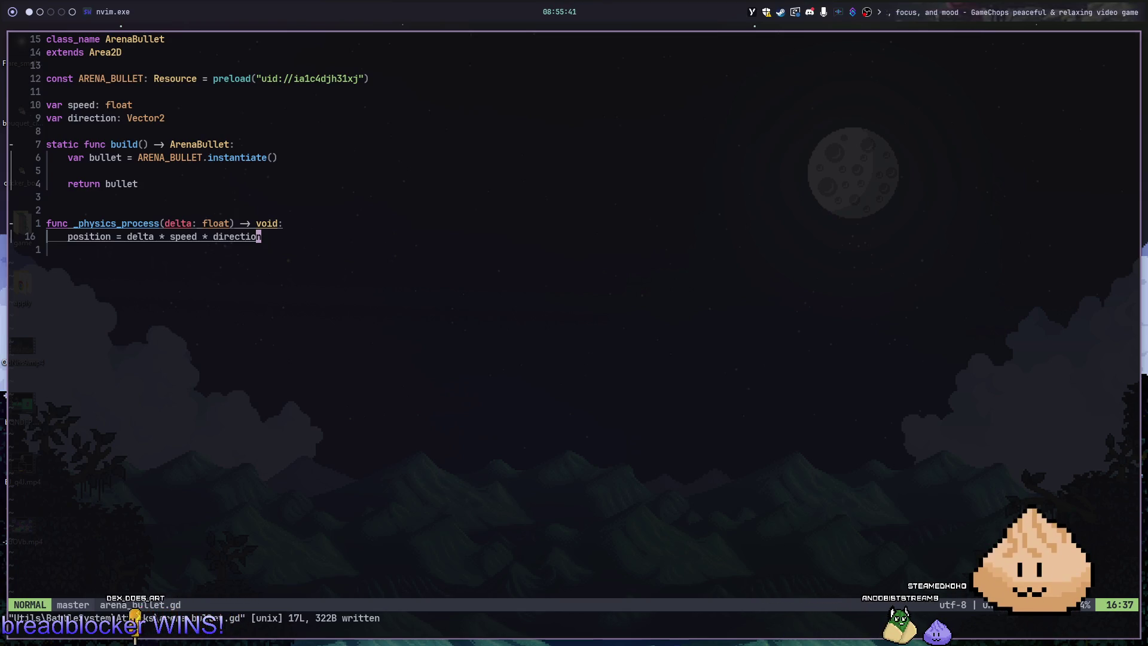
Start adding _spd and _dir parameters inside build()'s parentheses
key("k")
key("k")
key("k")
key("k")
key("k")
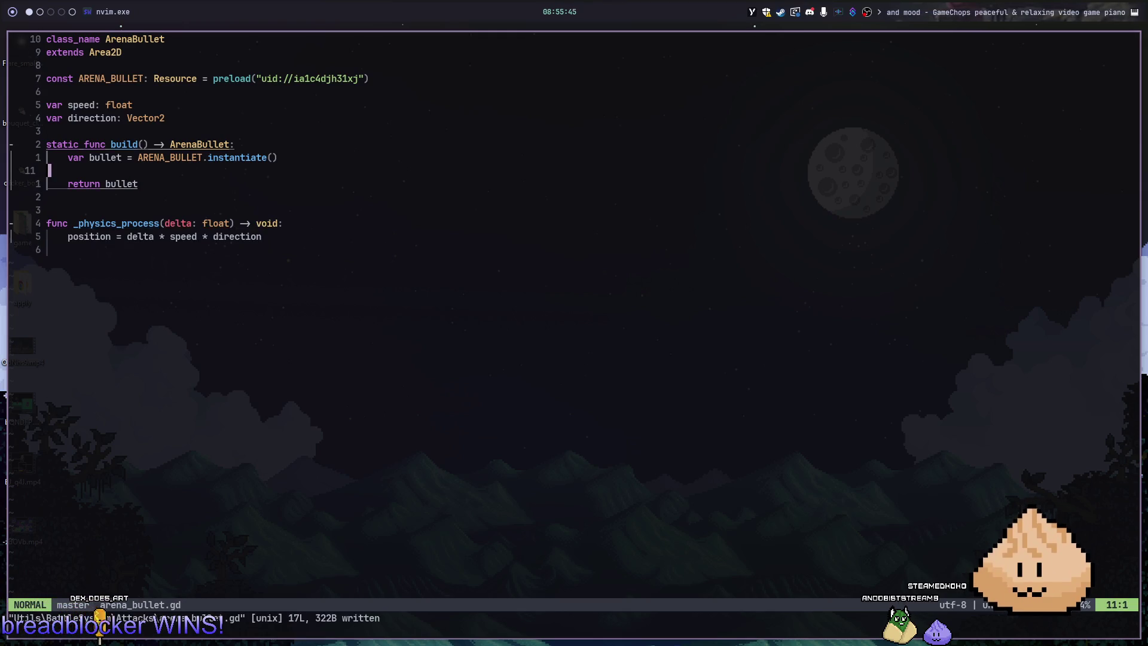
key("k")
key("k")
key("f")
key("parenleft")
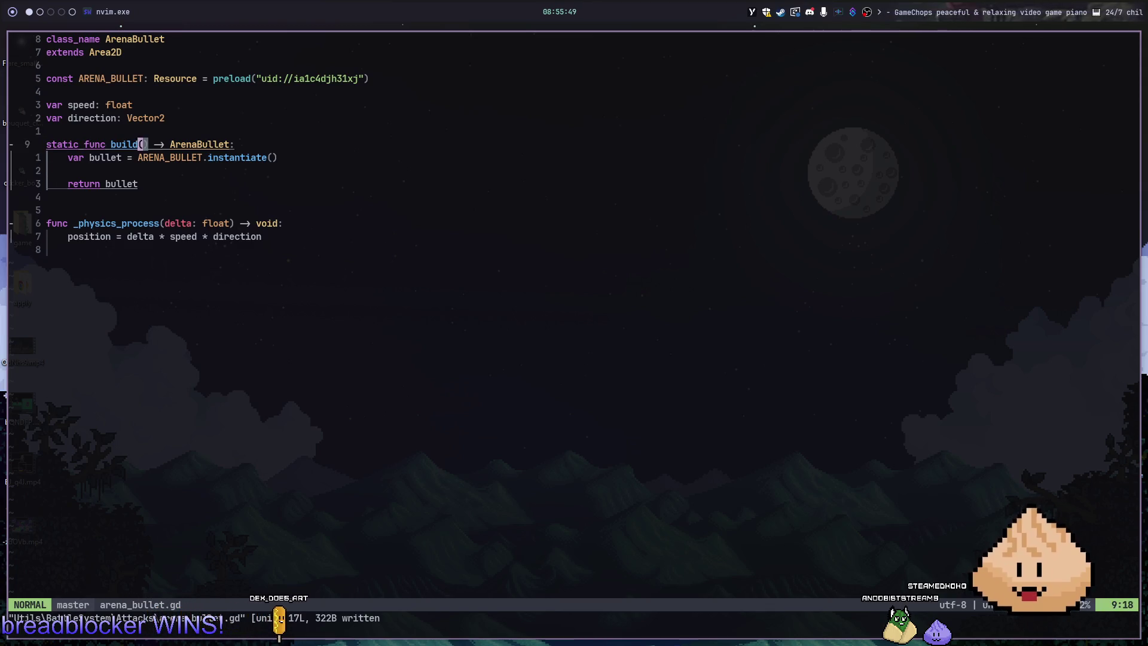
type("a")
type("d")
Give build() the typed parameters _spd: float and _dir: Vector2
key("BackSpace")
type("_spd, _dir")
key("Escape")
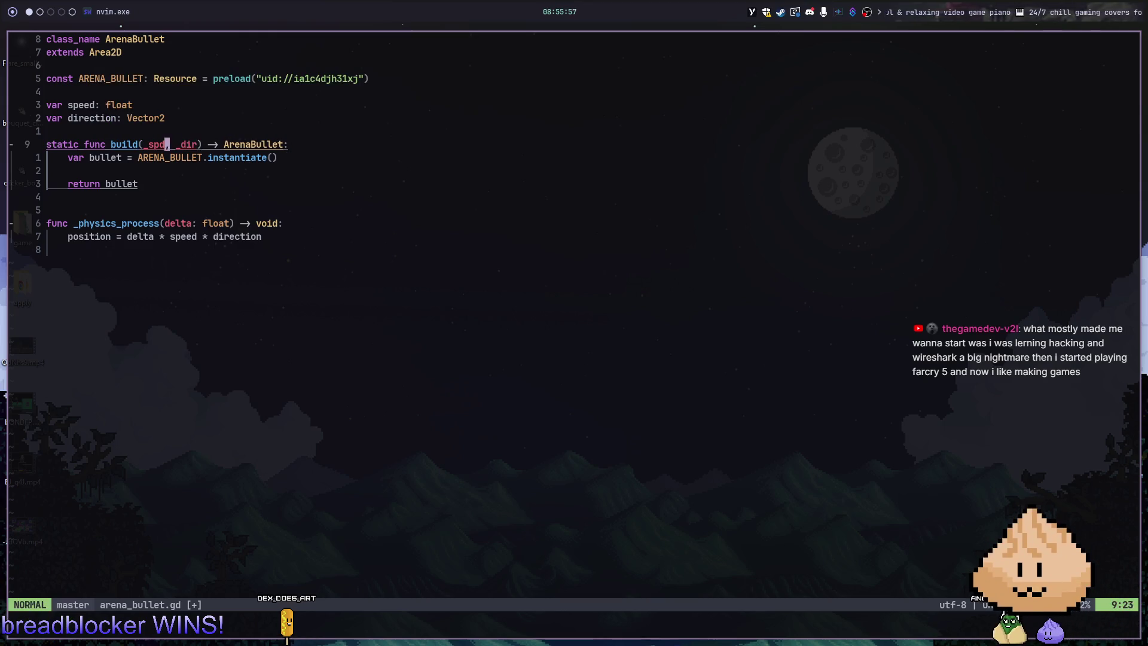
type(": float")
key("Escape")
key("w")
key("w")
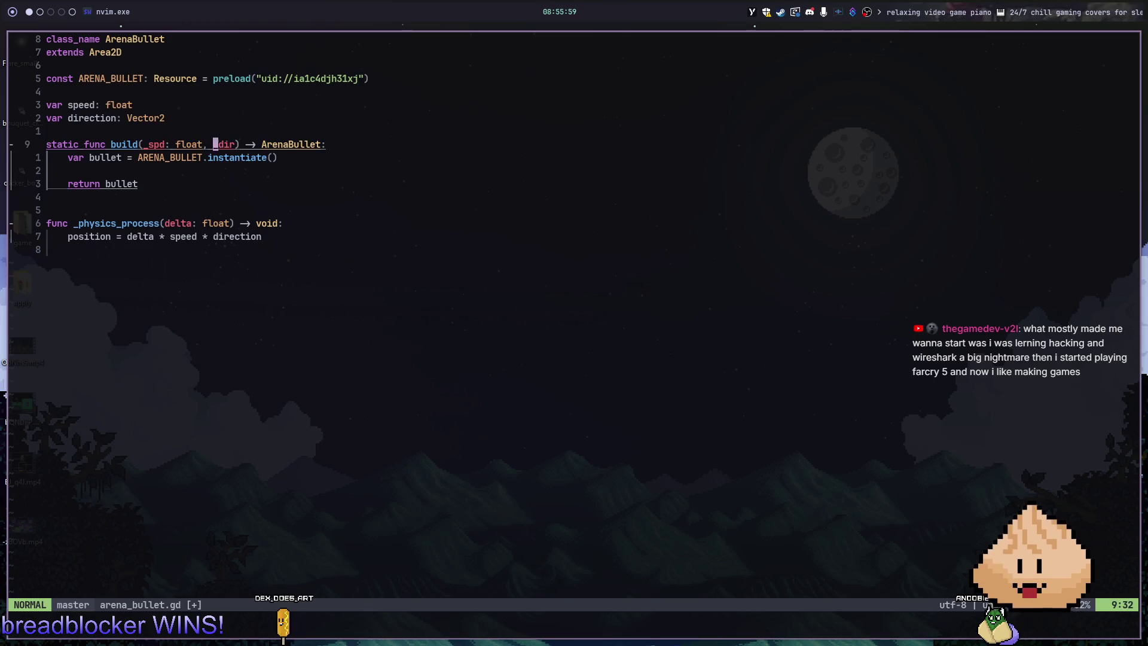
type("ir: Vector2")
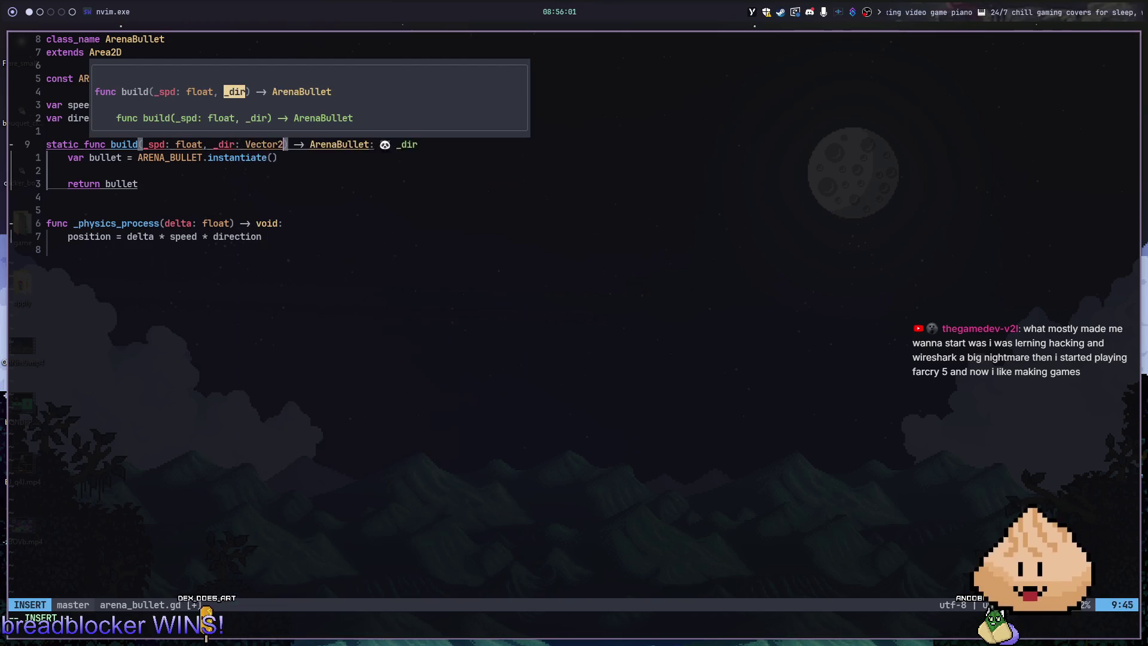
key("Escape")
Inside build(), add the line bullet.speed = _spd
key("j")
key("j")
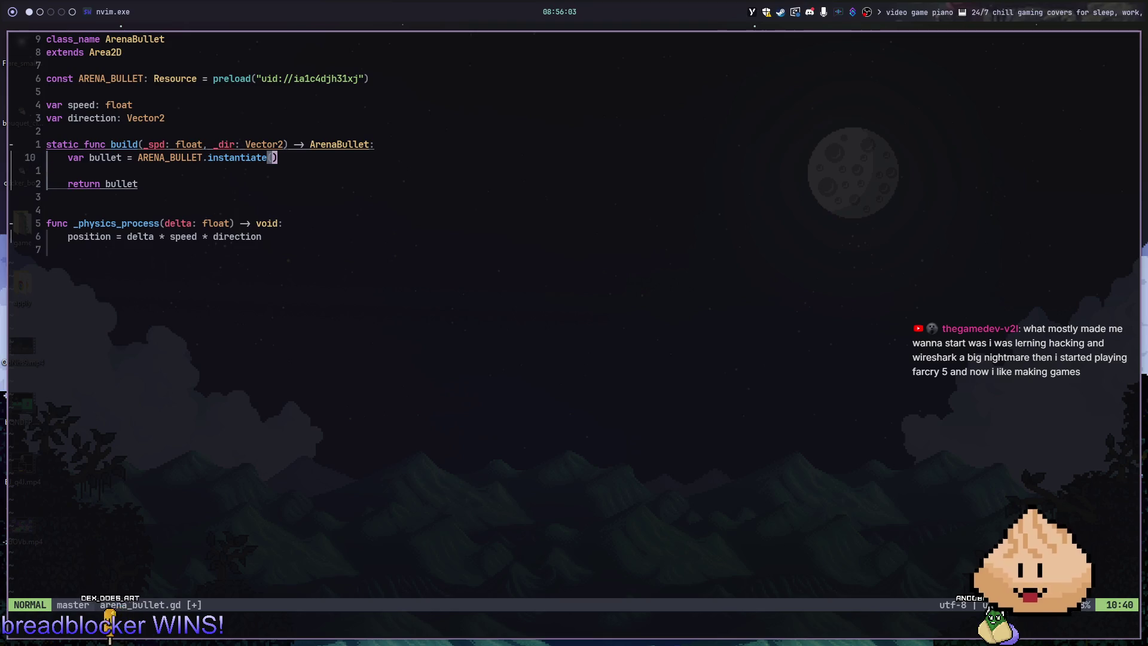
key("shift+o")
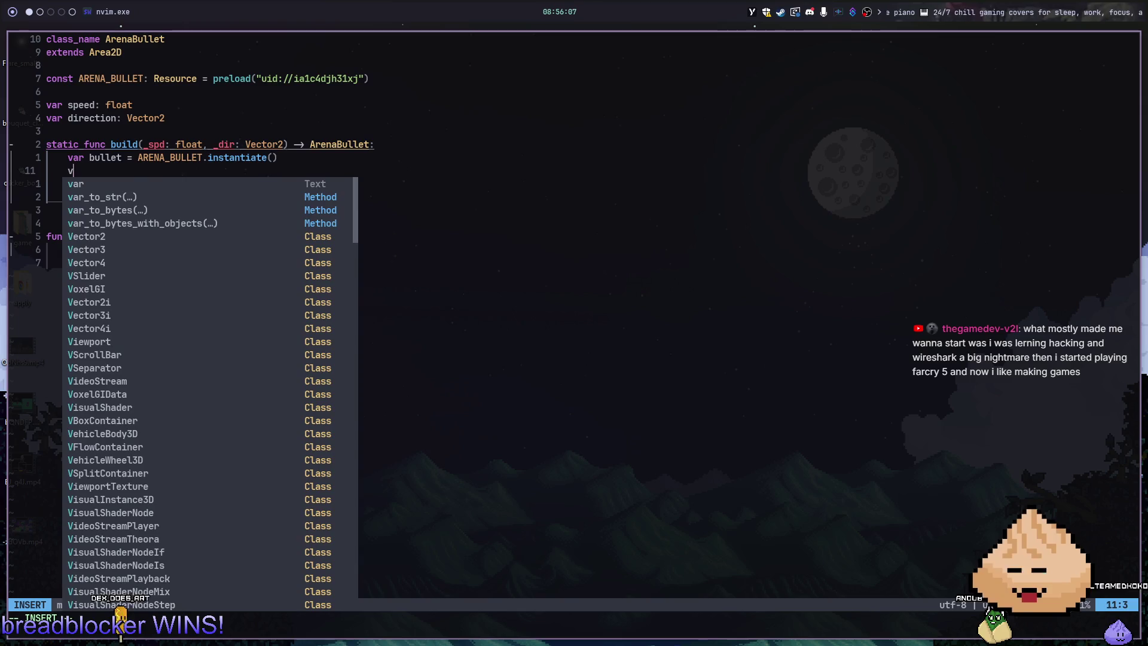
key("BackSpace")
type("bullet.spee")
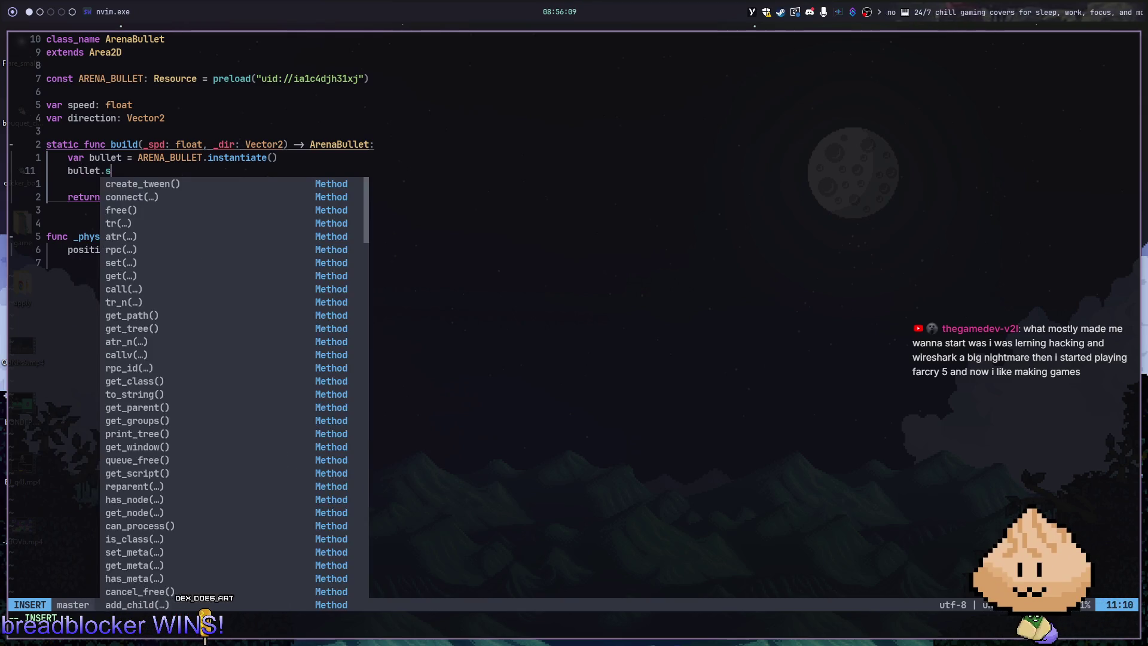
type("d = s")
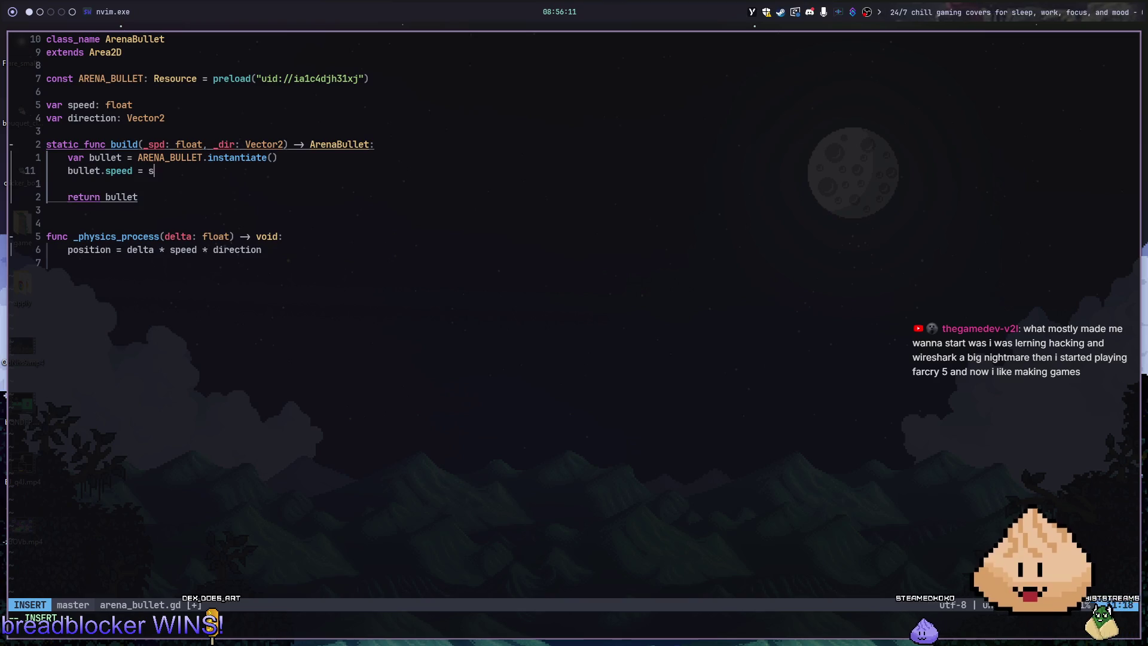
key("BackSpace")
type("_spd")
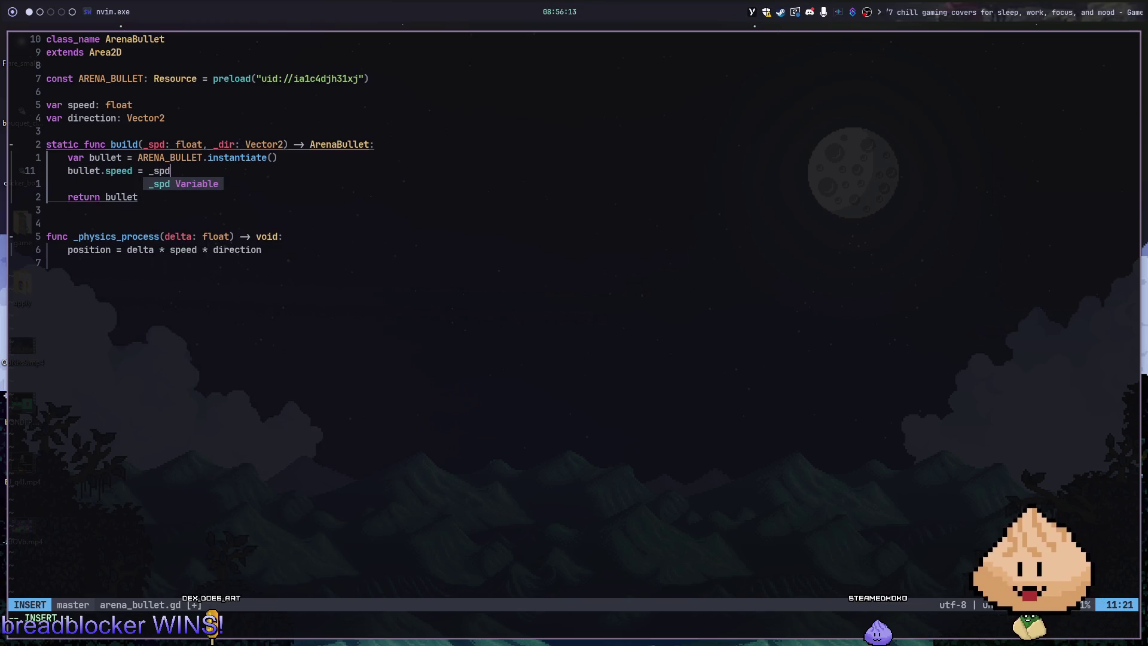
key("Escape")
Duplicate that line as bullet.direction = _dir and save arena_bullet.gd
key("y")
key("y")
key("p")
key("w")
key("w")
type("ciw")
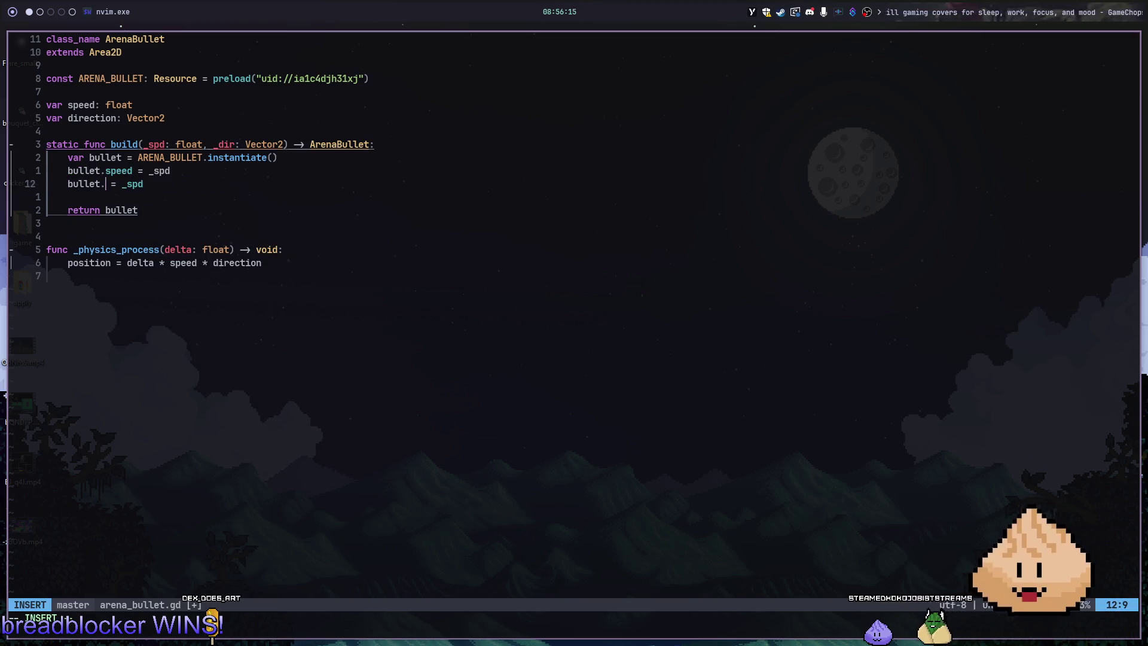
type("directio")
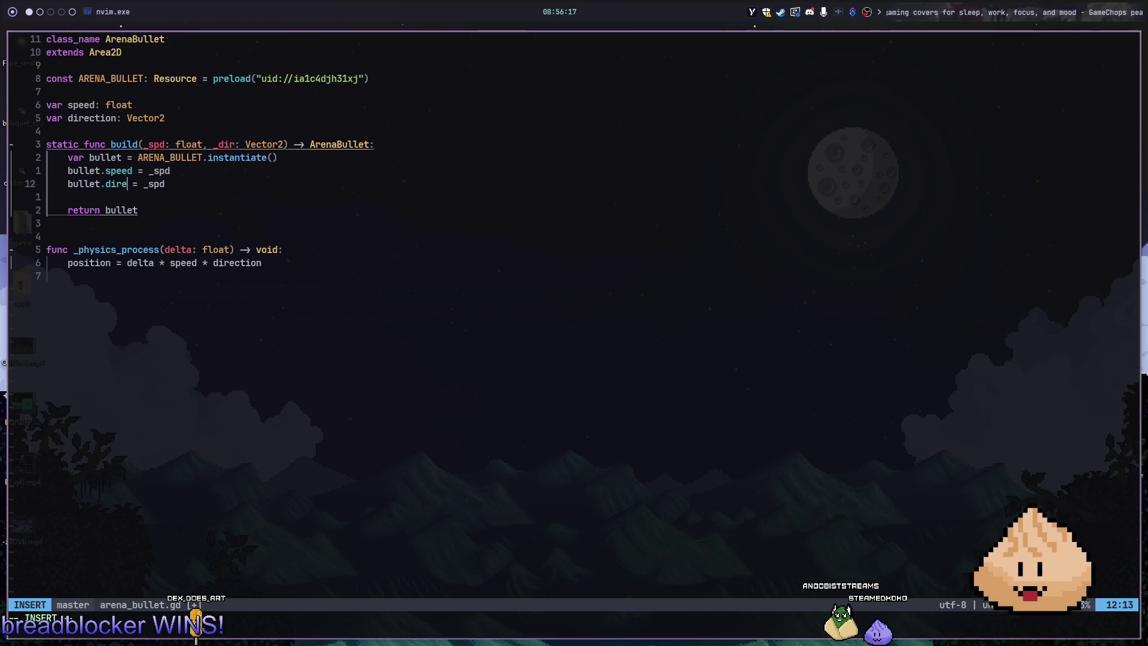
type("n")
key("Escape")
key("w")
key("w")
type("ciw_dir")
key("Escape")
type(":w")
key("Return")
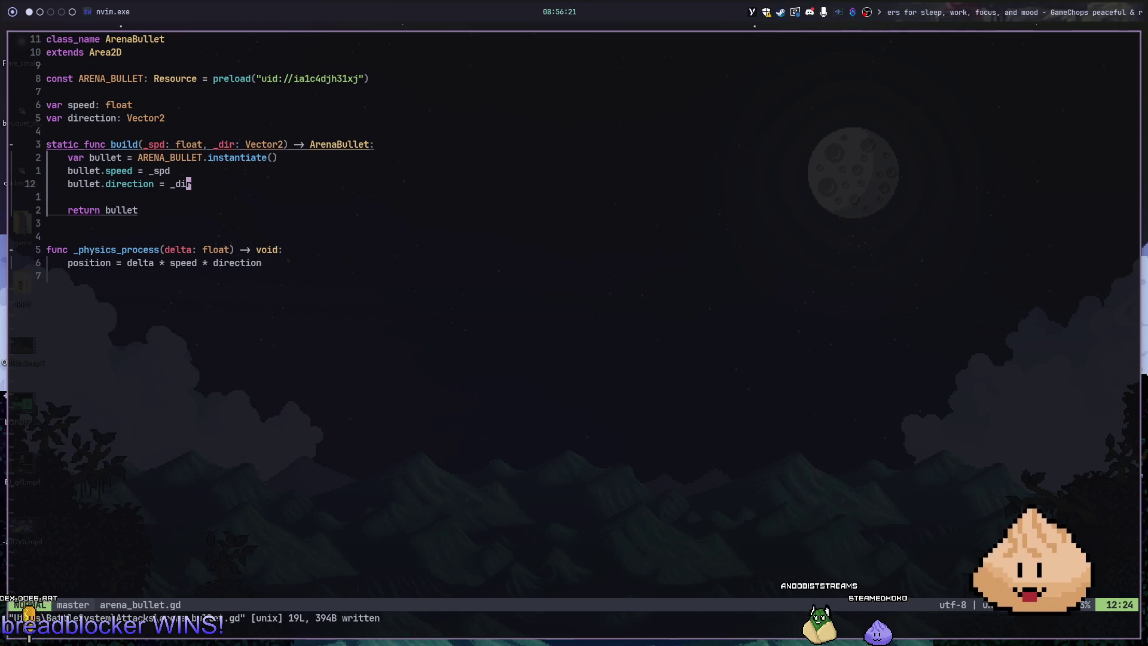
Insert a blank line above the speed and direction assignments and save again
key("k")
key("O")
key("Escape")
type("j:w")
key("Return")
Change the position line in _physics_process from = to += and save
key("G")
key("k")
key("f")
key("equal")
type("ion +")
key("Escape")
type(":w")
key("Return")
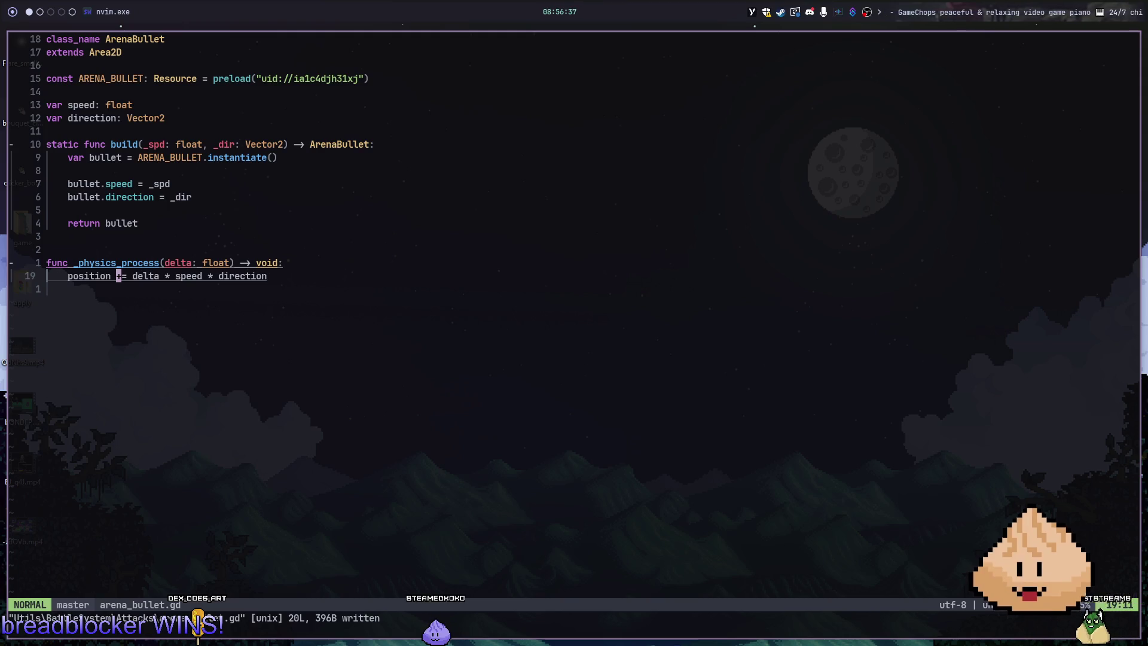
key("k")
key("k")
key("k")
key("space")
Open arena_enemy.gd through Telescope's file finder and save it
key("Escape")
key("space")
key("f")
key("f")
type("arenae")
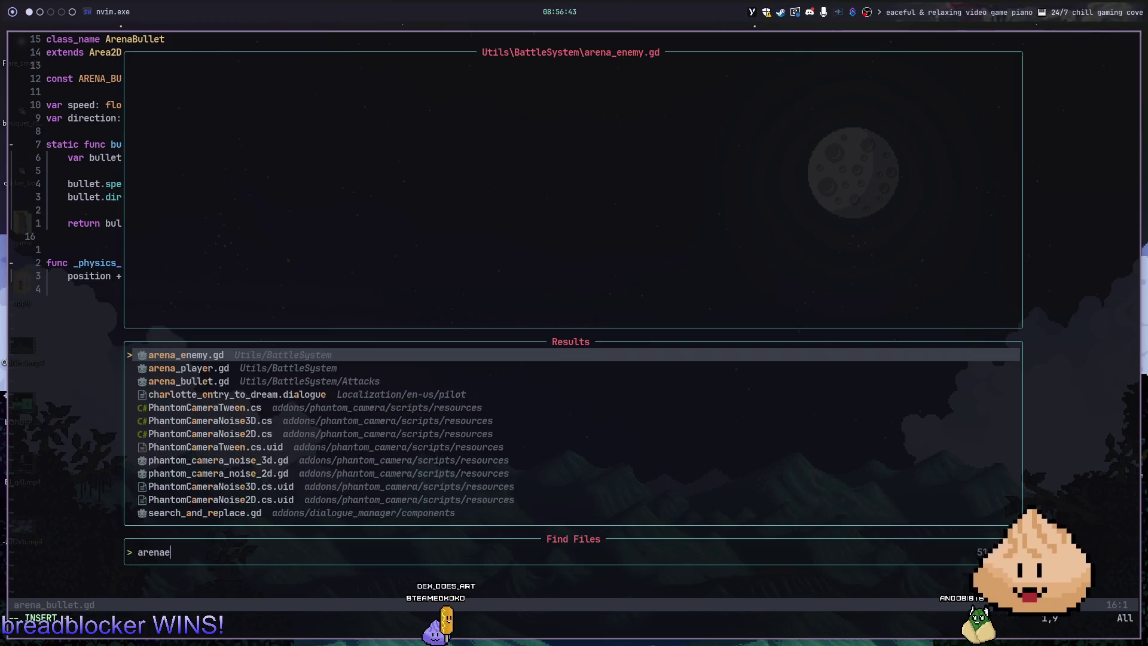
key("Return")
type(":w")
key("Return")
key("j")
key("j")
key("j")
Move 13 lines down to shoot_shit() and clear its pass placeholder
key("1")
key("3")
key("j")
key("j")
key("j")
key("j")
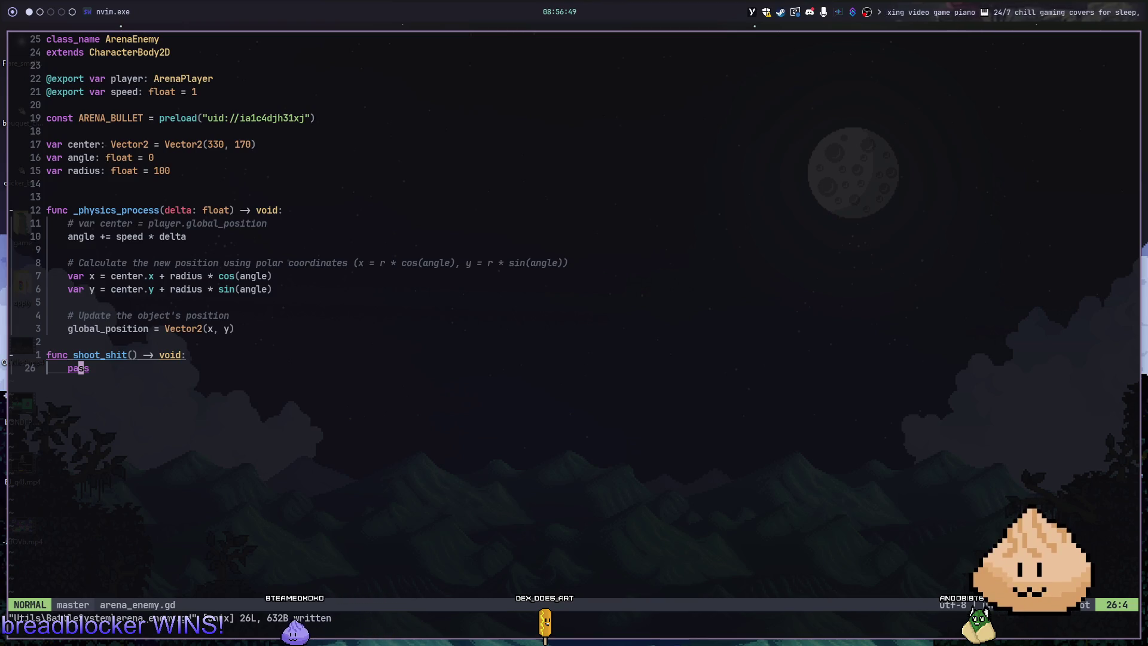
key("c")
key("c")
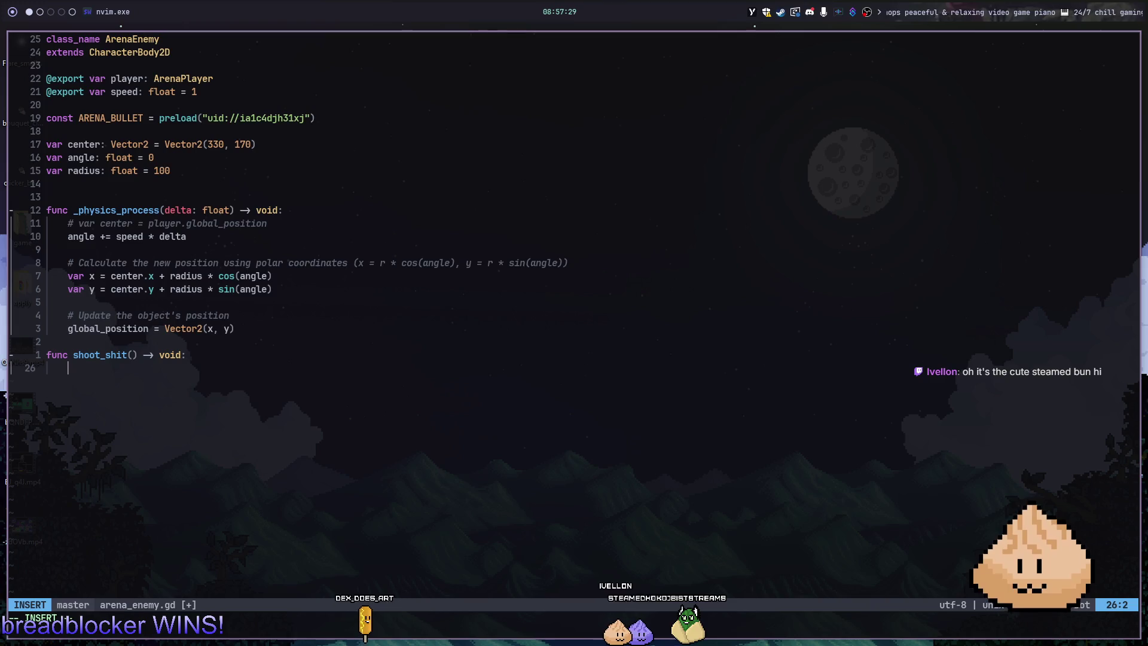
key("Escape")
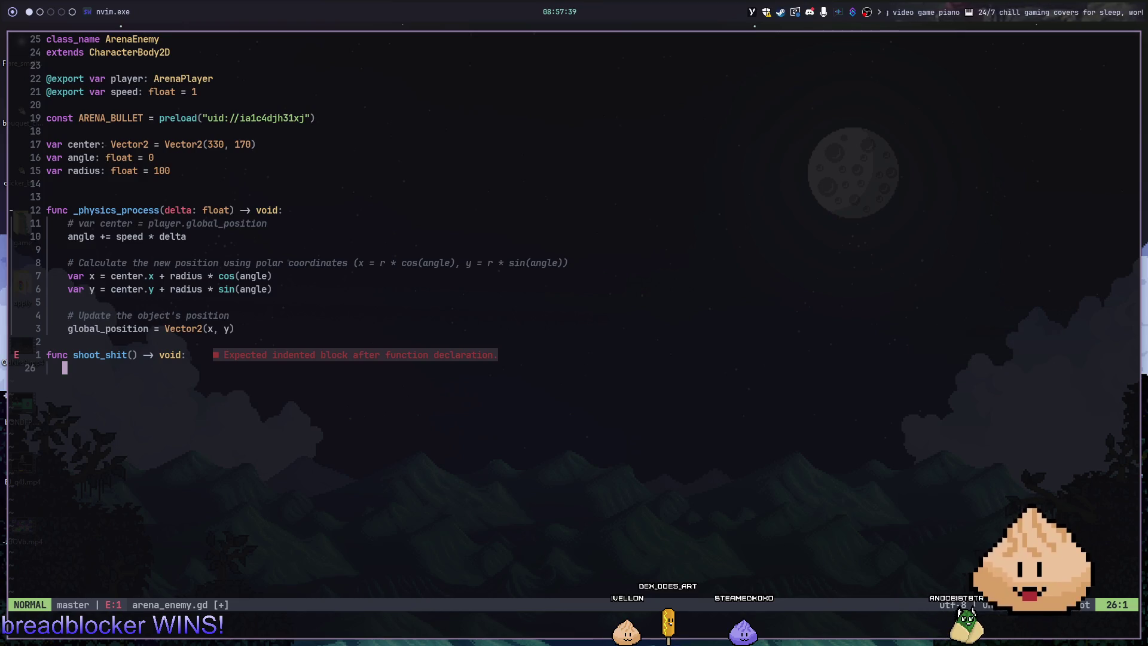
key("S")
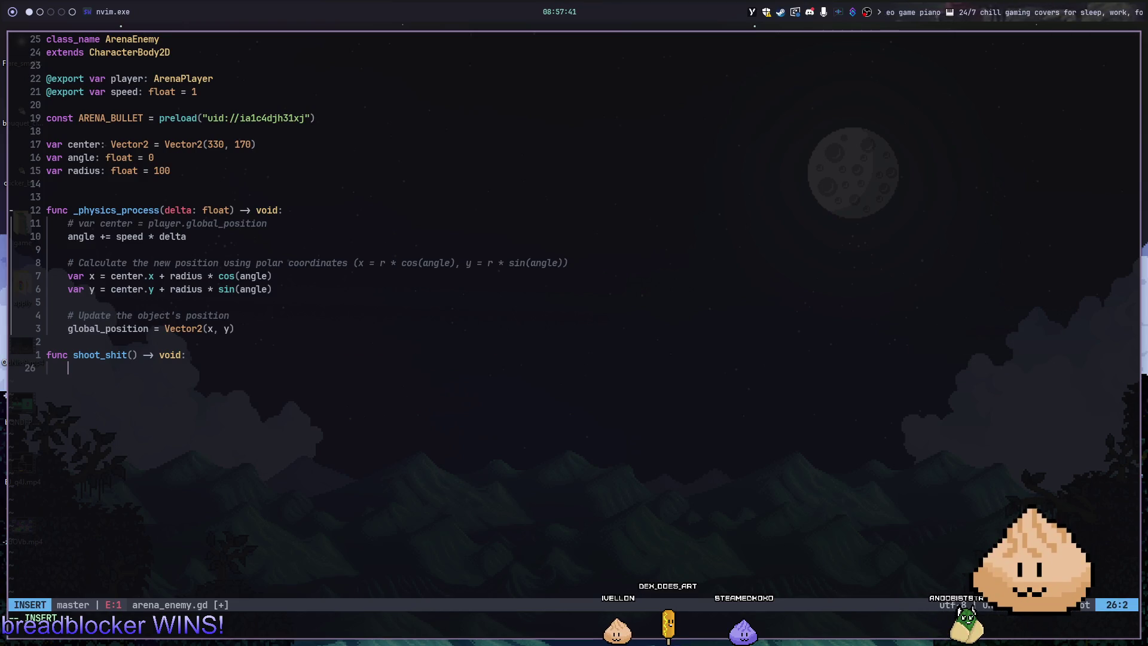
key("BackSpace")
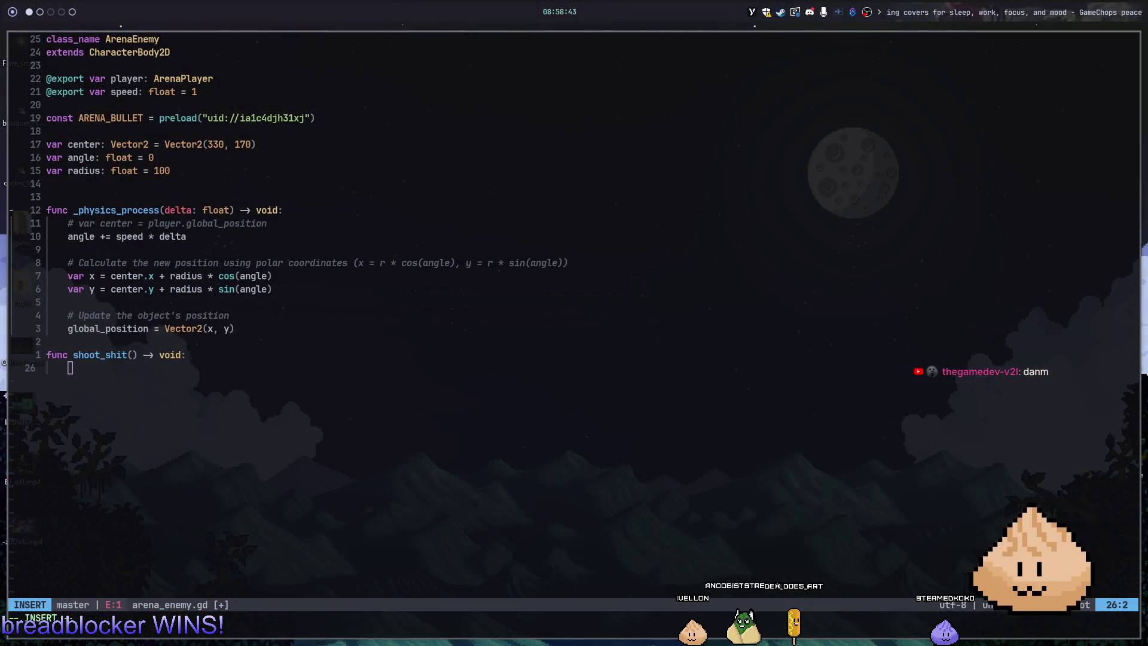
left_click(238, 349)
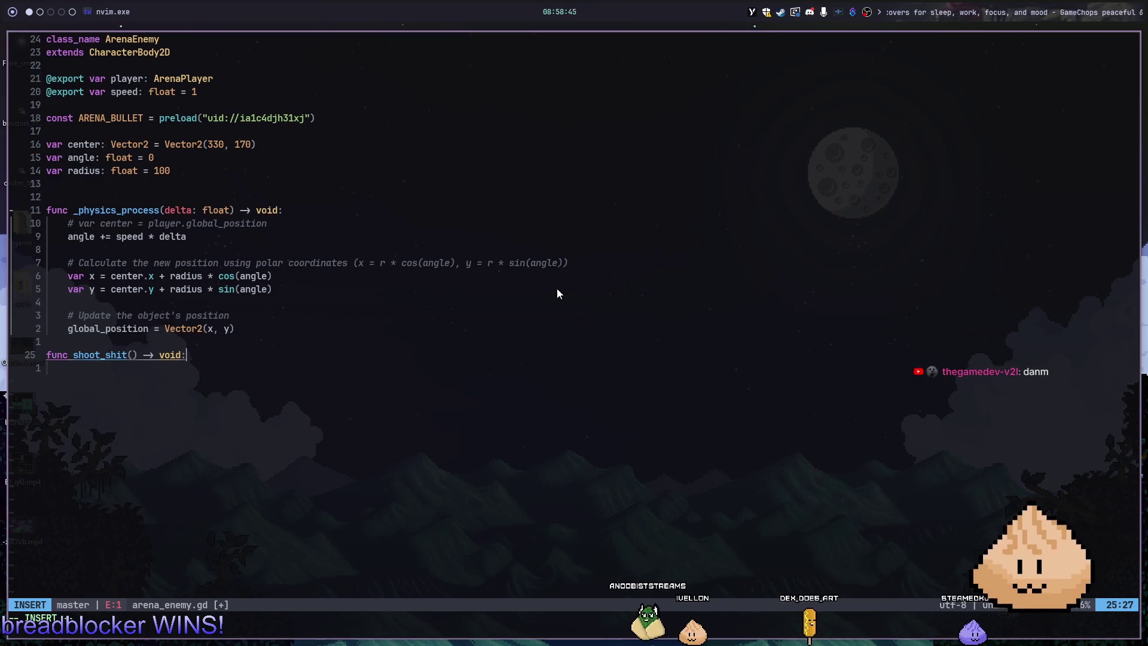
Undo the ARENA_BULLET preload constant and its blank line, then save arena_enemy.gd
key("Escape")
key("j")
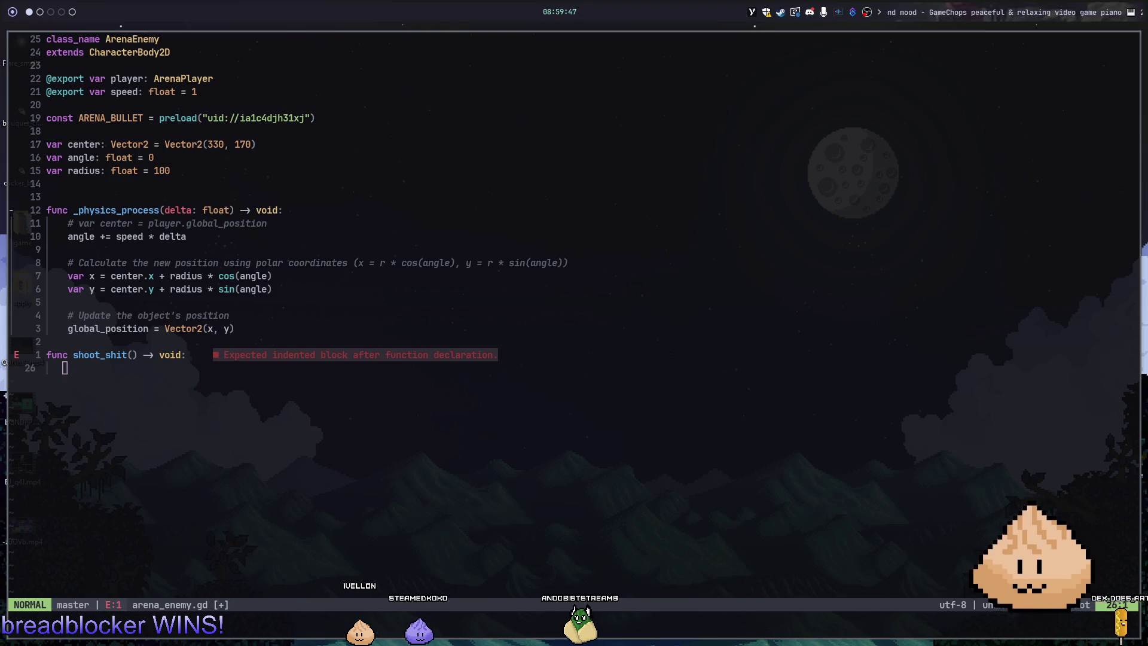
left_click(737, 396)
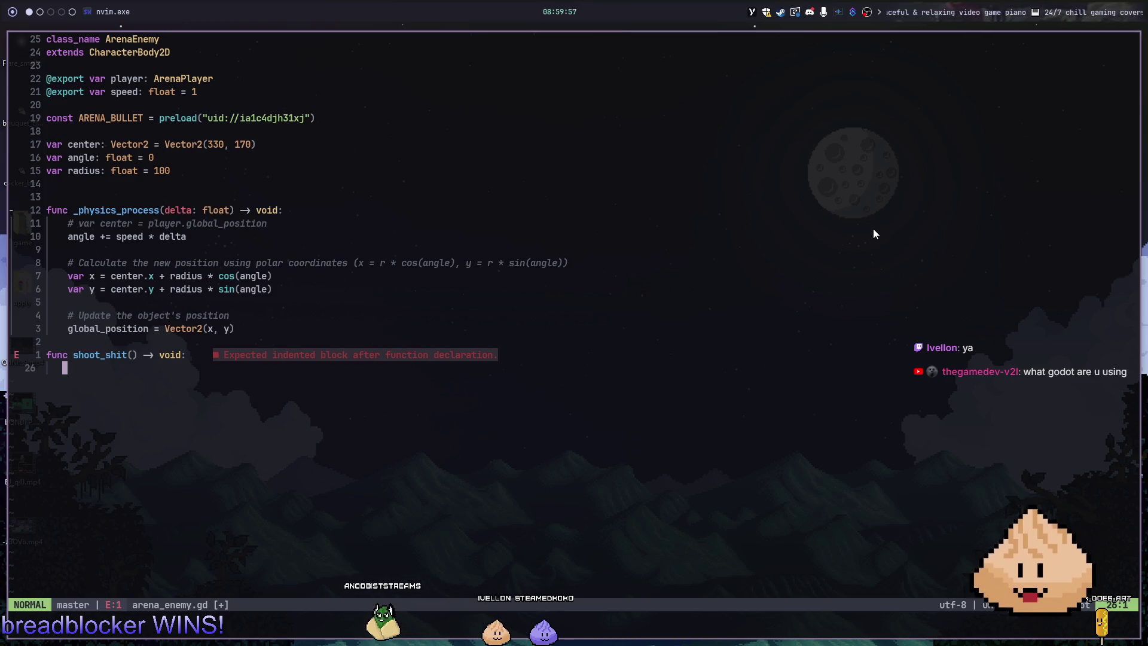
key("A")
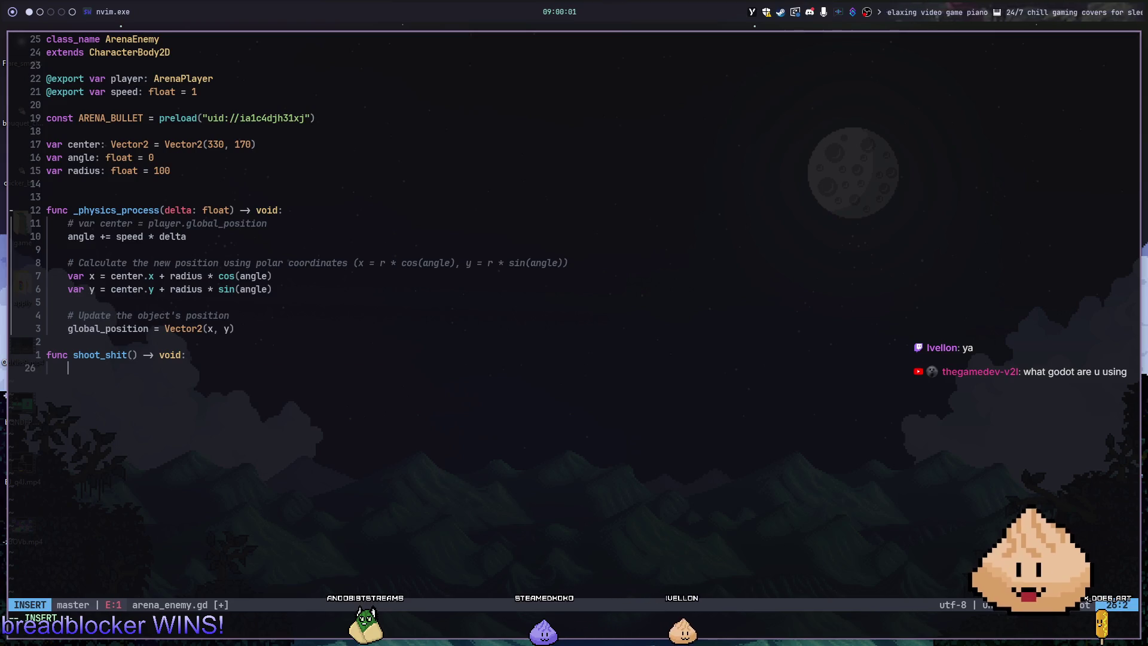
key("Escape")
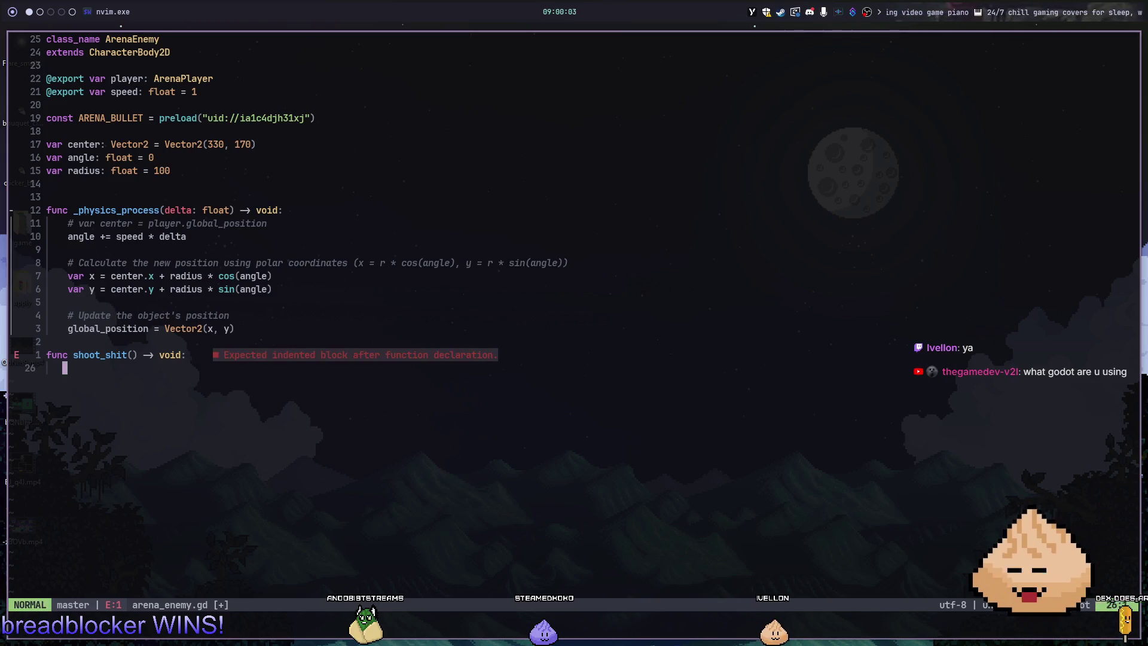
type("uu:w")
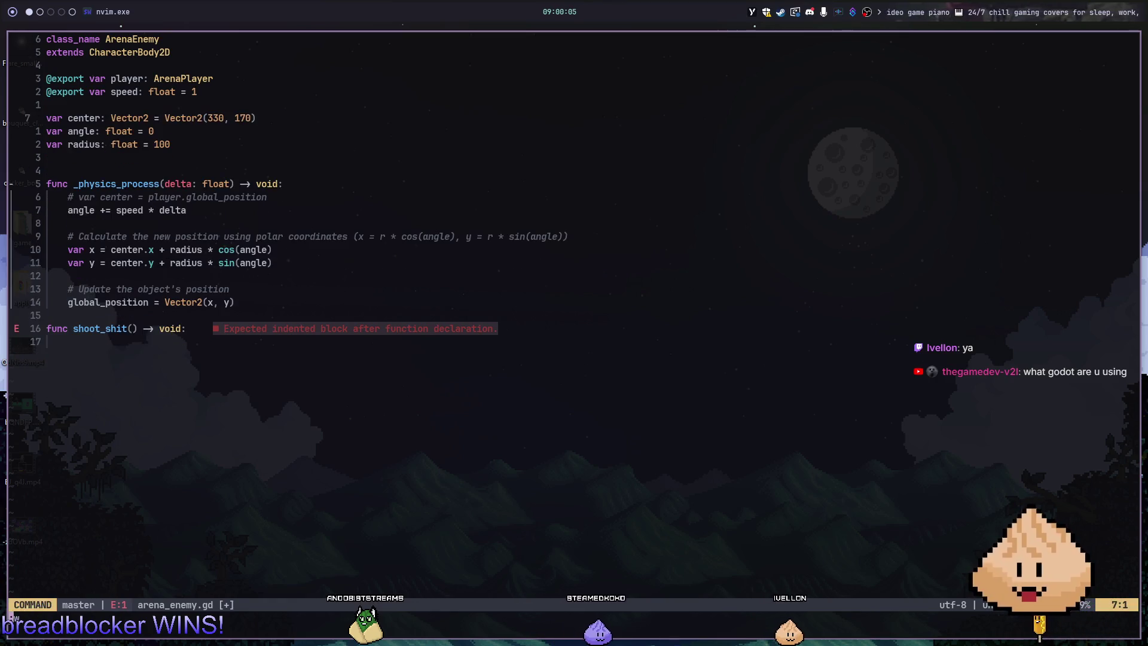
key("Return")
key("S")
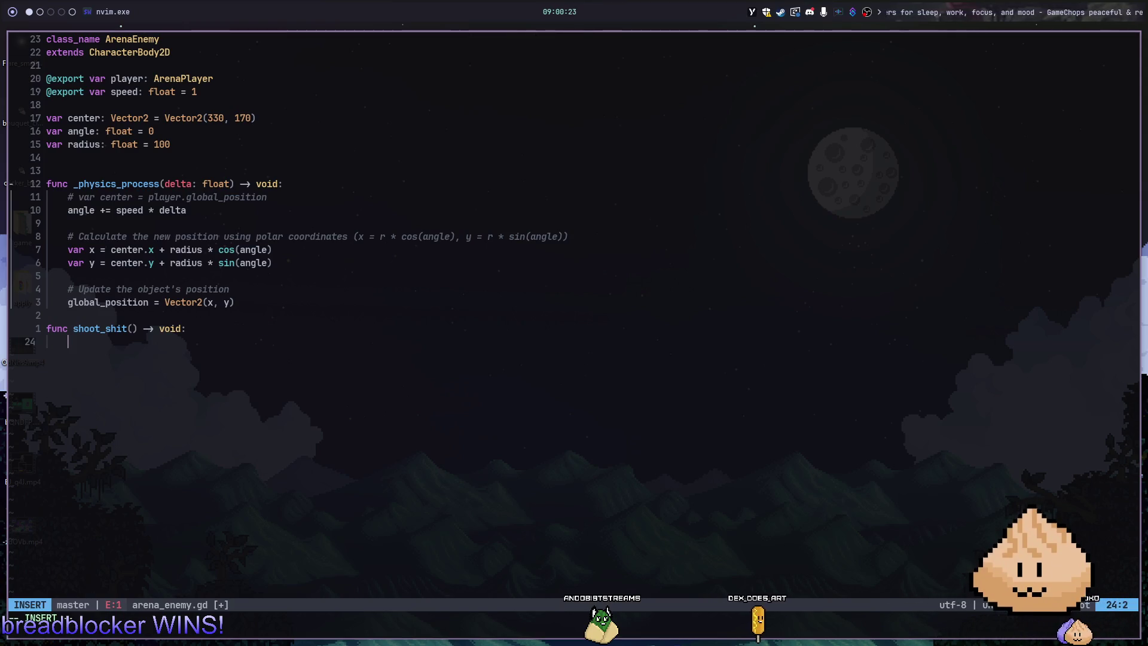
In shoot_shit(), begin an ArenaBullet.build call with speed argument 10
type("Bul")
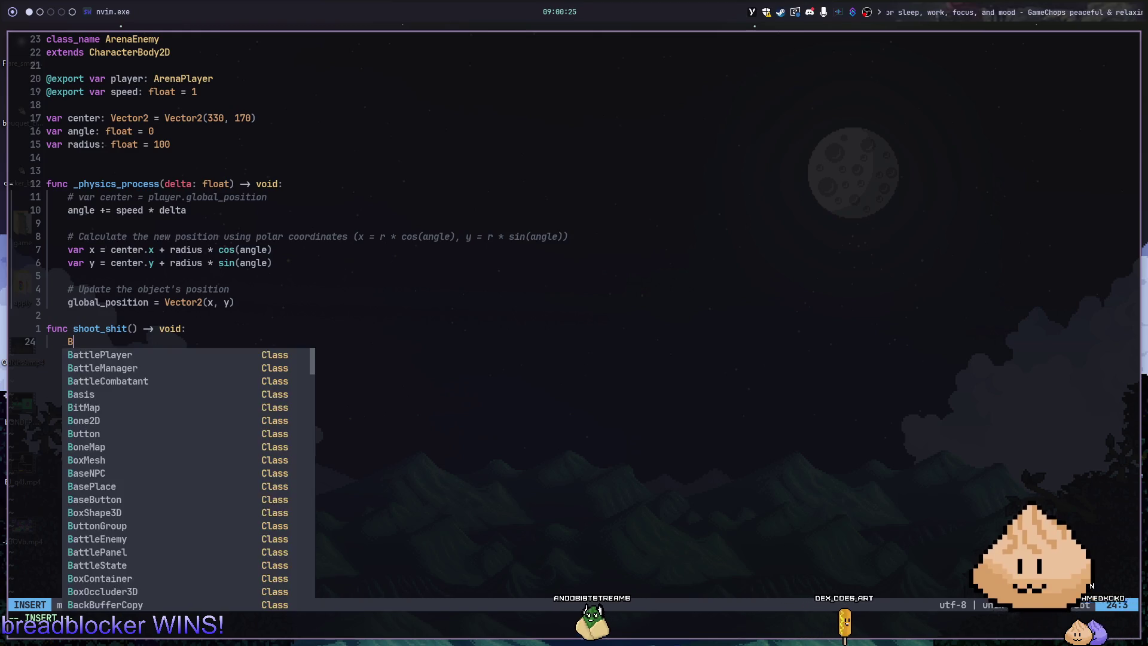
type("l")
key("Return")
type(".bui")
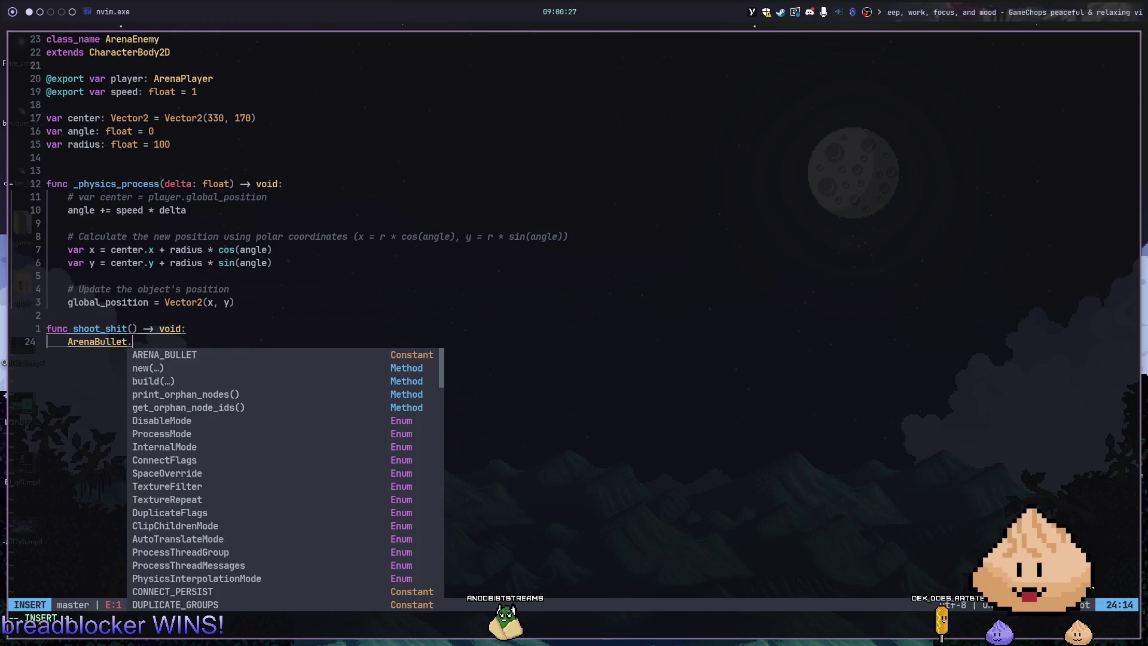
key("Return")
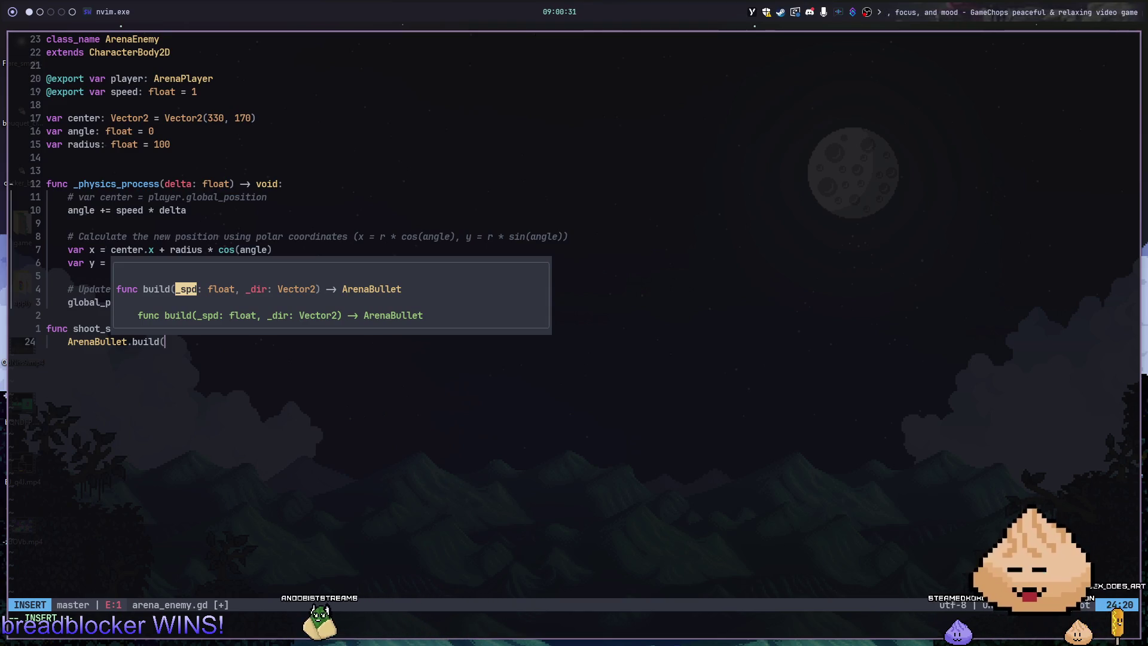
type("10,")
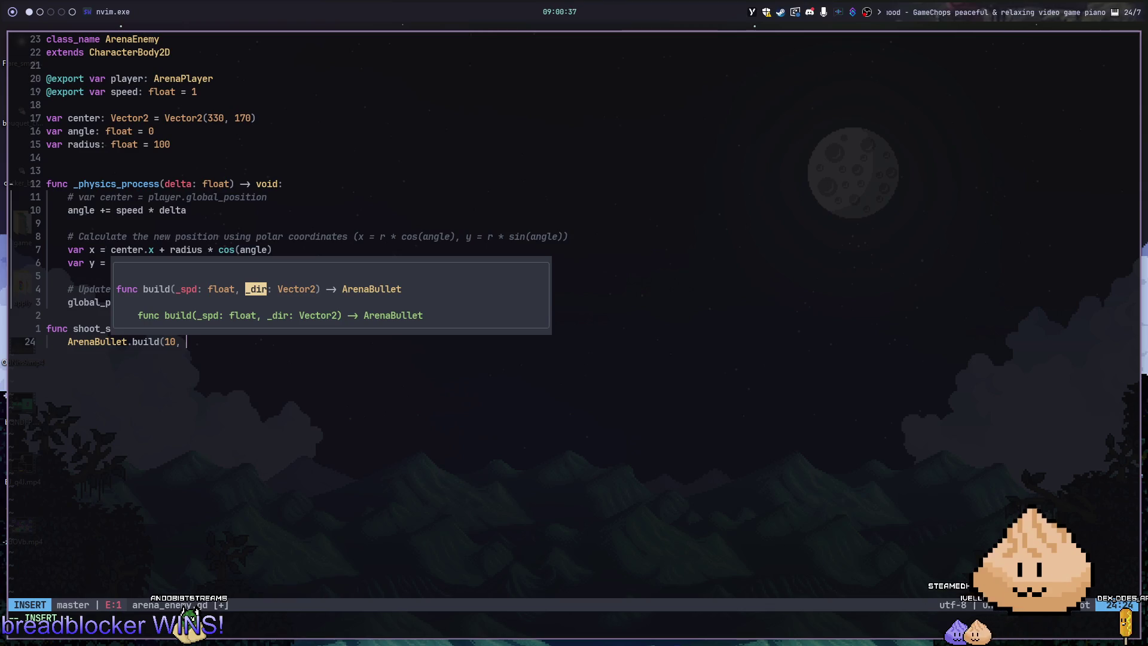
Pass global_position.direction_to(player.global_position) as the direction and close the call
type("ire")
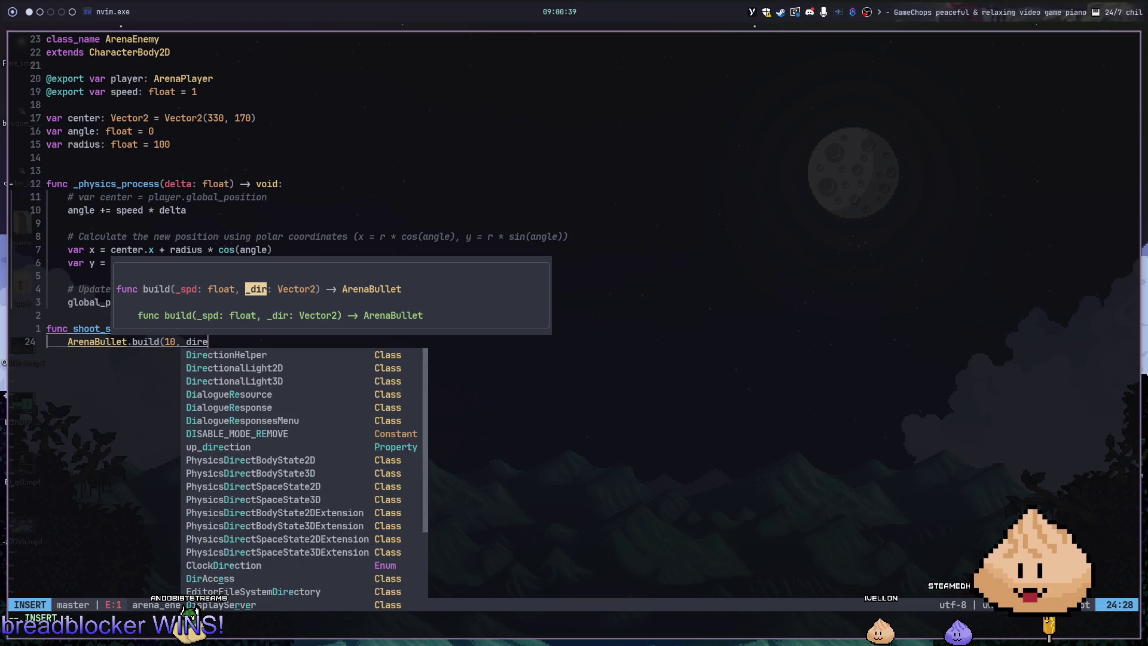
key("BackSpace")
key("BackSpace")
key("BackSpace")
type("global_position.")
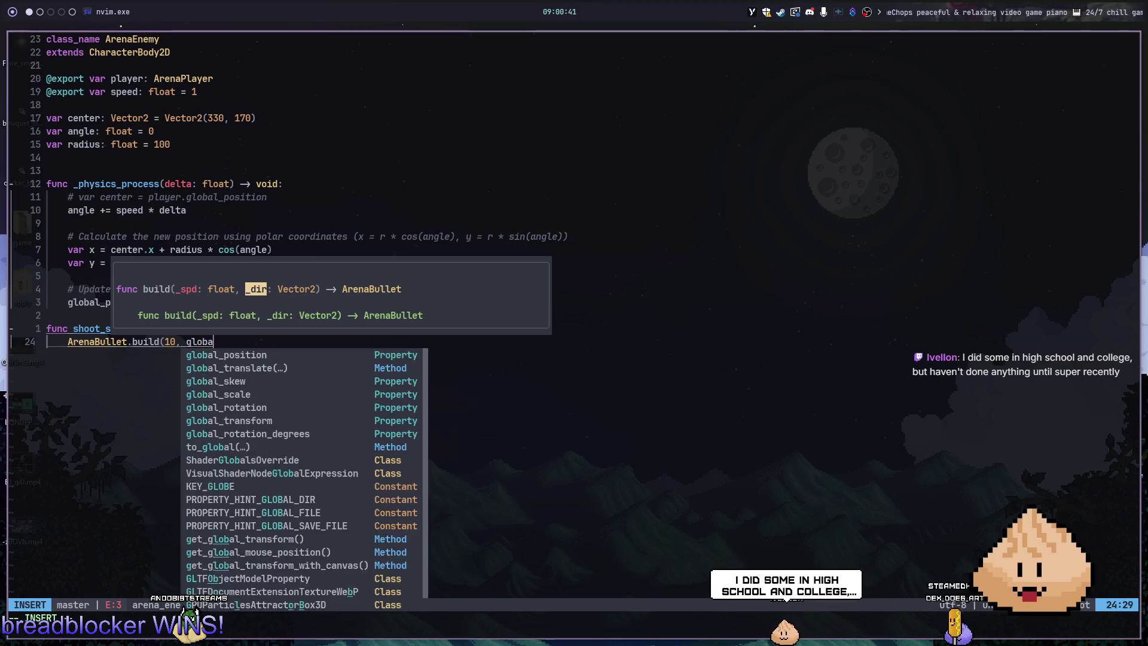
type("dire")
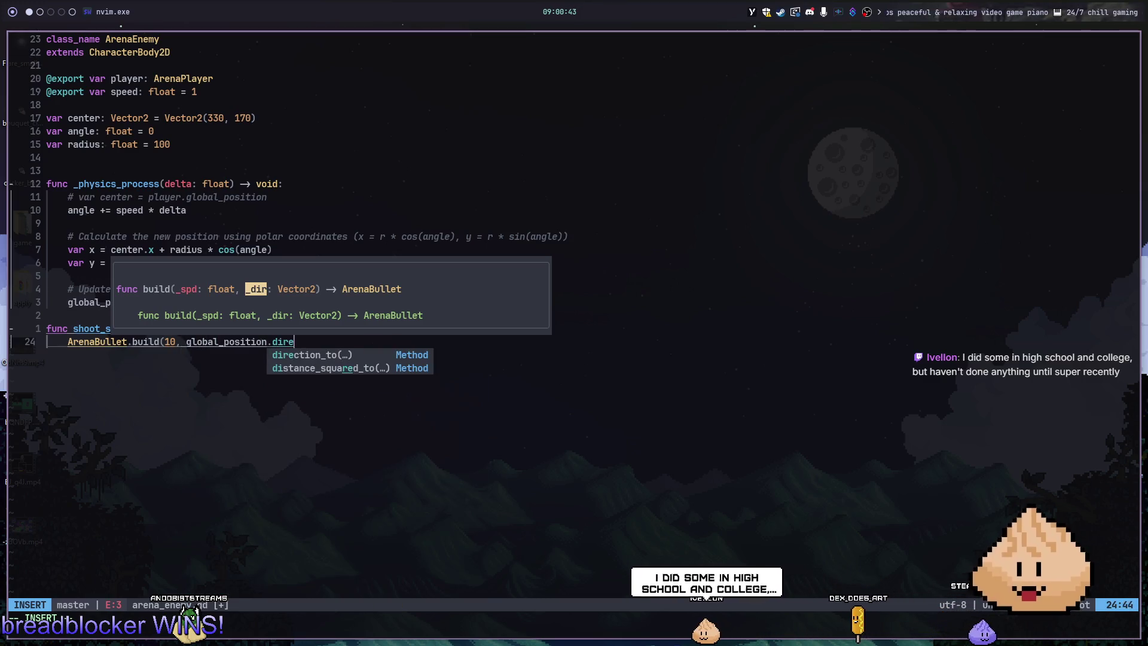
key("Return")
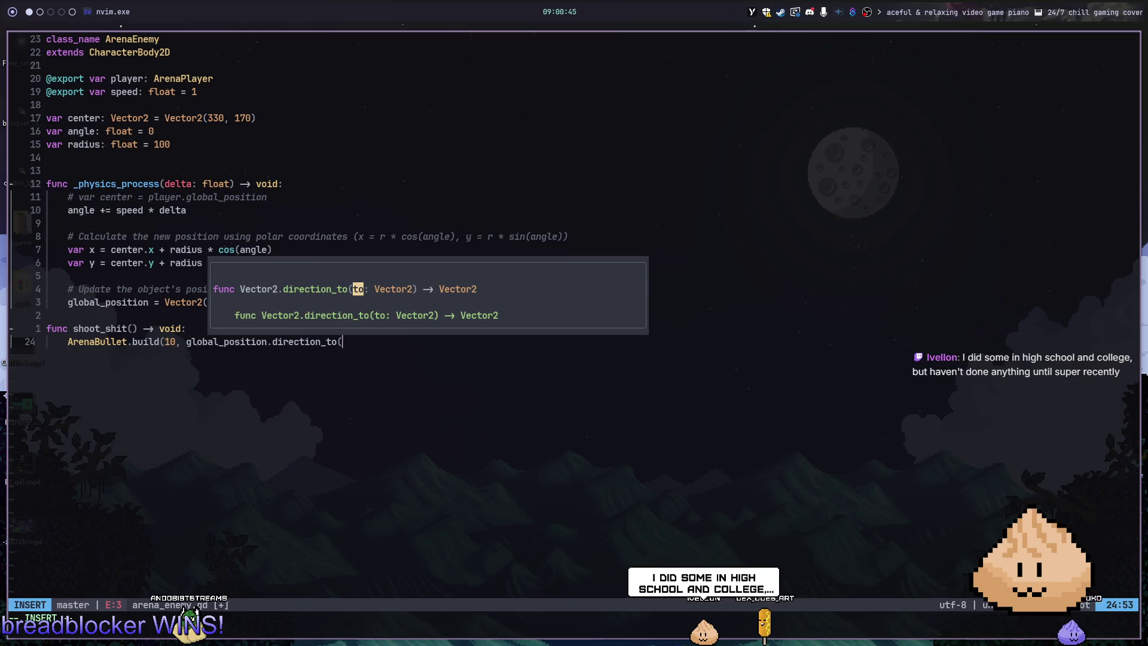
type("player.")
type("global_")
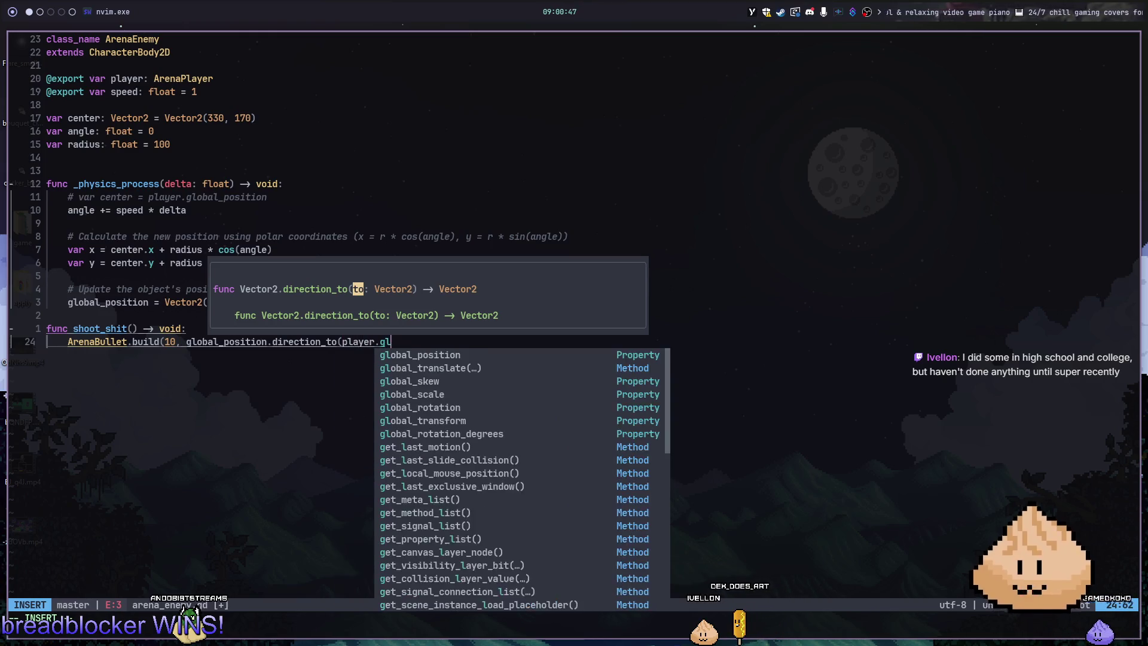
key("Return")
type(")")
key("Escape")
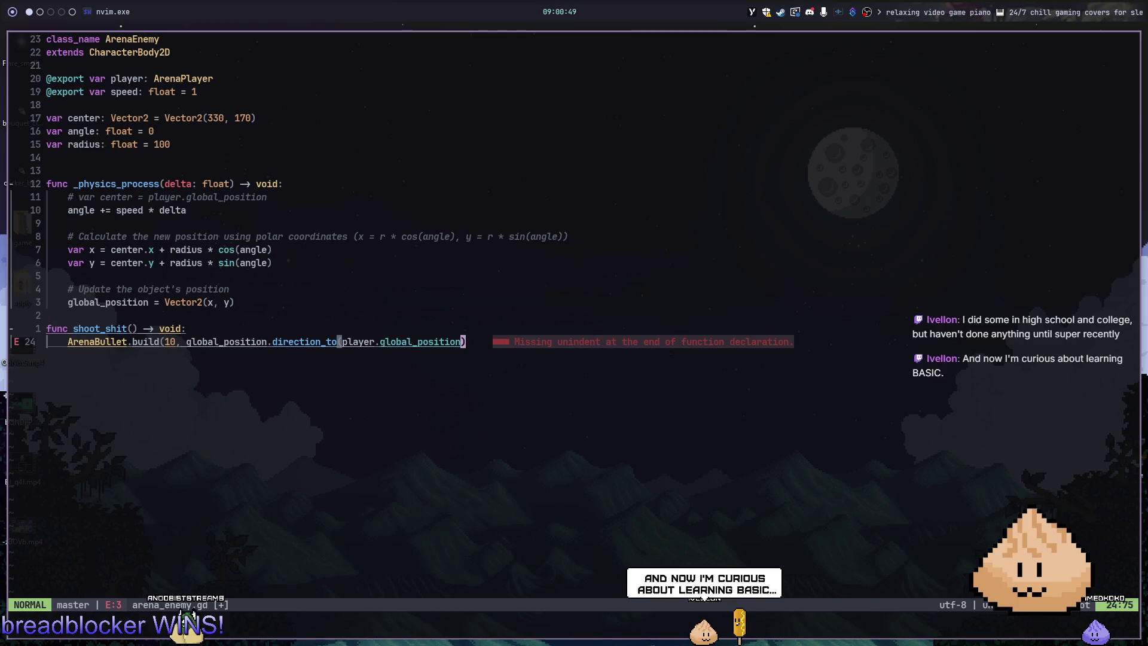
type("a)")
key("Escape")
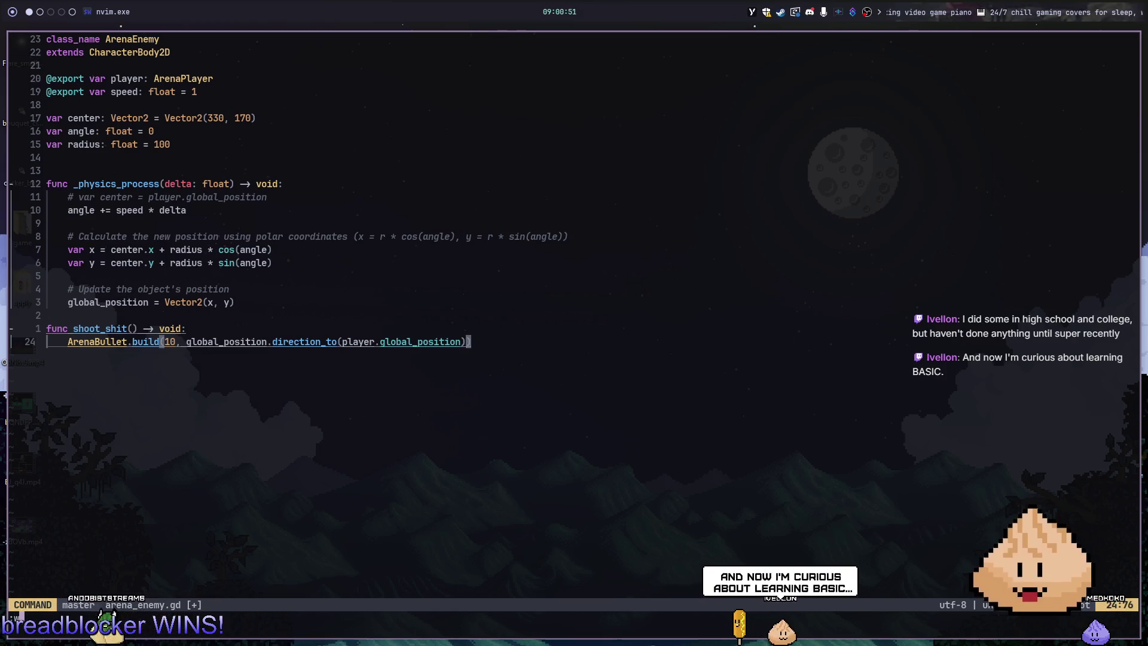
Save arena_enemy.gd with the new bullet call
type(":w")
key("Return")
key("k")
key("k")
key("k")
key("k")
key("k")
key("k")
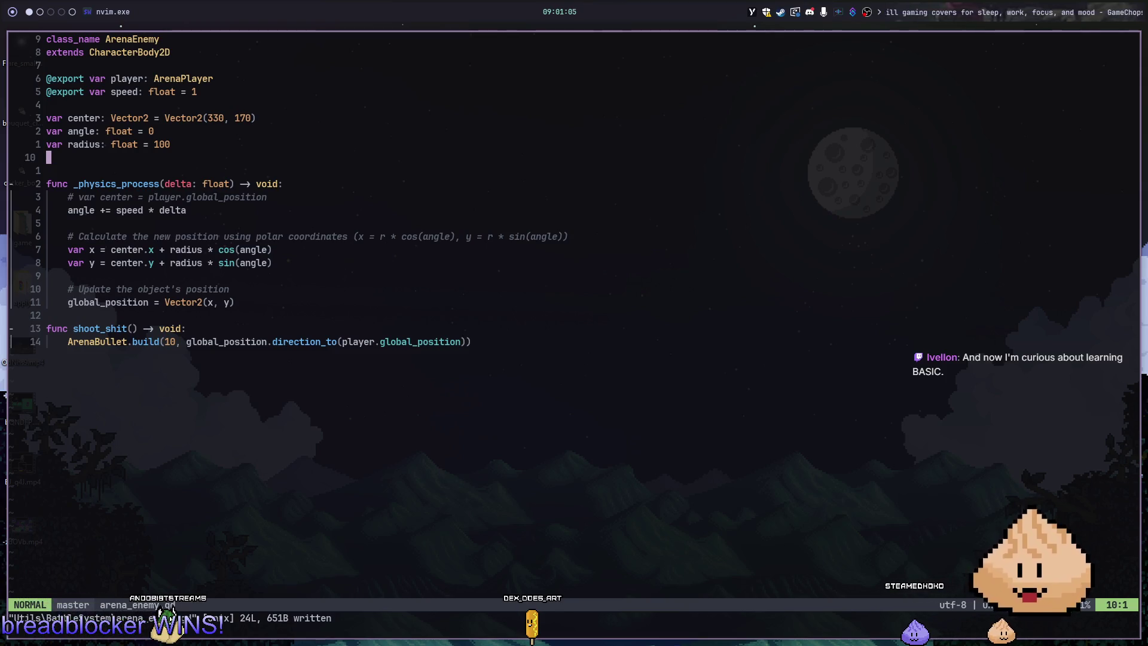
key("1")
key("2")
key("j")
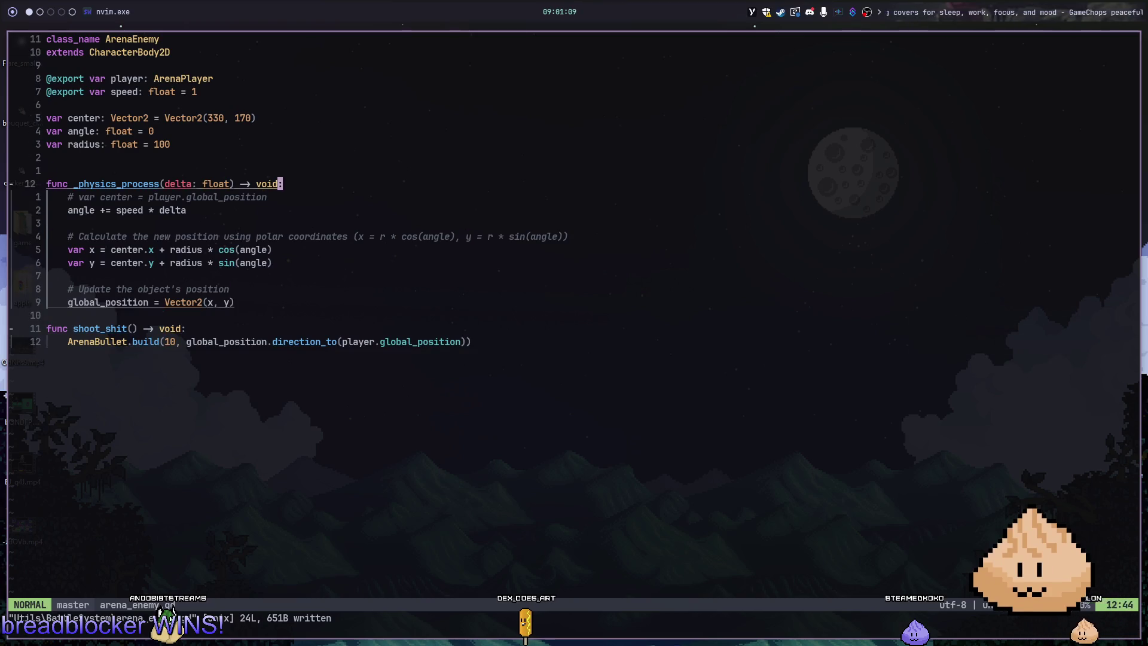
Below the radius variable, declare shoot_interval: float = 1 and current_interval: float = 0
key("2")
key("k")
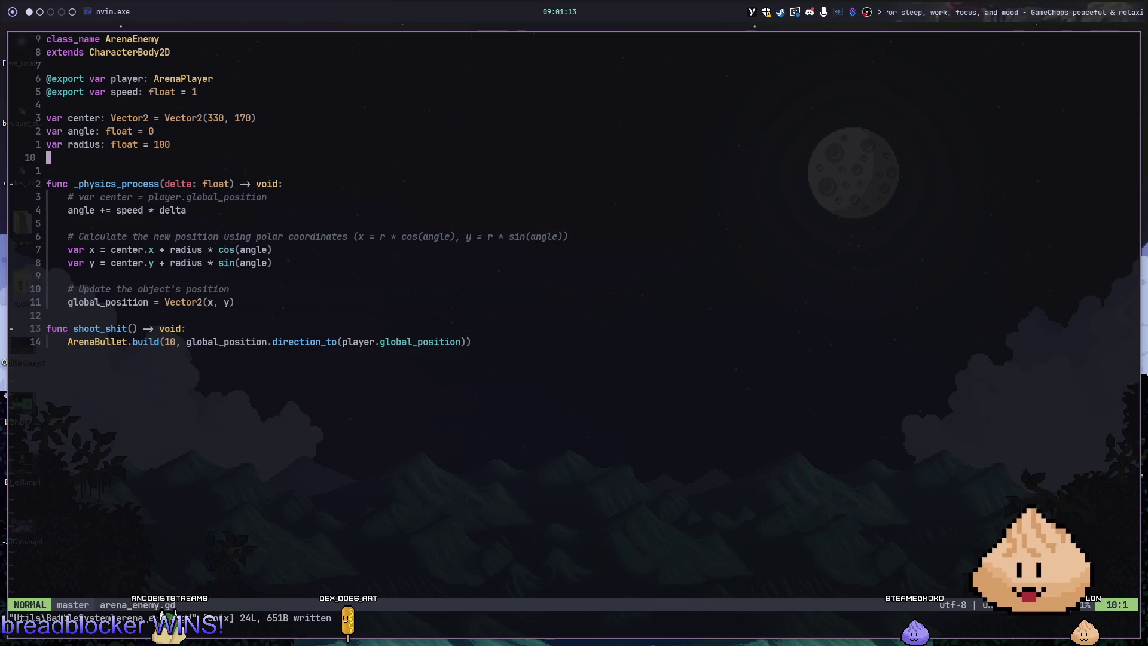
type("otime")
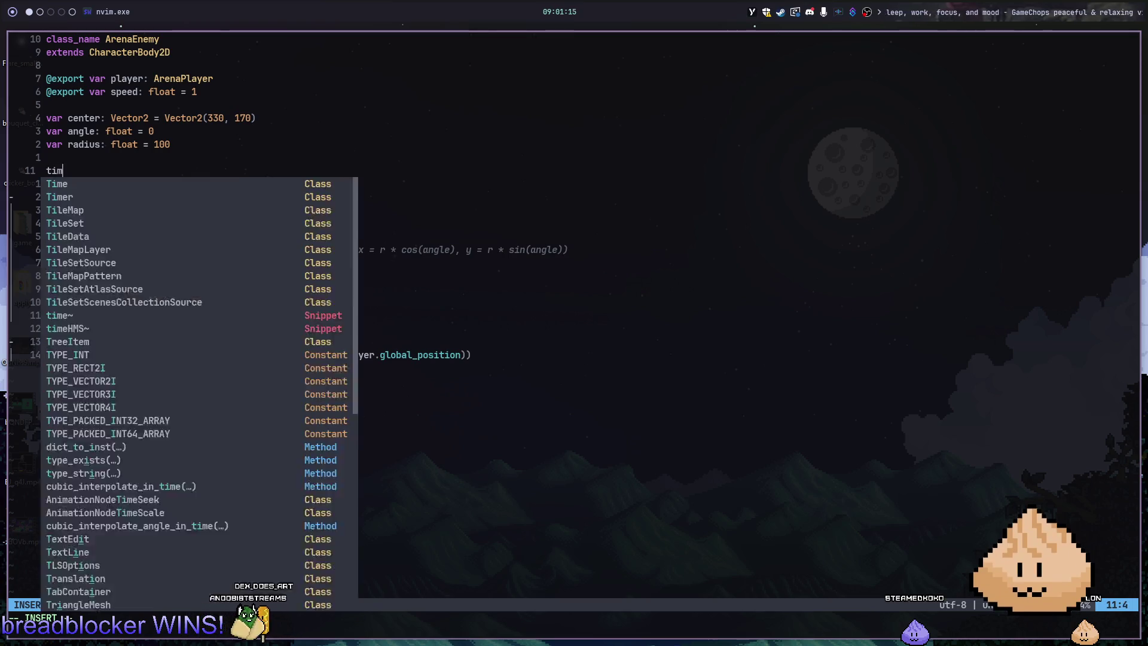
key("Escape")
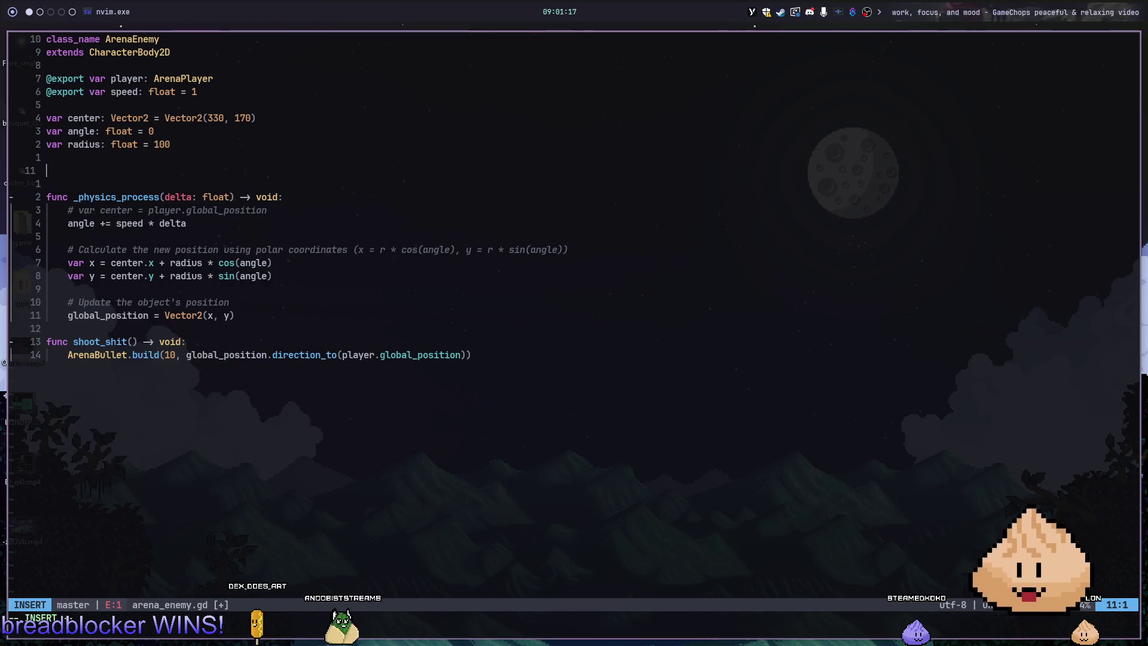
key("c")
key("c")
type("var shoot")
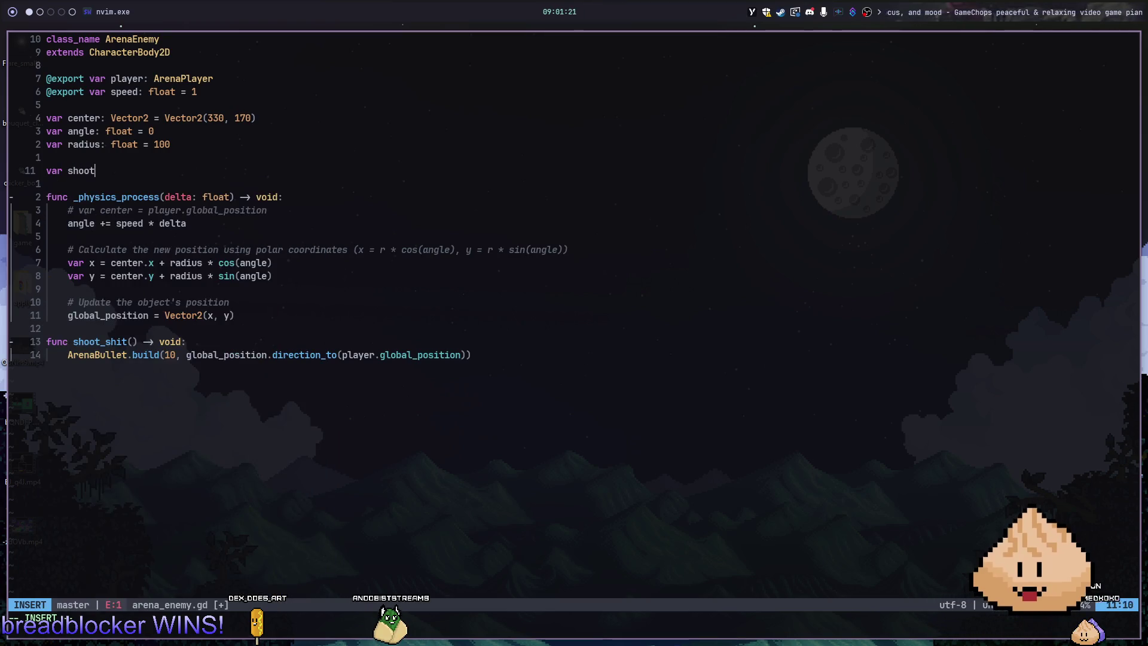
type(" float ")
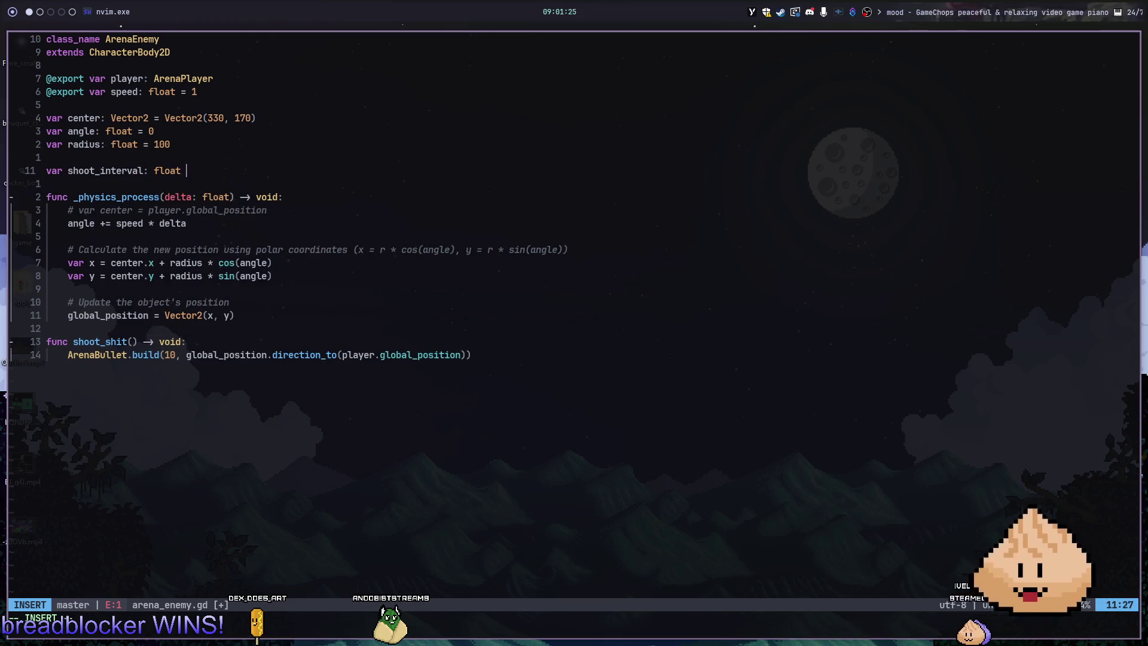
type("1")
key("Return")
key("Return")
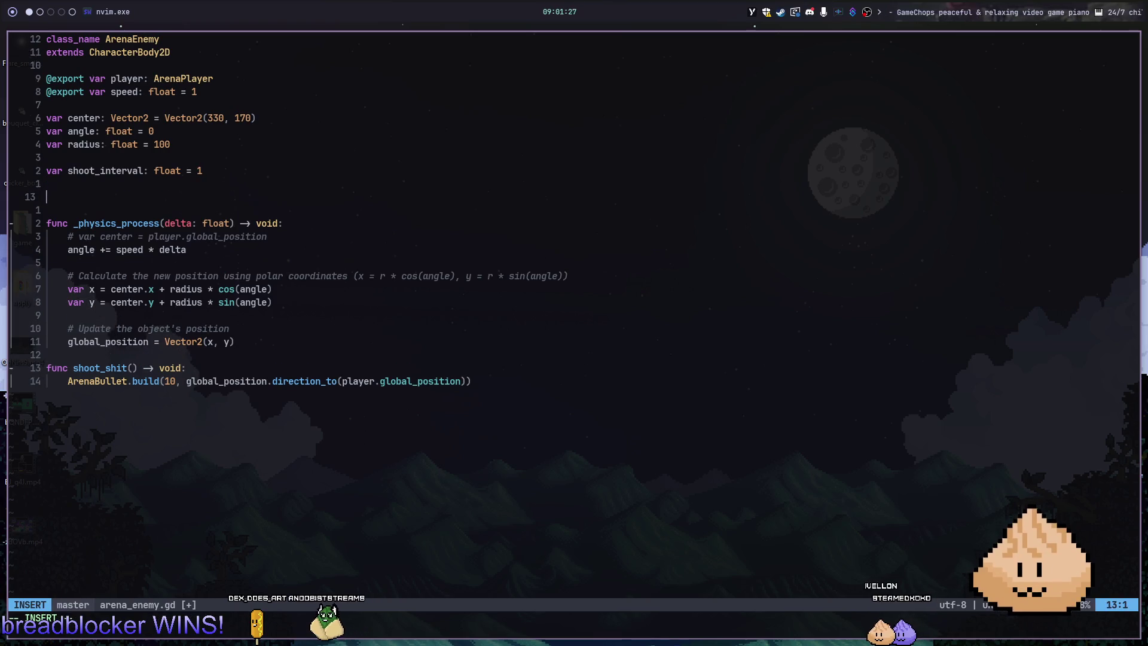
type("var current_interval")
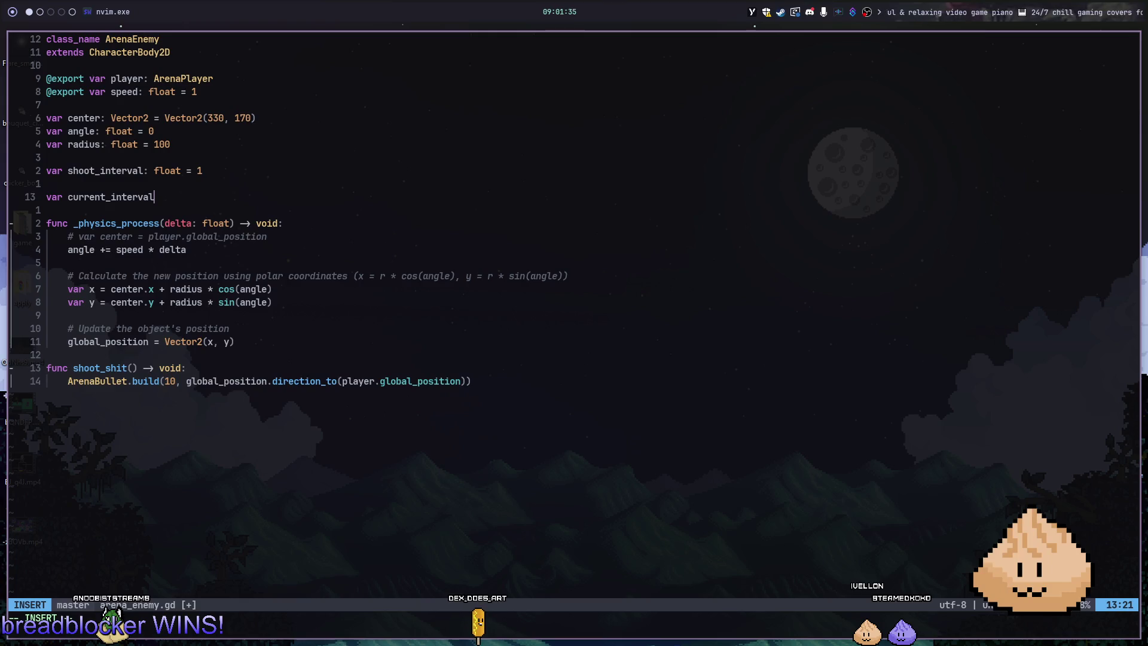
type("float = 0")
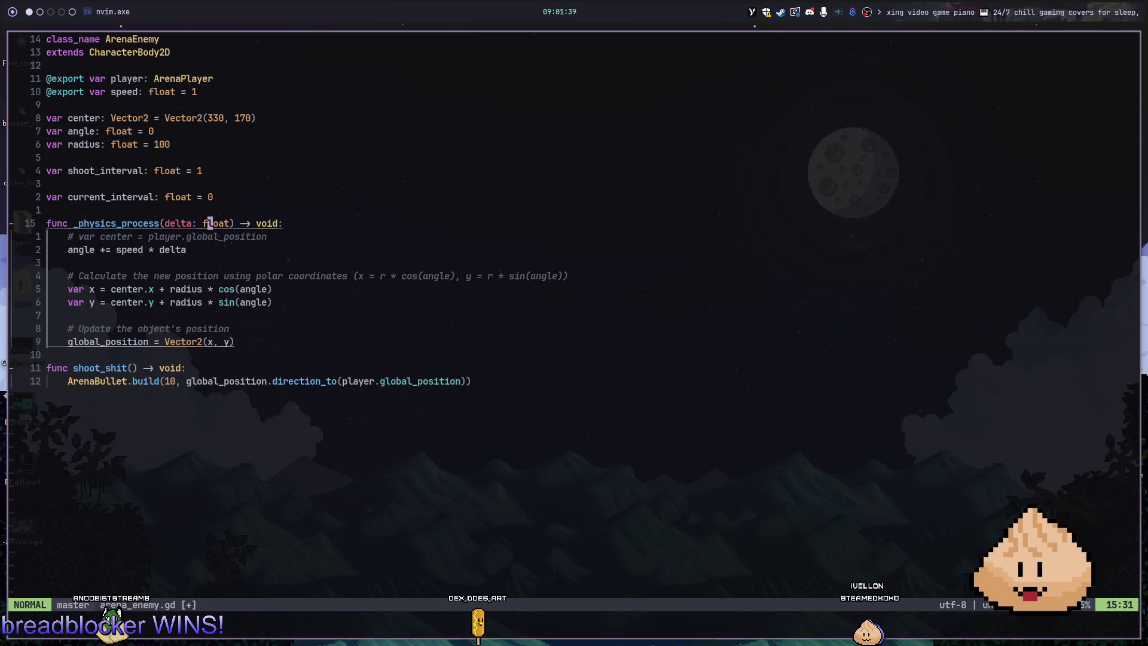
type("o")
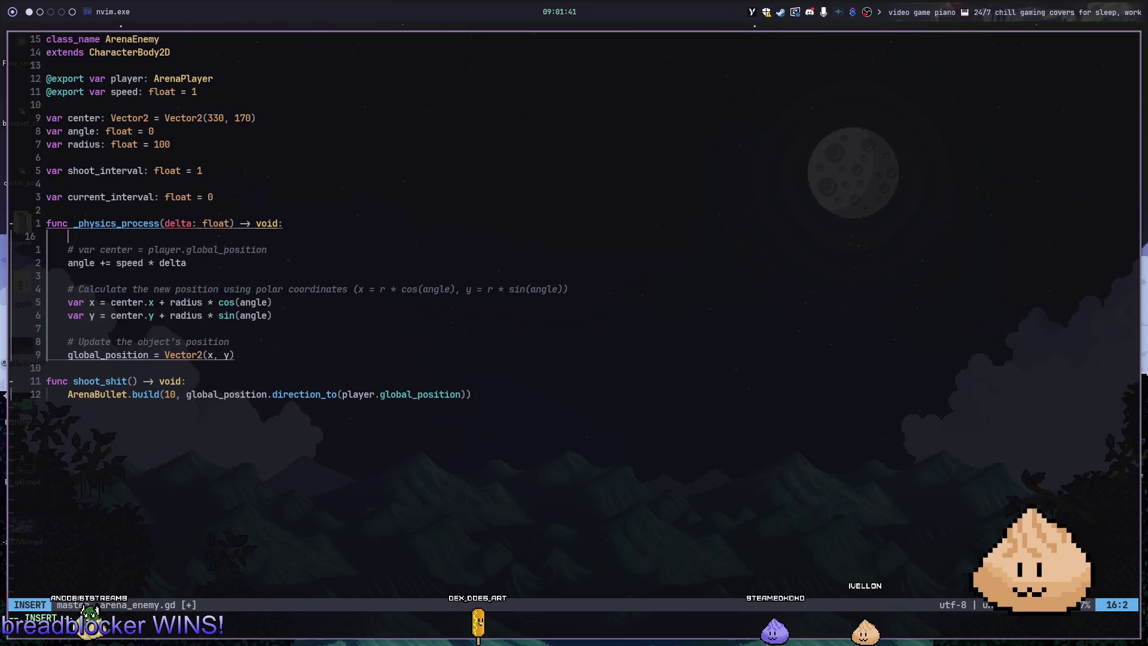
type("interval")
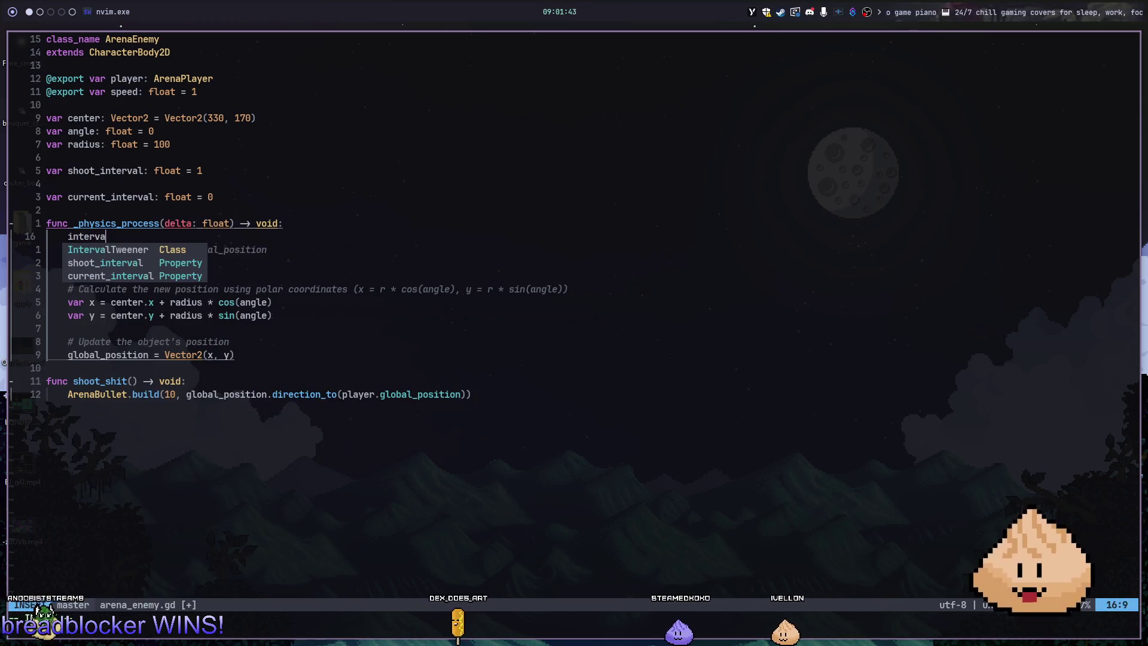
Add current_interval -= delta and an if current_interval <= 0 block calling shoot_shit()
key("Tab")
key("Tab")
key("Tab")
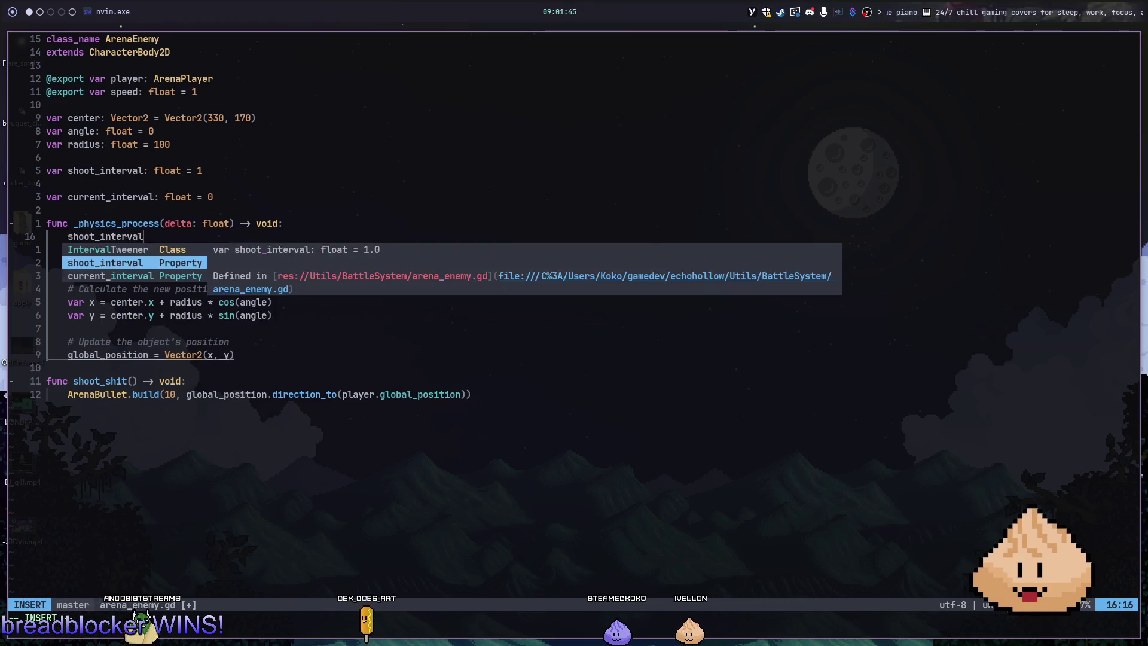
type("-=")
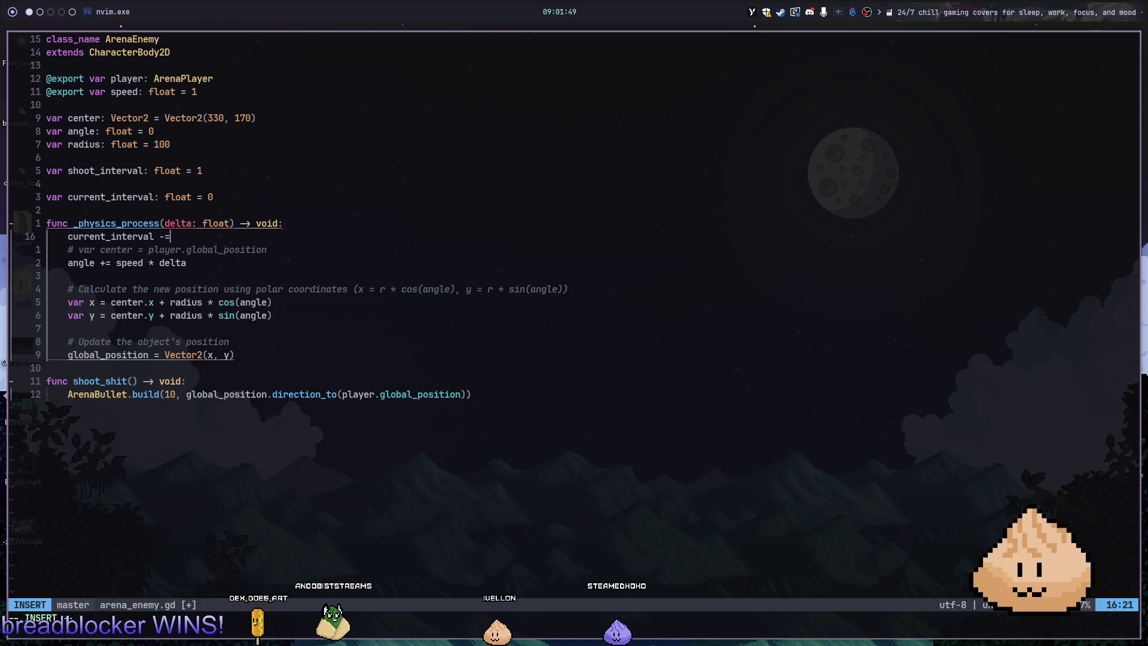
type(" delta")
key("Escape")
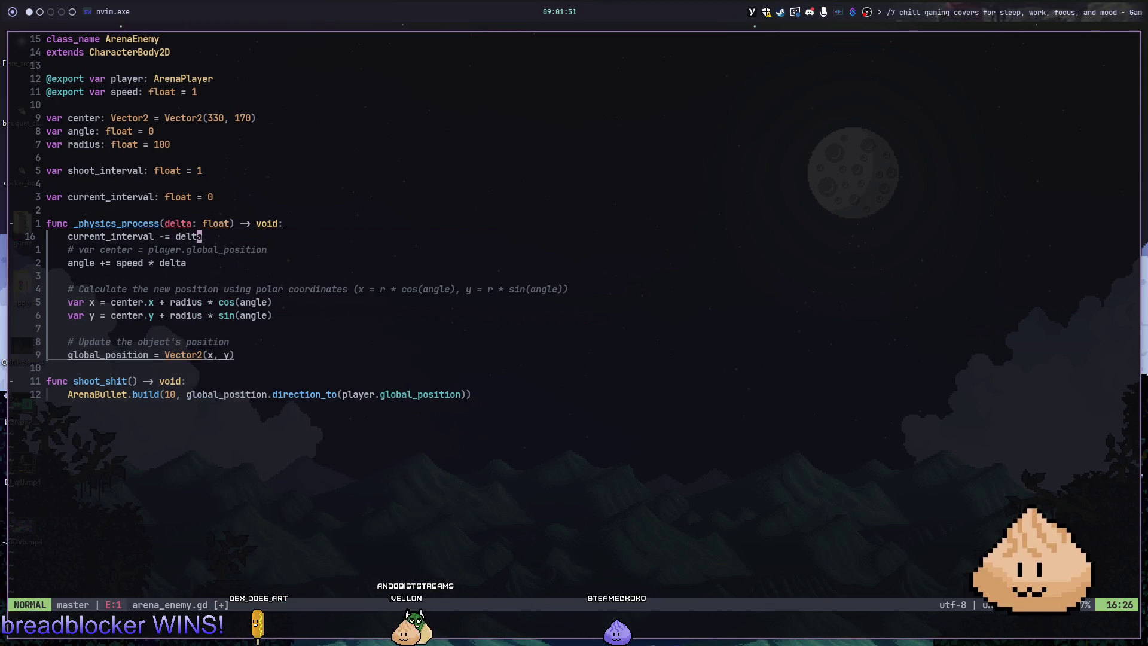
key("o")
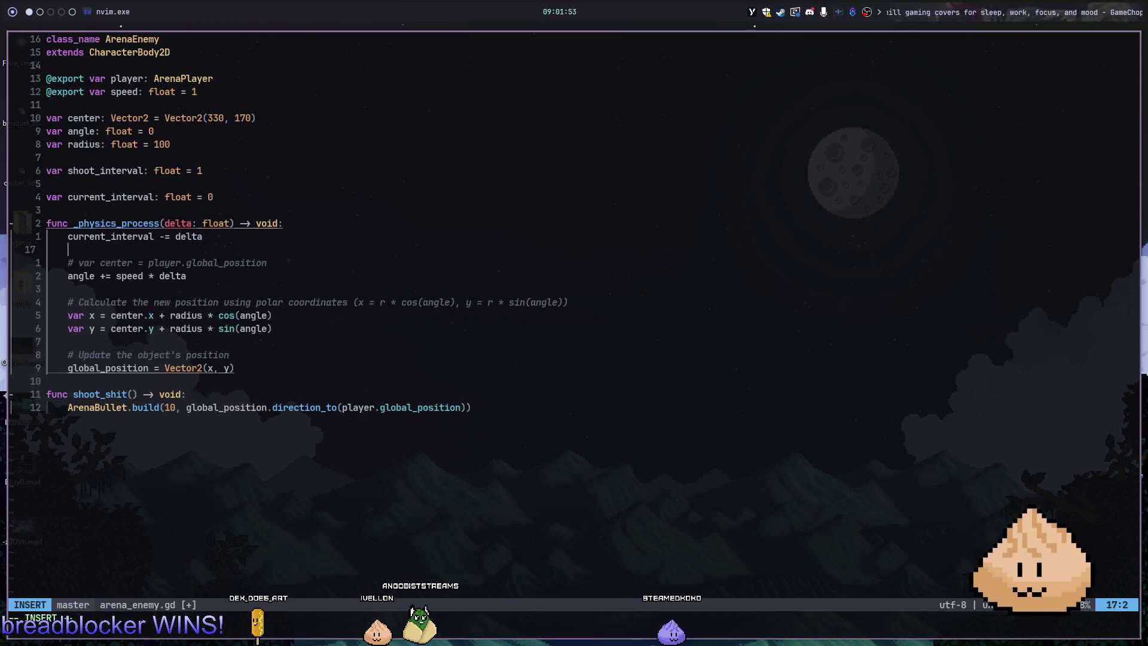
type("f(current_interval <= 0")
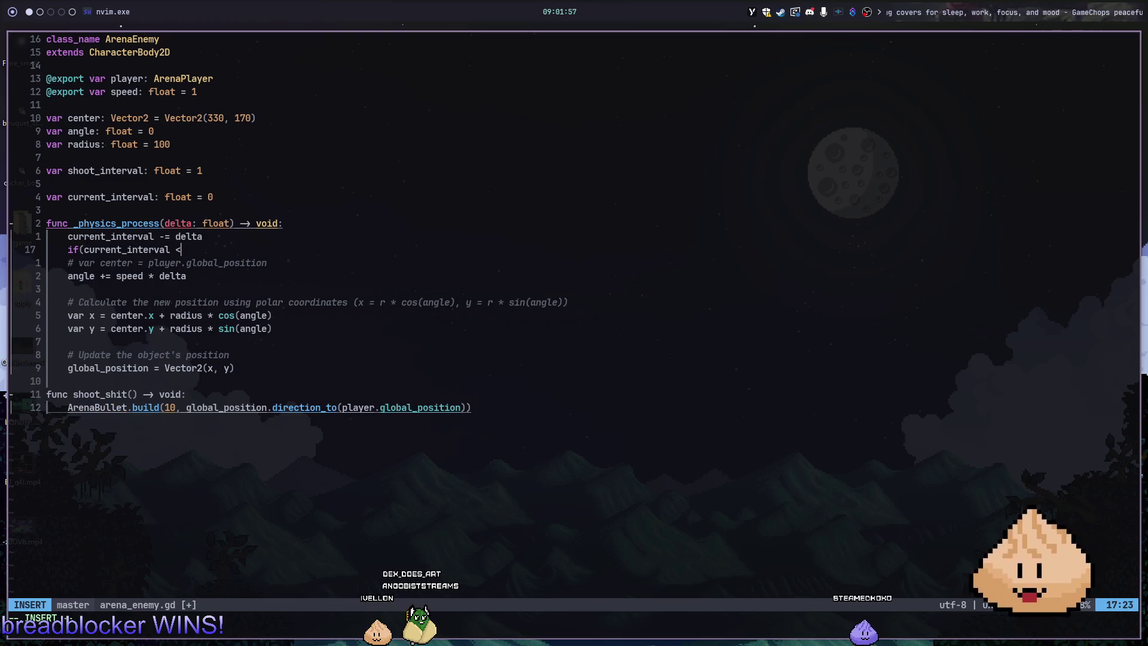
type("):")
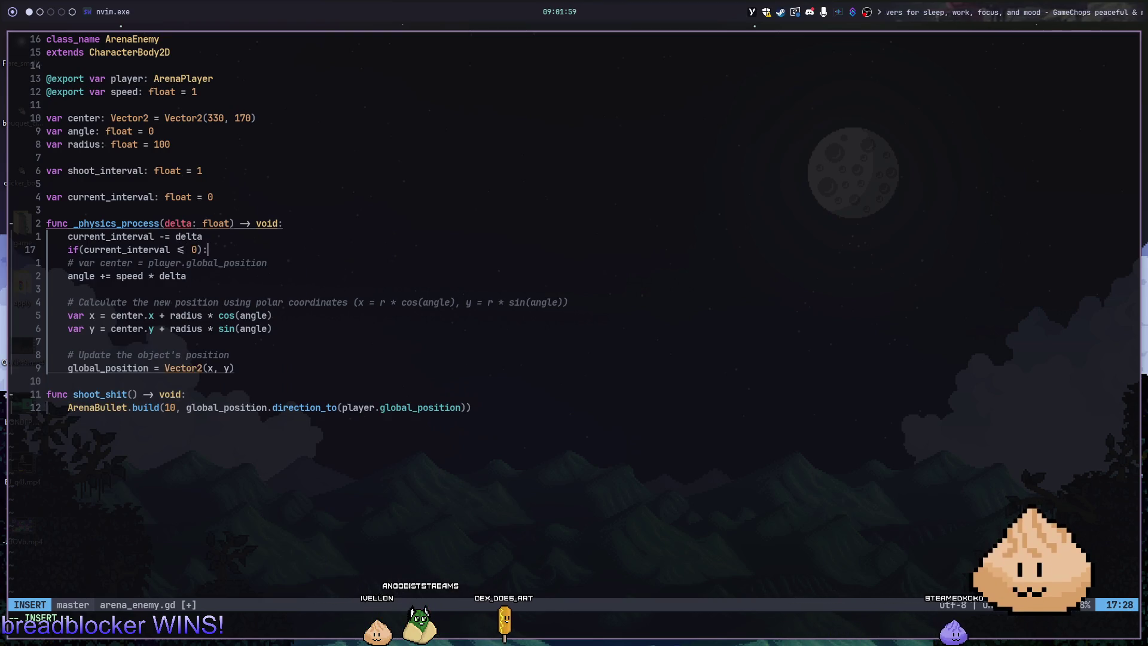
key("Return")
type("shoot_s")
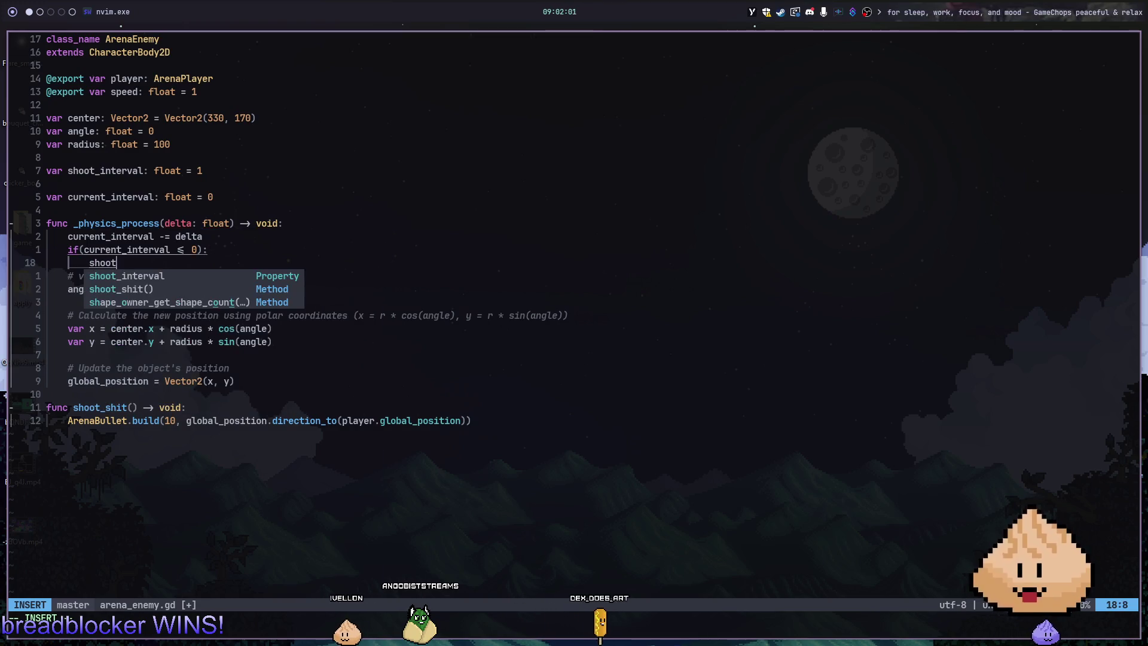
key("Return")
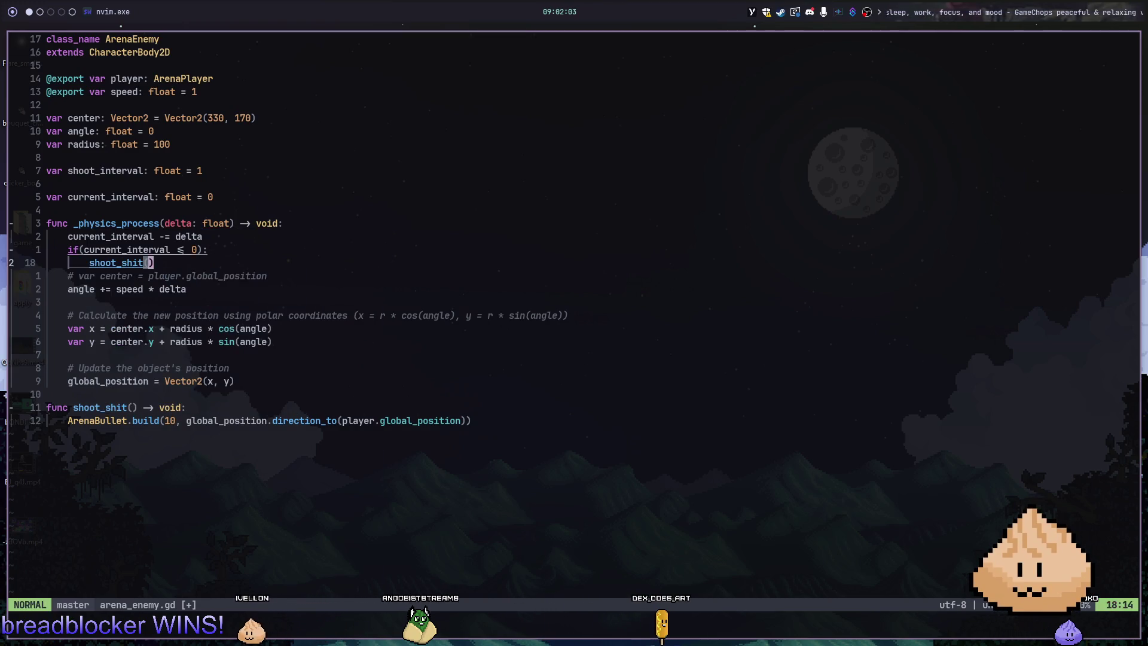
Reset current_interval to shoot_interval inside the if block and save arena_enemy.gd
key("o")
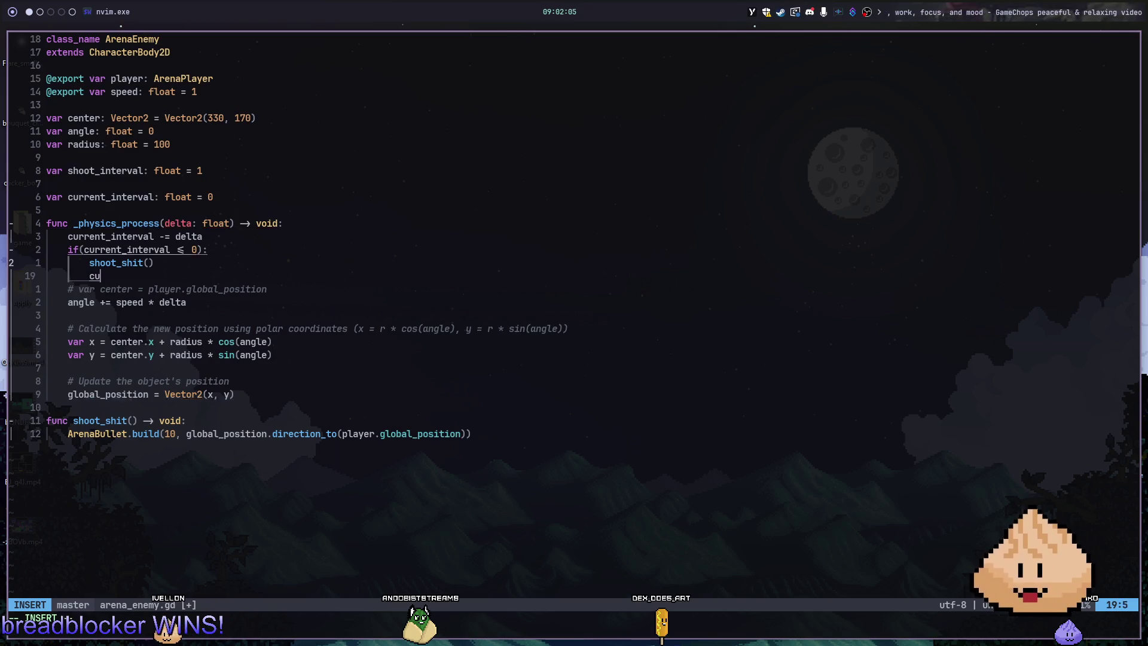
key("Return")
type("= shoot")
key("Down")
key("Return")
key("Escape")
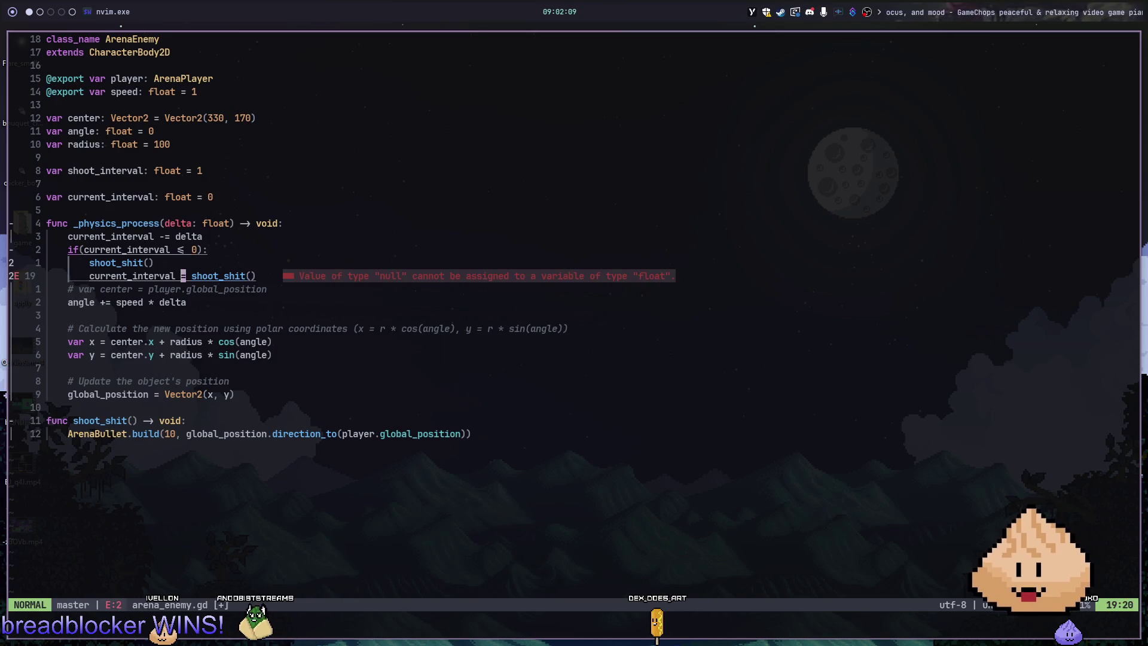
type("Cshoot_interval")
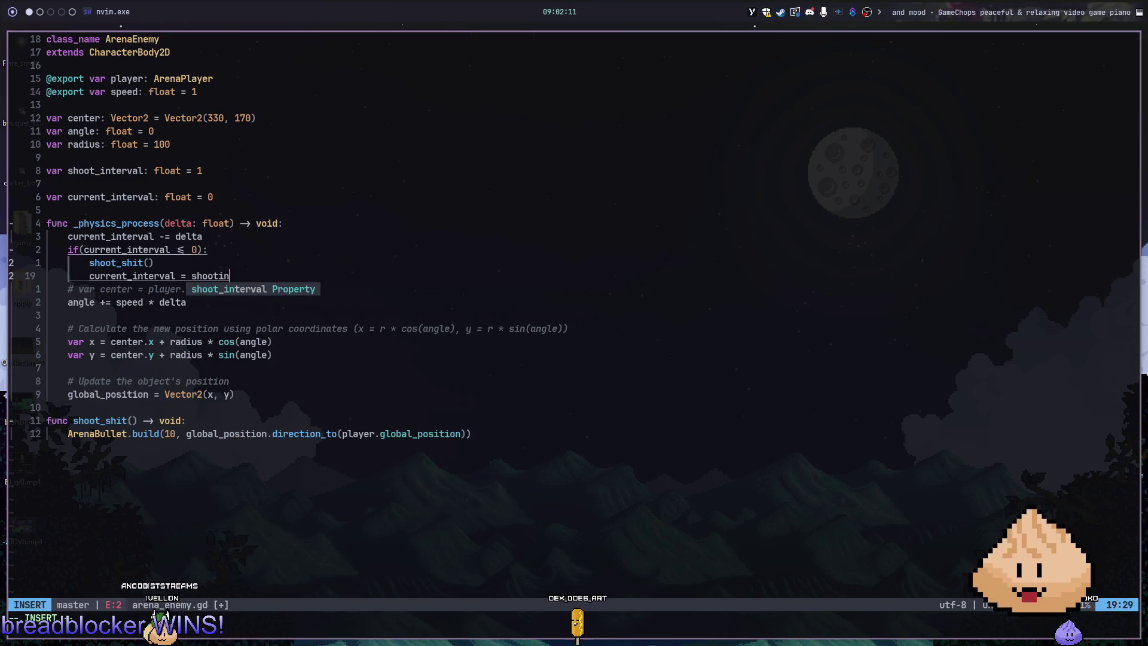
key("Escape")
type(":w")
key("Return")
key("alt+Tab")
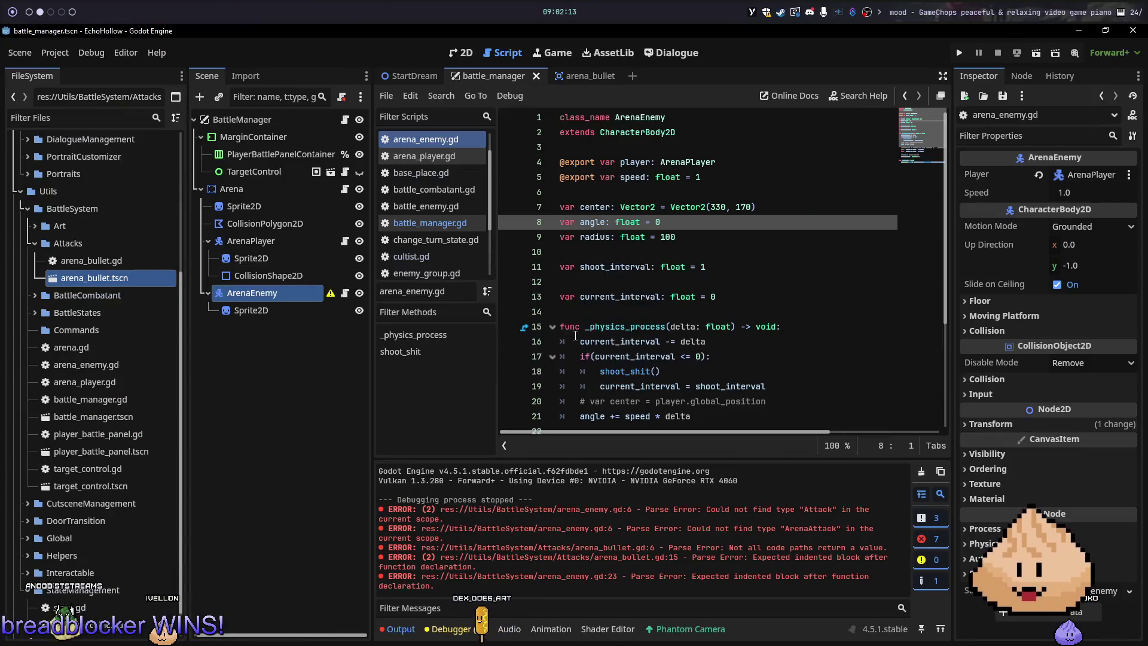
Launch the arena with F5 and steer the pink player square around while the ghost circles
key("F5")
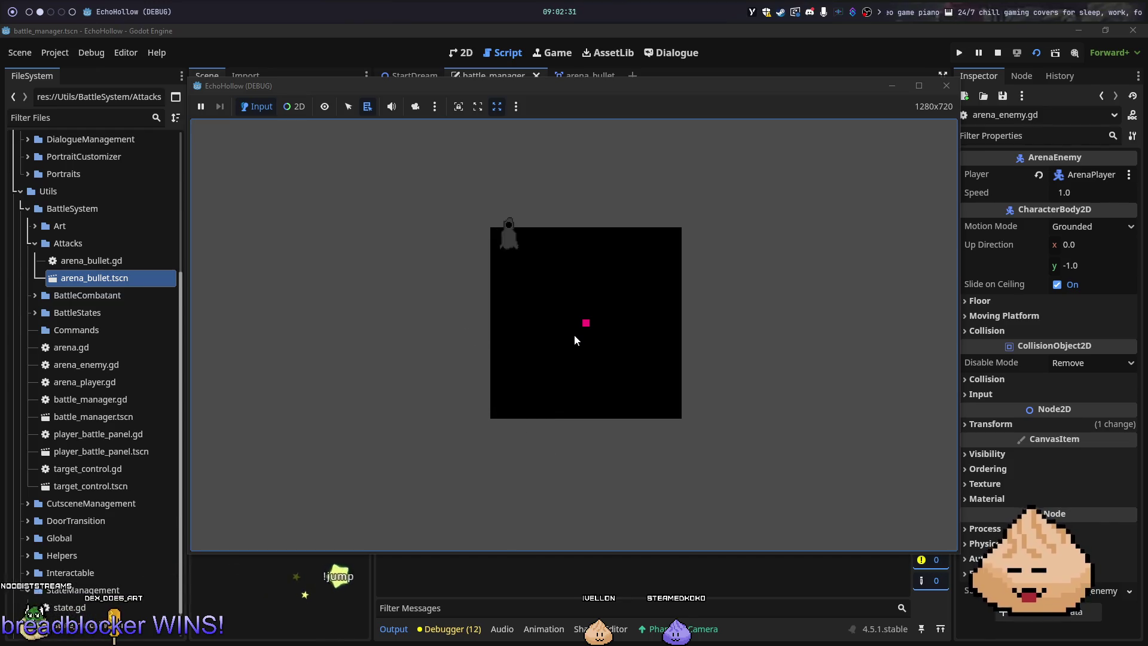
key("Left")
key("Up")
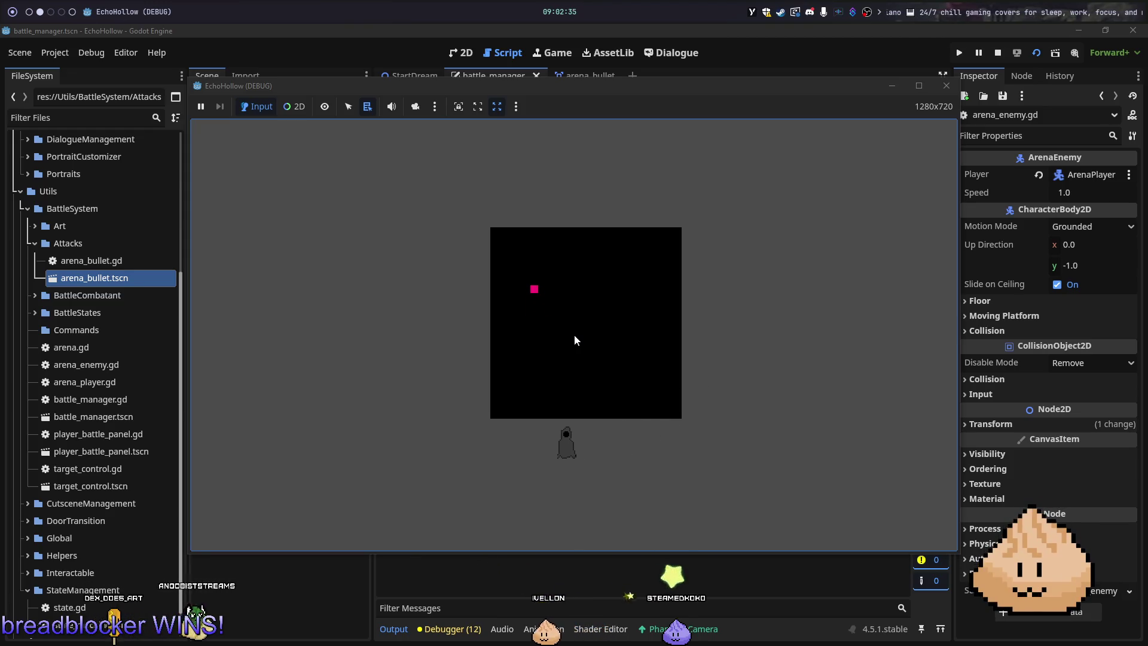
key("Left")
key("Up")
key("Right")
key("Down")
key("Left")
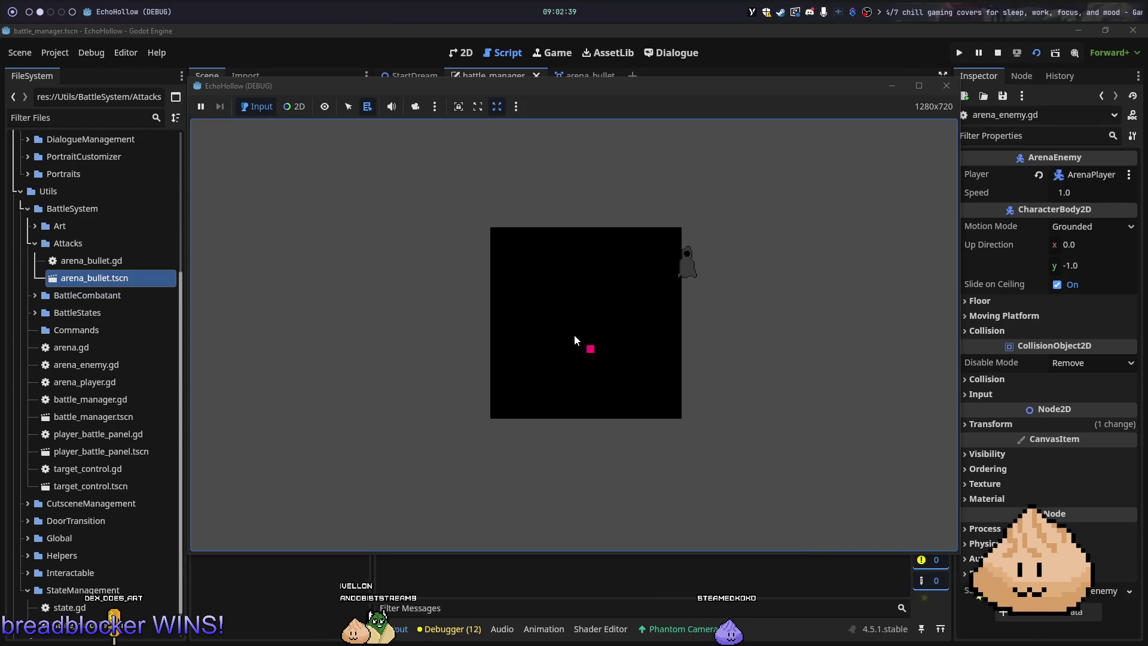
key("Left")
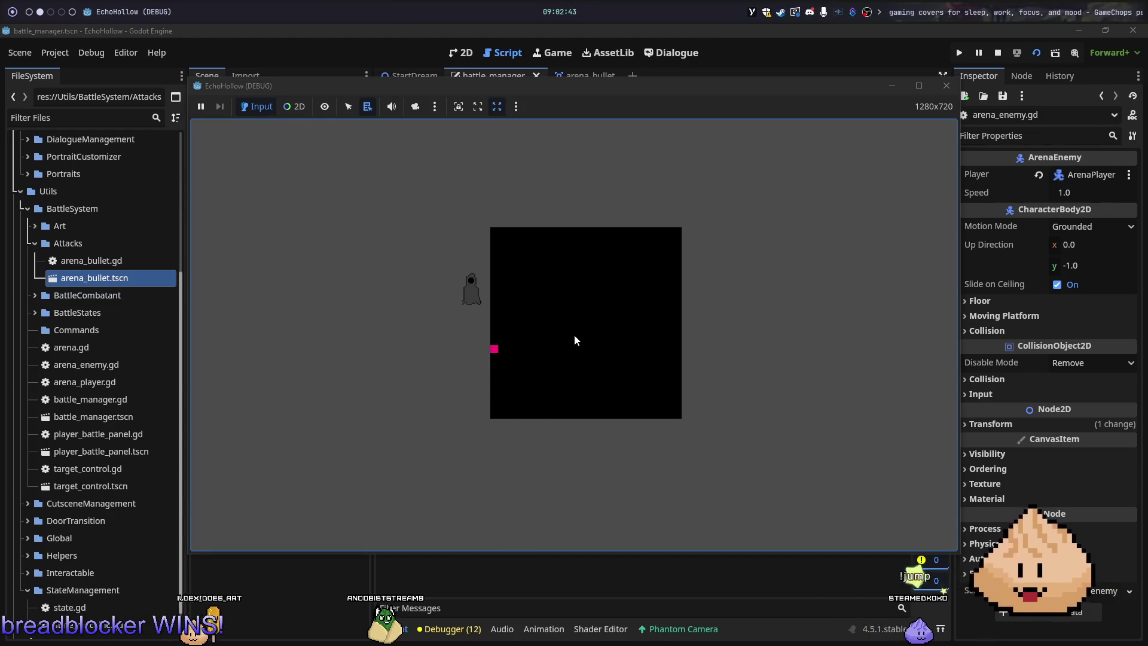
key("Right")
key("Up")
key("Down")
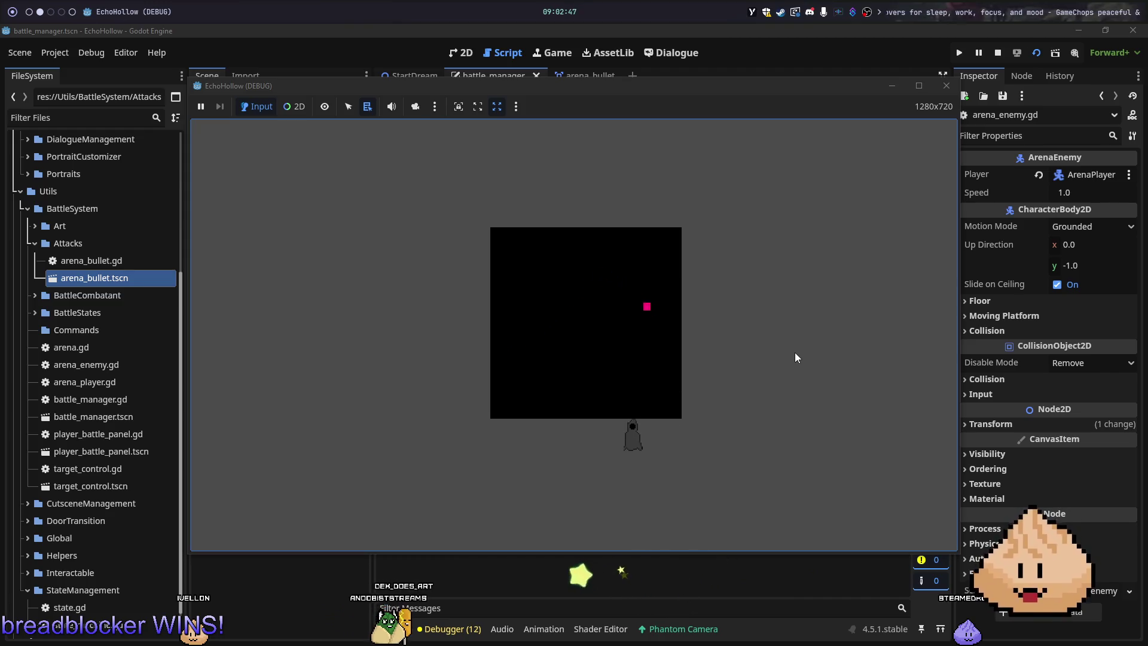
key("Left")
key("Up")
key("Right")
key("Up")
key("Down")
key("Left")
key("Up")
key("Right")
key("Down")
key("Right")
key("Down")
key("Left")
key("Right")
key("Left")
key("Right")
key("Left")
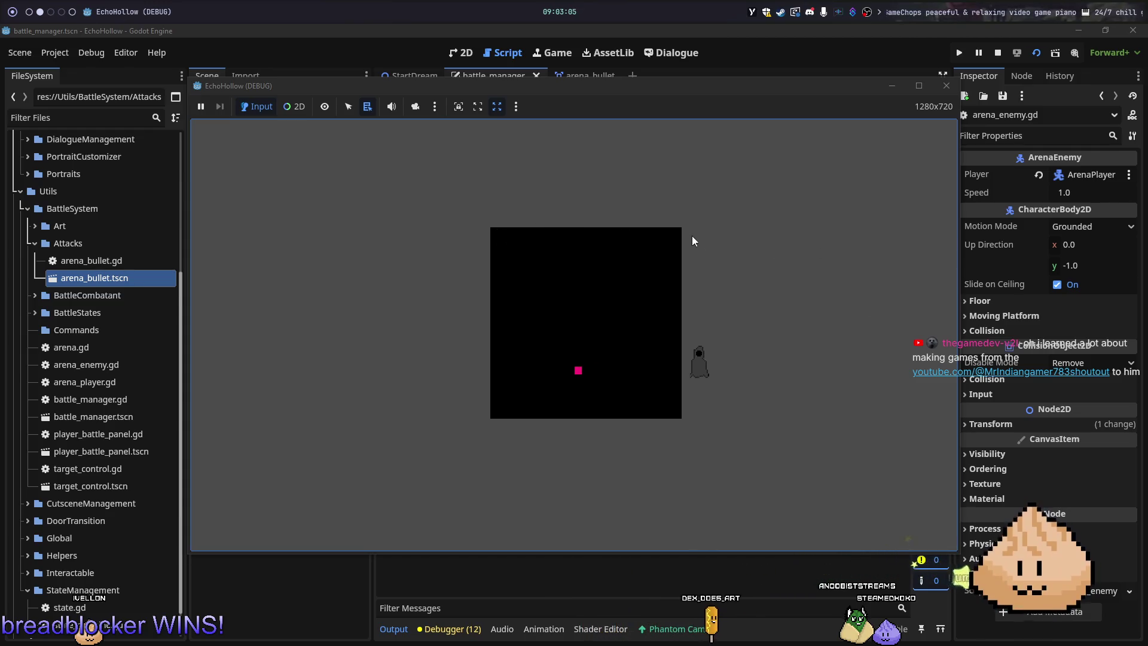
Move the player to the top edge, right edge and back to centre, then stop the game
key("Up")
key("Left")
key("Right")
key("Right")
key("Down")
key("Left")
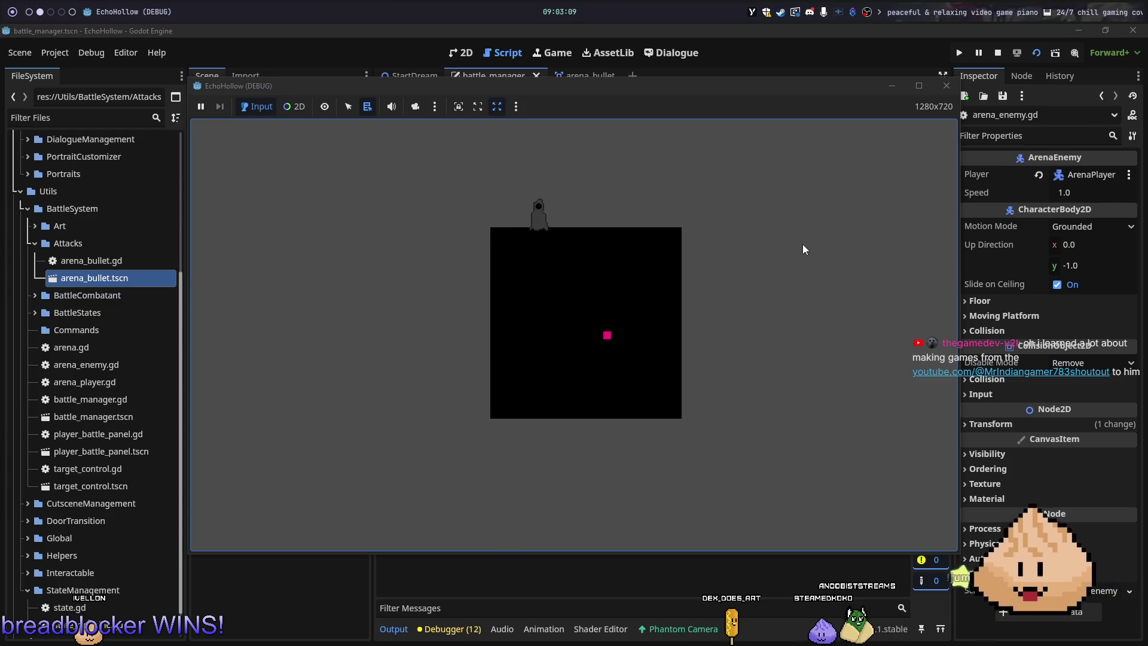
key("Up")
key("Right")
key("Down")
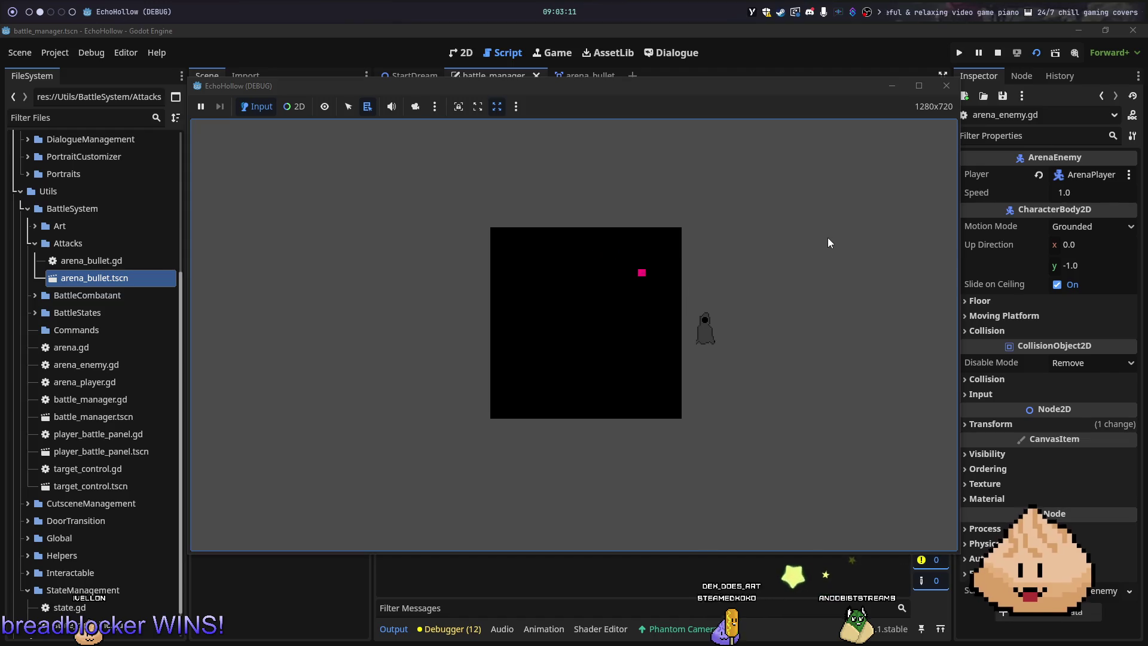
key("Down")
key("Left")
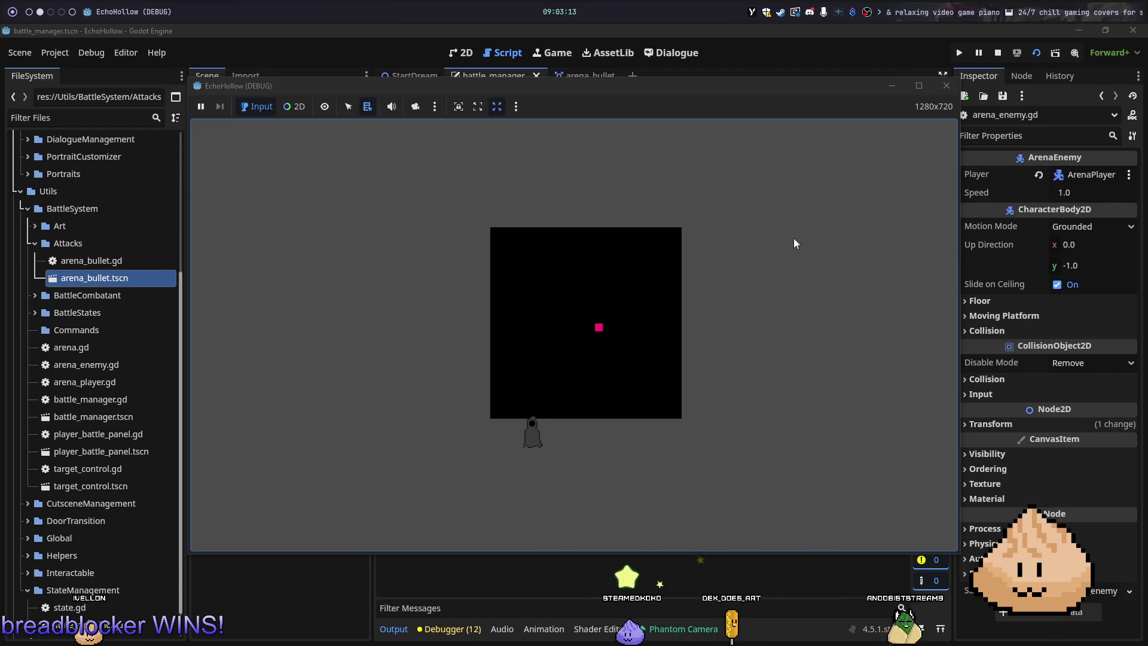
key("F8")
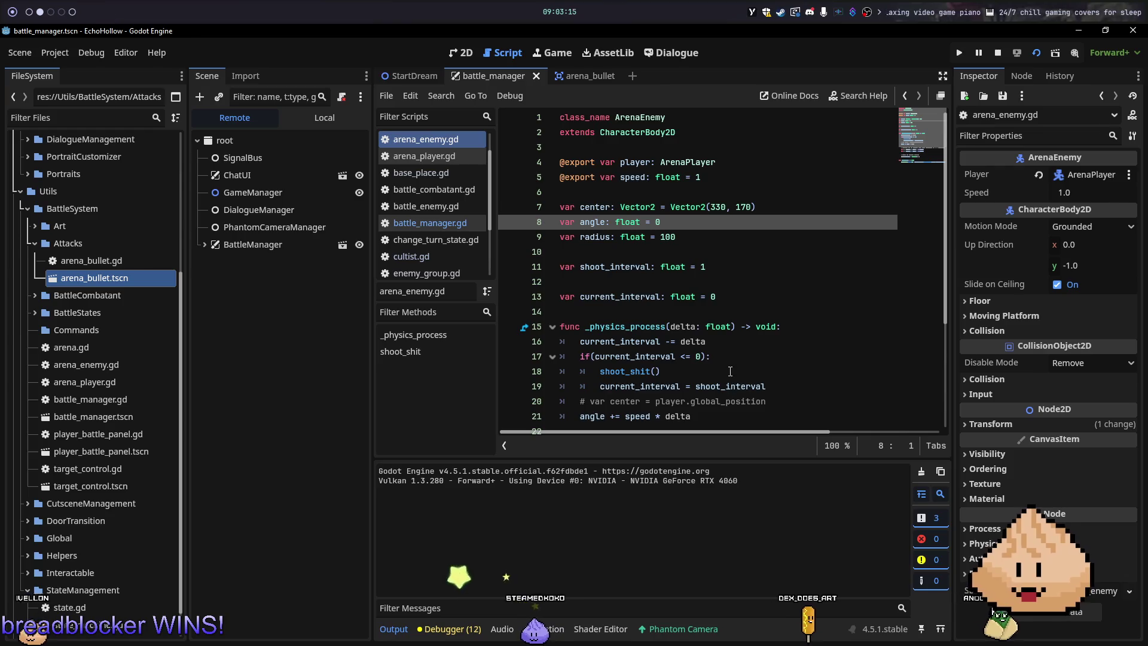
key("alt+Tab")
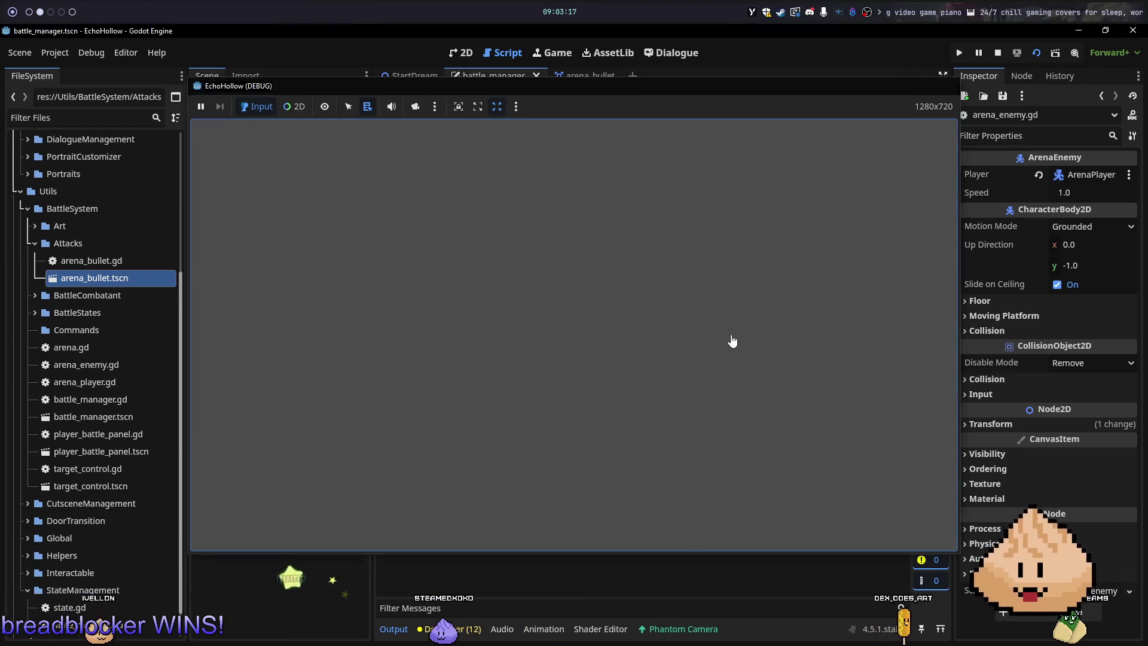
Store the built ArenaBullet by prefixing the build call with 'var bullet ='
key("j")
key("j")
key("j")
key("j")
type("e")
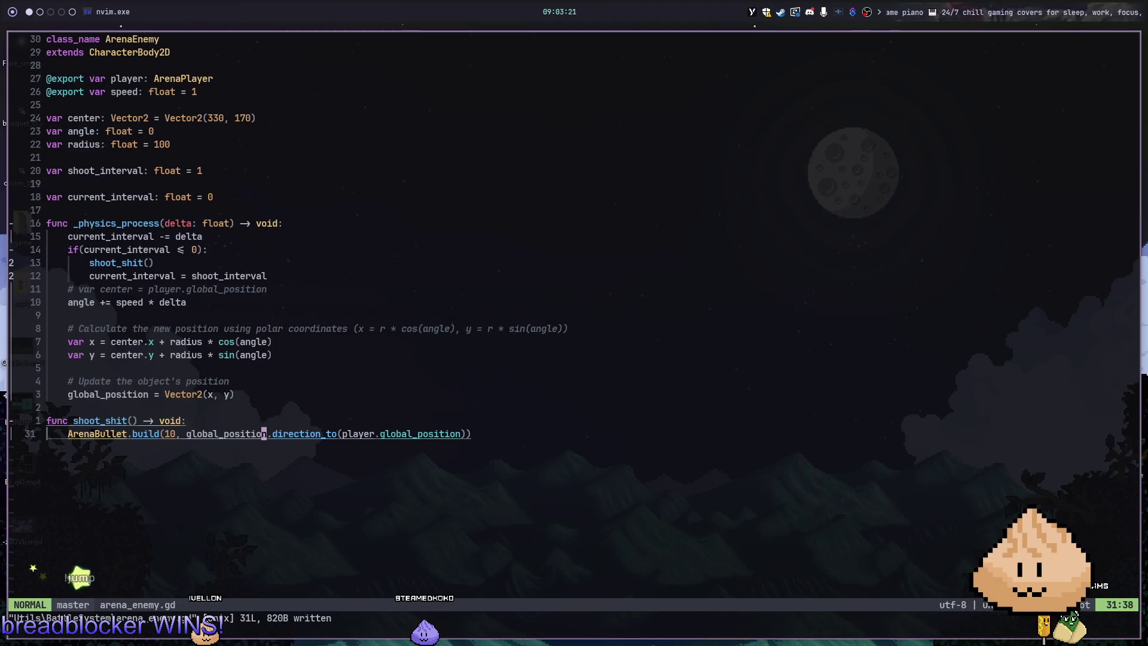
type("Ivar bullet =")
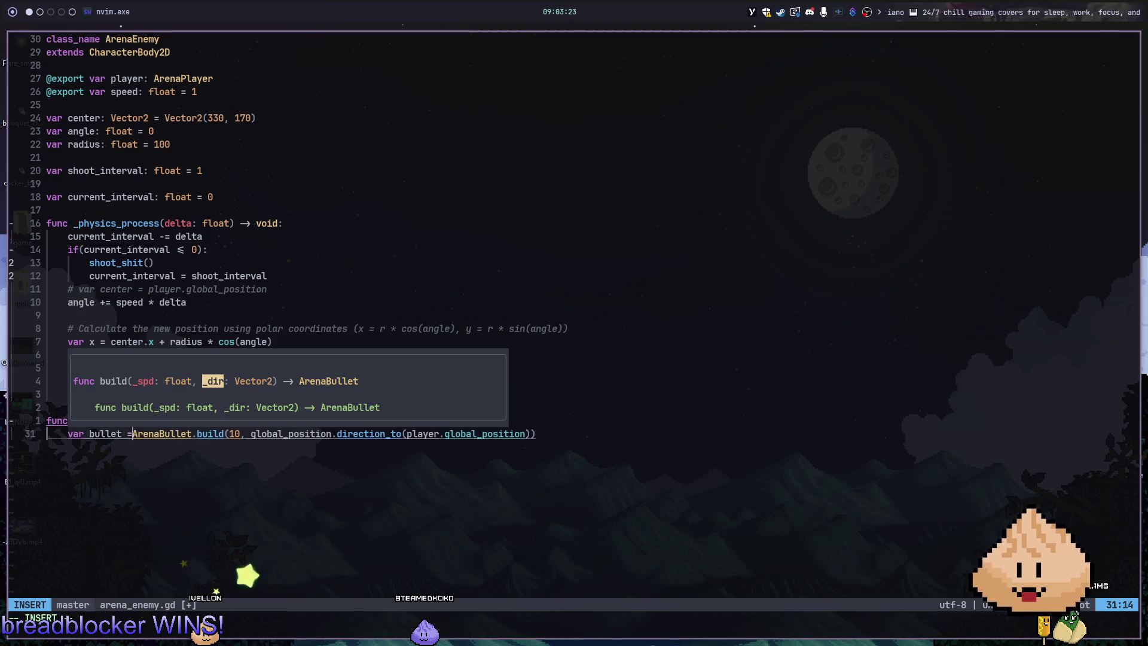
key("Escape")
Add an 'add_child(bullet)' line below it and relaunch the game in Godot
key("o")
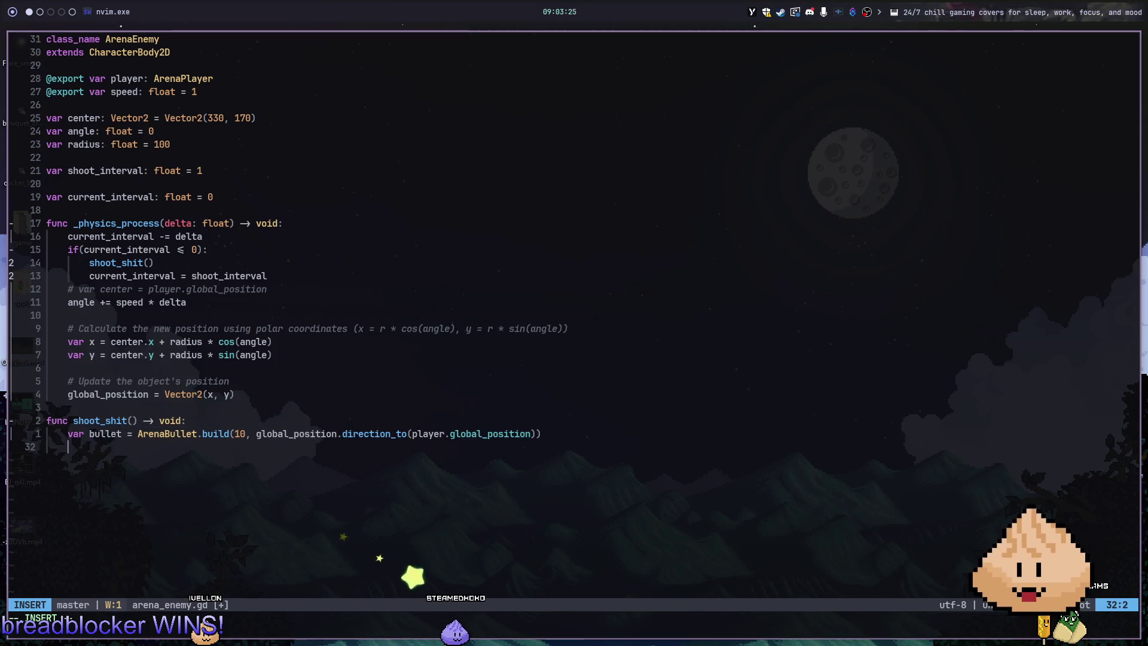
type("bullet.add")
key("ctrl+w")
key("ctrl+w")
key("ctrl+w")
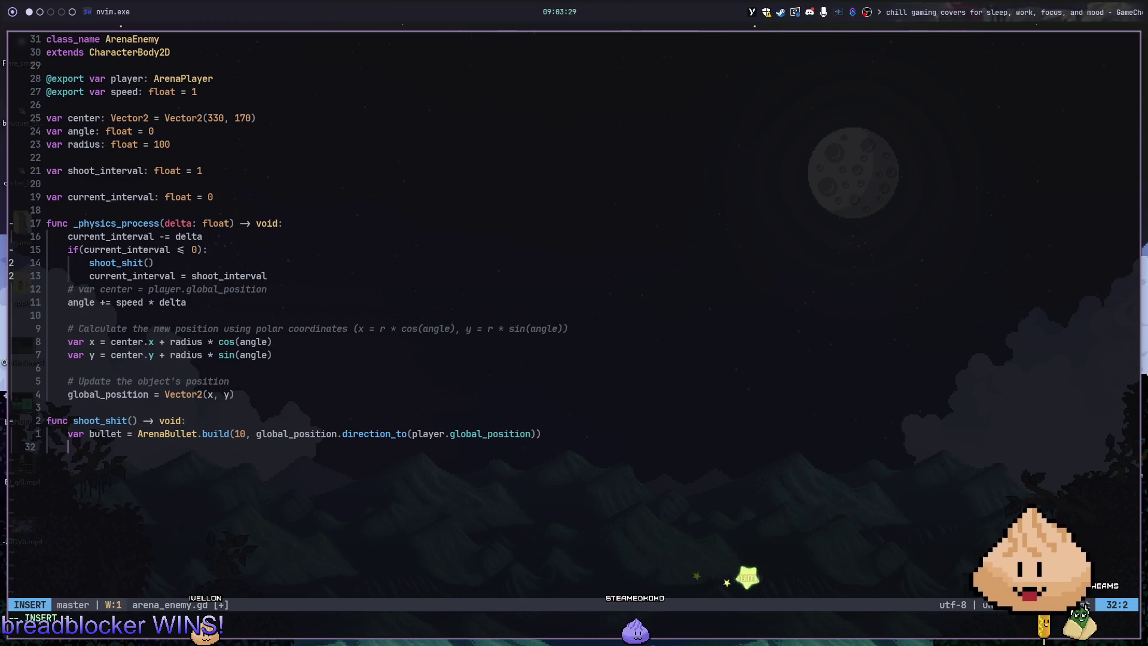
type("dch")
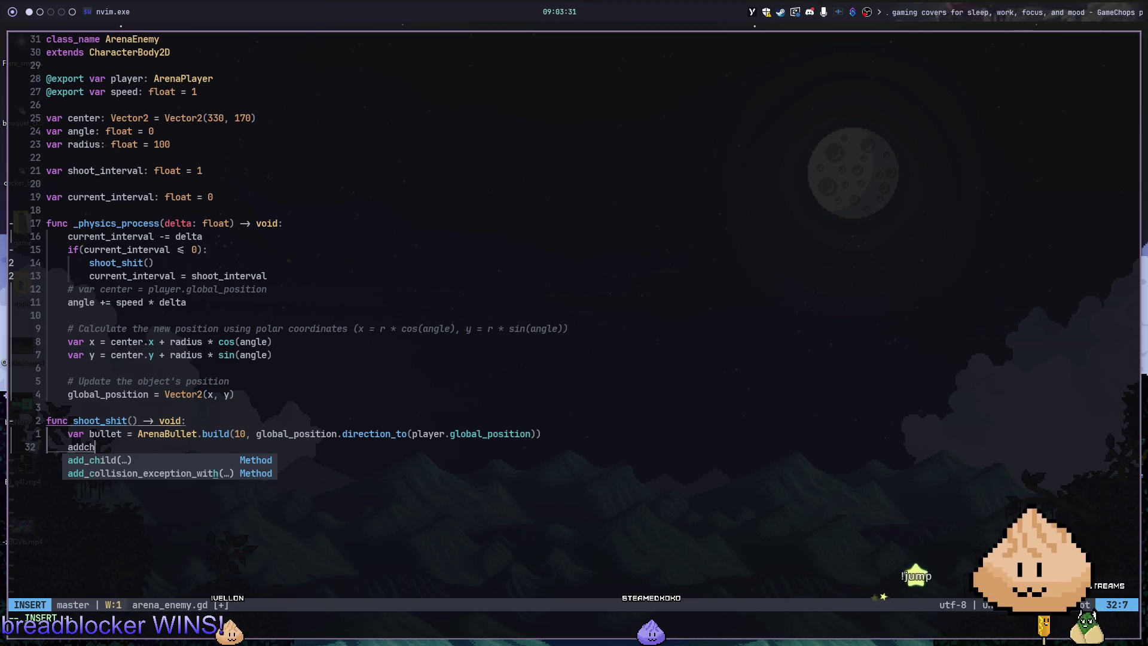
key("Return")
type("bullet)")
key("Escape")
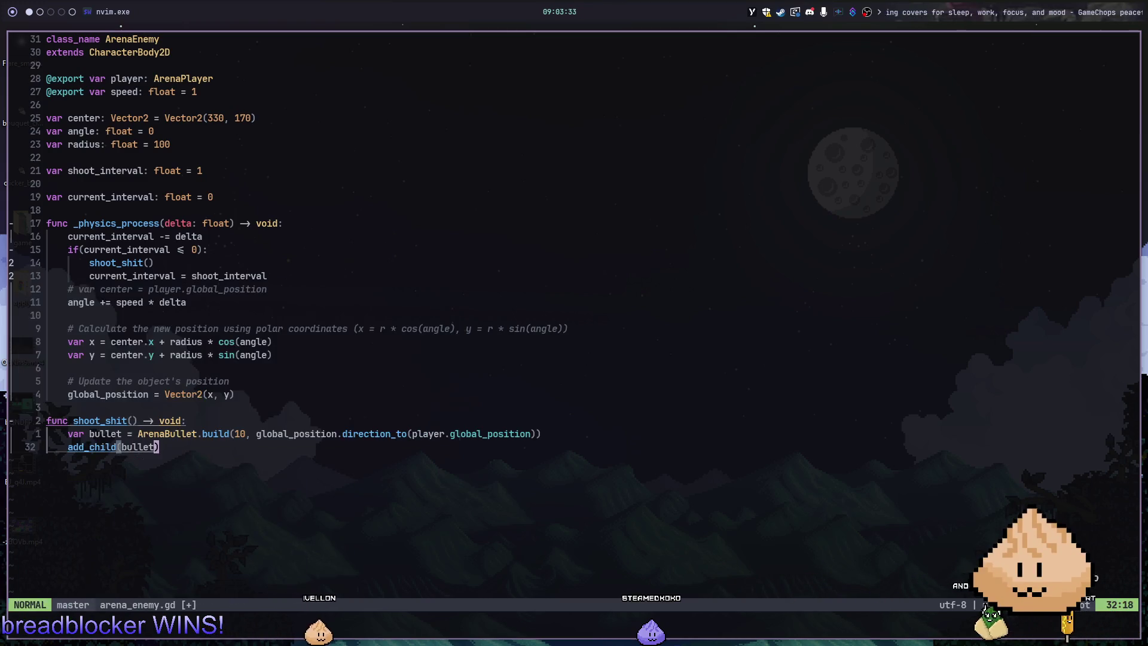
key("super+2")
key("F5")
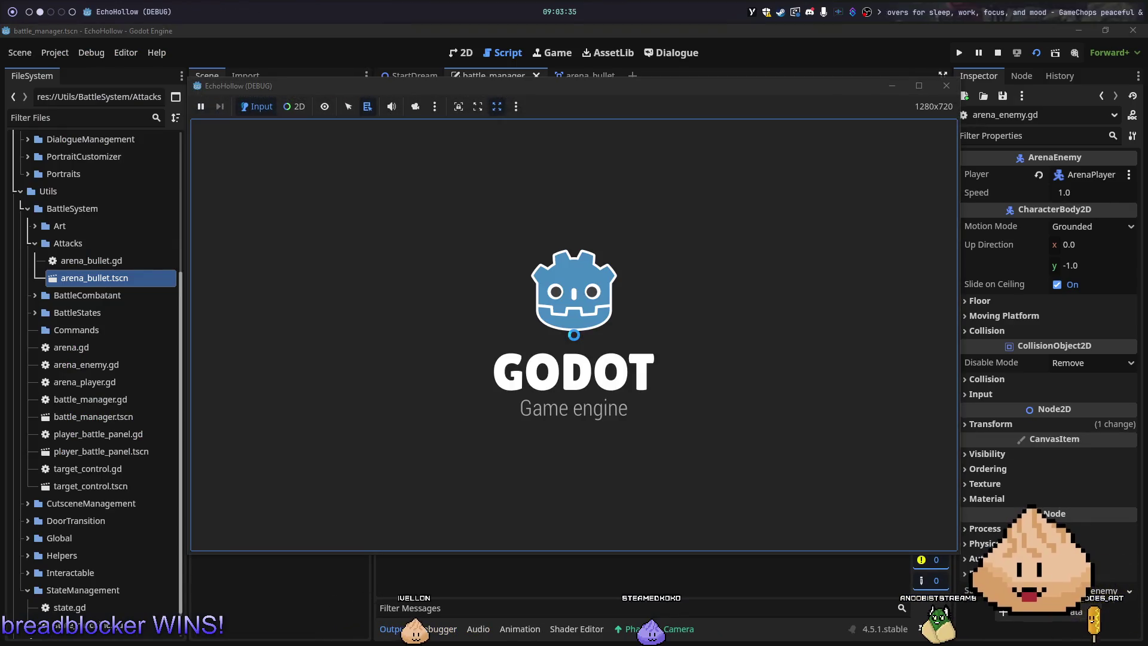
Move the player right and left while small white bullets spawn around the ghost, then go back to Neovim
key("Right")
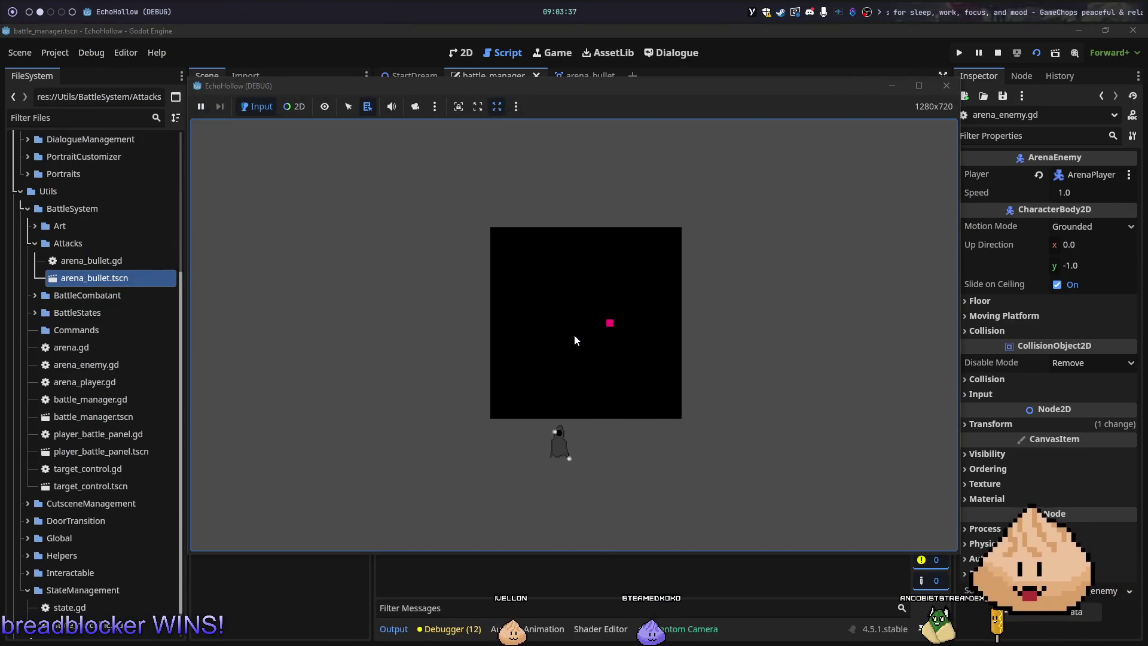
key("Left")
key("super+1")
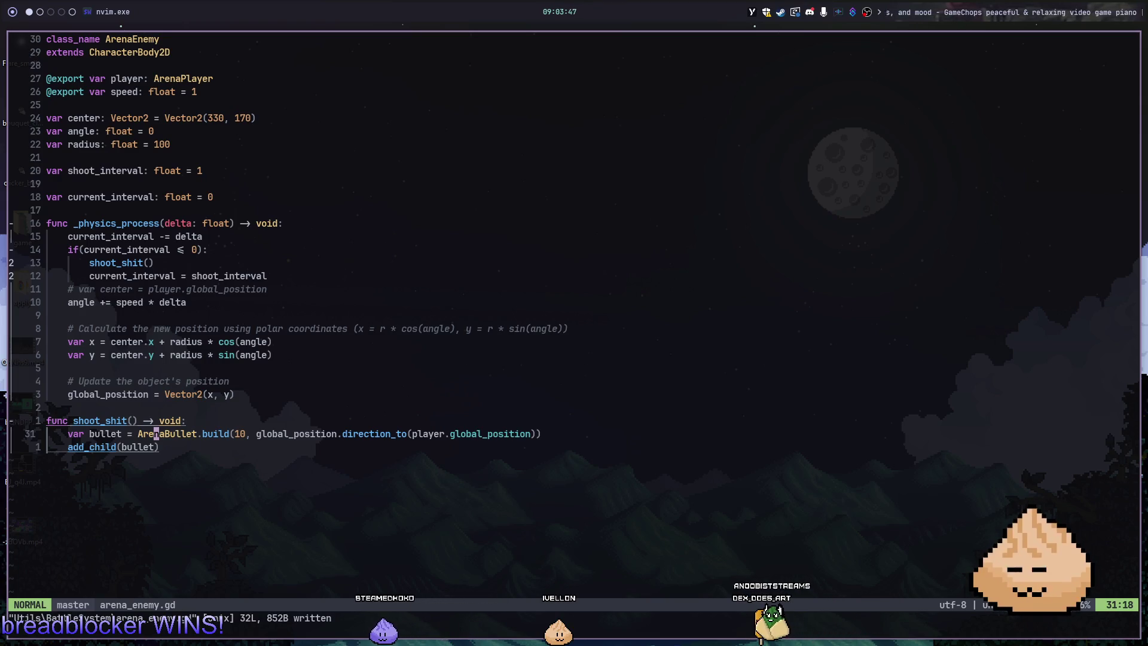
Change line 32 to 'get_parent().add_child(bullet)' and save arena_enemy.gd
left_click(118, 446)
type("Iget_p")
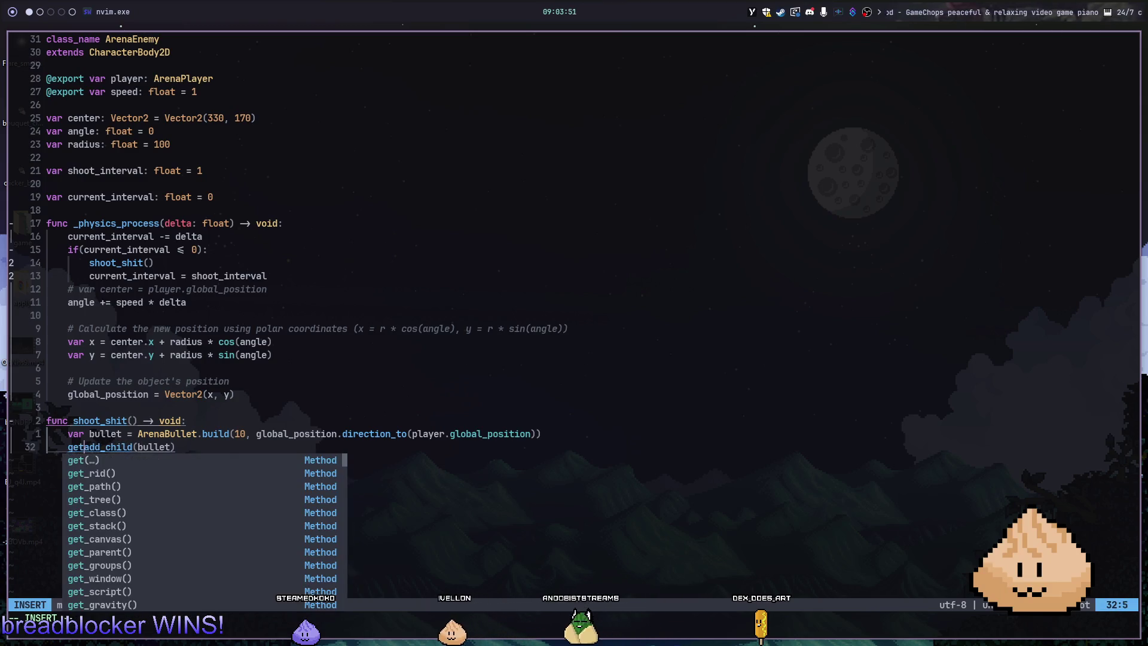
type("aren")
key("Return")
type(".")
key("Escape")
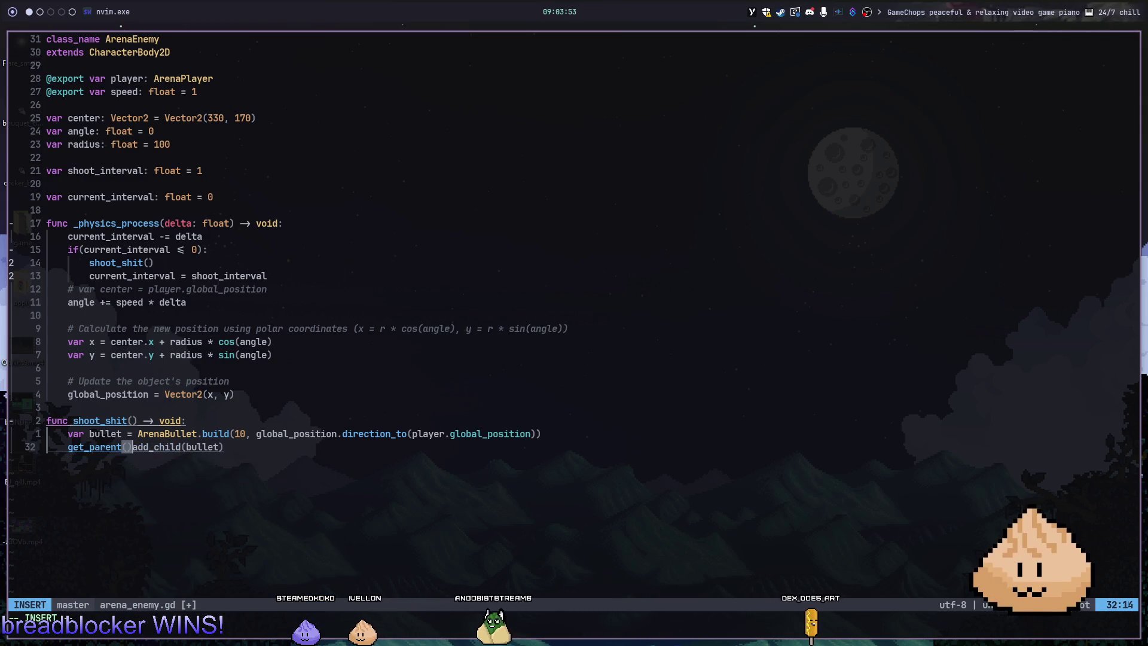
key("ctrl+s")
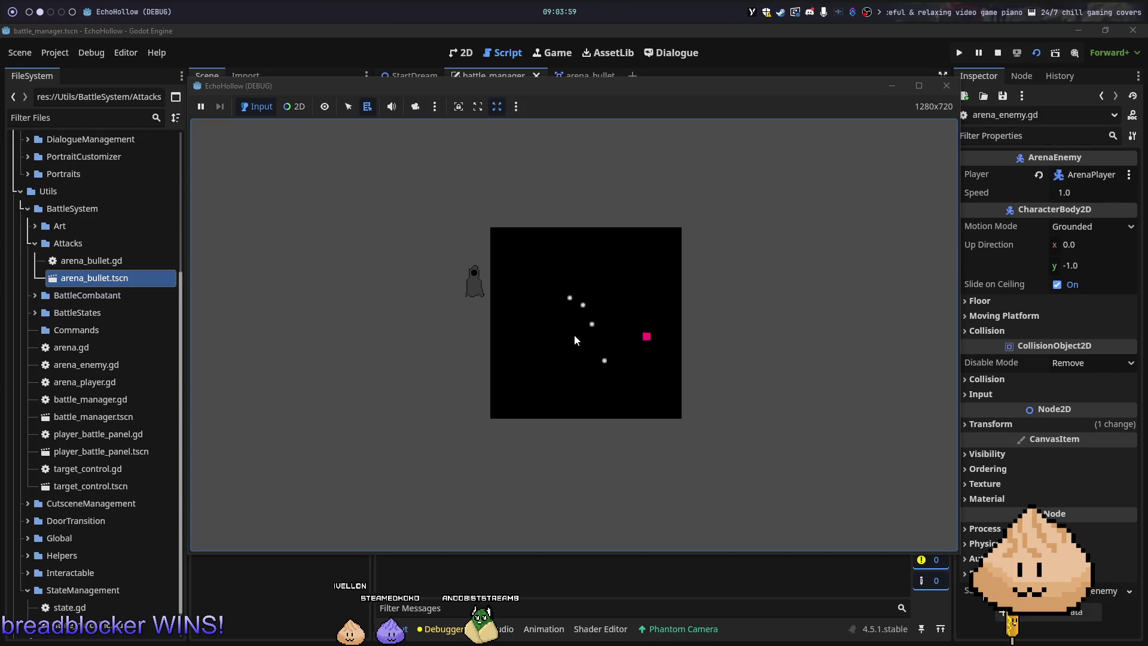
Move the player up as white bullets cross the arena, stop the game, and return to Godot's editor
key("Up")
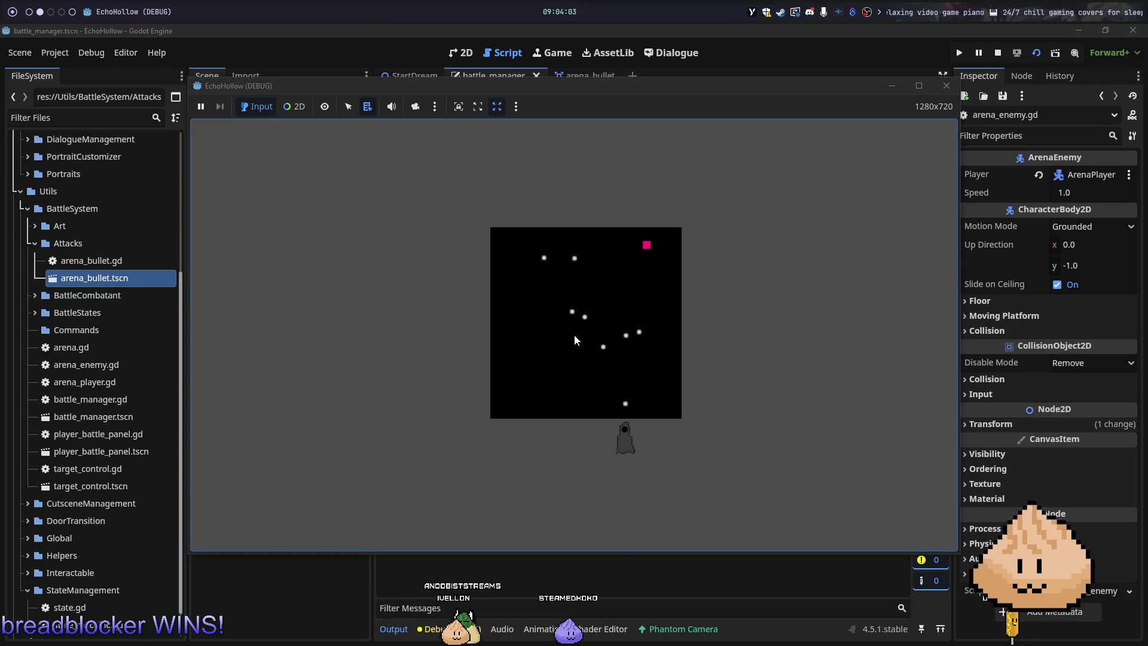
key("F8")
key("alt+Tab")
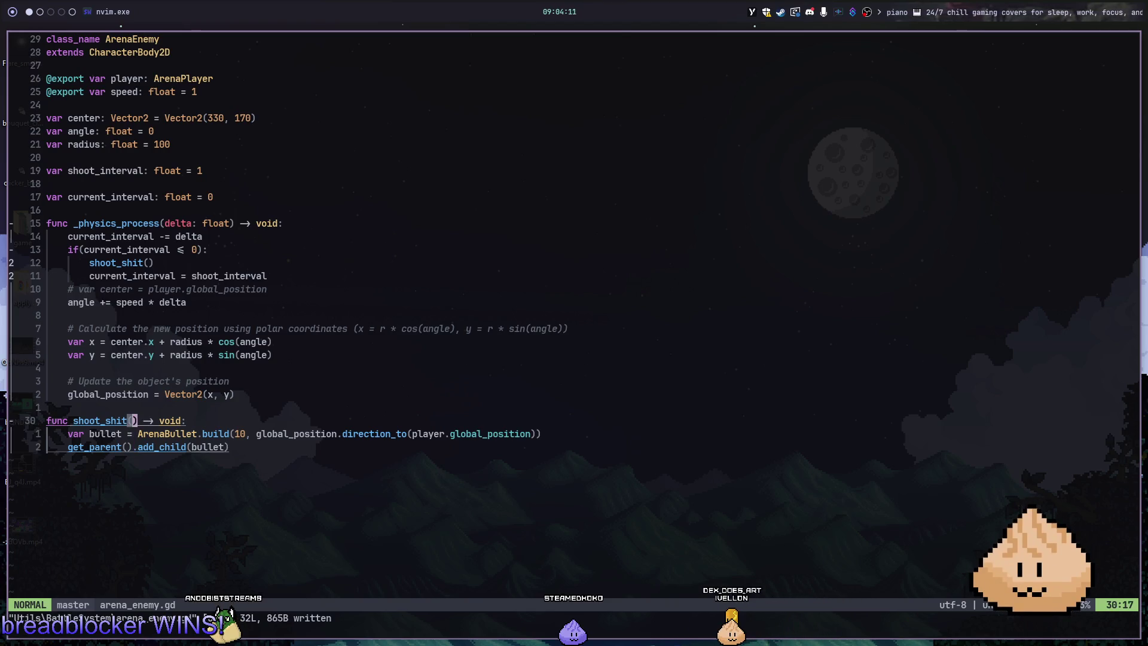
key("alt+Tab")
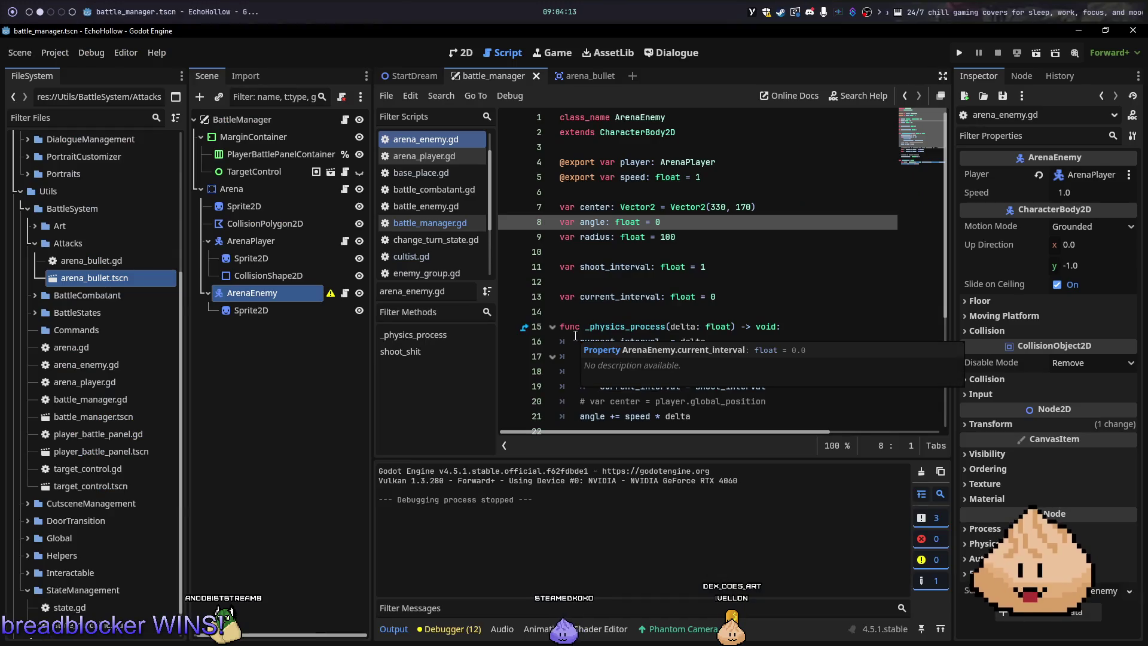
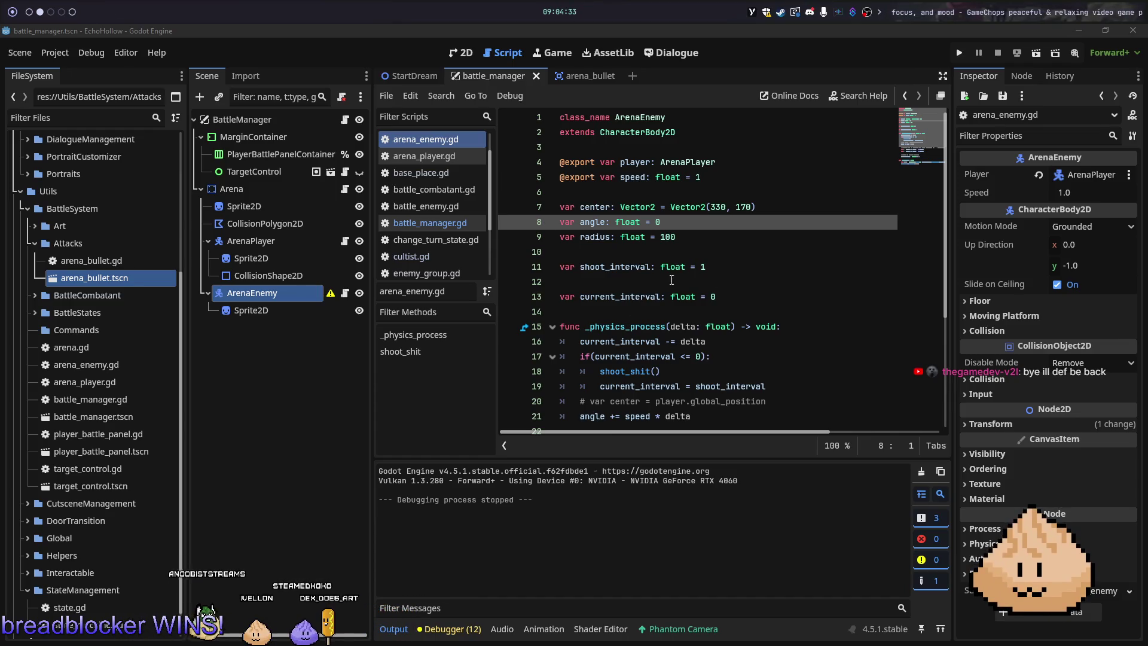
Add 'bullet.global_position = global_position' below the ArenaBullet.build line, then run the game with F5
key("alt+1")
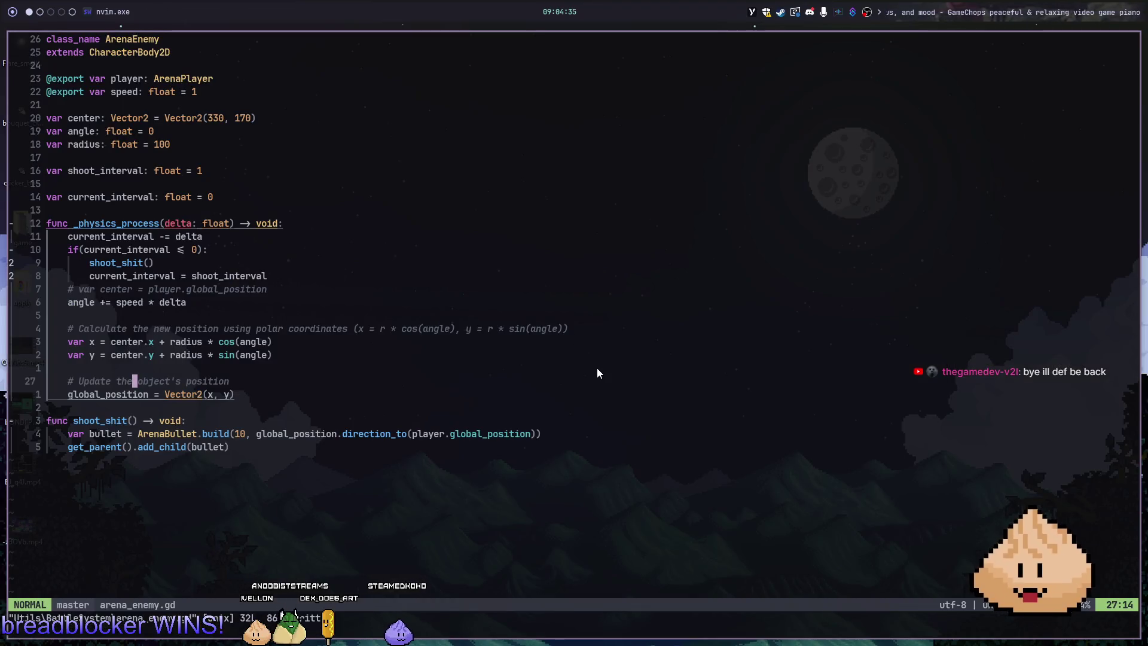
key("j")
key("j")
key("j")
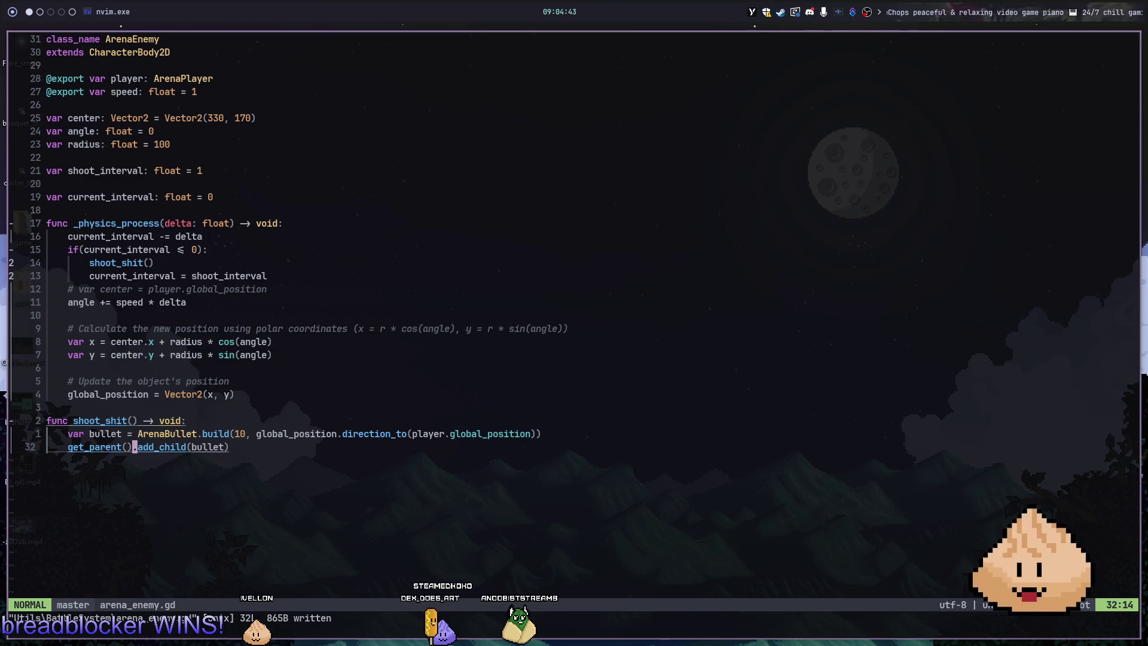
key("k")
key("dollar")
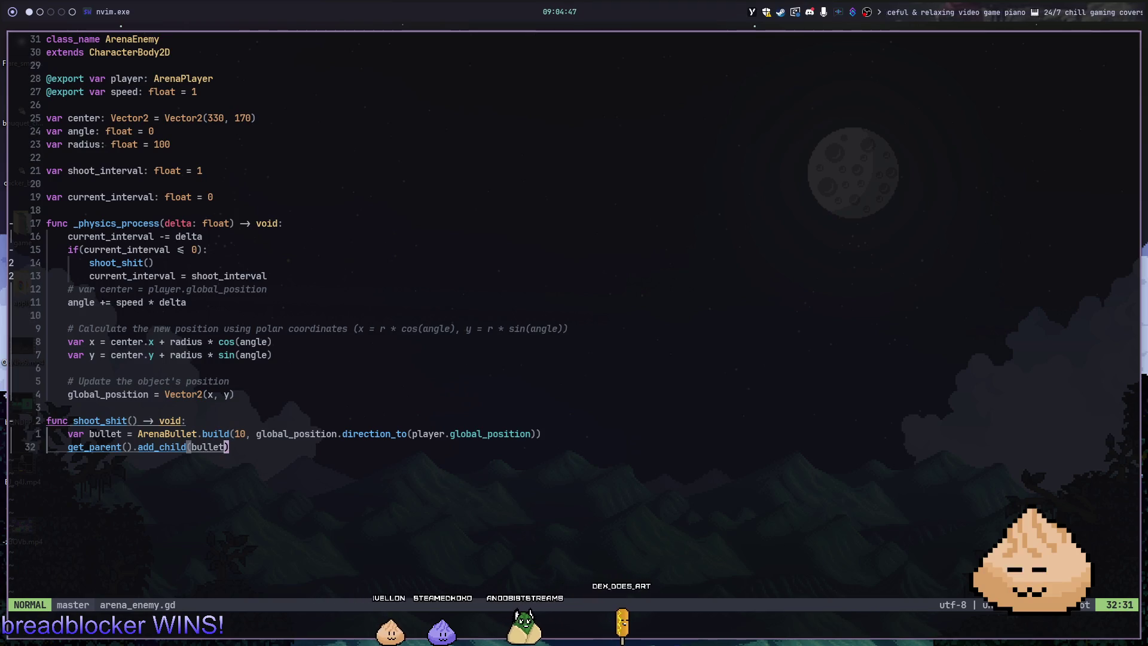
type("obullet.global_position")
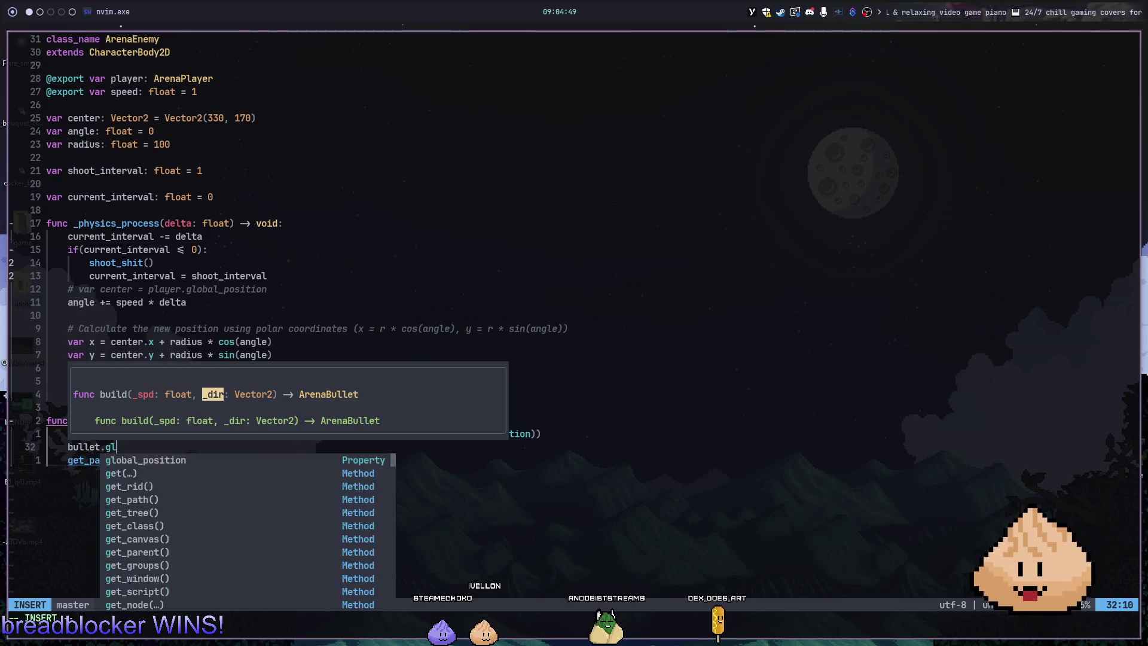
type(" = global_position")
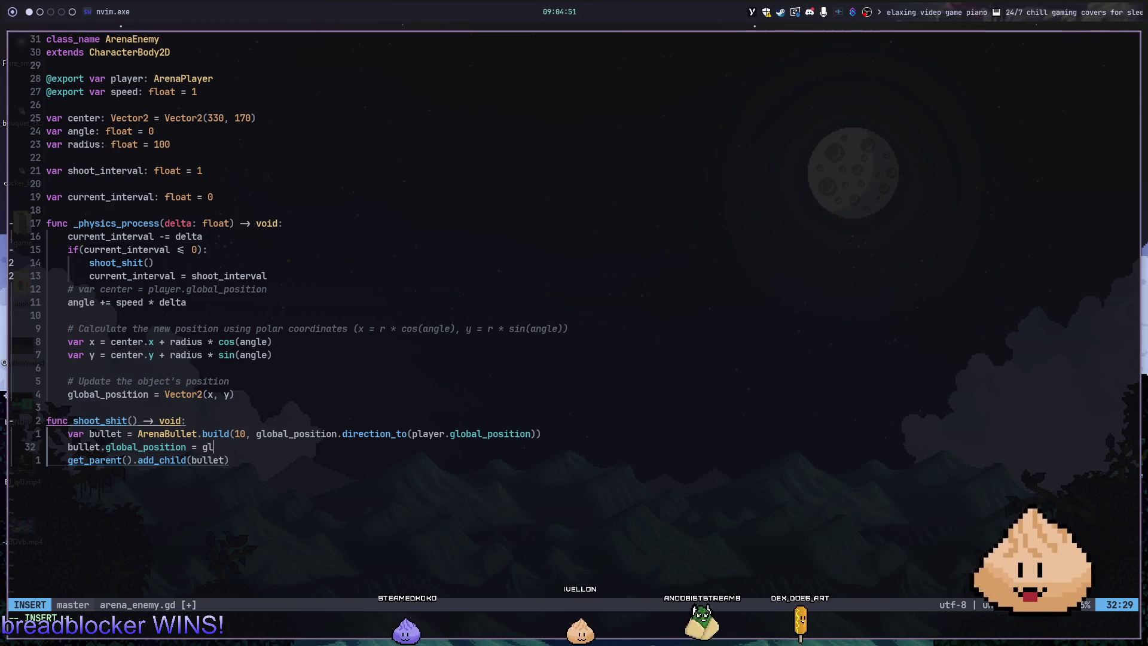
key("Escape")
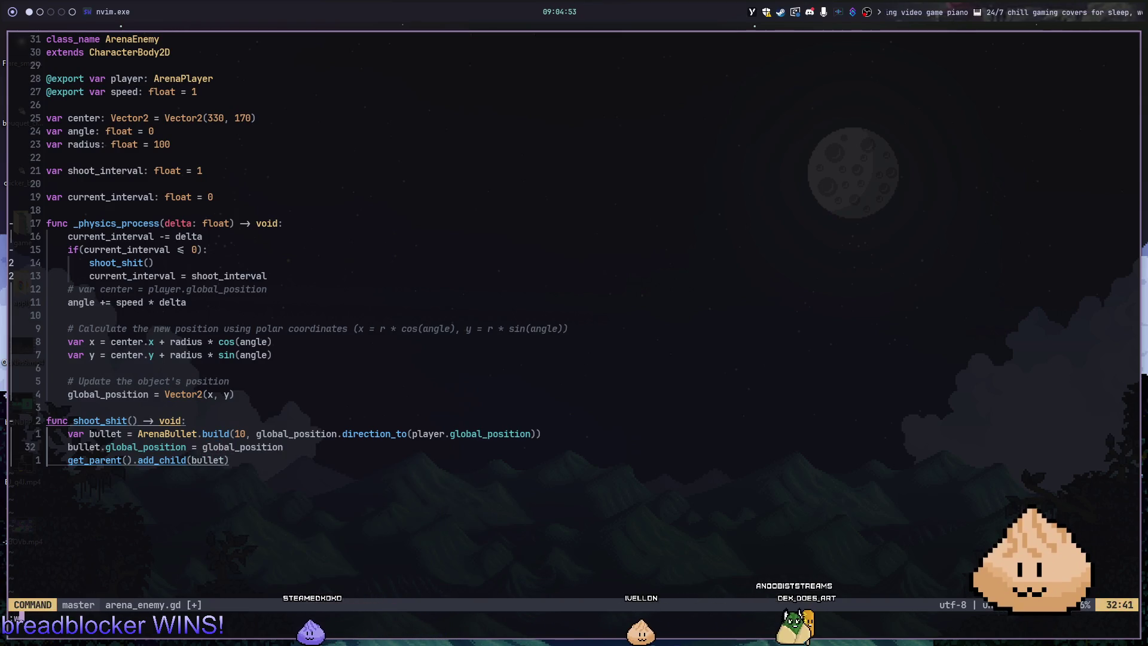
key("alt+Tab")
key("F5")
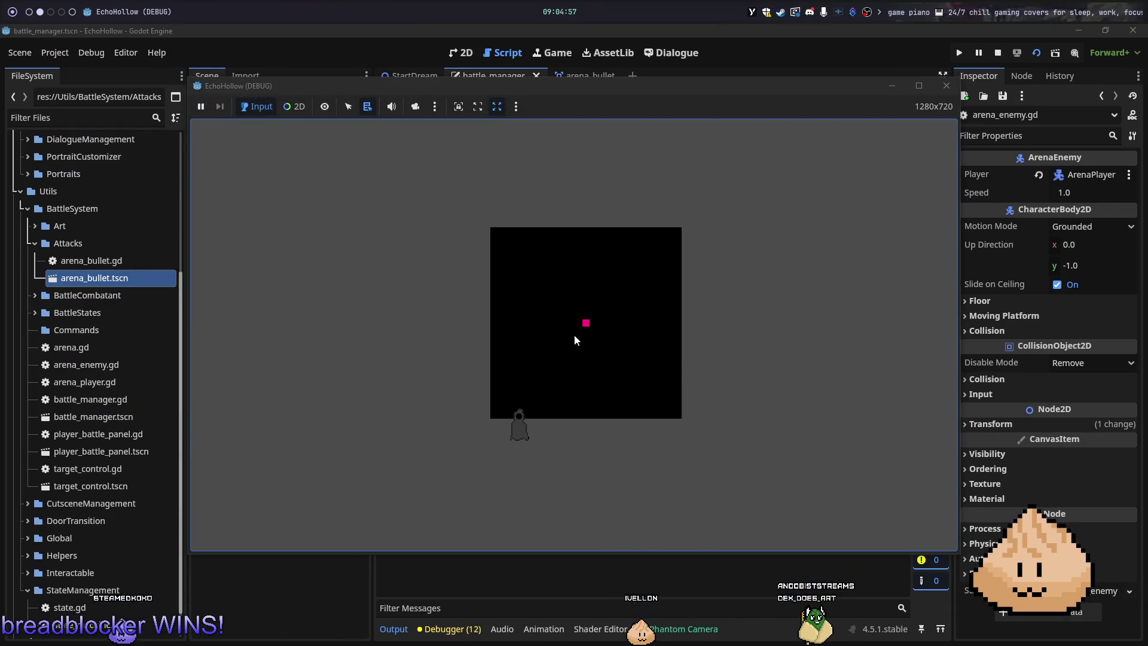
Comment out the bullet-position line in arena_enemy.gd and rerun the game for comparison
key("F8")
key("alt+Tab")
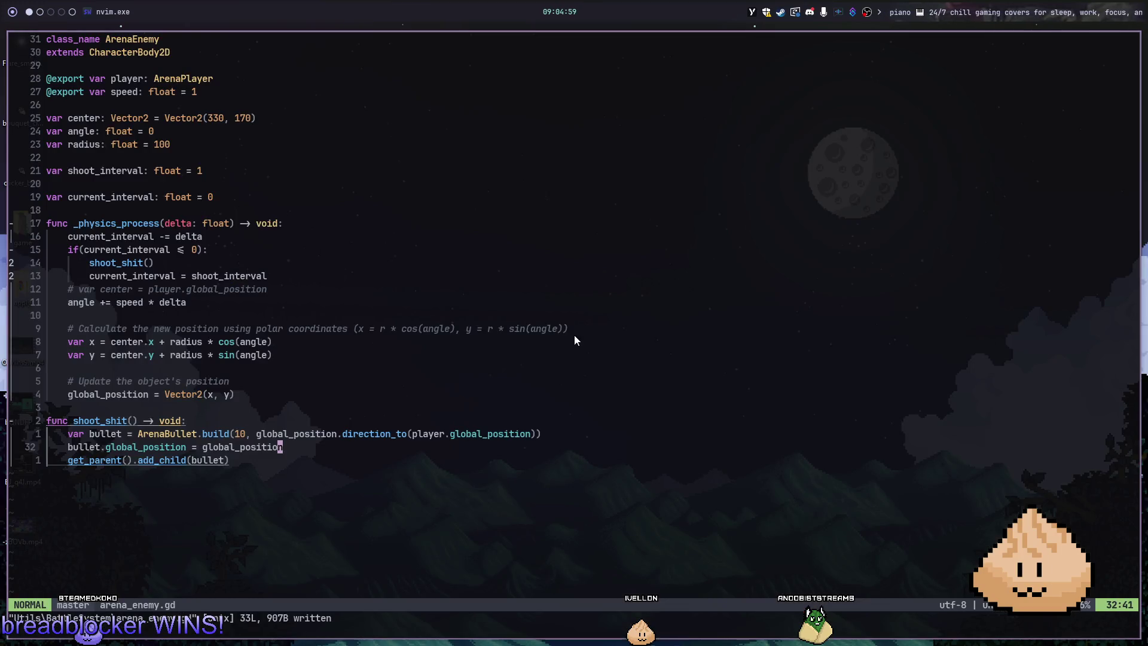
key("c")
key("alt+Tab")
key("F5")
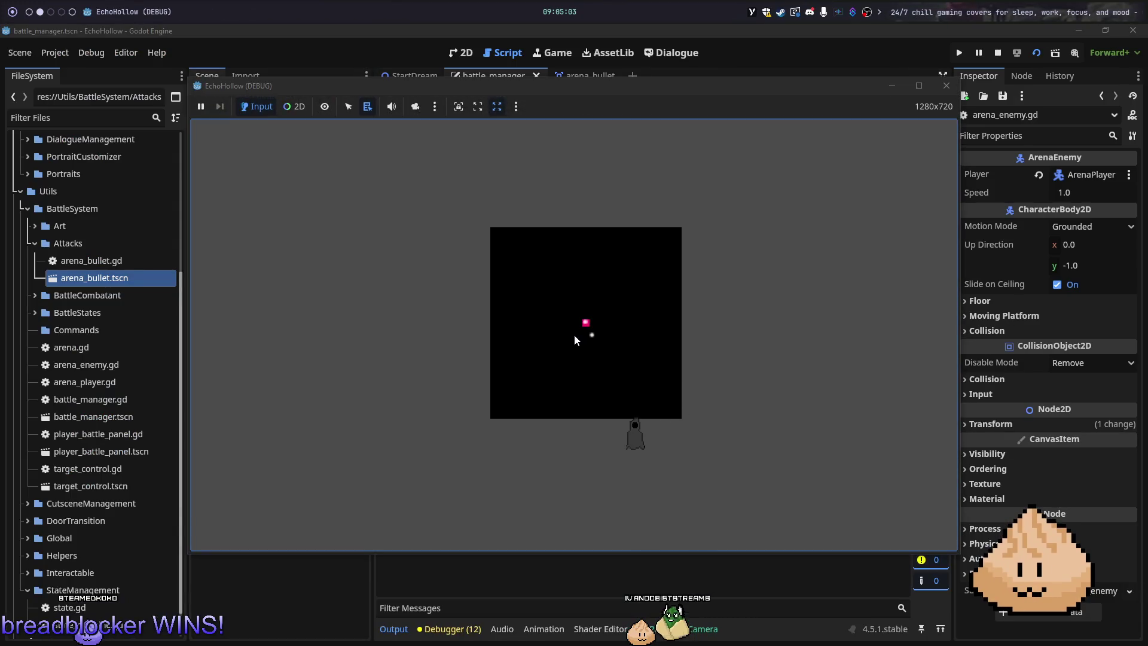
Restore the line as 'bullet.global_position = self.global_position' and test it by moving the player right and down
key("F8")
key("alt+Tab")
key("g")
key("c")
key("c")
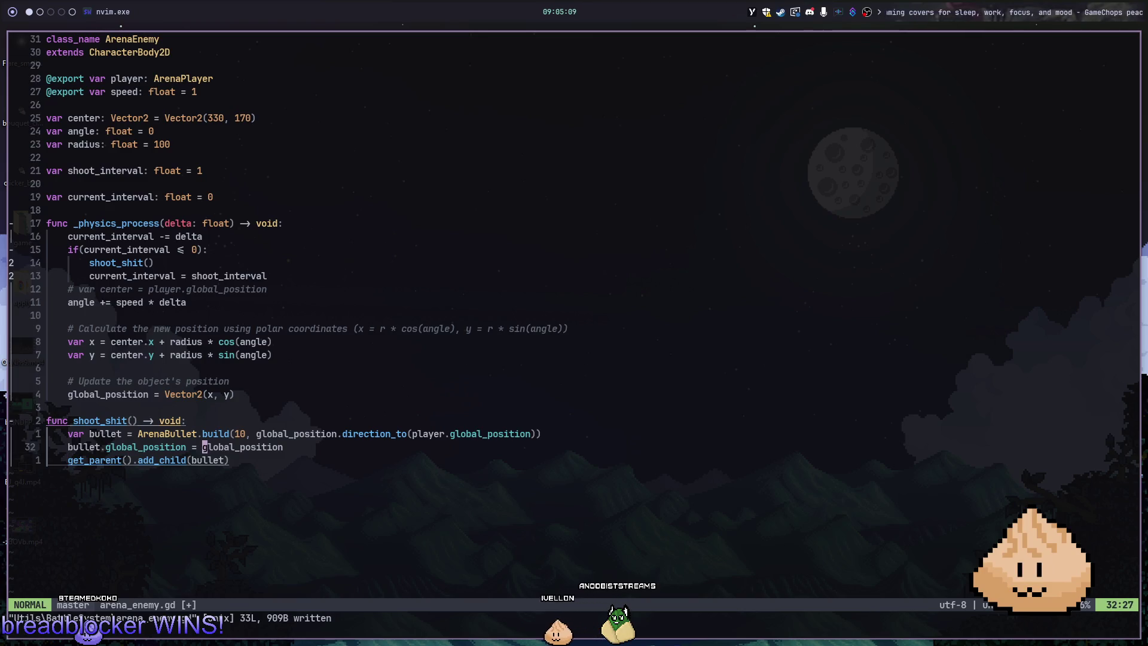
type("ion = self.")
key("Escape")
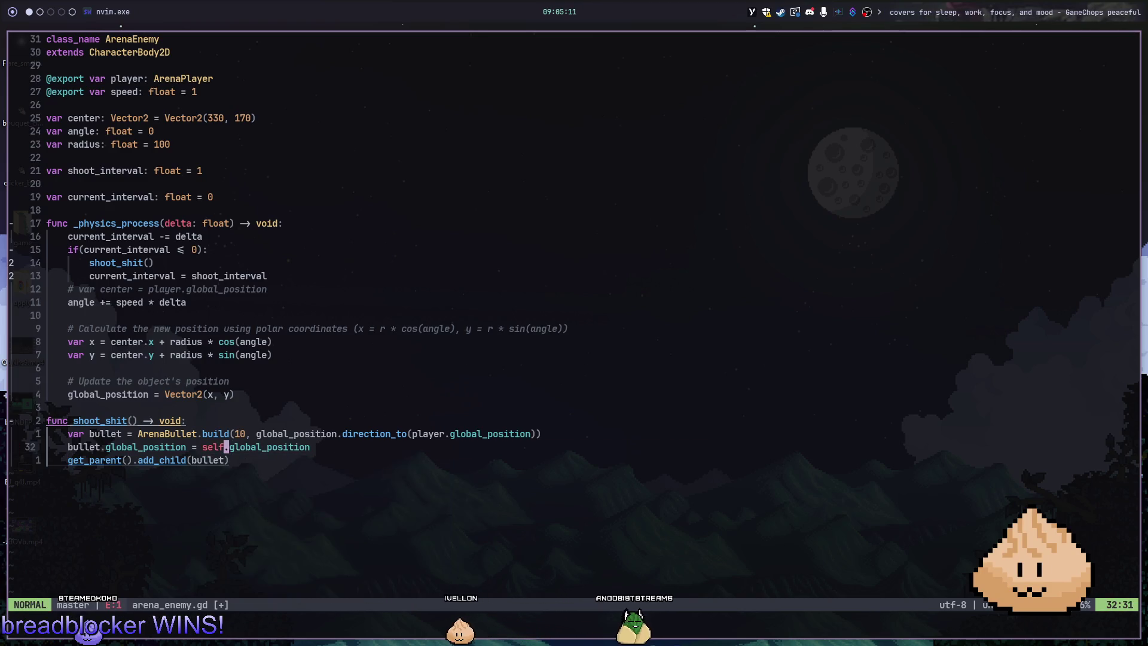
key("super+2")
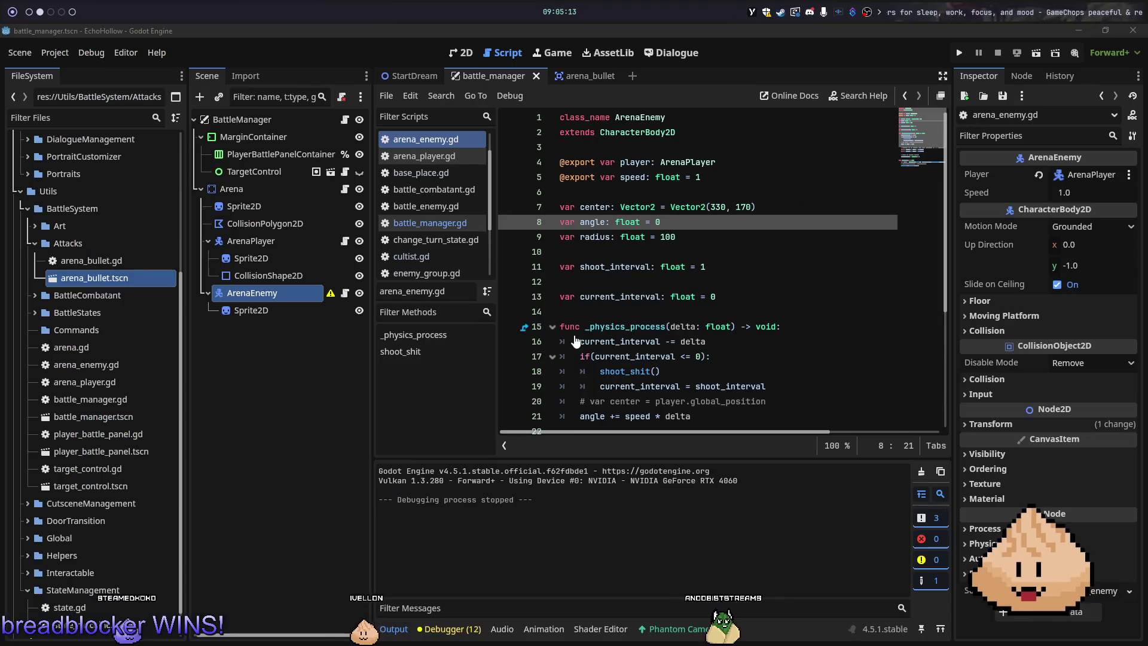
key("F5")
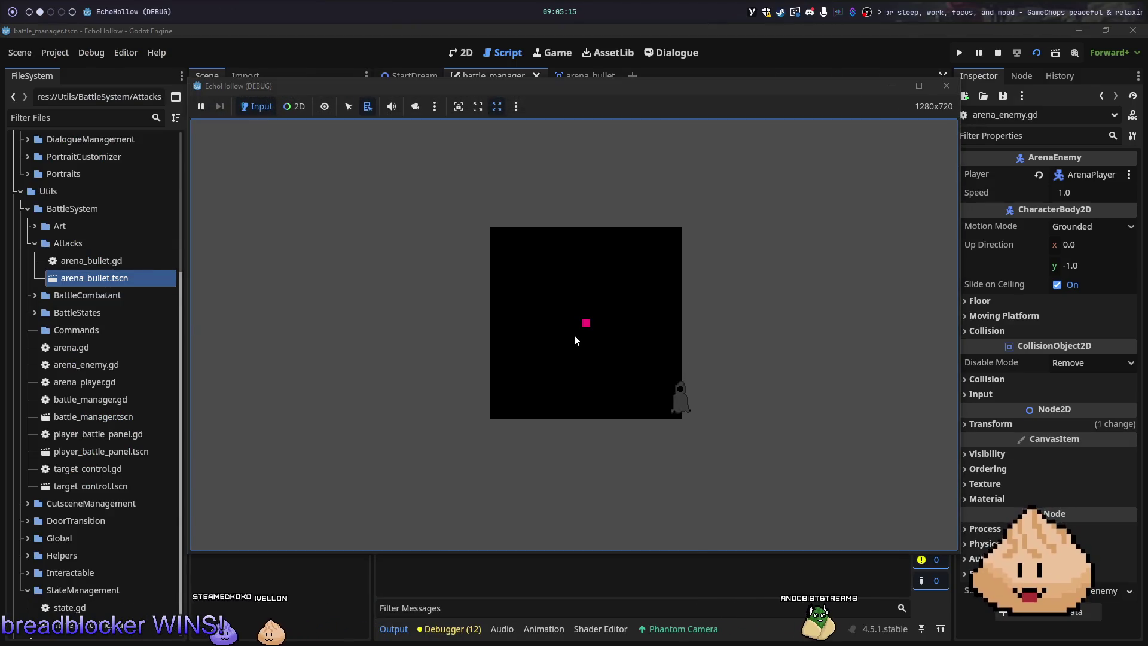
key("Right")
key("Down")
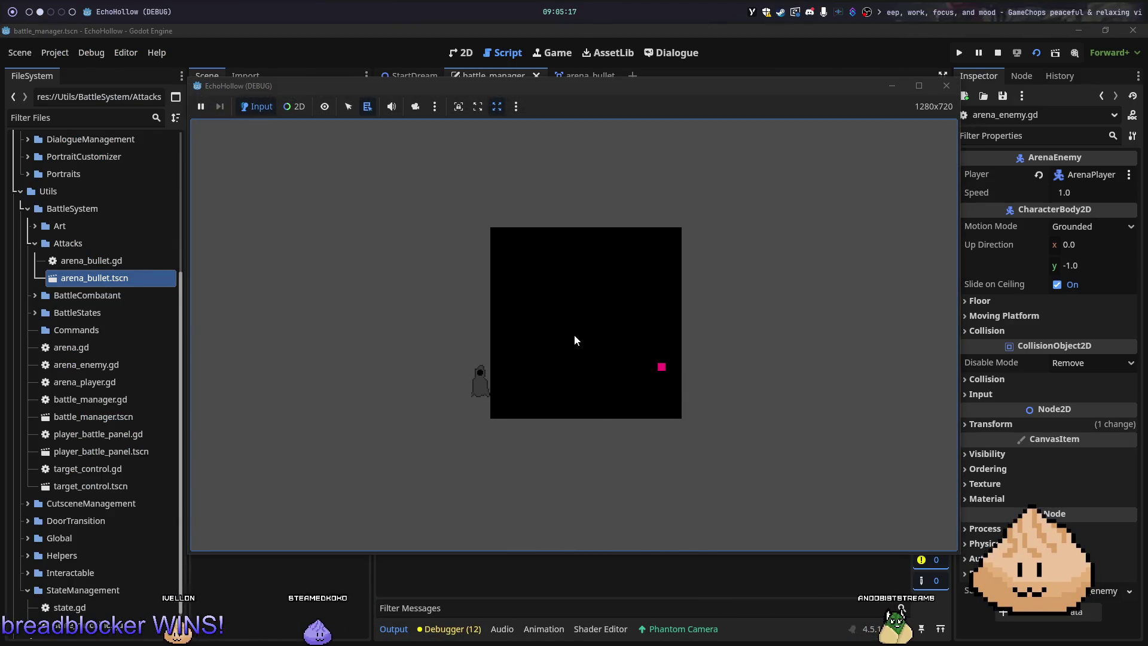
Save the bullet speed change in the enemy script and relaunch the game with F6
key("F8")
key("super+1")
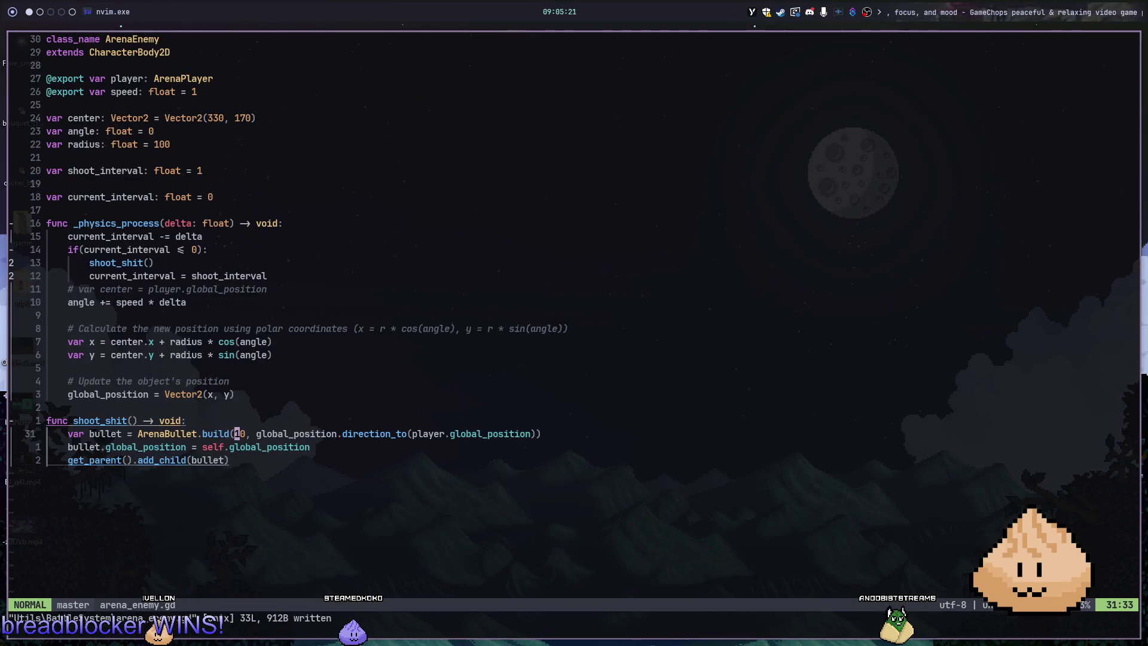
type("aw")
key("Return")
key("super+2")
key("F6")
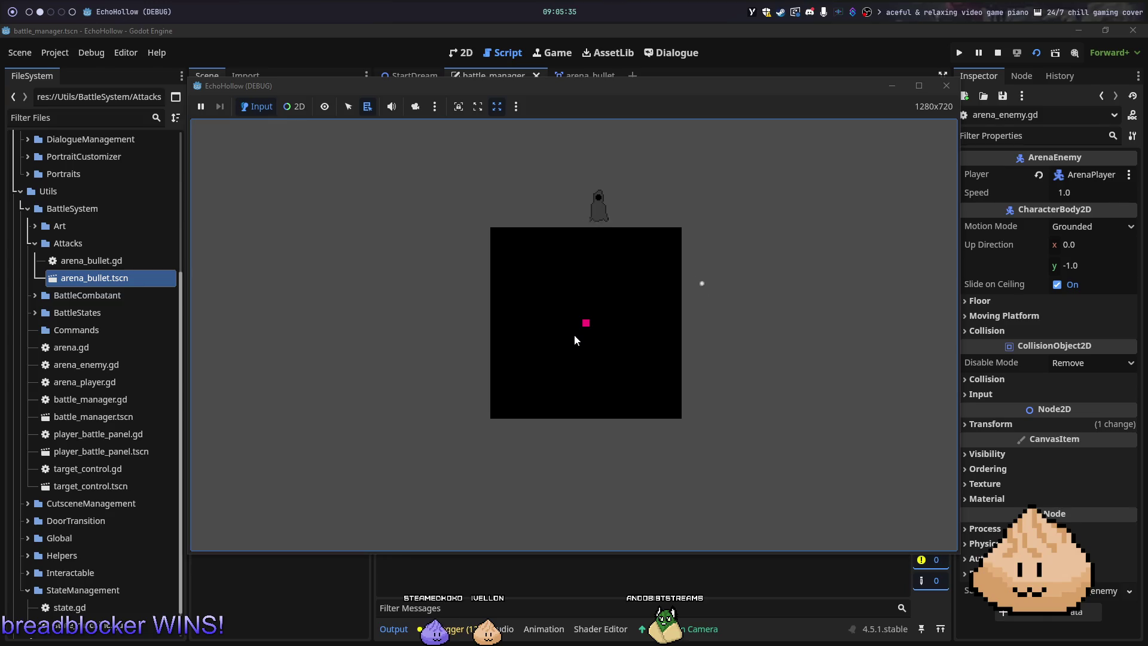
Steer the player upward while watching the bullets, then stop the game
key("Up")
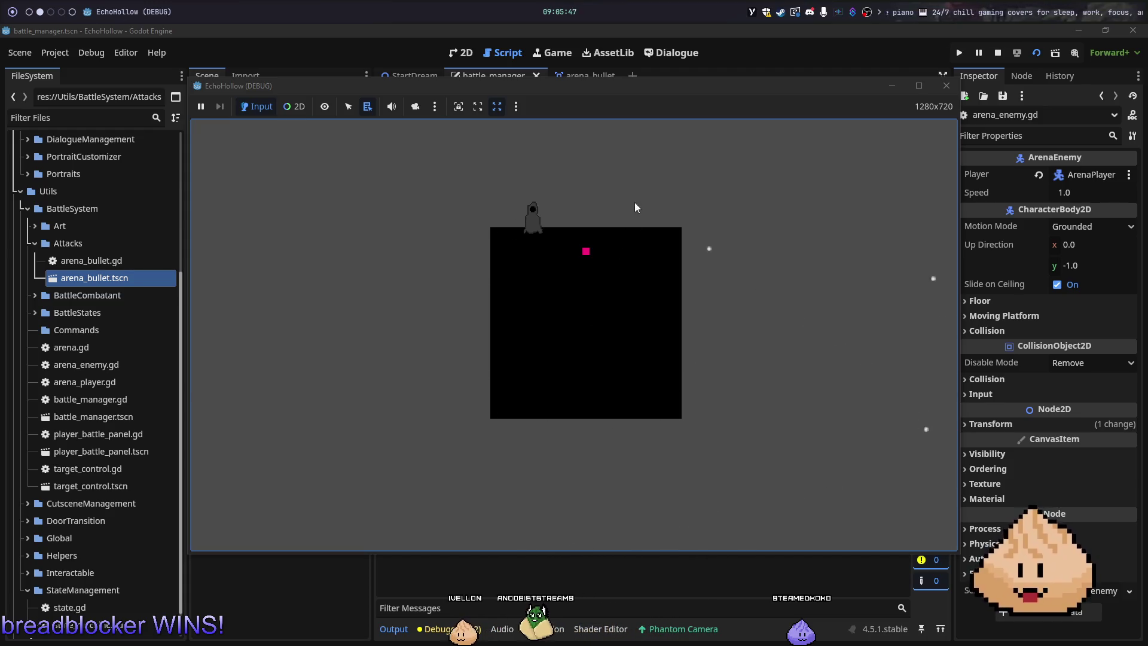
key("F8")
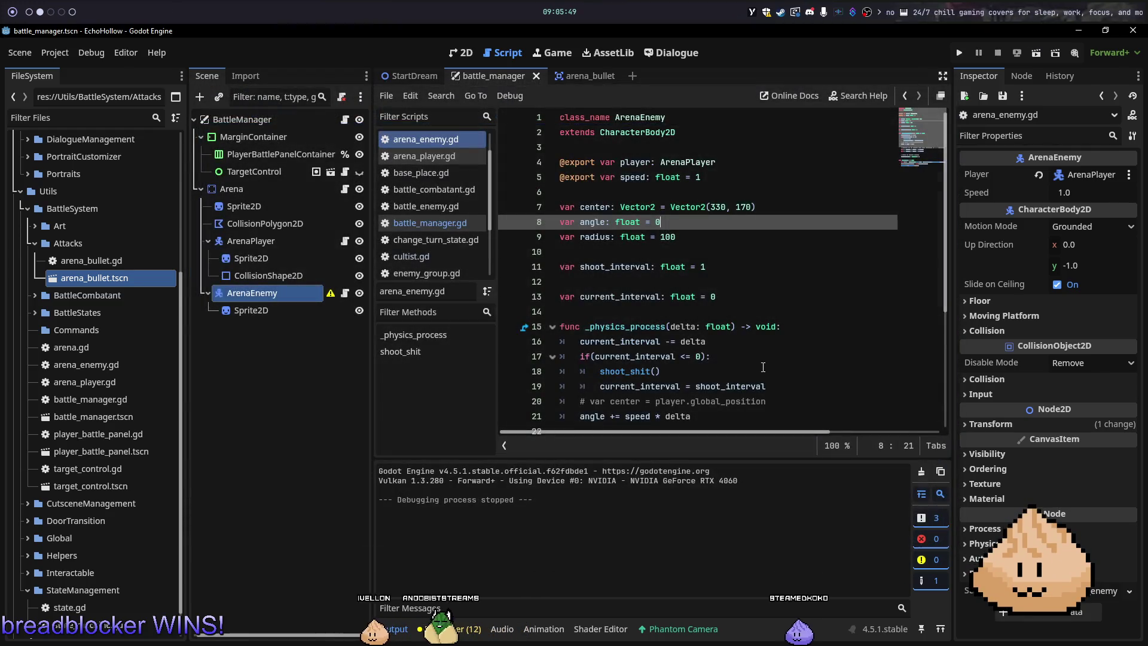
scroll(734, 365, "down", 5)
key("alt+Tab")
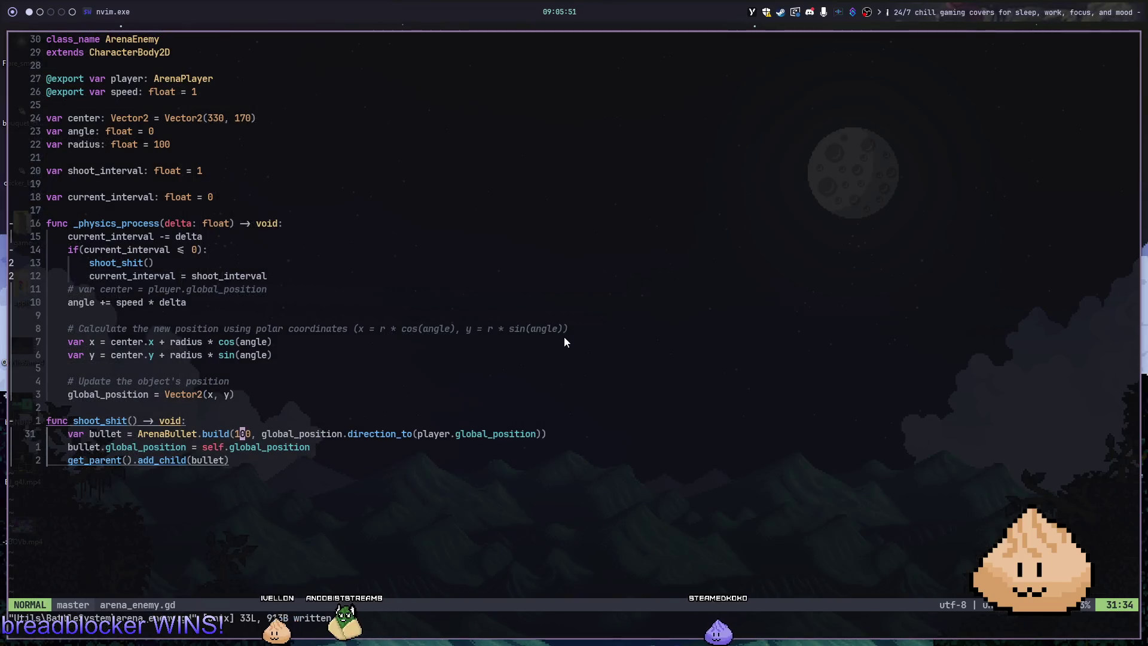
Jump from the ArenaBullet.build call to the build() definition in arena_bullet.gd
key("j")
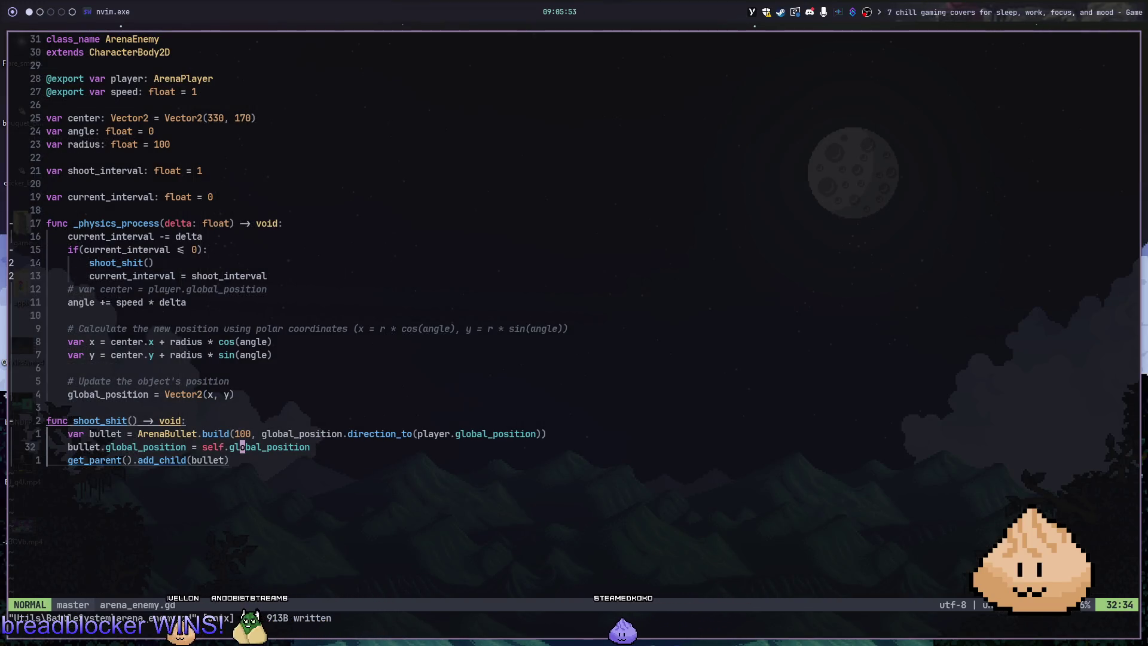
key("k")
key("b")
key("b")
key("b")
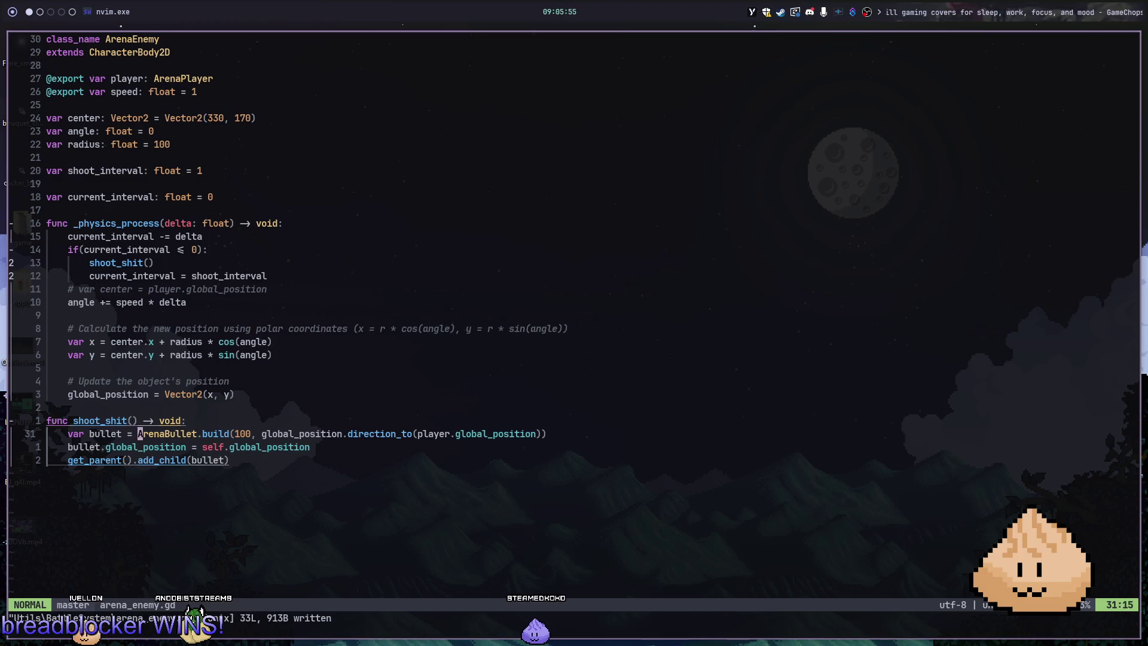
key("g")
key("d")
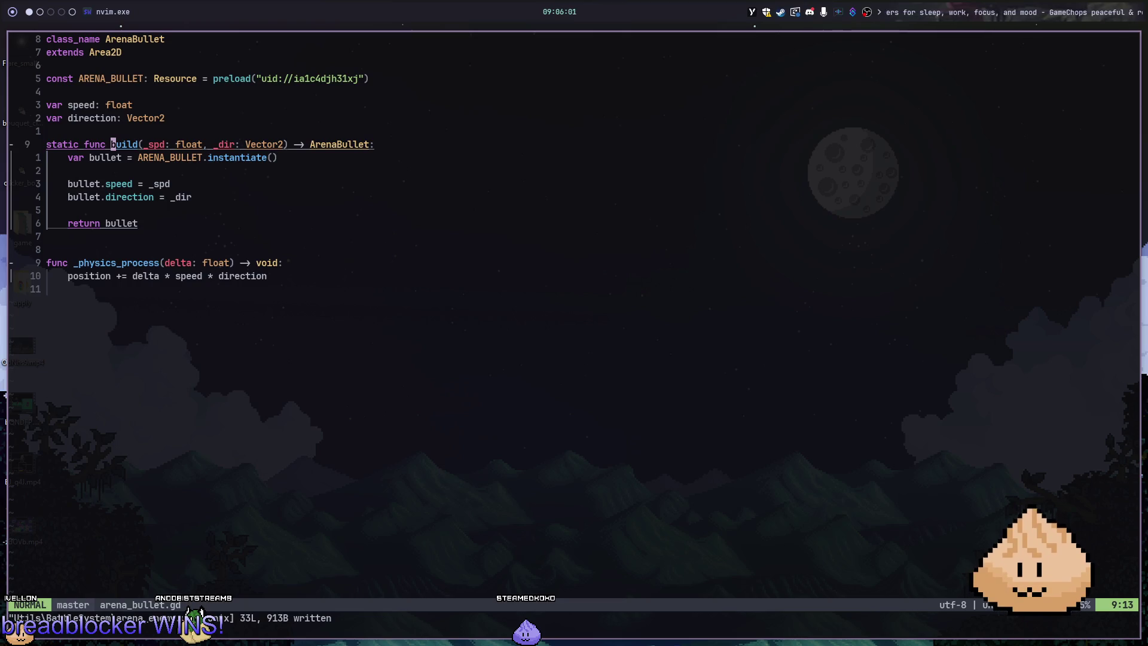
Give build() a new first parameter '_start_pos: Vector2'
type("ild(")
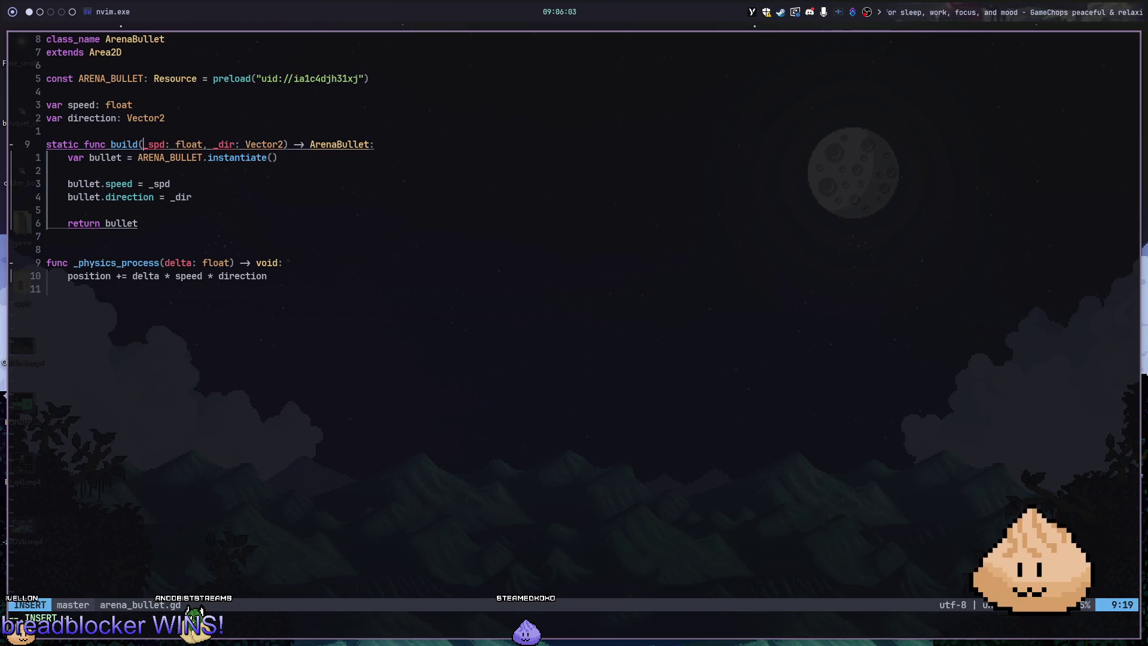
type("_")
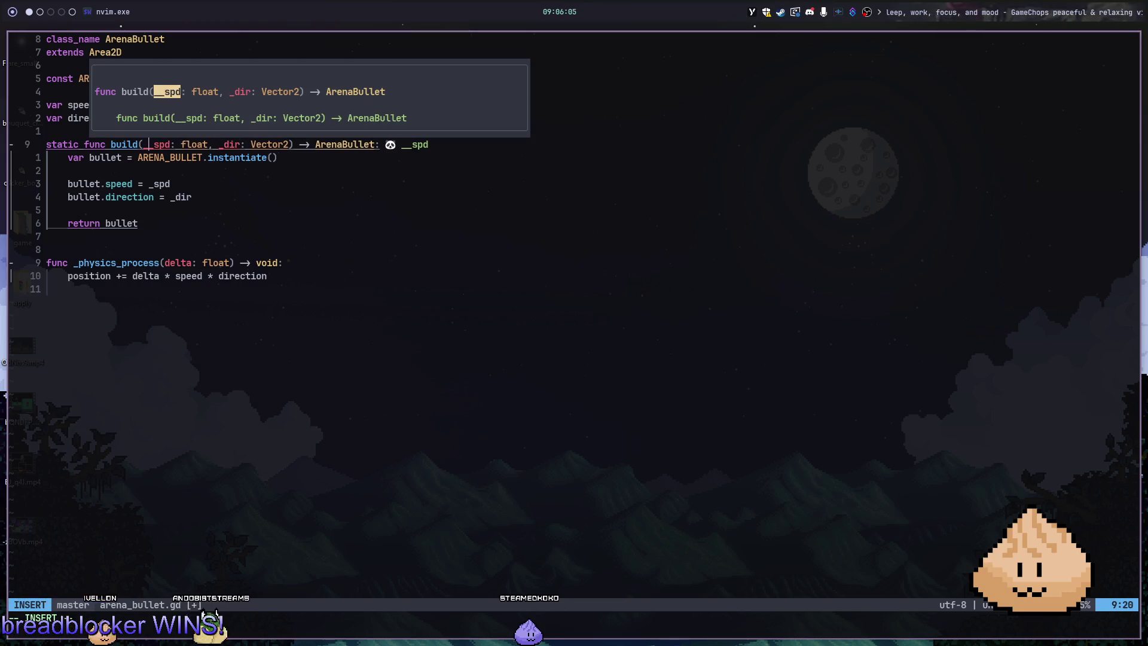
type("start")
key("Right")
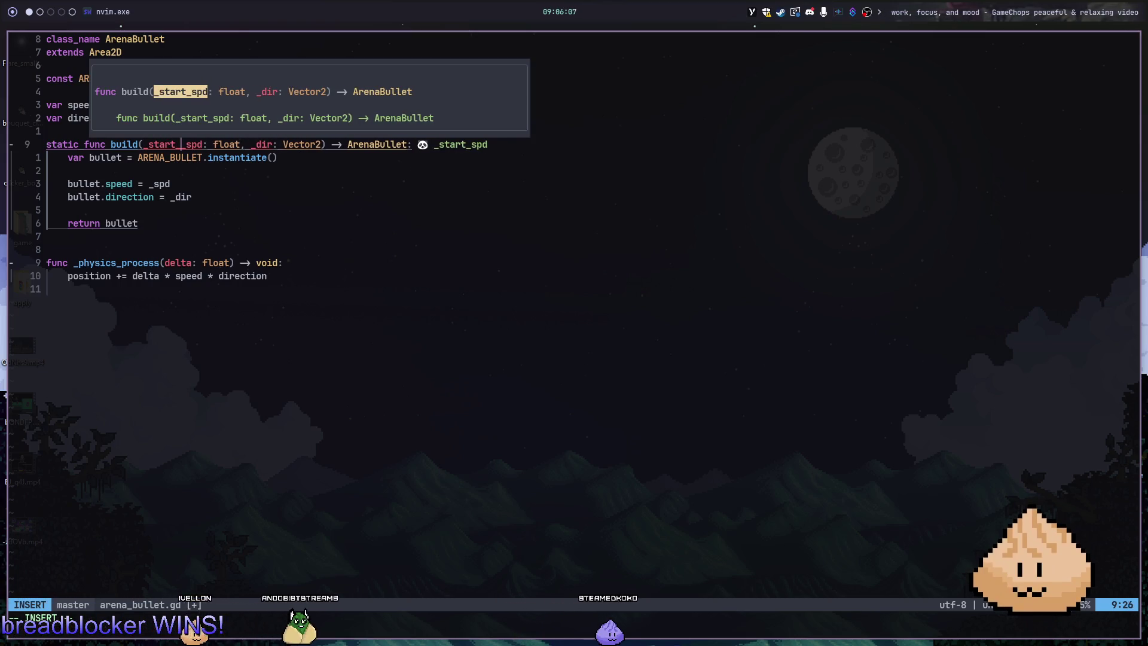
type("pos_")
key("Escape")
key("colon")
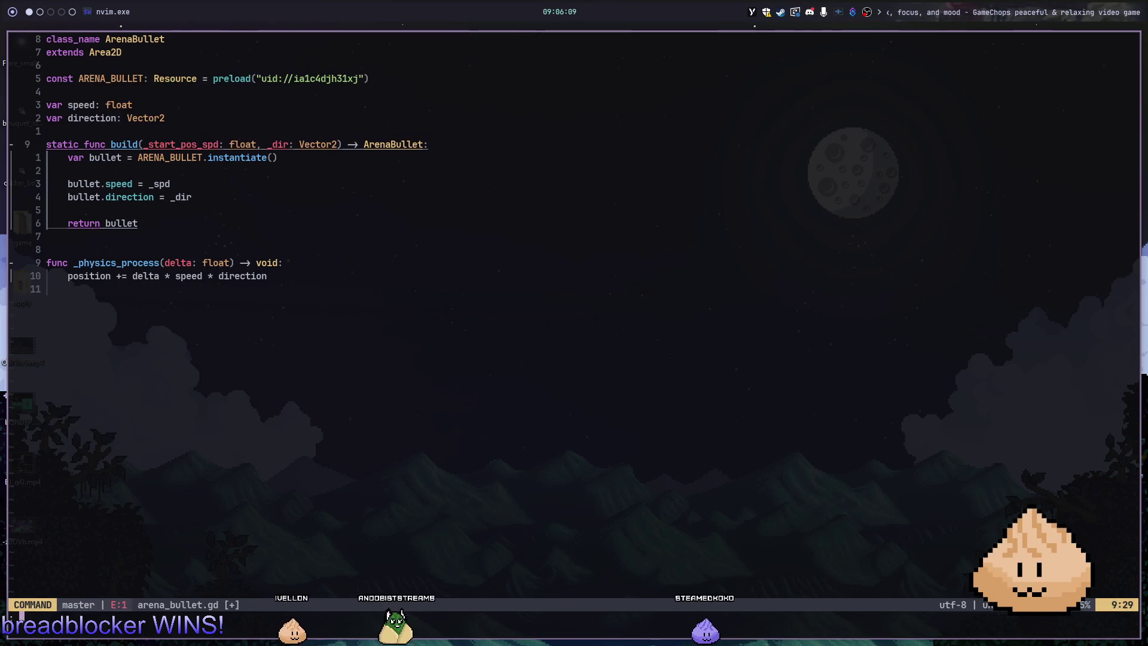
key("Escape")
type("i")
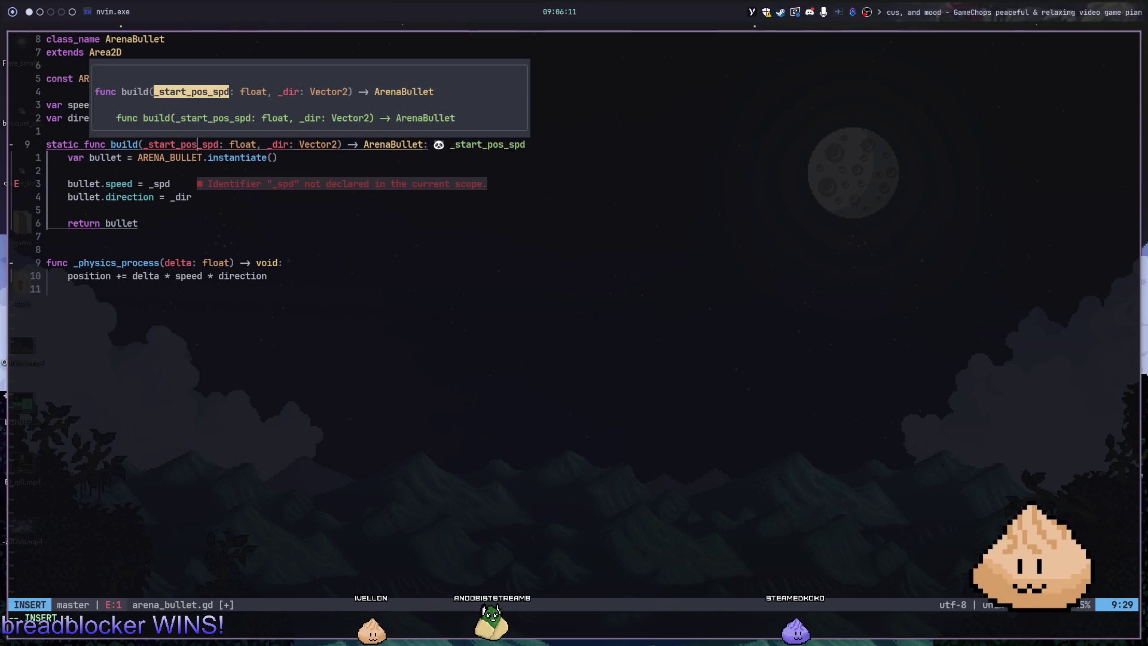
type(": Vector2,")
key("Escape")
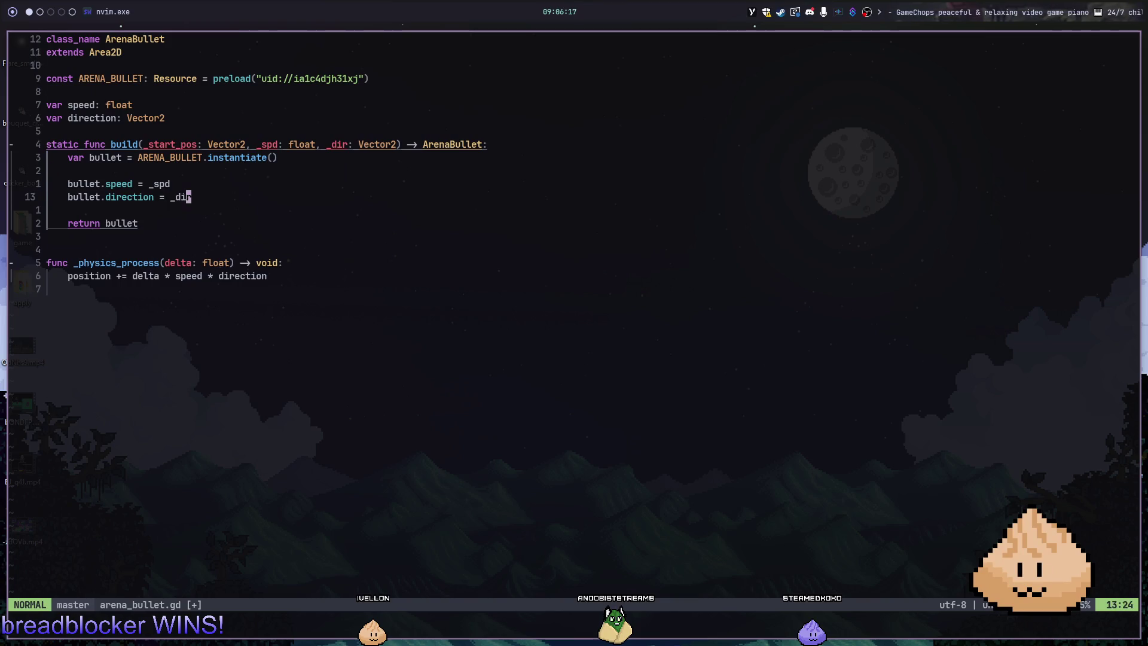
Add 'bullet.global_position = _start_pos' inside build() and save arena_bullet.gd
type("obullet.gl")
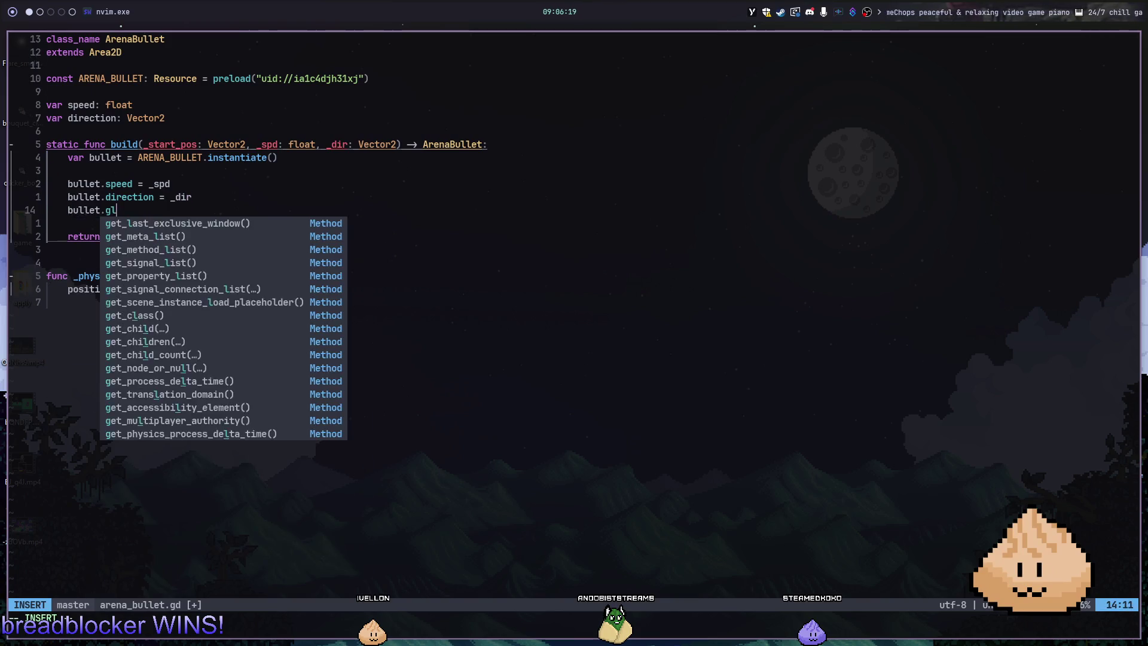
type("obal")
key("Escape")
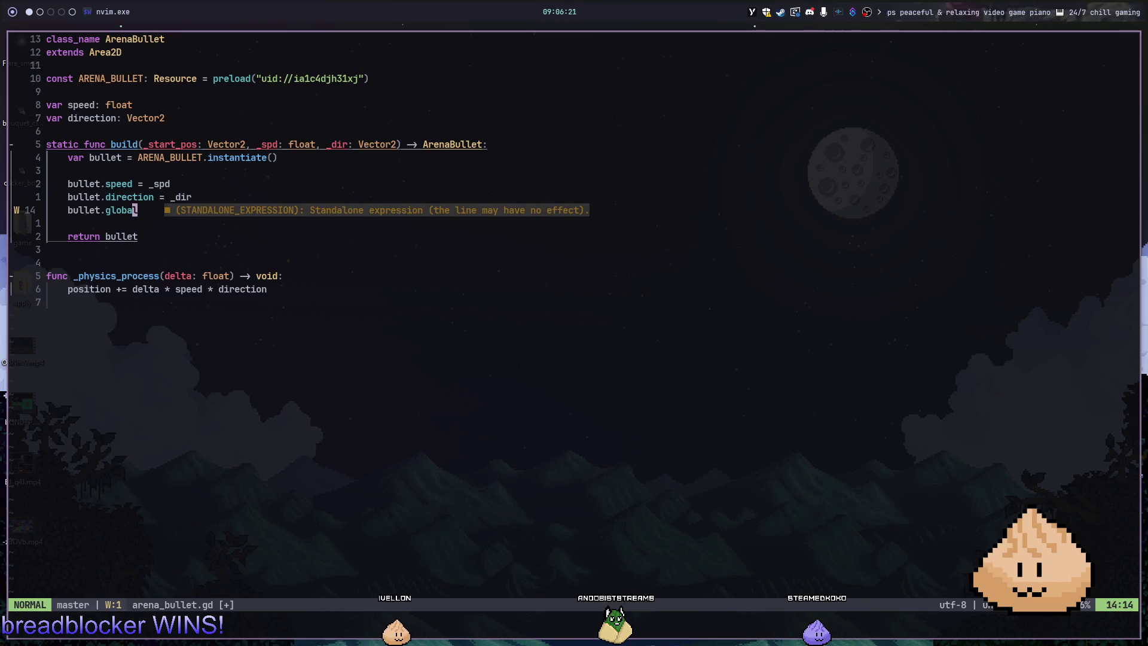
type("al_position ")
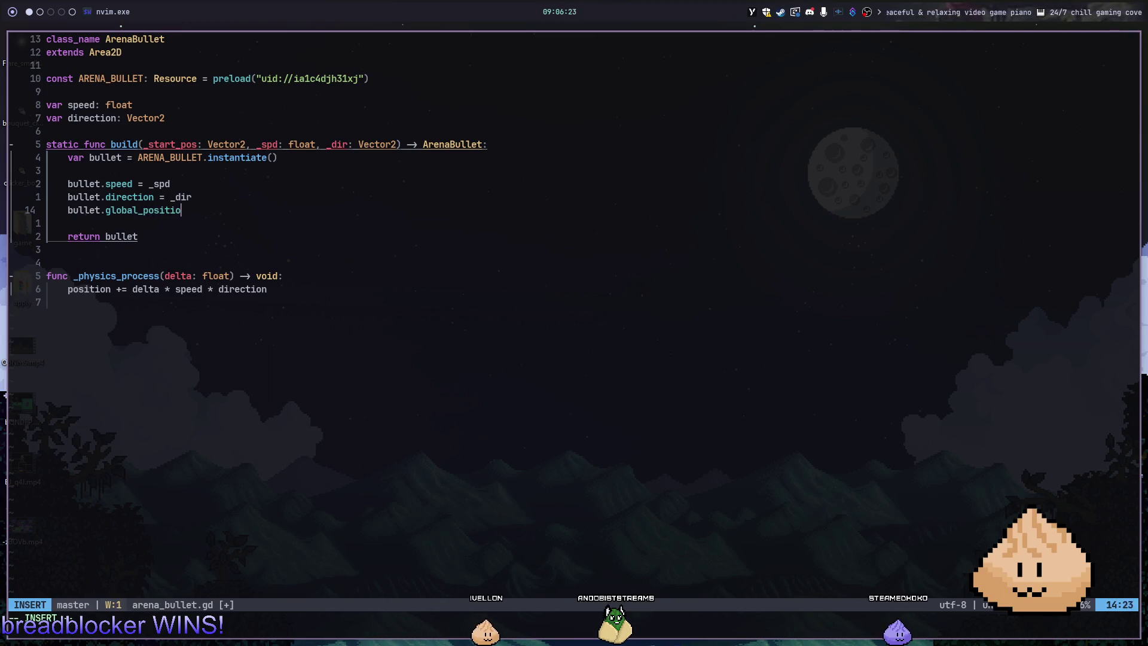
type("= _start_")
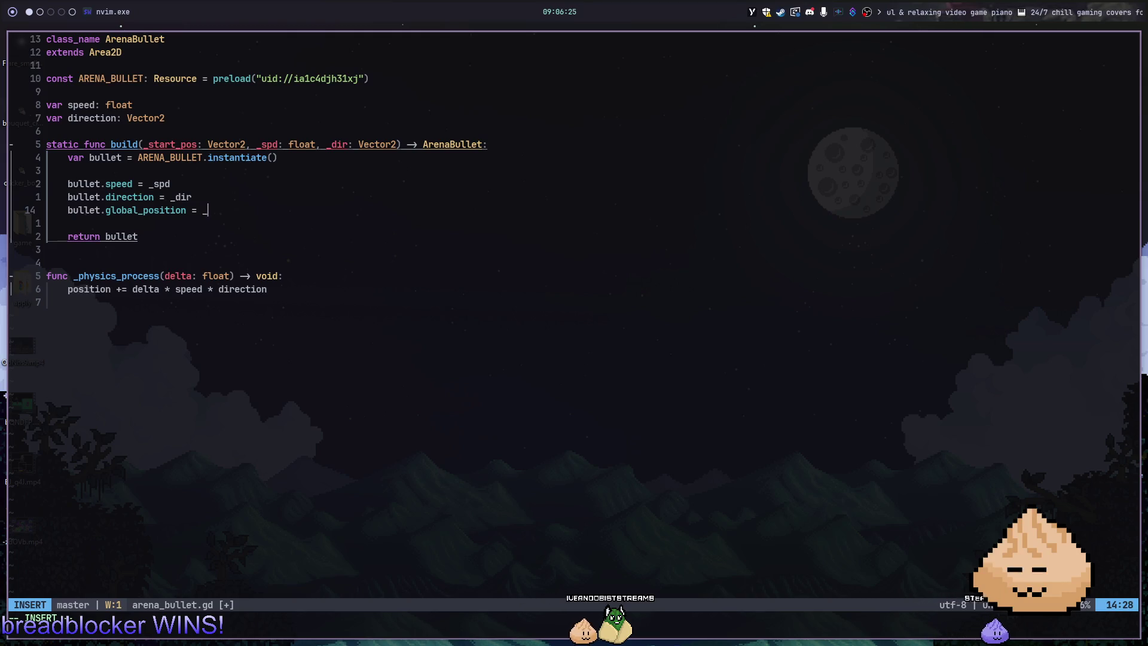
type("pos")
key("Return")
key("Escape")
type(":w")
key("Return")
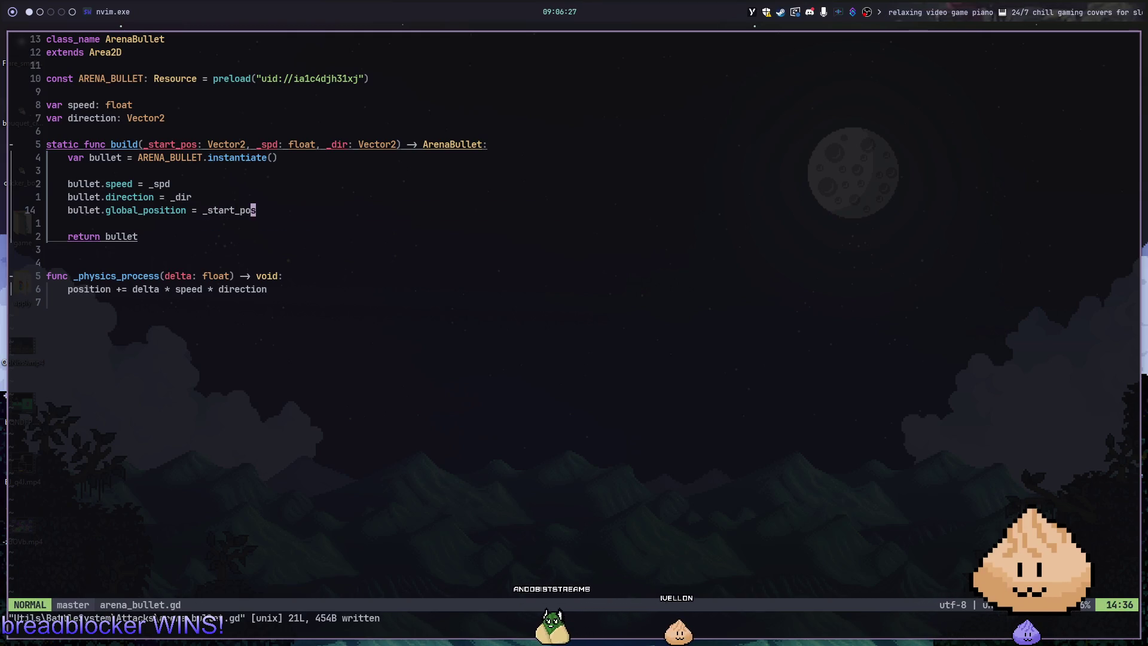
key("ctrl+6")
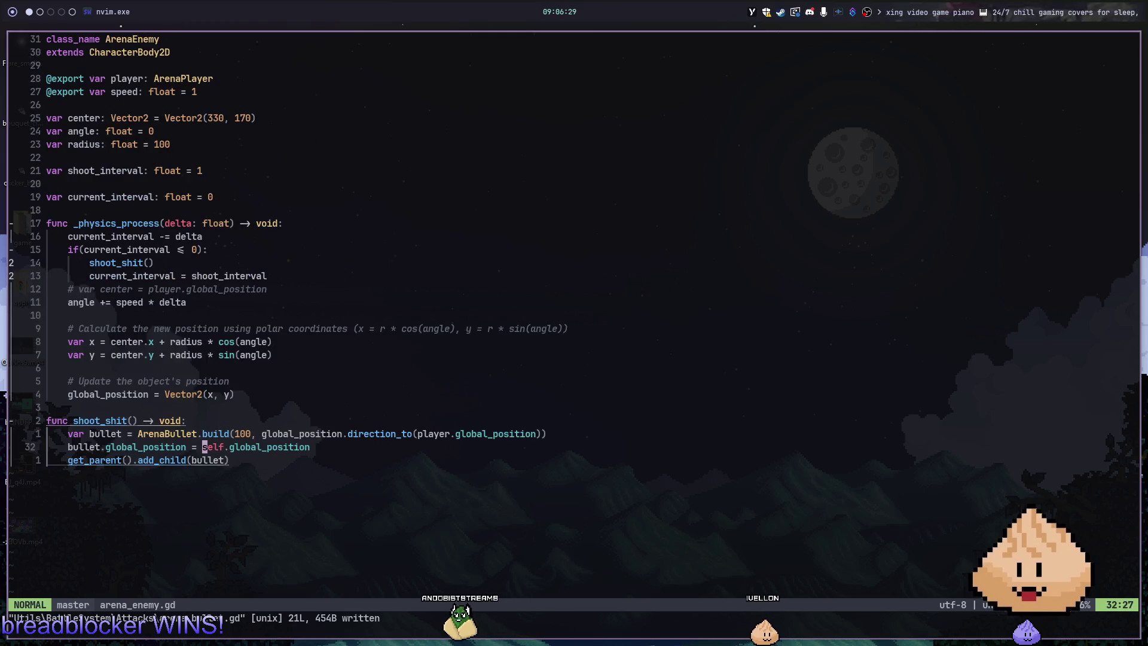
Delete the self.global_position line, pass global_position as build()'s first argument, save, and run
key("d")
key("d")
key("k")
key("w")
key("w")
key("w")
key("w")
key("w")
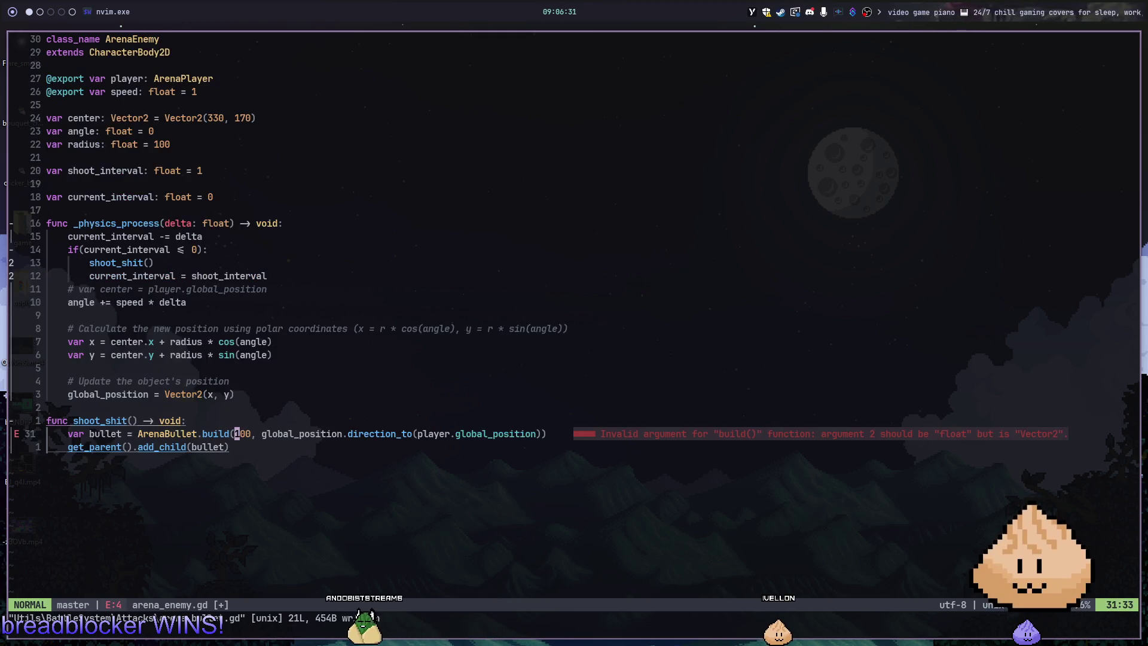
type("ild(")
type("global_position,")
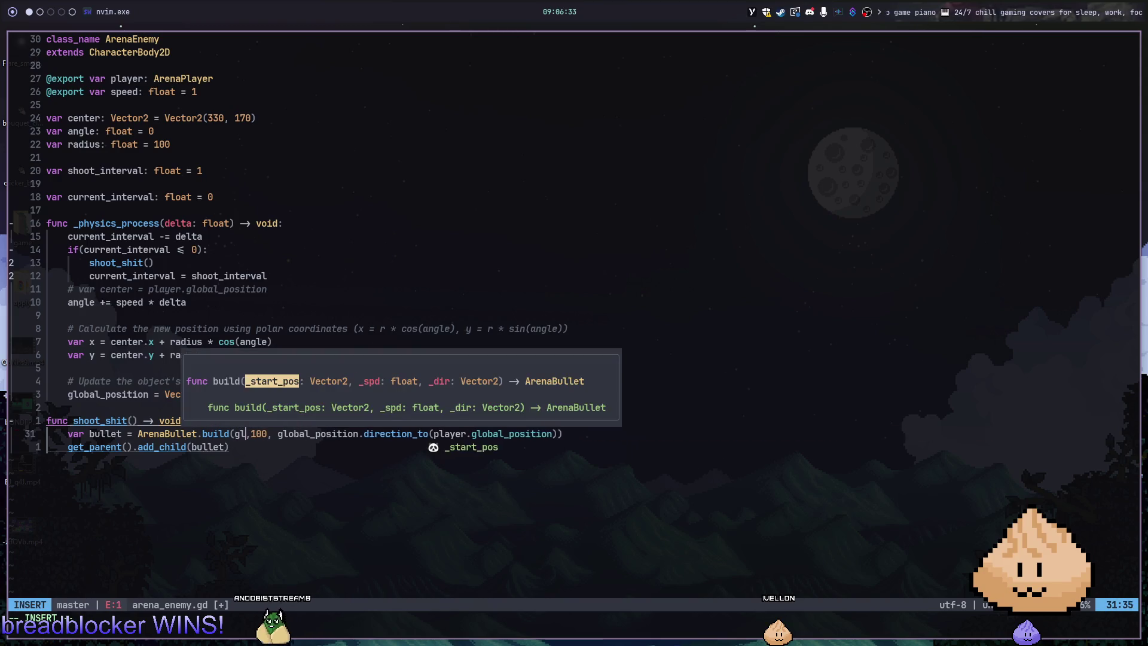
key("Escape")
type(":w")
key("Return")
key("super+2")
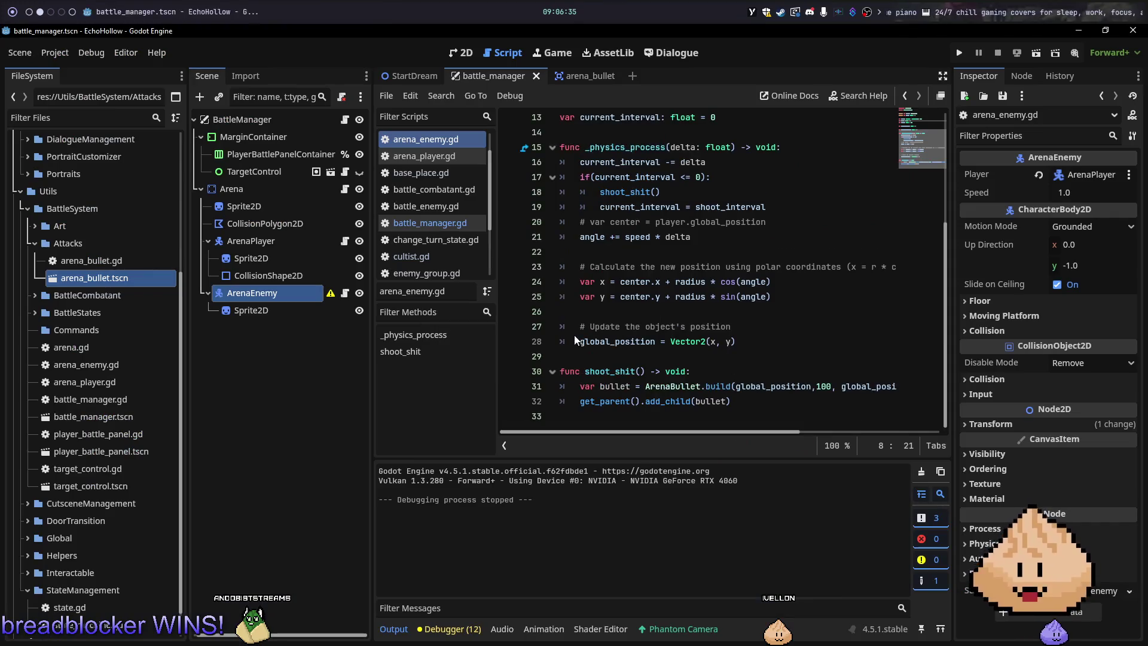
key("F5")
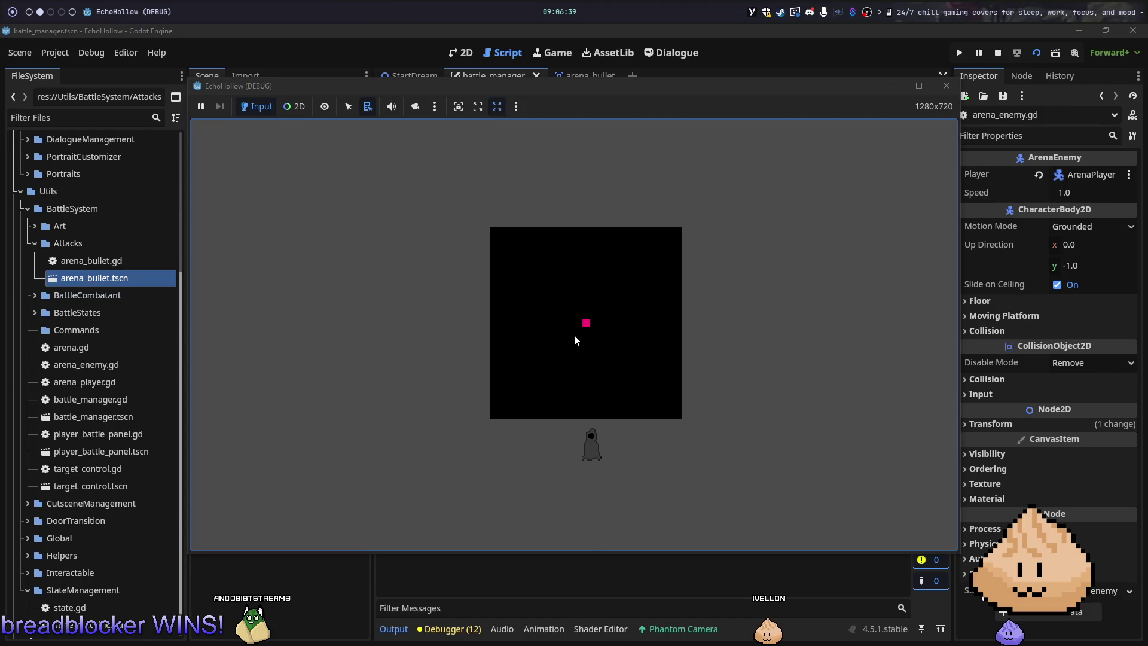
Review the build function in arena_bullet.gd, then return to arena_enemy.gd
key("alt+Tab")
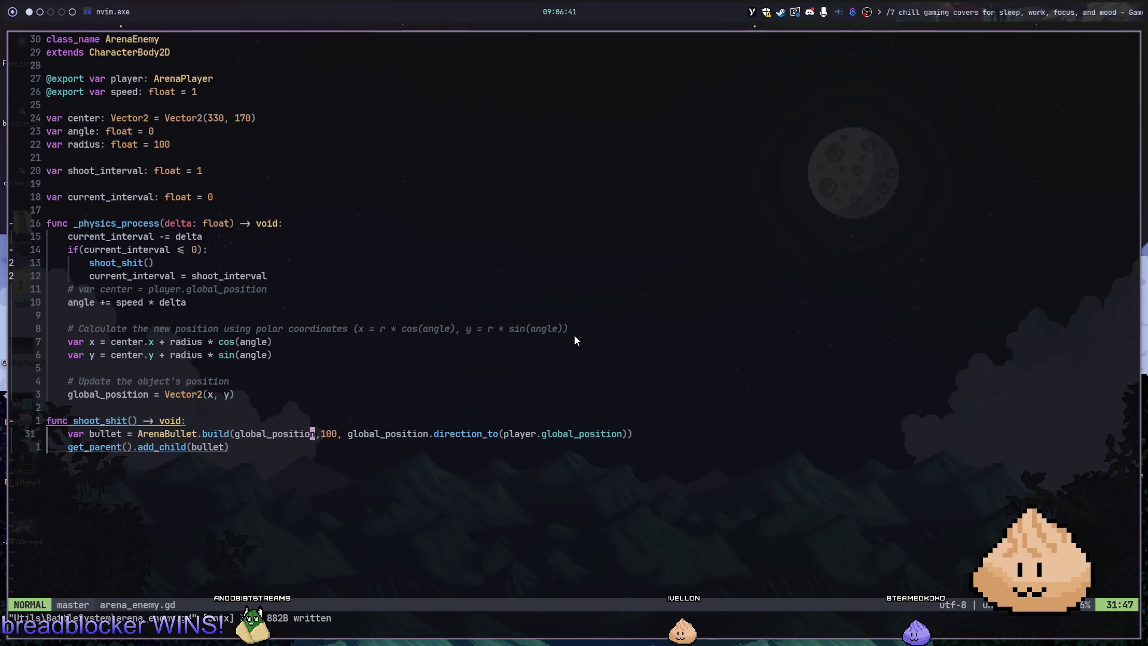
key("ctrl+o")
key("k")
key("k")
key("k")
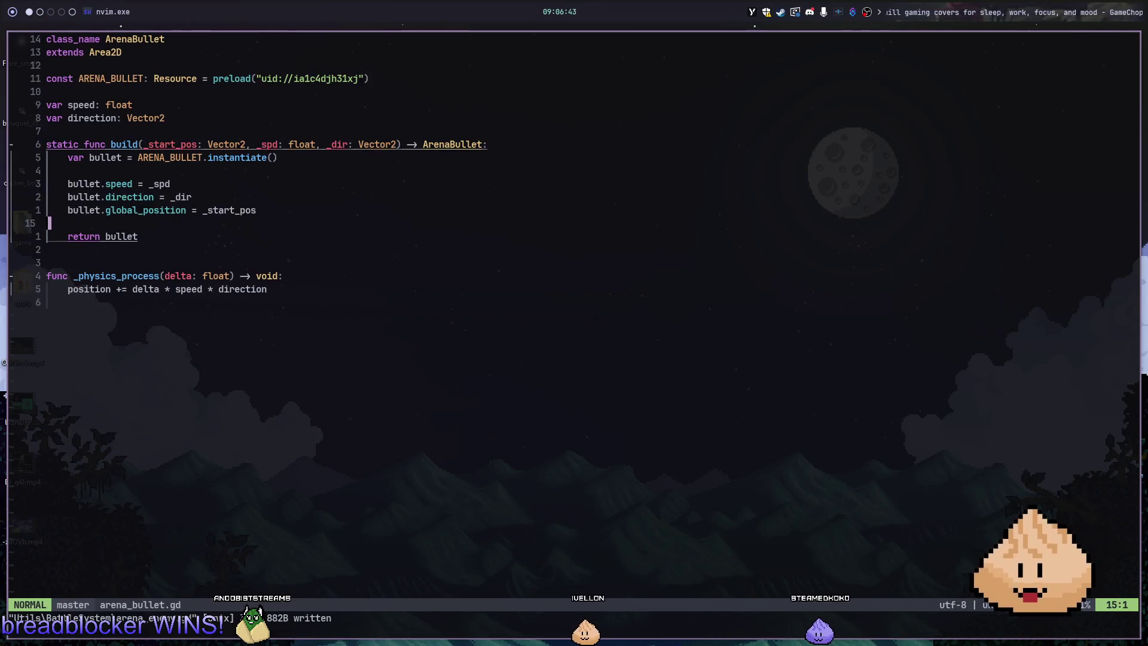
key("j")
key("j")
key("ctrl+o")
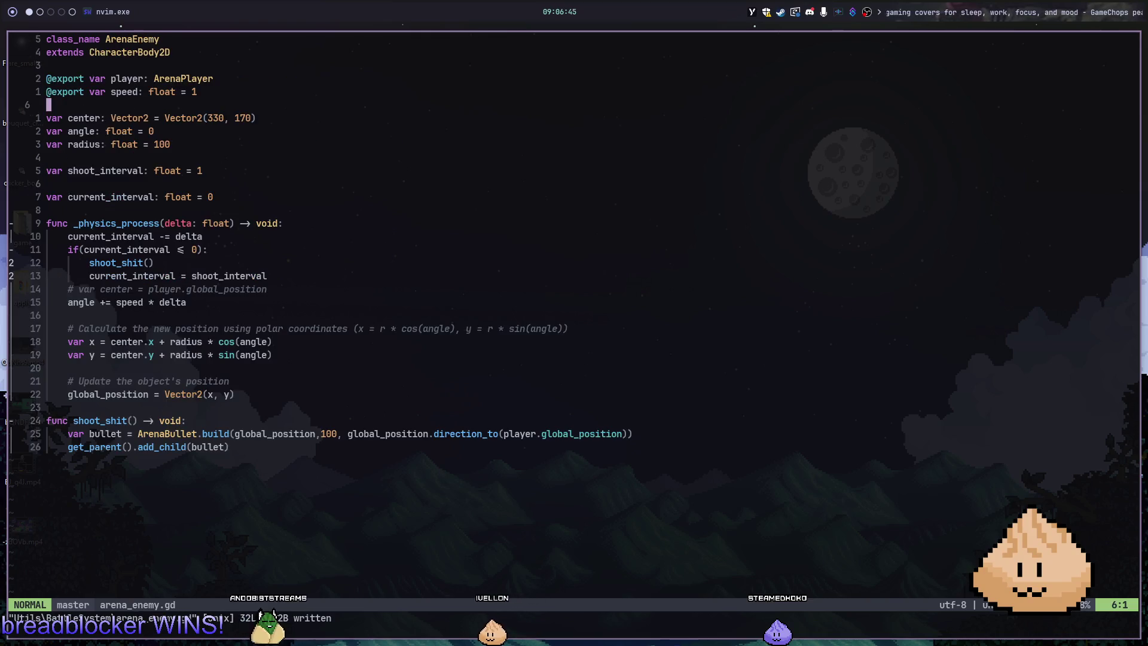
Add 'print(bullet.global_position)' after the bullet is built and run the scene with F6
type("G")
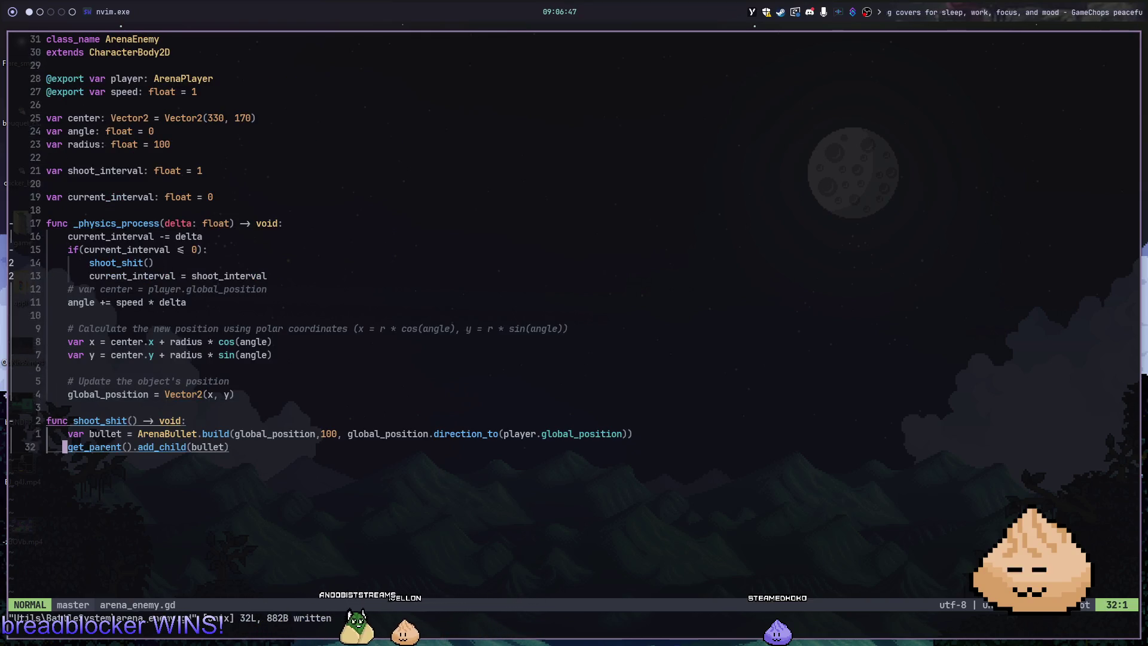
type("Oprint(bullet.global")
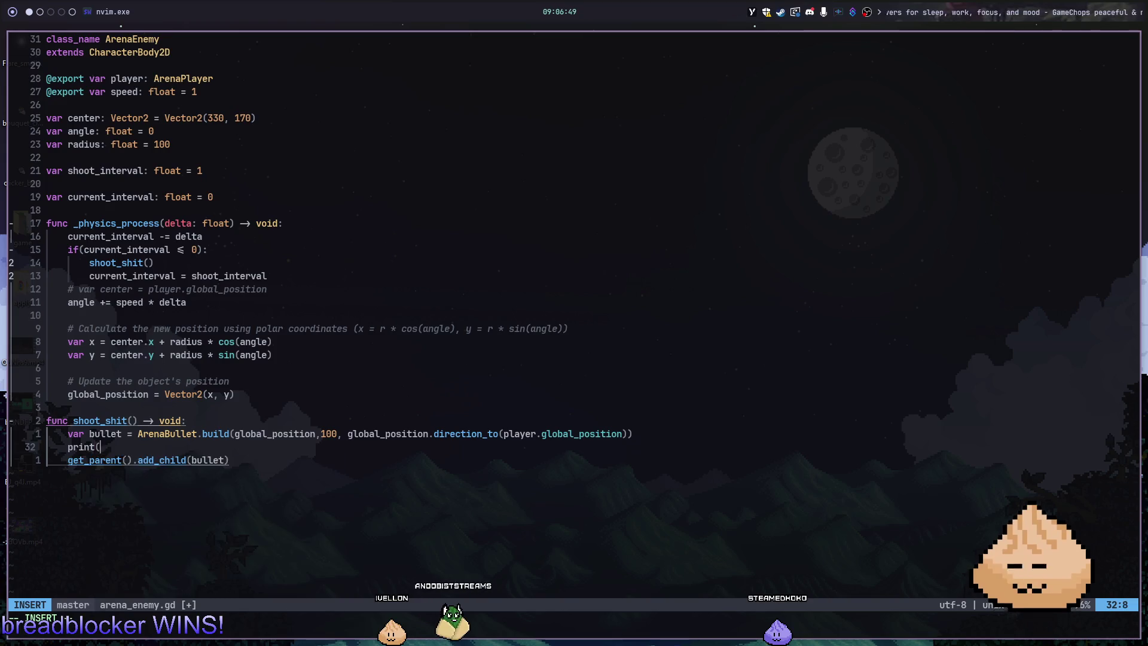
key("Return")
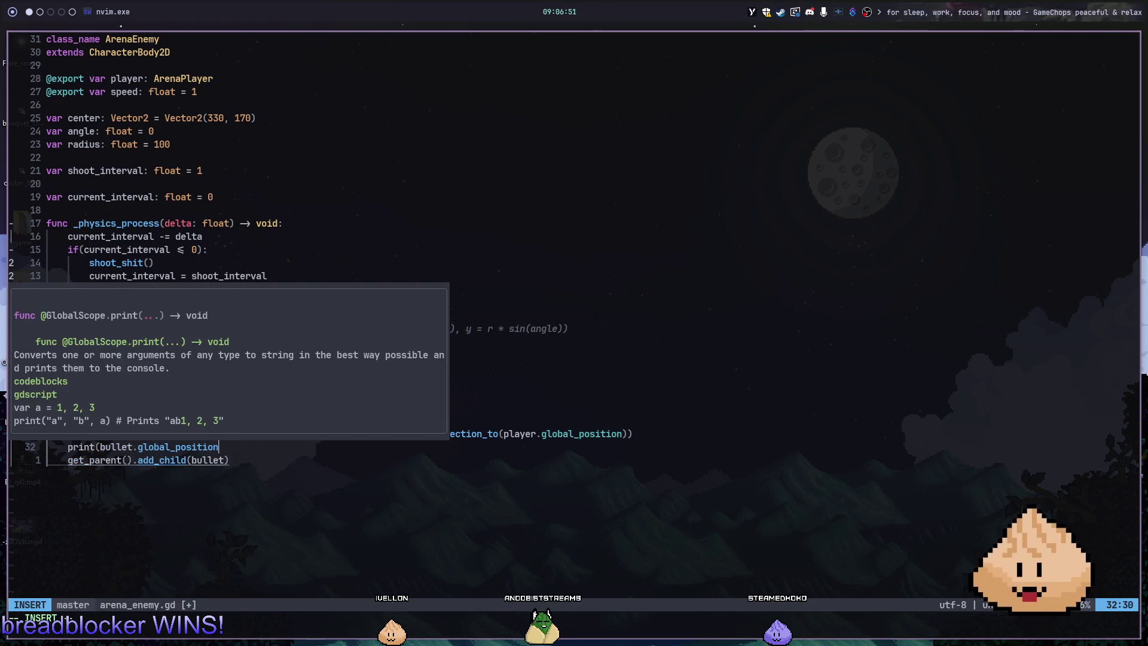
key("Escape")
key("alt+Tab")
key("F6")
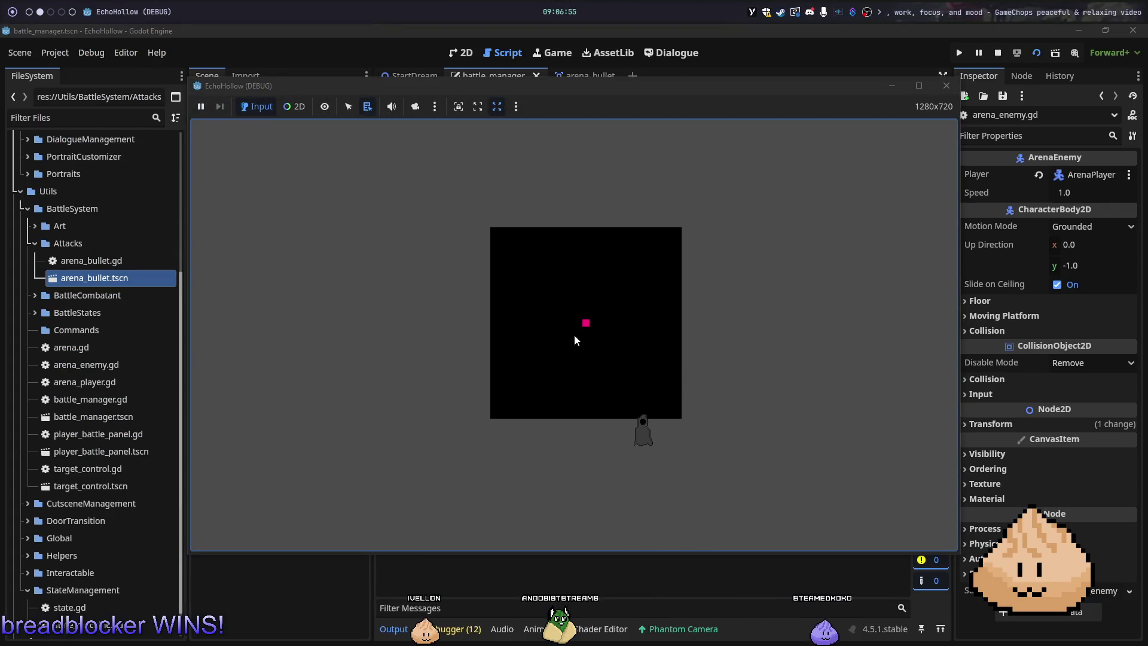
Compare the Output panel's printed bullet positions with the running game and expand BattleManager in the Remote tree
left_click(529, 577)
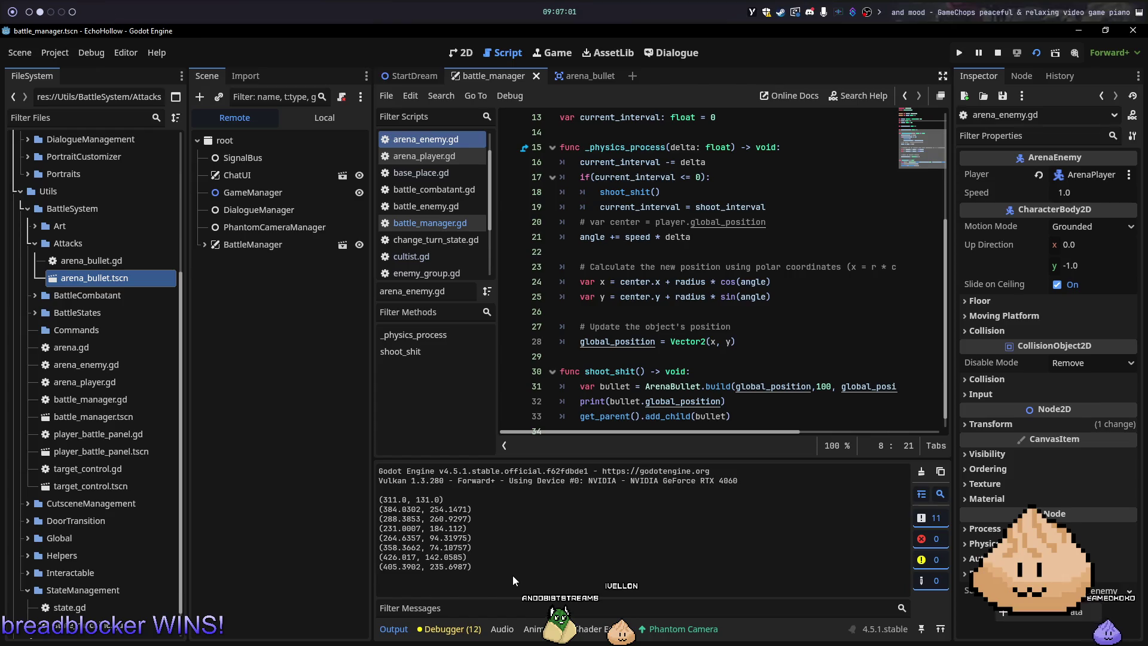
key("alt+Tab")
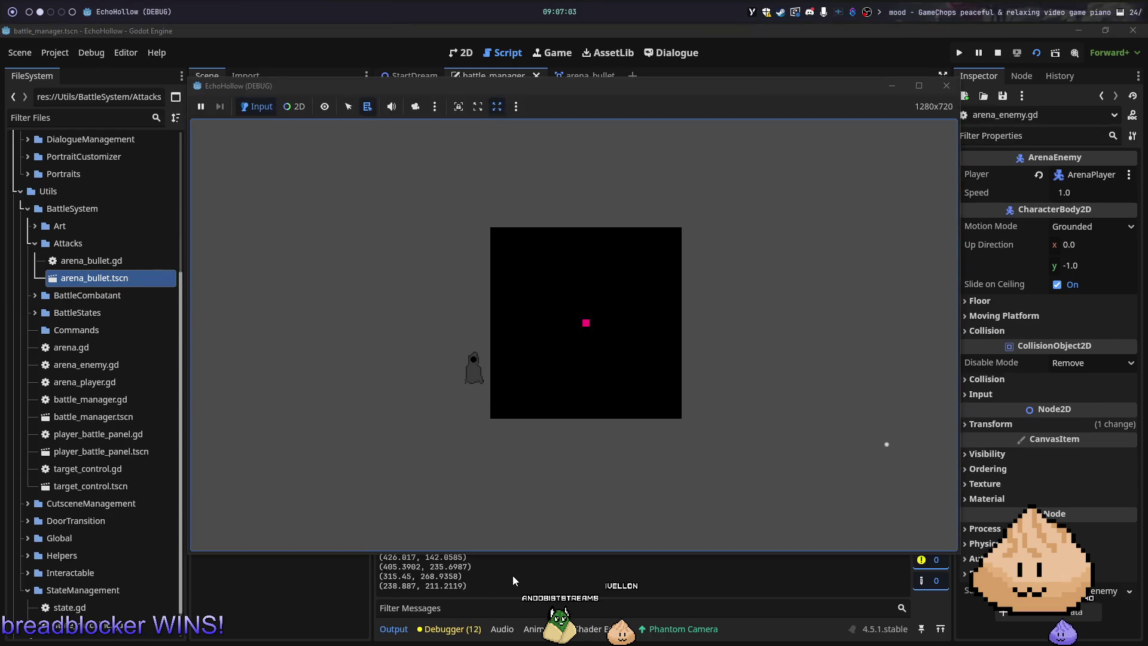
key("alt+Tab")
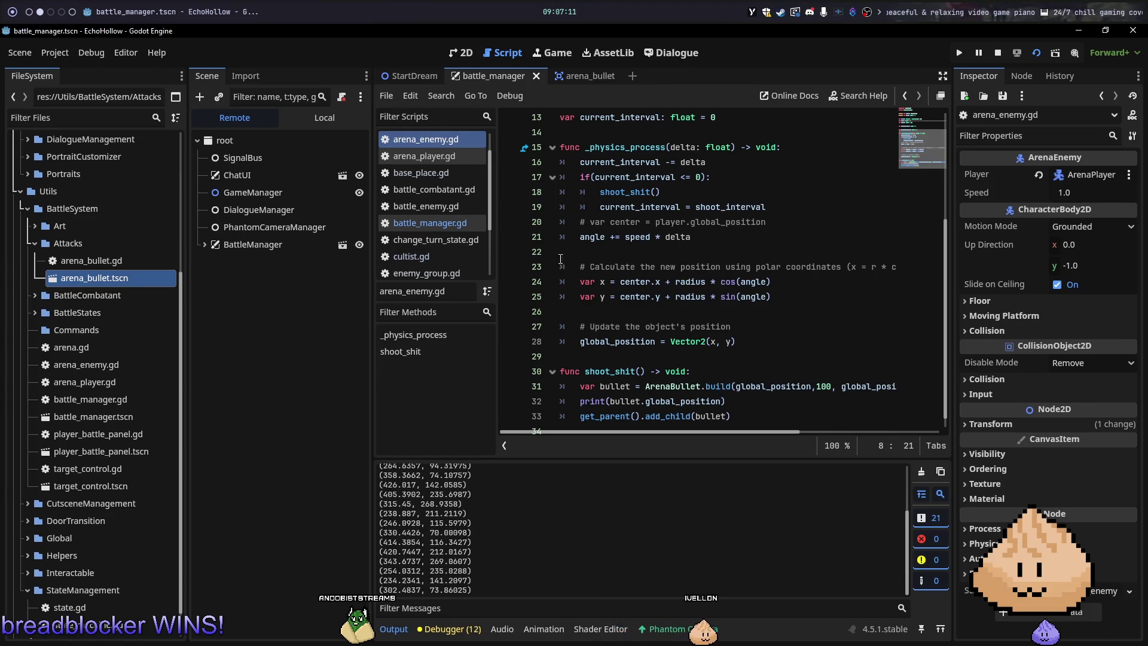
scroll(708, 338, "up", 3)
key("alt+Tab")
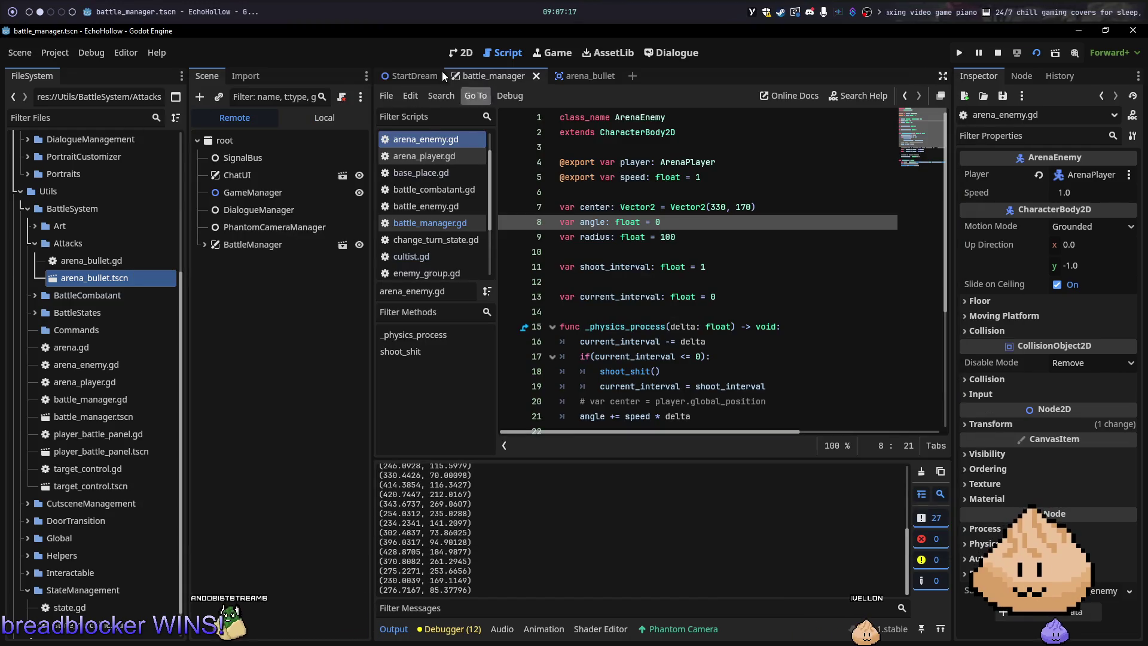
left_click(206, 247)
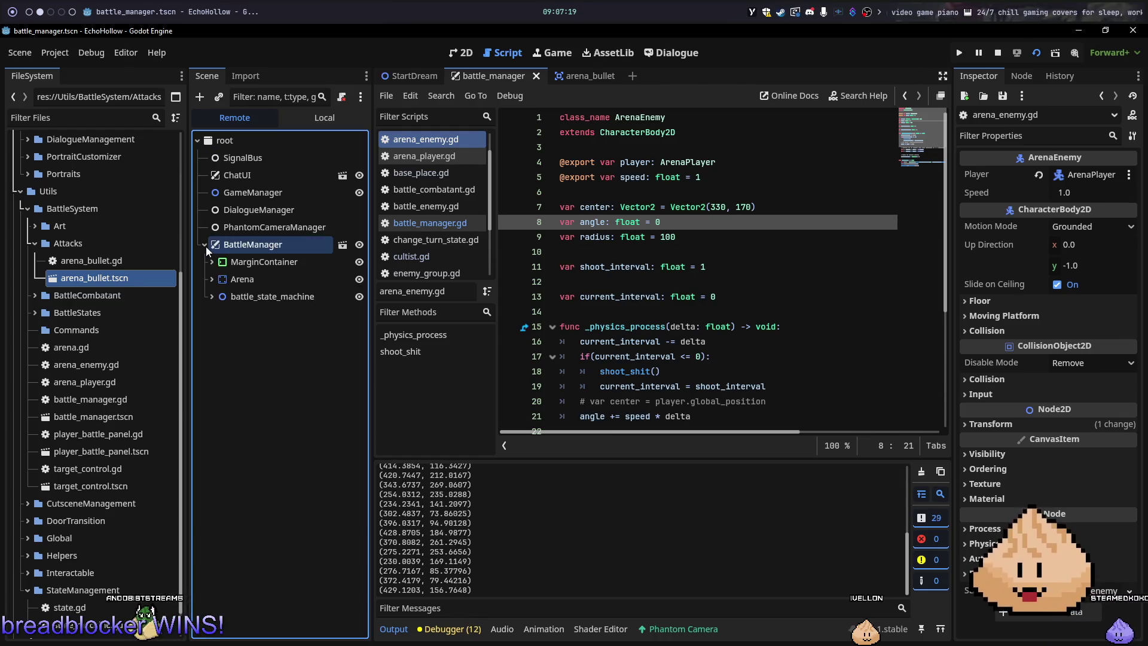
Expand Arena in the Remote tree, inspect the live Bullet's speed and direction, then stop the game
left_click(211, 280)
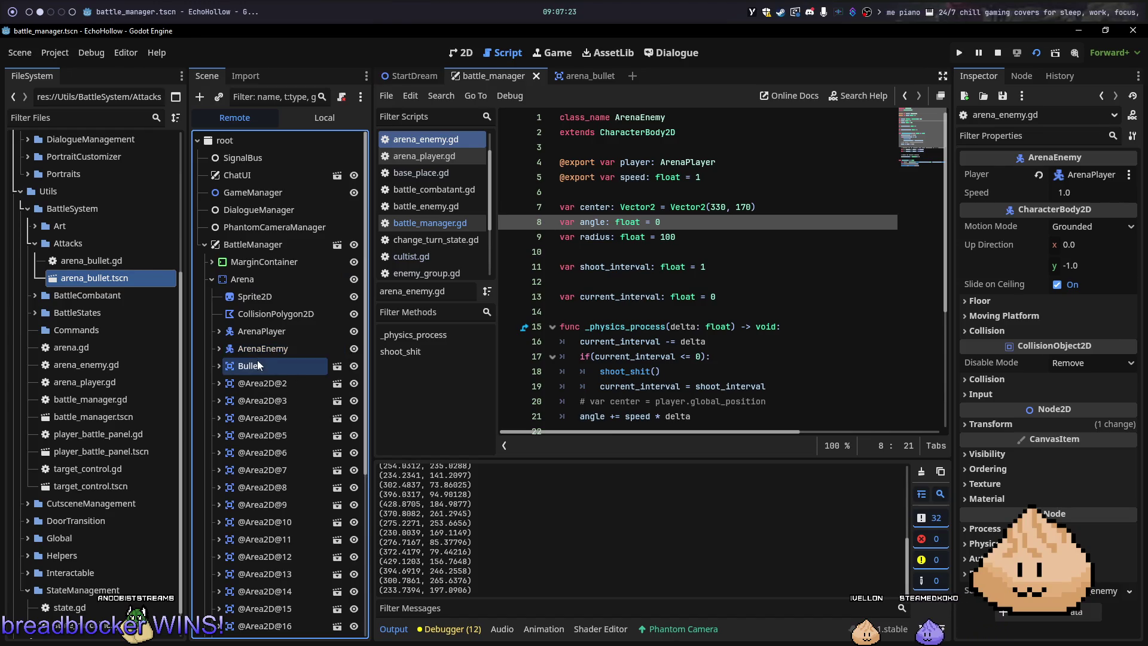
left_click(289, 368)
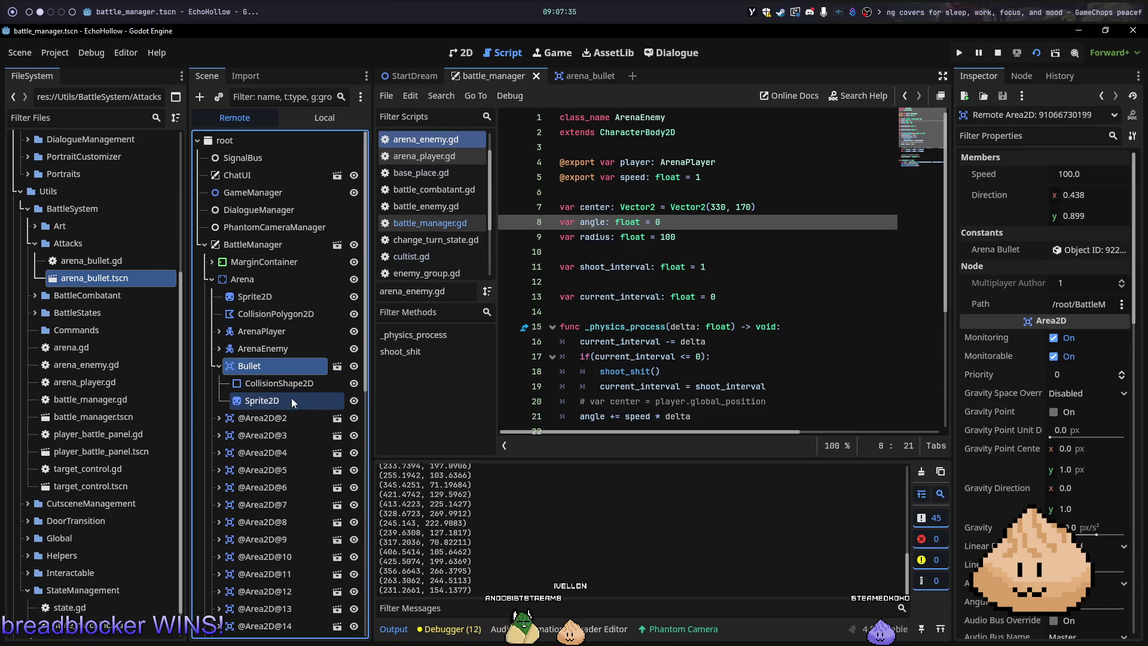
left_click(219, 365)
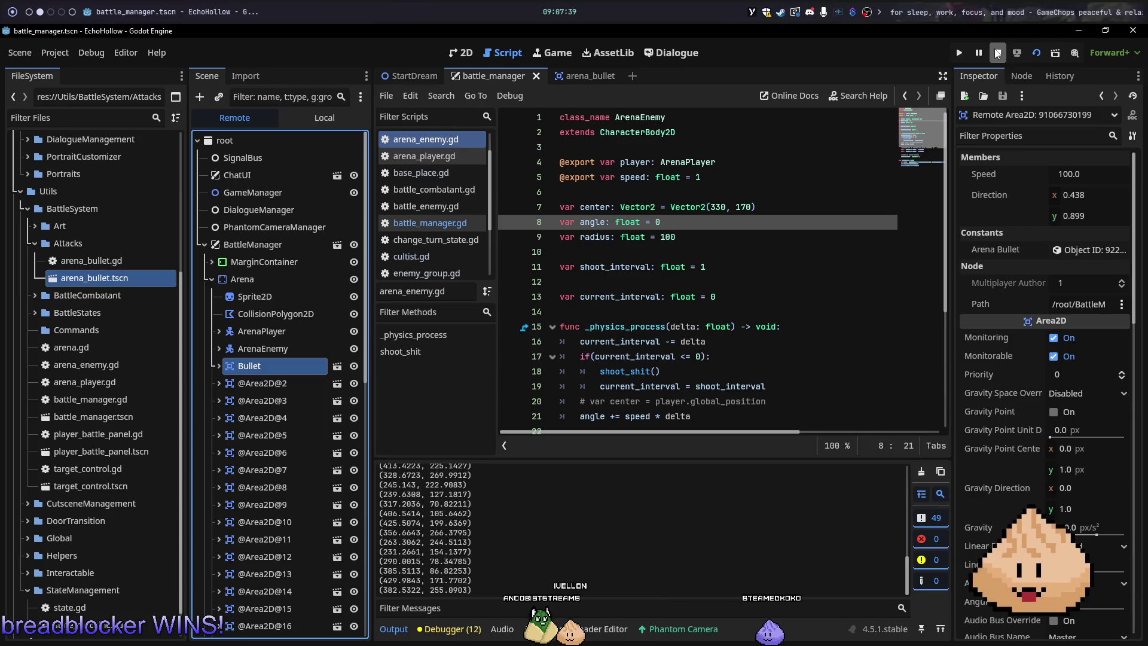
left_click(993, 53)
key("alt+Tab")
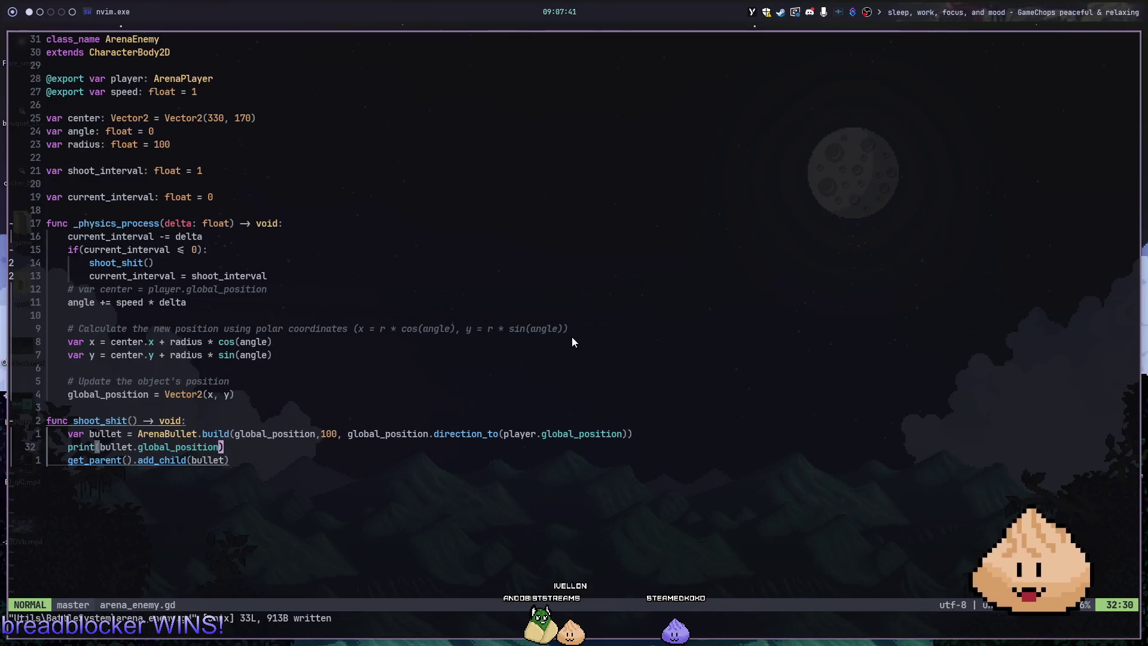
Open arena_bullet.gd with the file finder by searching 'bullet'
key("ctrl+^")
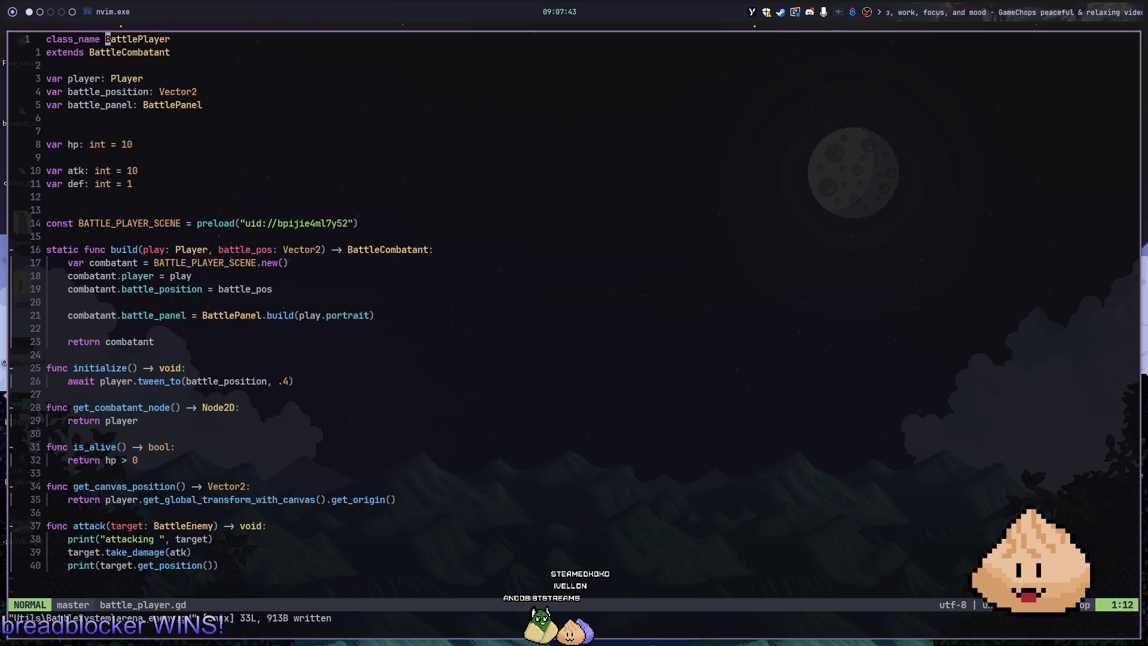
key("j")
key("j")
key("j")
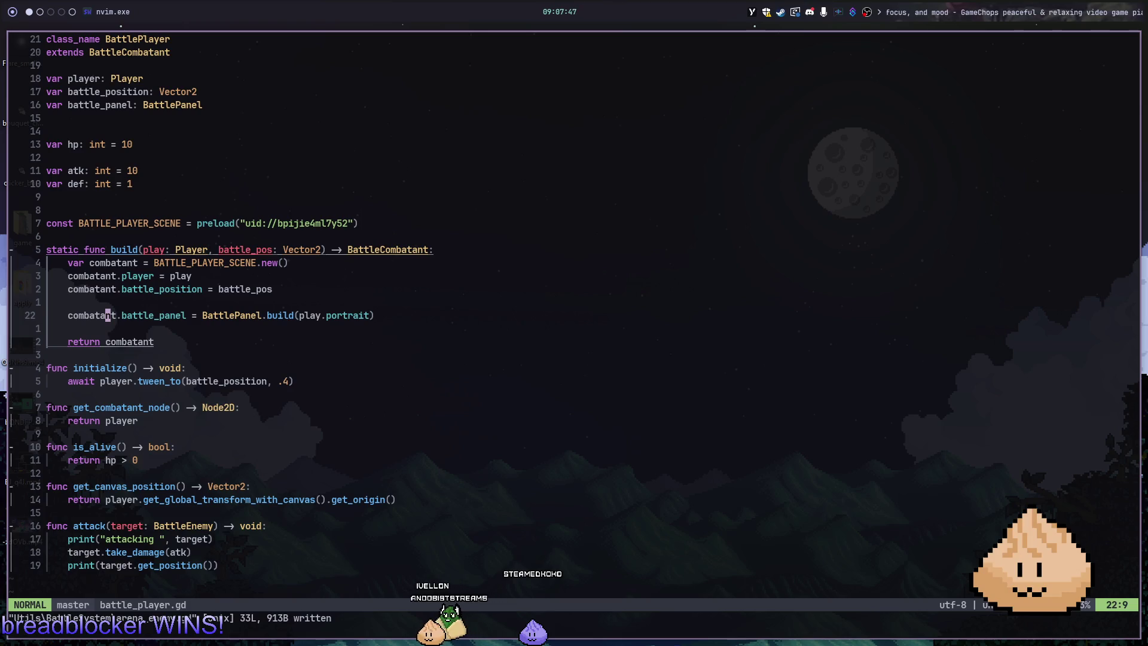
key("space")
key("f")
key("f")
type("bullet")
key("Return")
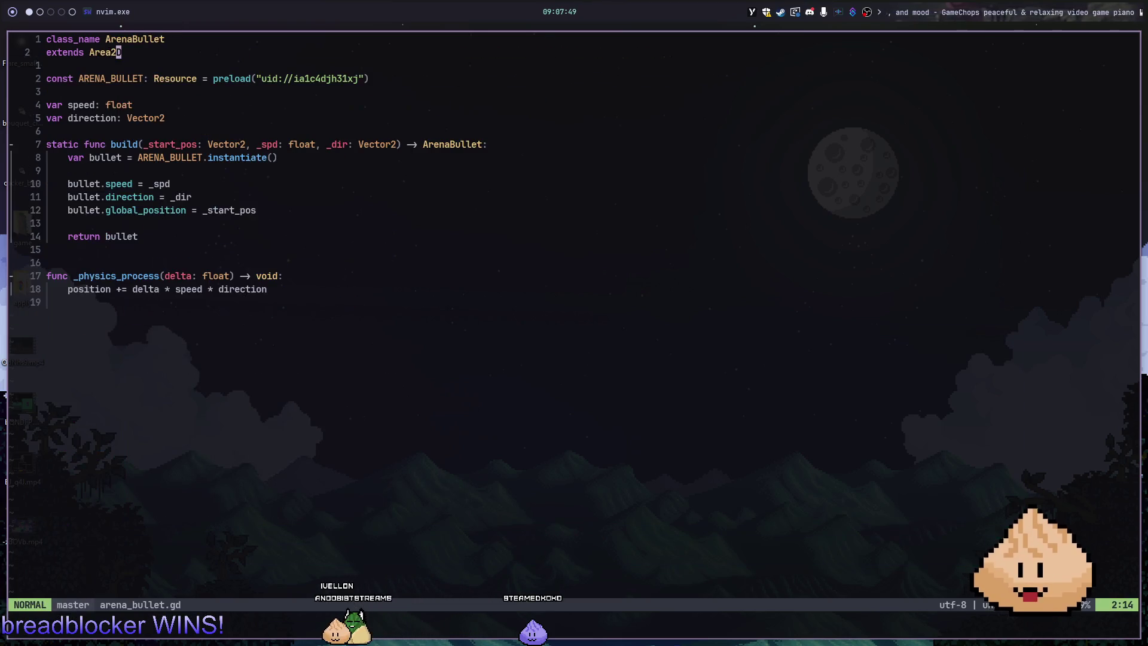
Comment out 'position += delta * speed * direction' in _physics_process and add 'pass' below it
key("j")
key("j")
key("j")
key("w")
key("w")
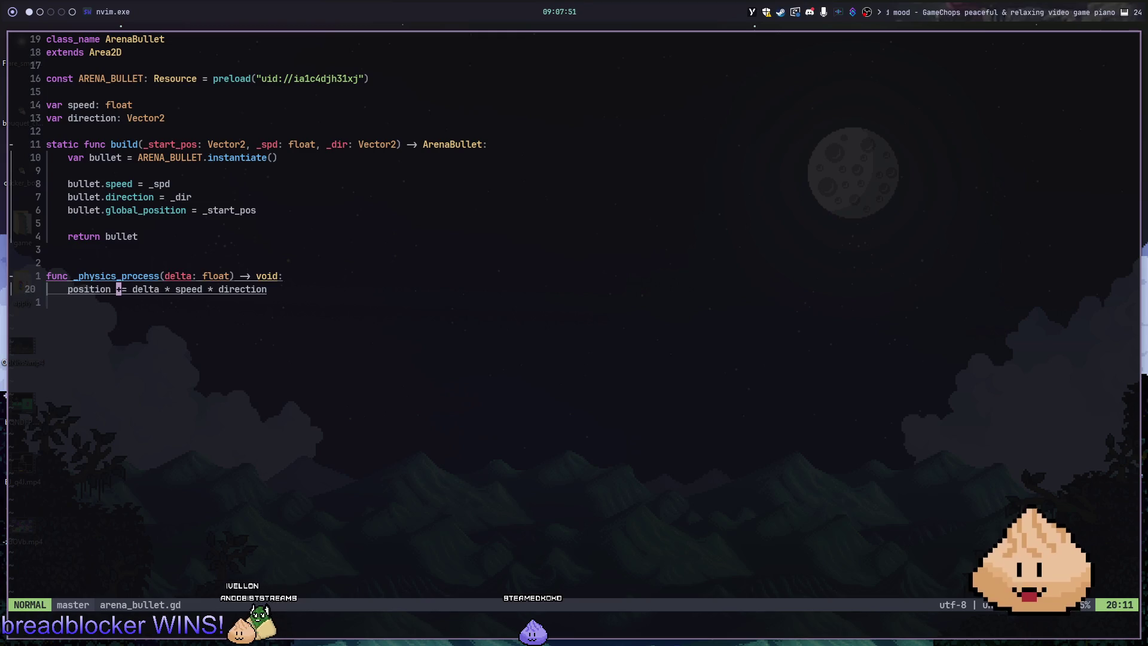
key("g")
key("c")
key("c")
type("Opas")
key("Escape")
key("d")
key("d")
type("o")
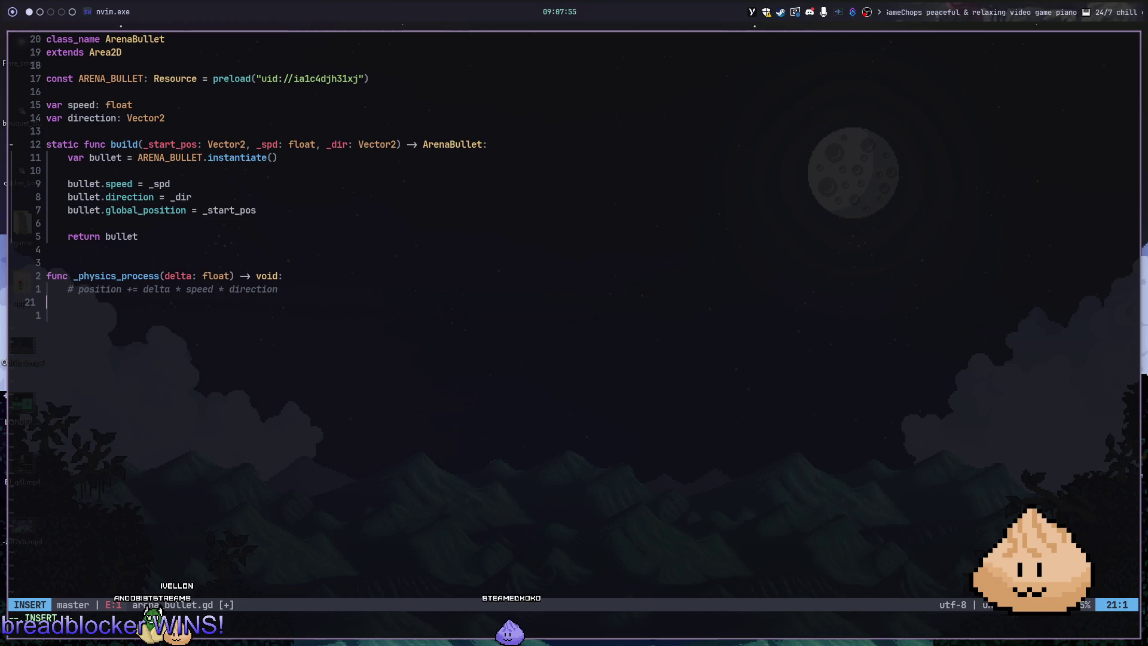
type("ass")
key("Escape")
key("alt+2")
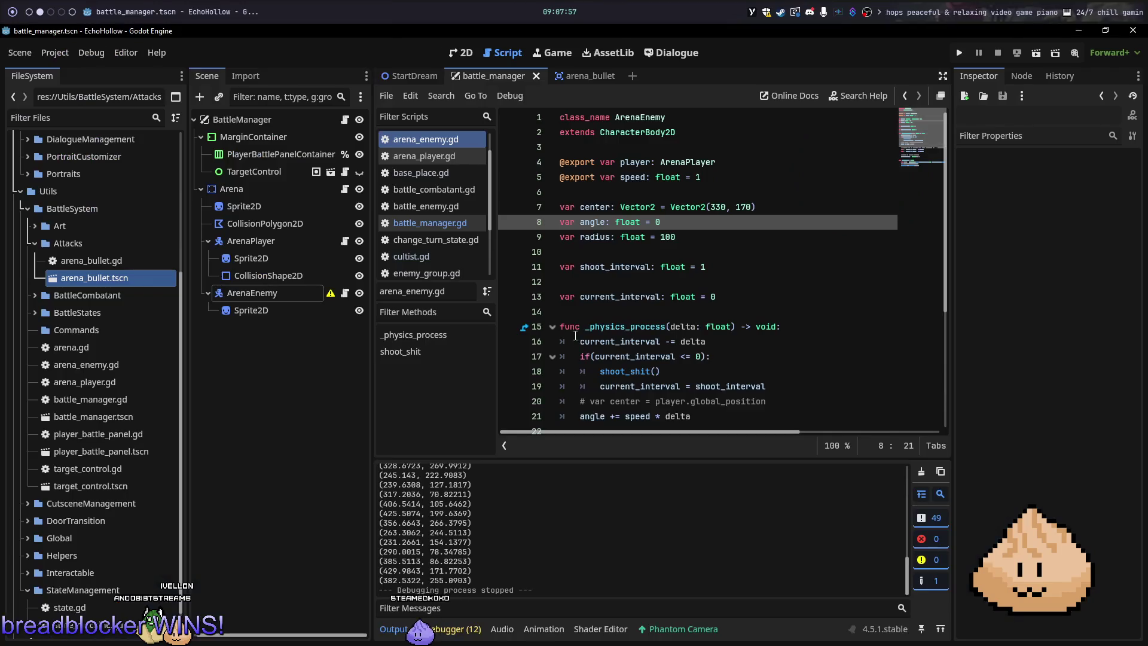
Run the game, steer the player left, up, right and down, then select the live Bullet node
key("F5")
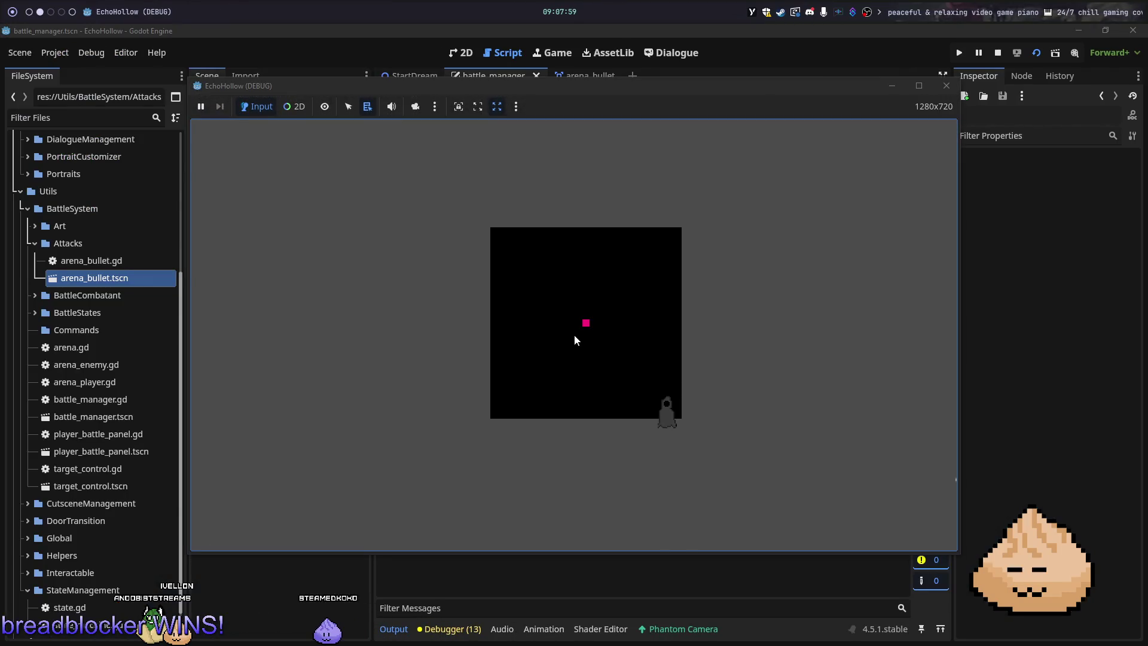
key("Left")
key("Up")
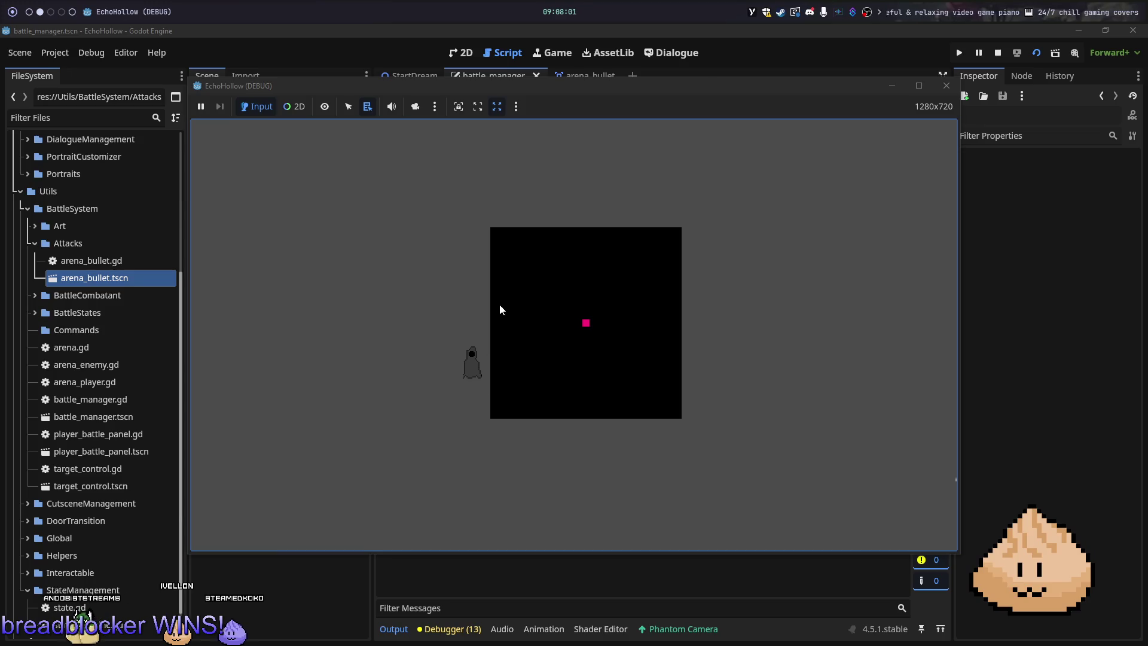
key("Right")
key("Down")
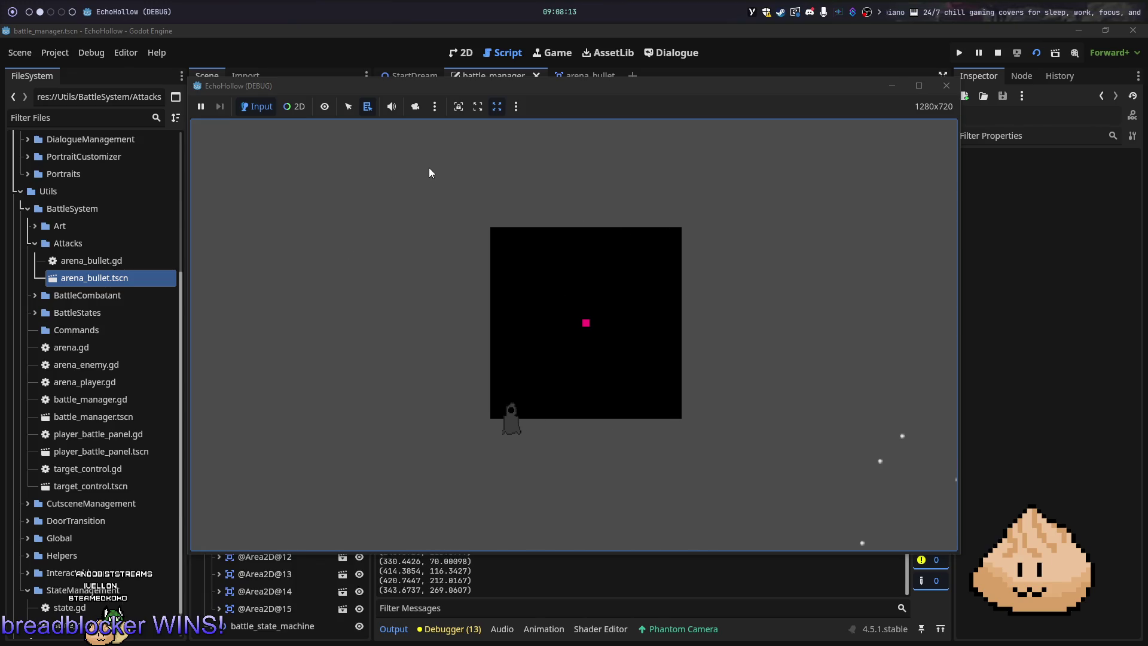
left_click(308, 35)
left_click(263, 363)
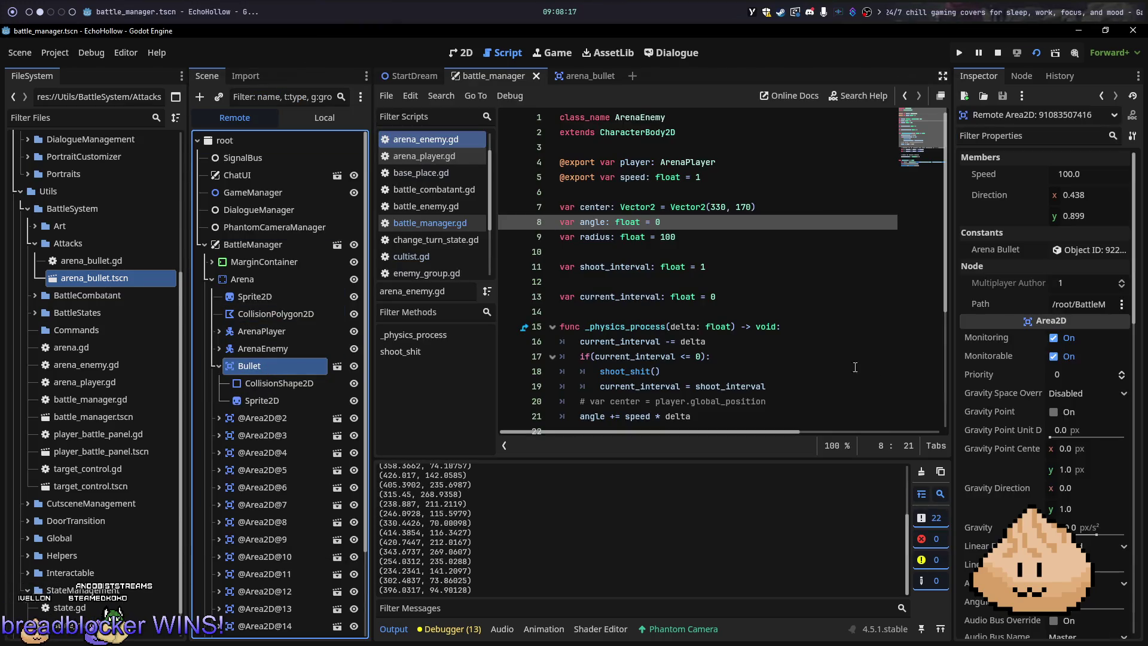
Set the live bullet's Node2D Position to 0, 0 in the remote Inspector and raise the game window
scroll(989, 487, "down", 10)
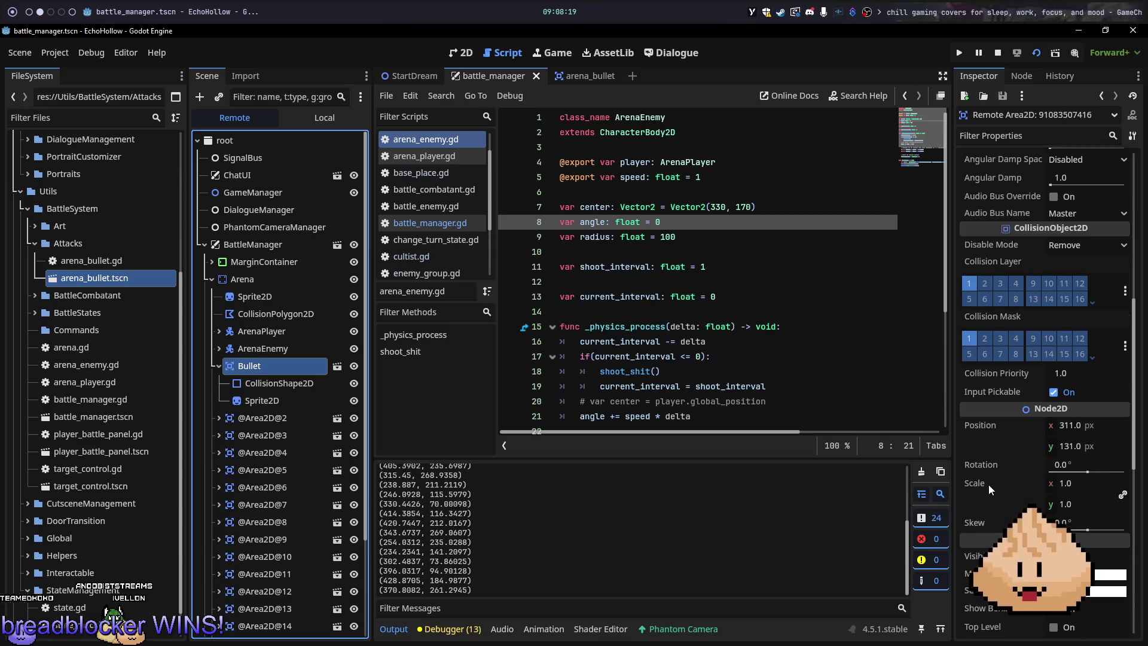
scroll(989, 484, "down", 3)
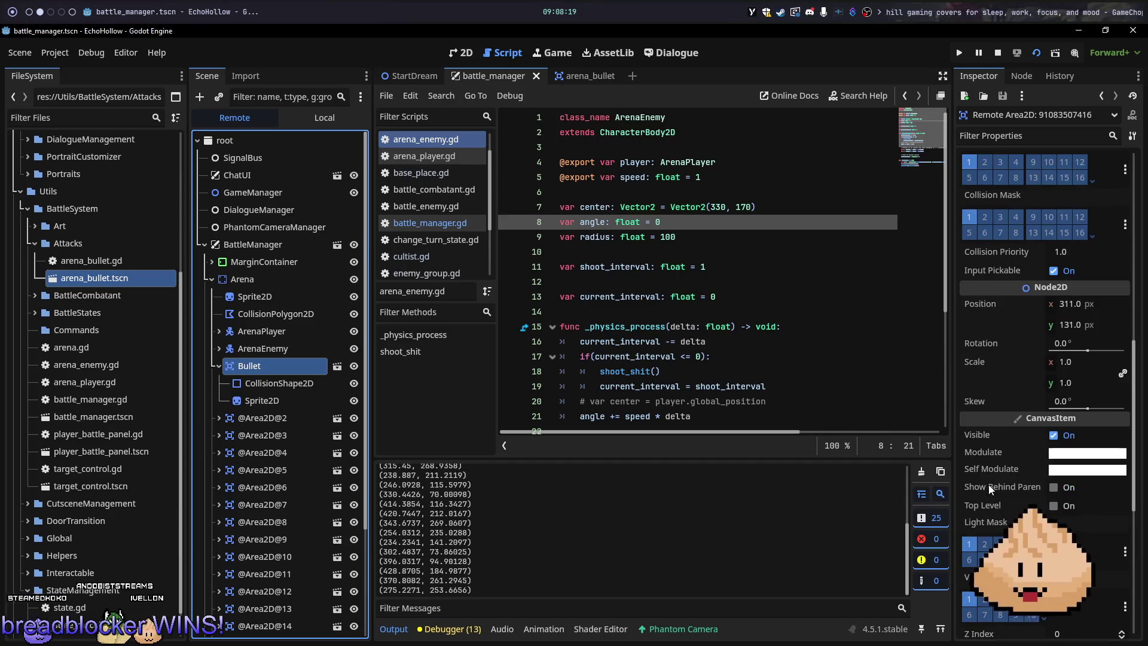
left_click(1078, 304)
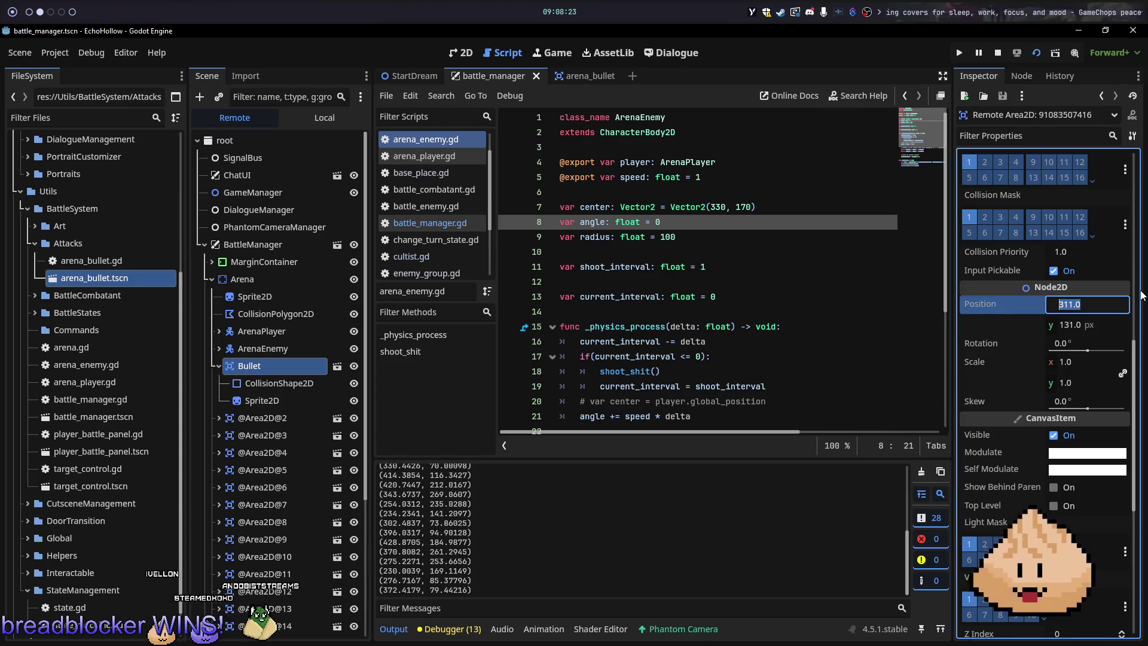
type("0")
key("Tab")
type("0")
key("Return")
key("alt+Tab")
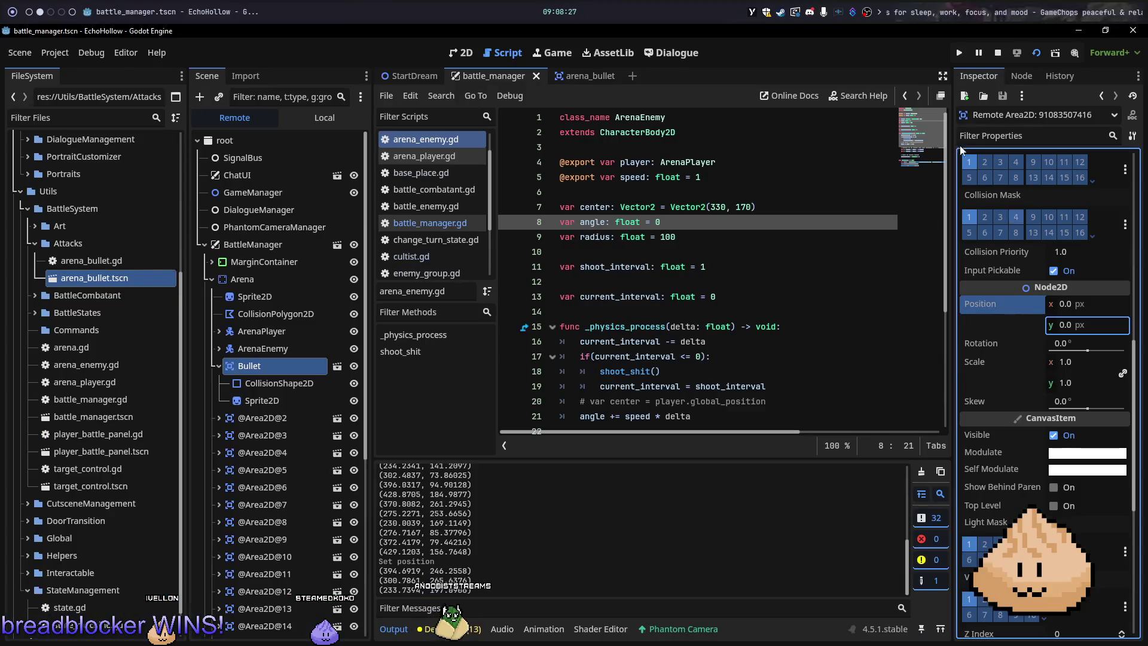
left_click(532, 57)
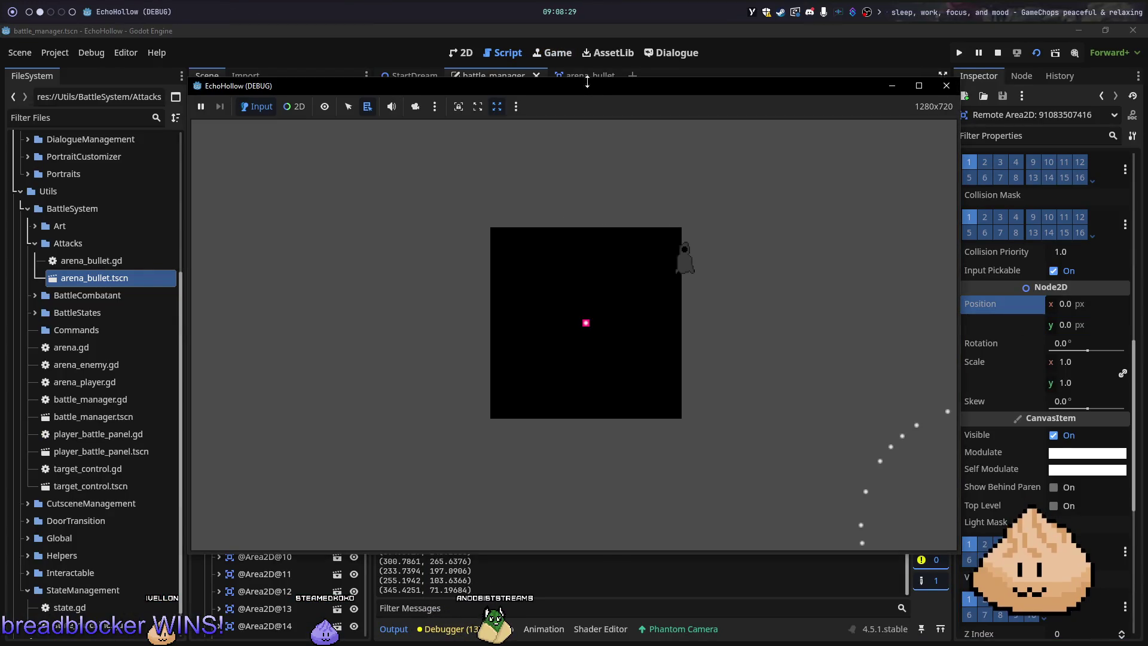
Focus the running game and steer the player one lap around the arena while bullets fire
left_click(630, 132)
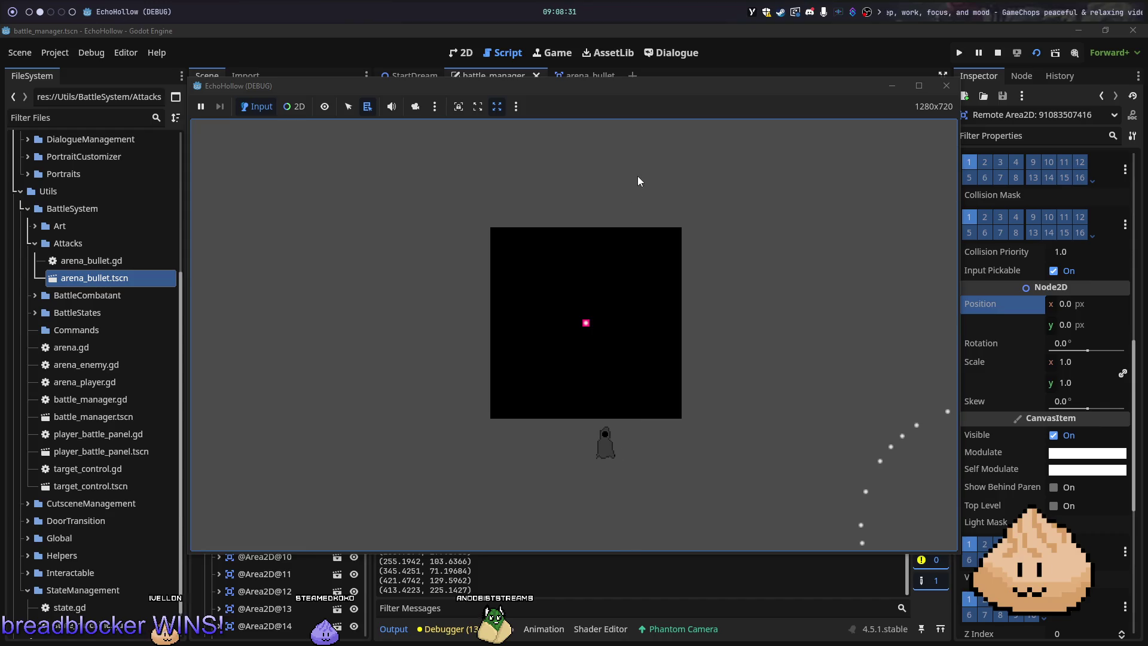
key("Left")
key("Up")
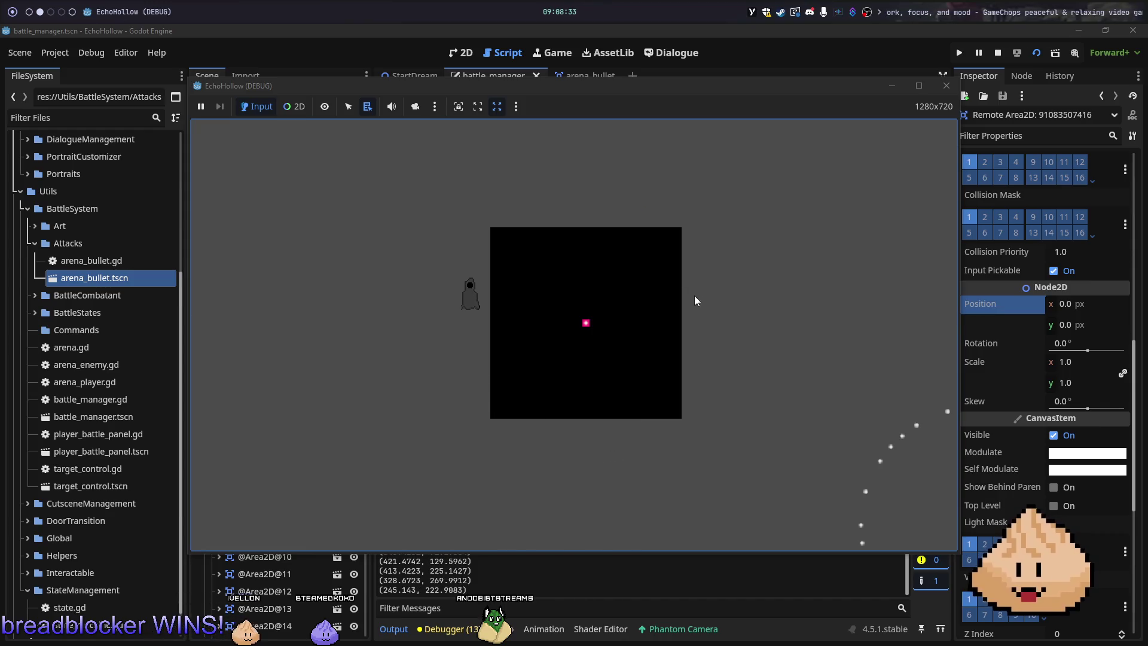
key("Right")
key("Down")
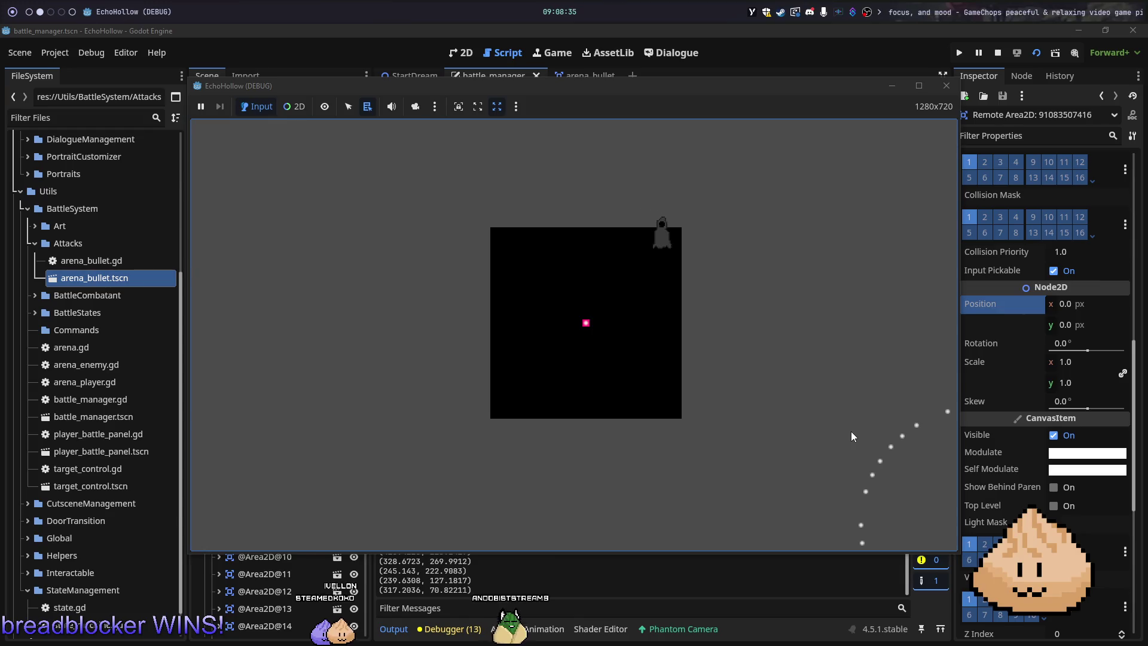
key("Left")
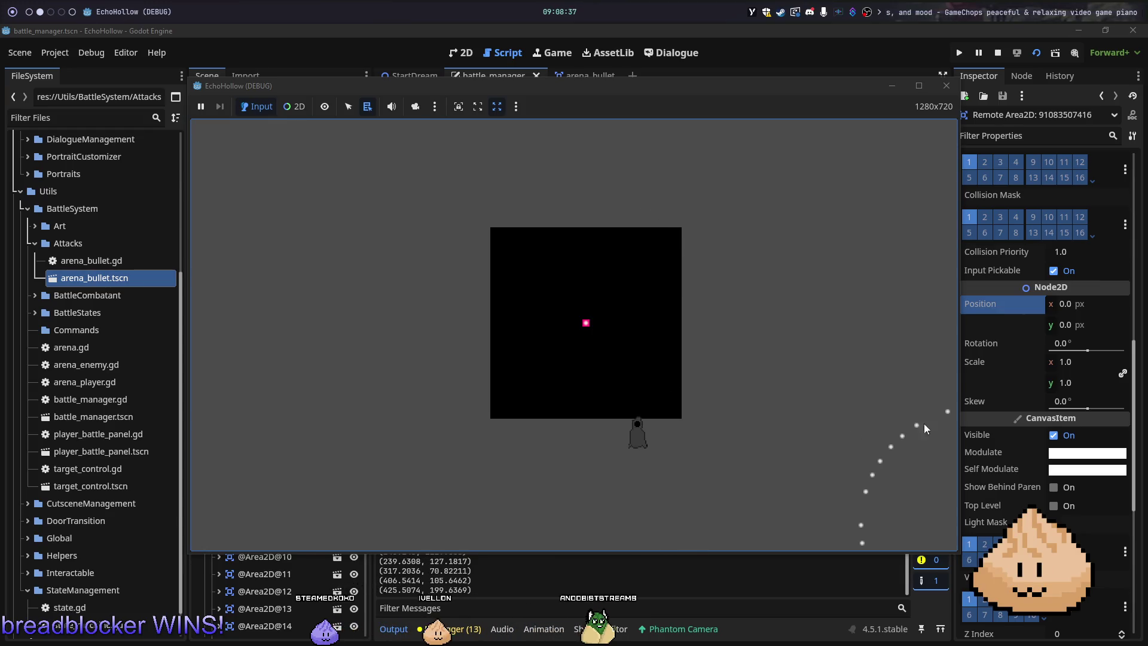
key("Up")
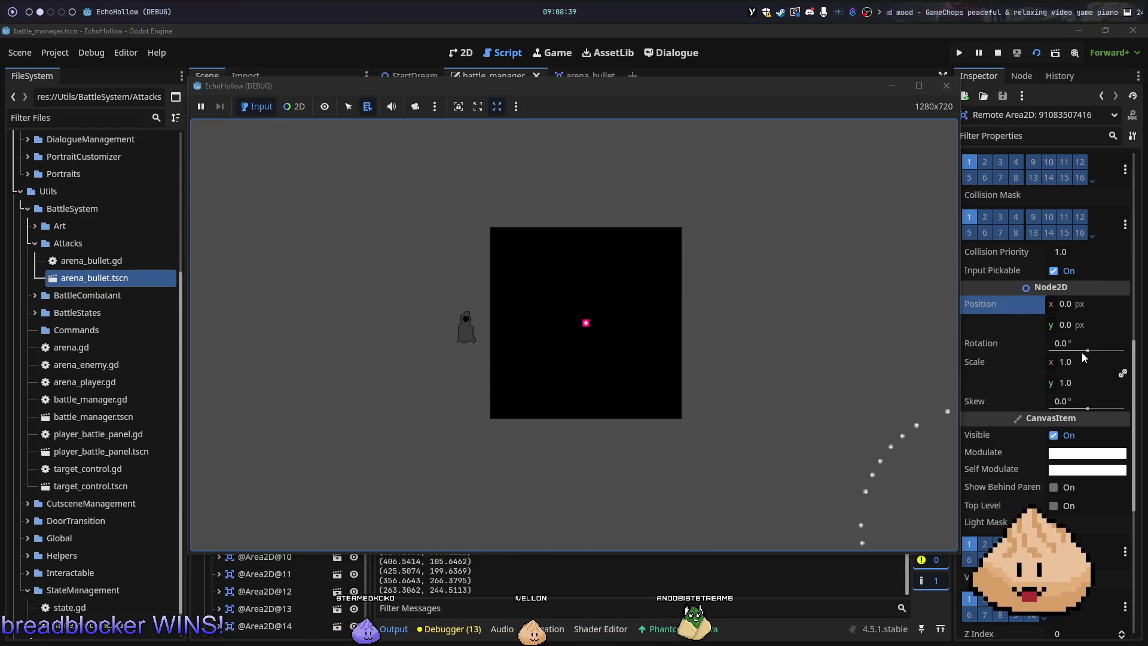
Circle the player around the arena again, finishing at the top-left corner
key("Right")
key("Down")
key("Down")
key("Left")
key("Up")
key("Left")
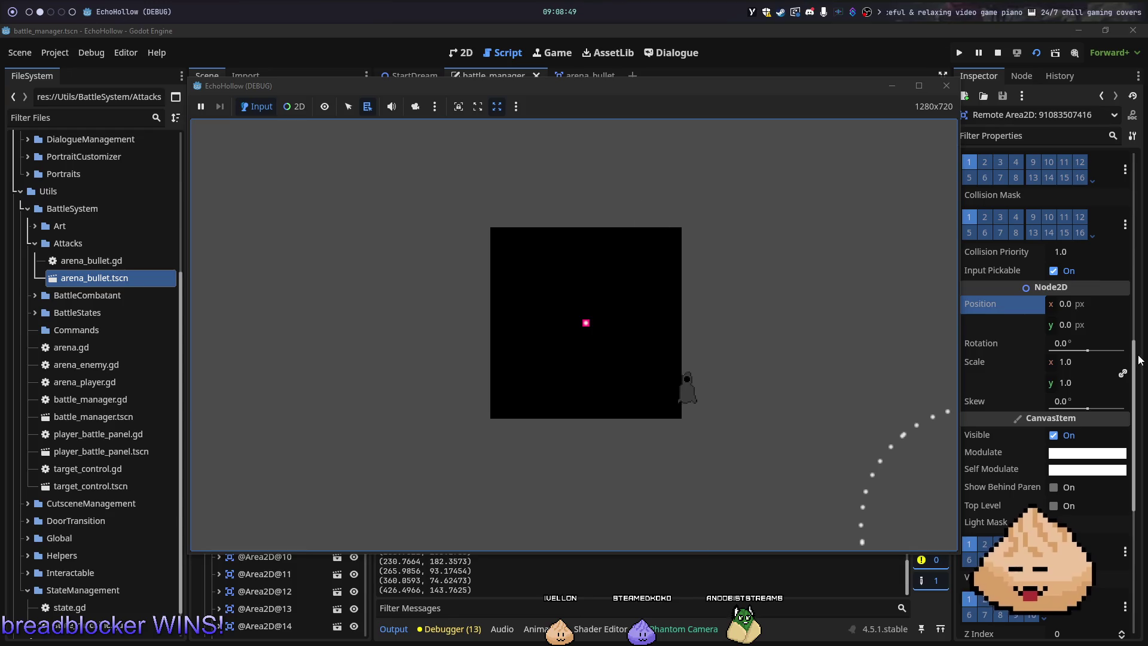
key("Up")
key("Up")
key("Right")
key("Right")
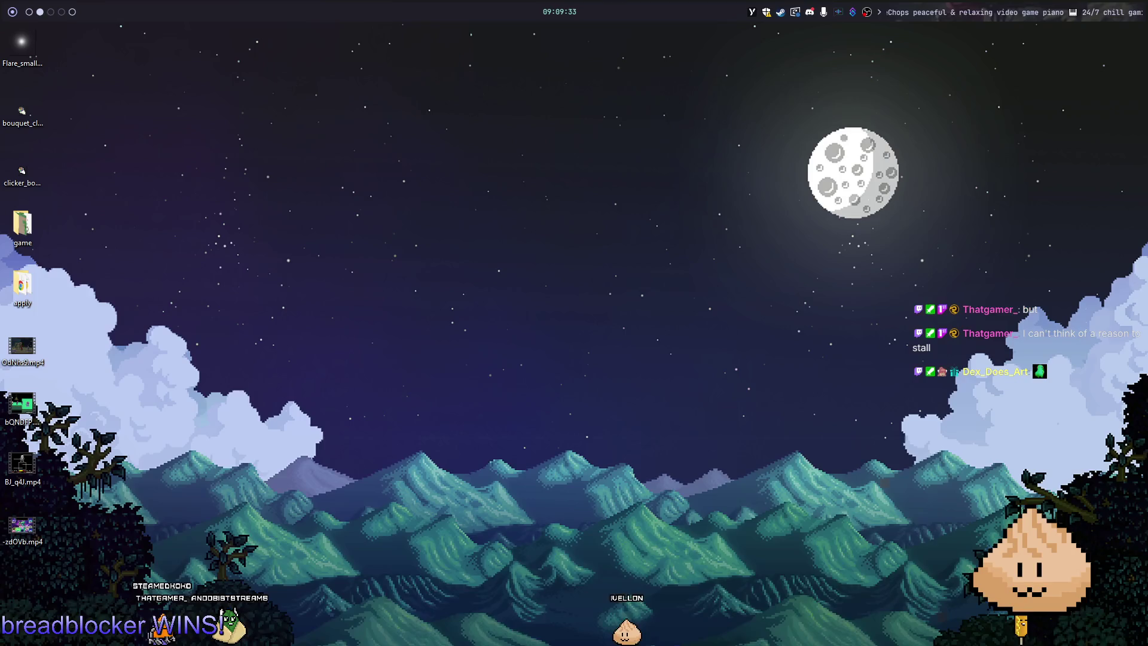
Bring the Chrome window with the Raid Channel dialog on screen, maximize it, and browse the live channels
mouse_move(1146, 98)
left_mouse_down()
mouse_move(311, 48)
mouse_move(179, 64)
left_mouse_up()
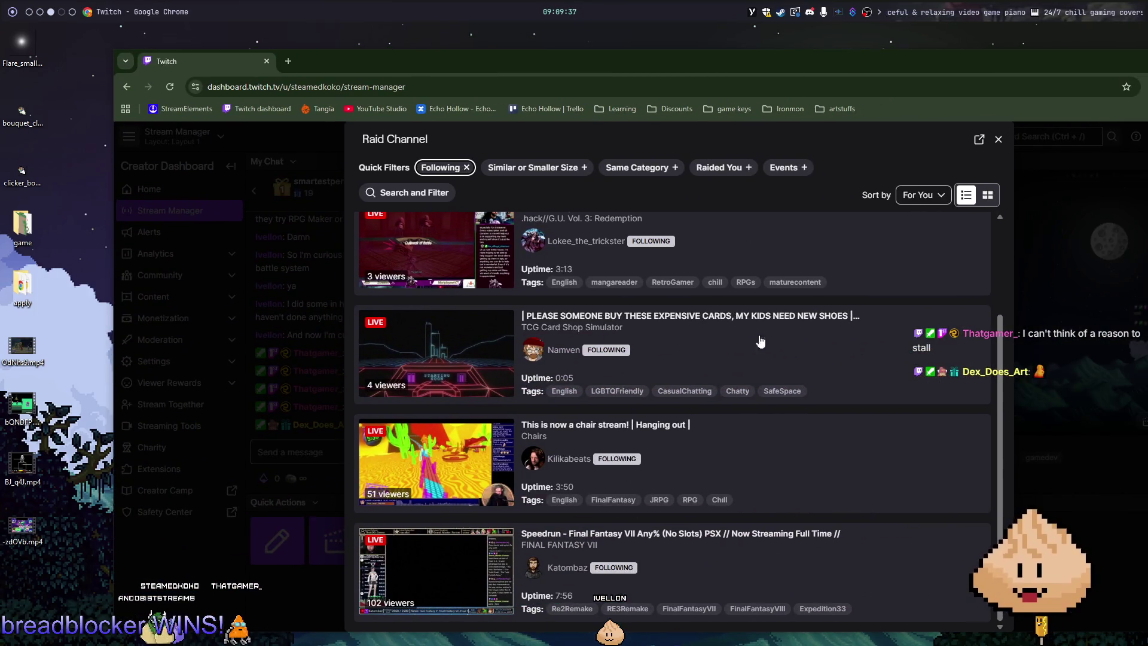
left_click_drag(741, 63, 667, 55)
double_click(666, 55)
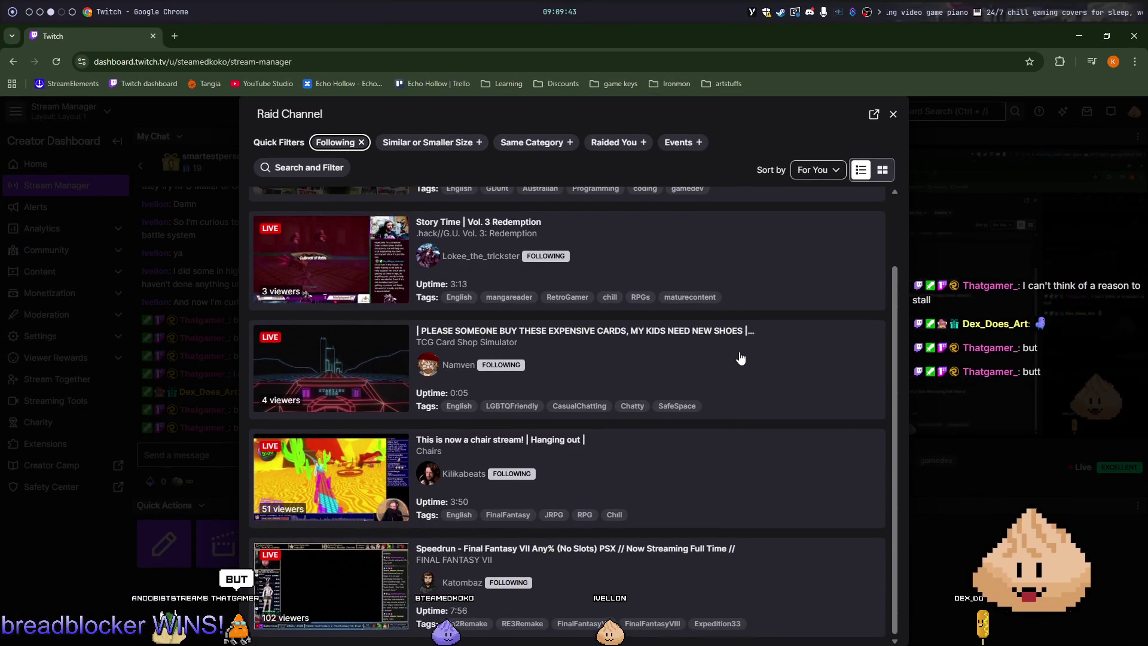
scroll(741, 359, "up", 2)
scroll(741, 360, "down", 2)
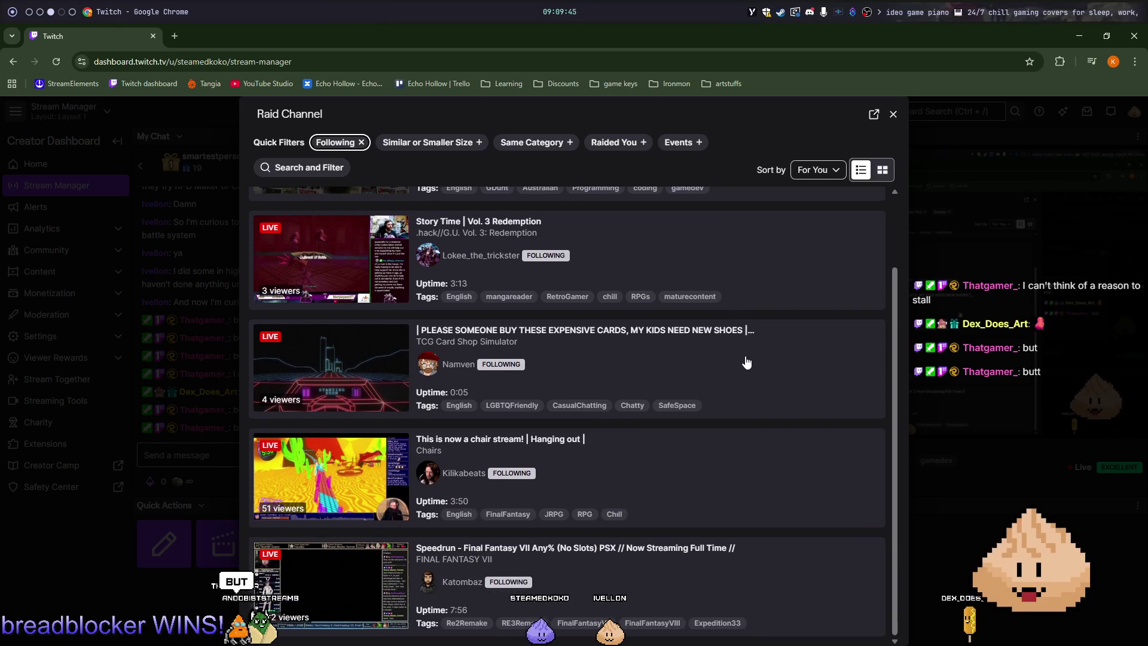
scroll(790, 371, "up", 2)
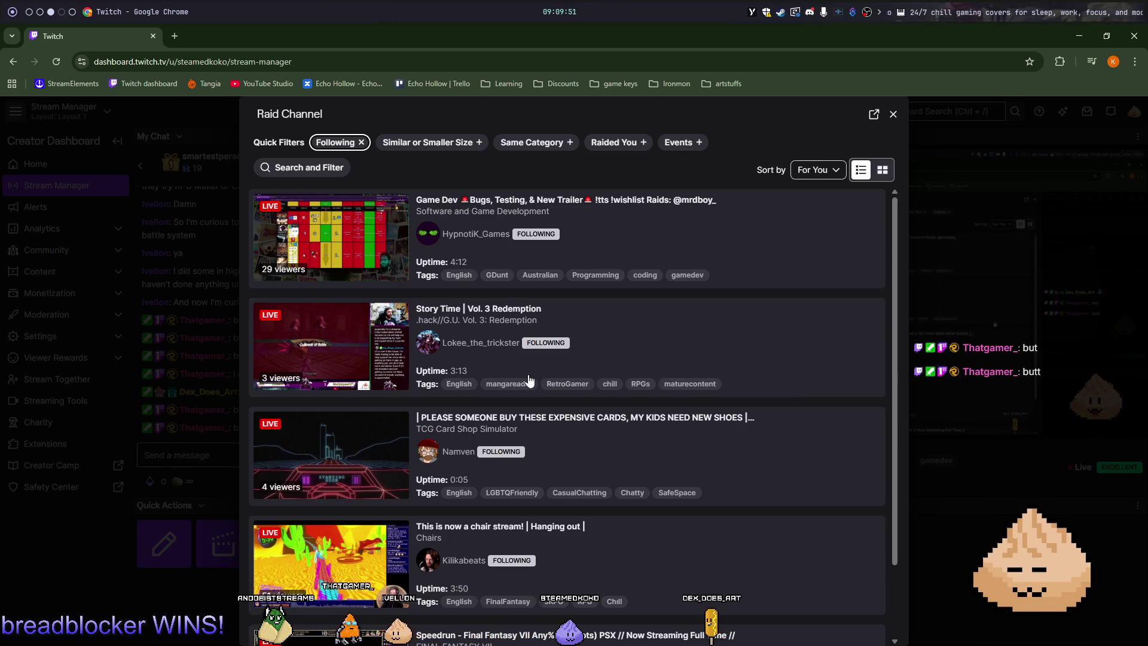
scroll(522, 419, "down", 2)
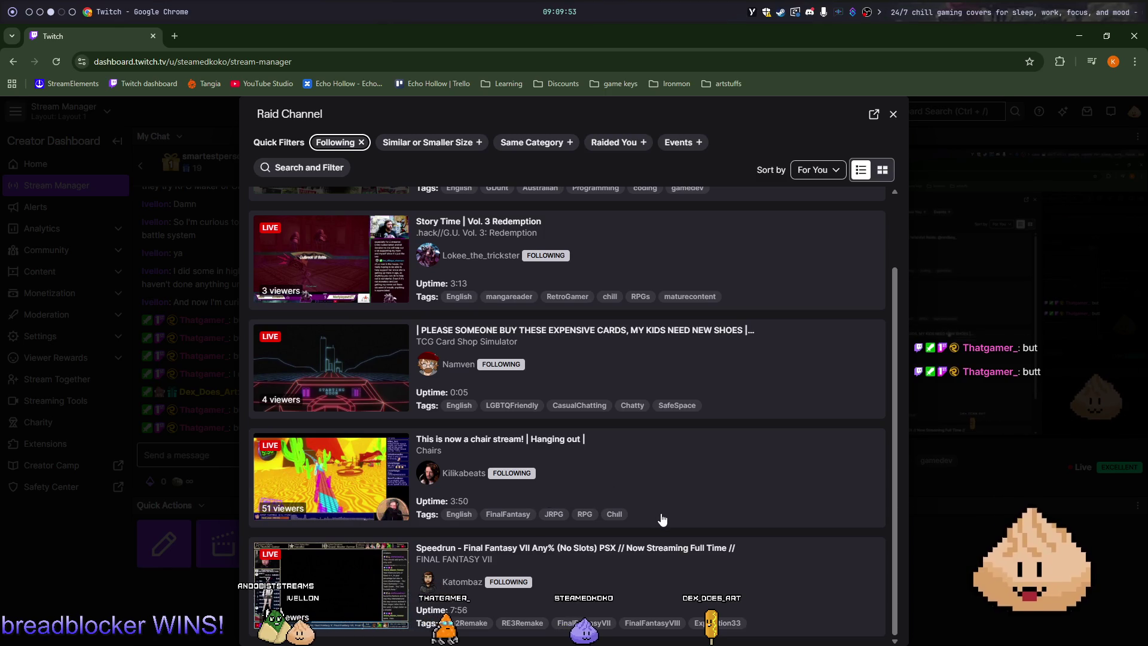